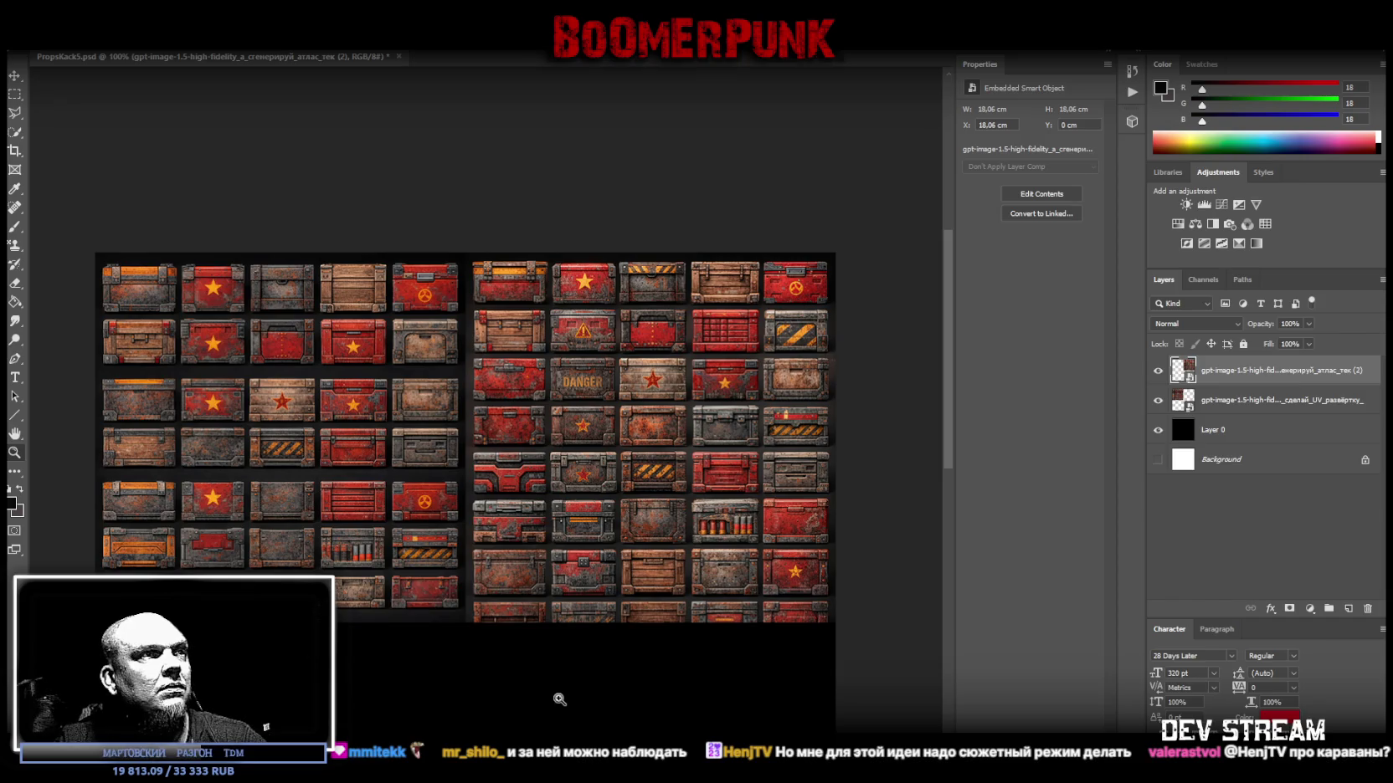
# Delete the duplicate top crate atlas layer and bring up Save As for PropsKack5.psd.
pyautogui.keyDown('alt'); pyautogui.scroll(-1, 544, 498); pyautogui.keyUp('alt')
pyautogui.keyDown('alt'); pyautogui.scroll(-2, 582, 603); pyautogui.keyUp('alt')
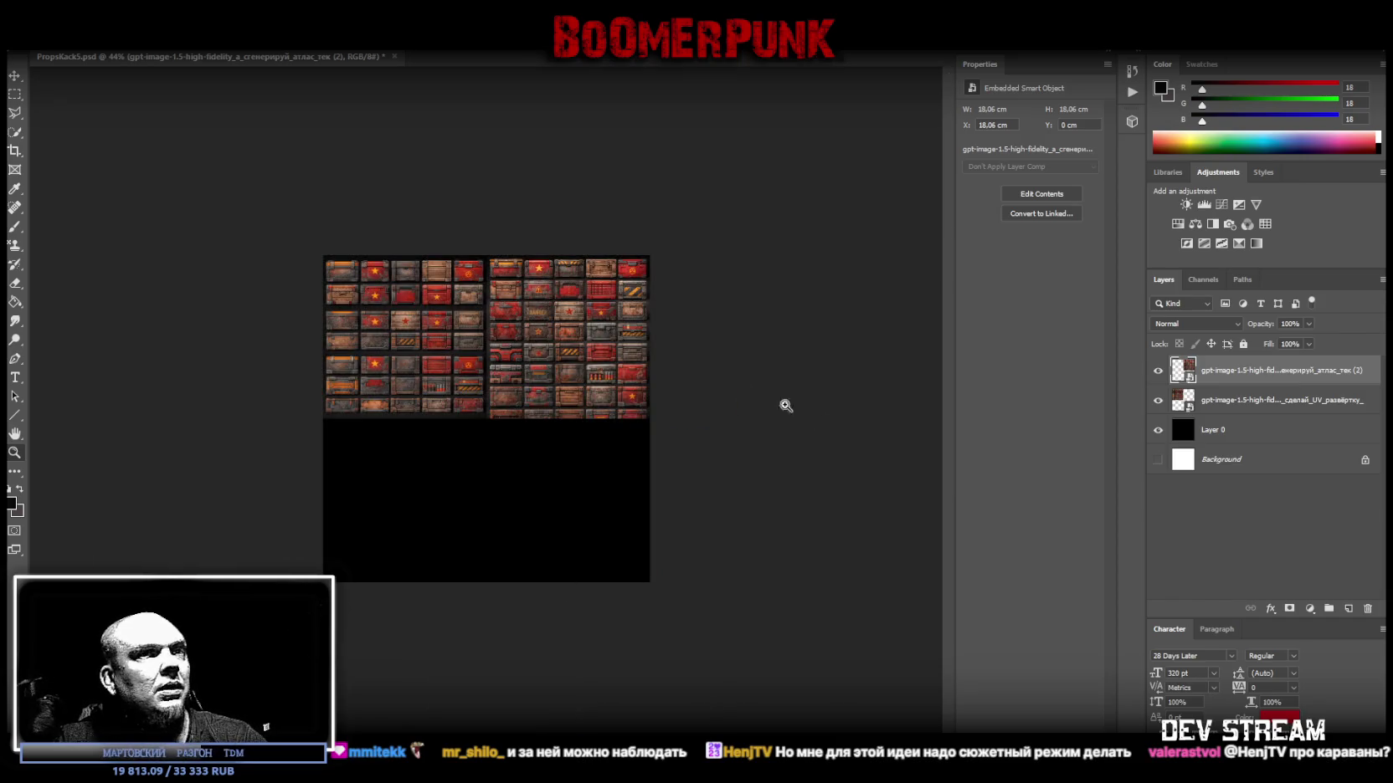
pyautogui.click(1253, 401)
pyautogui.click(1255, 379)
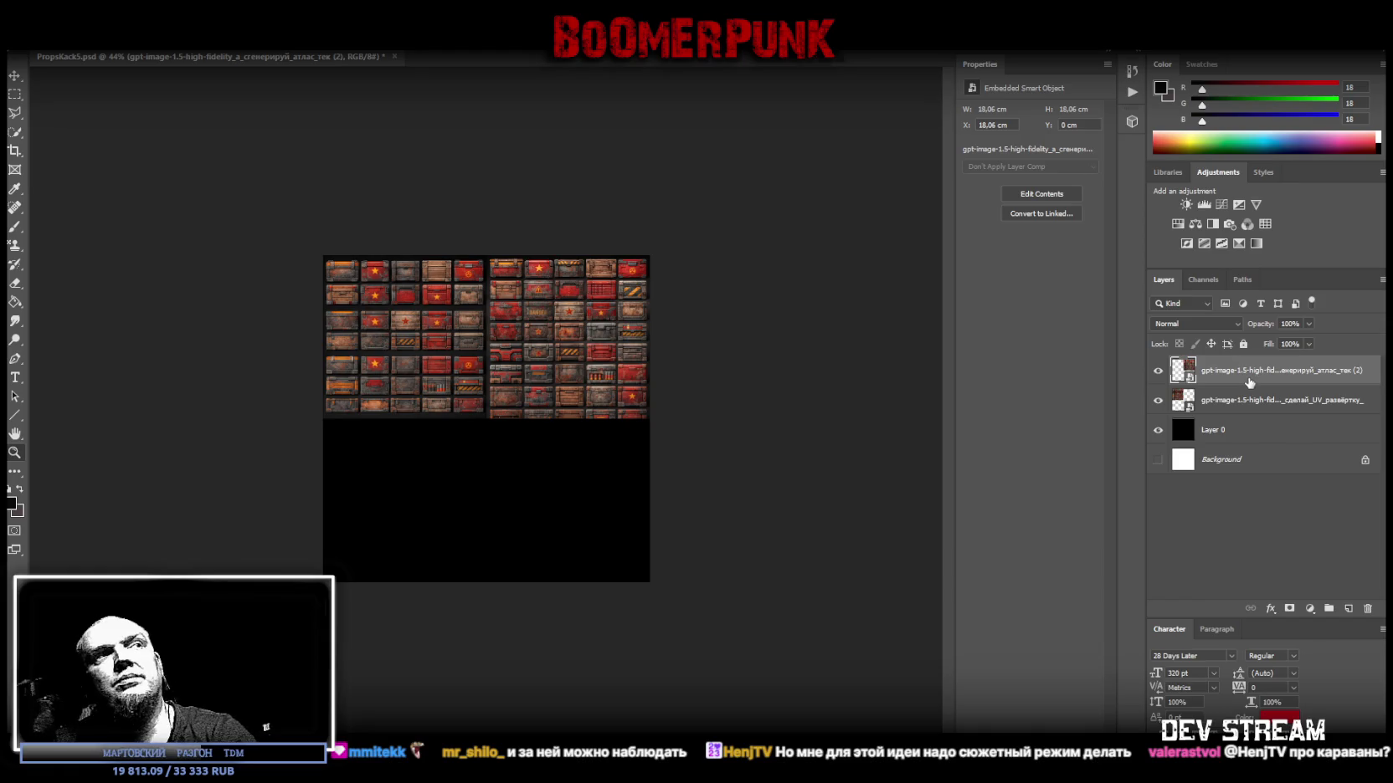
pyautogui.press('Delete')
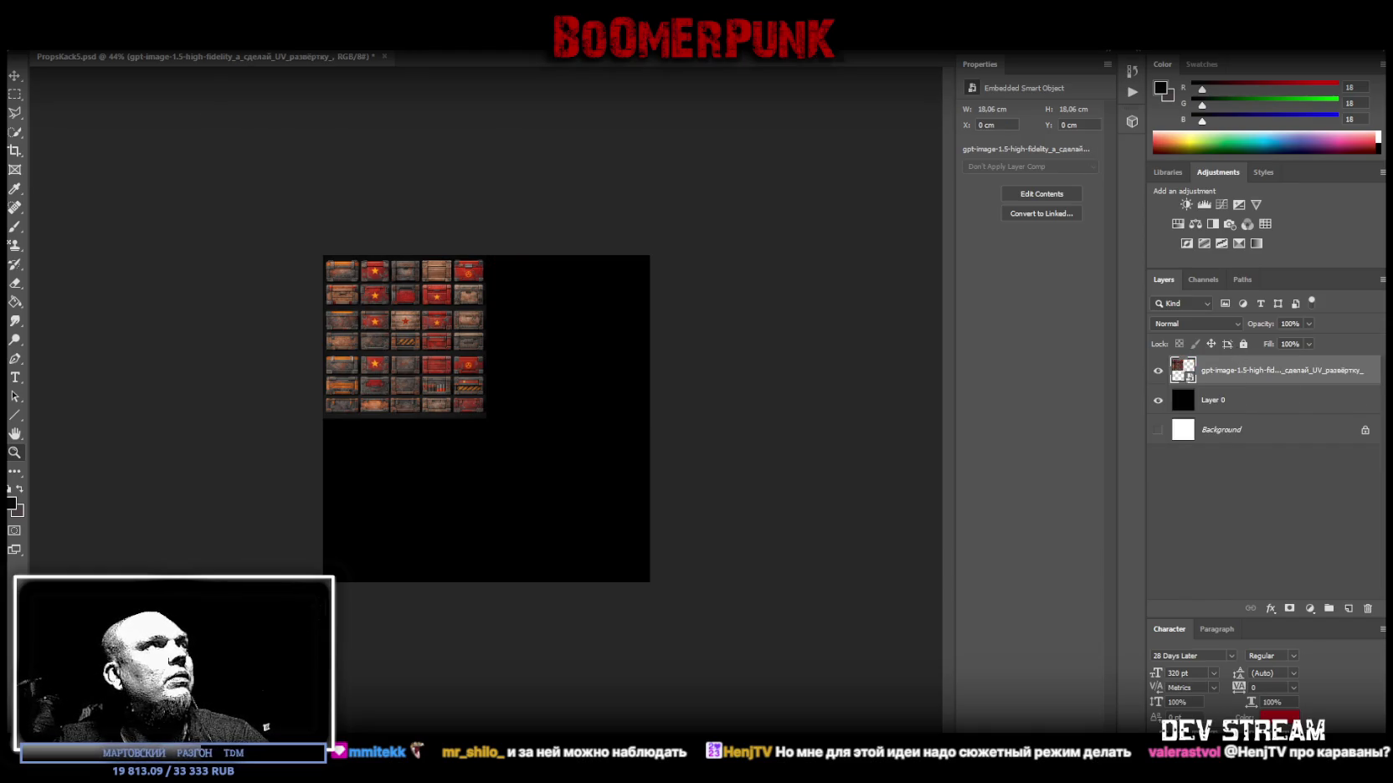
pyautogui.click(37, 42)
pyautogui.click(95, 171)
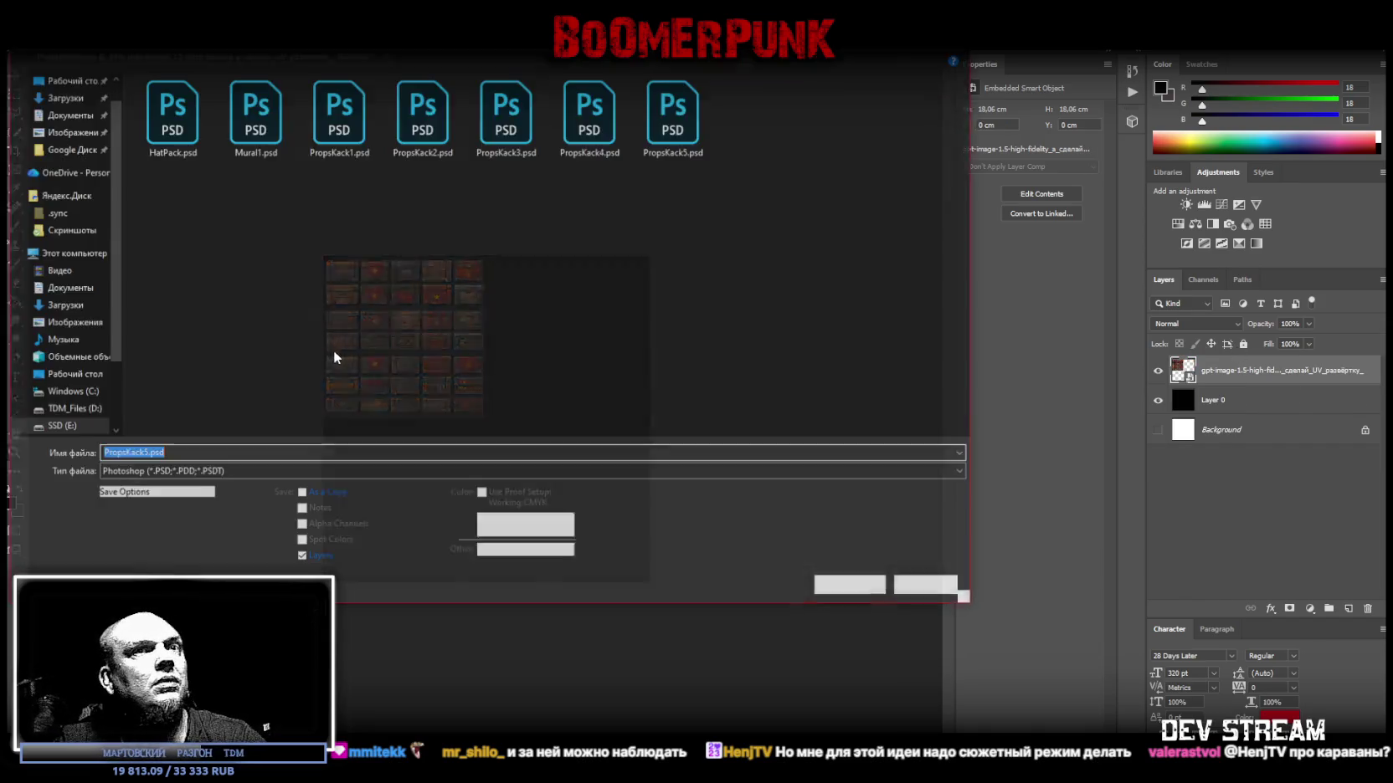
# Keep the Photoshop format, cancel saving twice, and switch over to Blockbench.
pyautogui.click(266, 475)
pyautogui.click(276, 488)
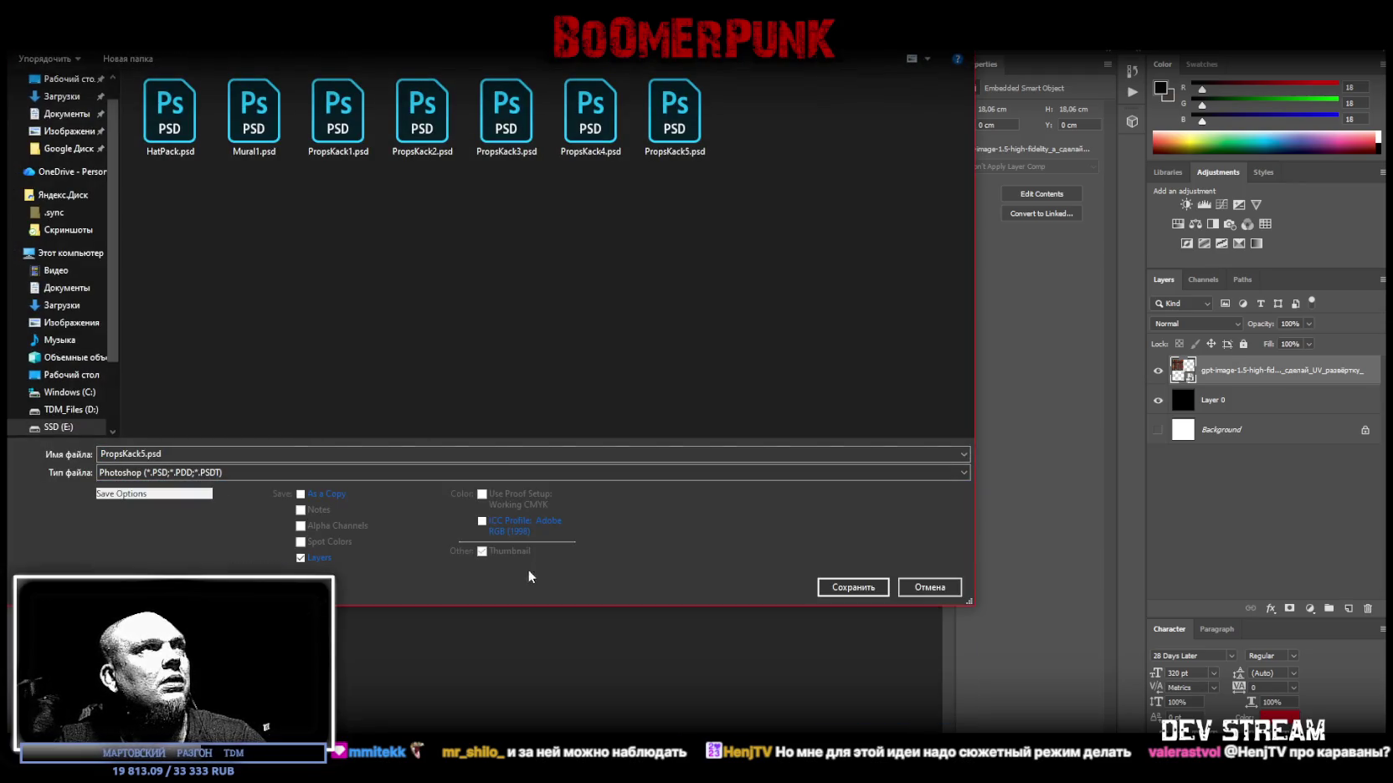
pyautogui.press('Escape')
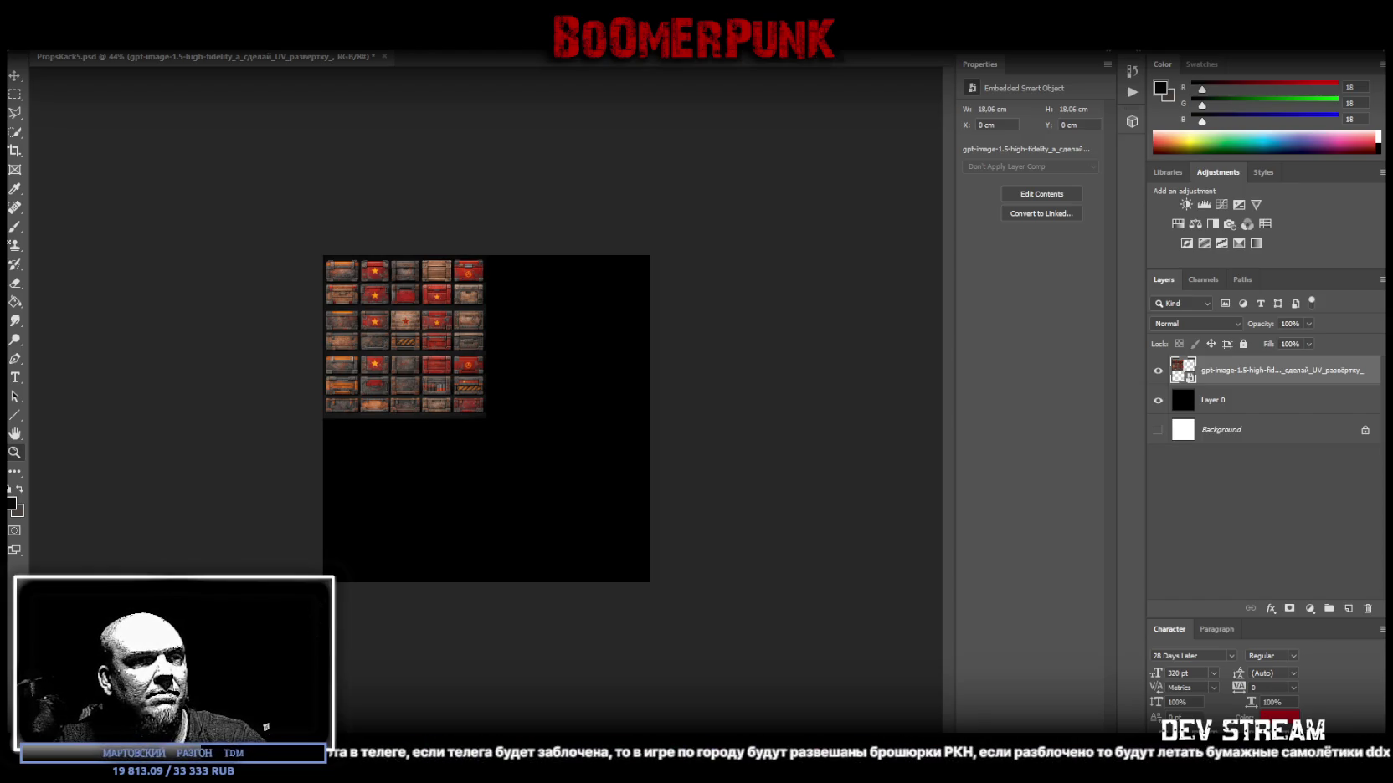
pyautogui.hotkey('ctrl', 'shift', 's')
pyautogui.press('Escape')
pyautogui.hotkey('alt', 'Tab')
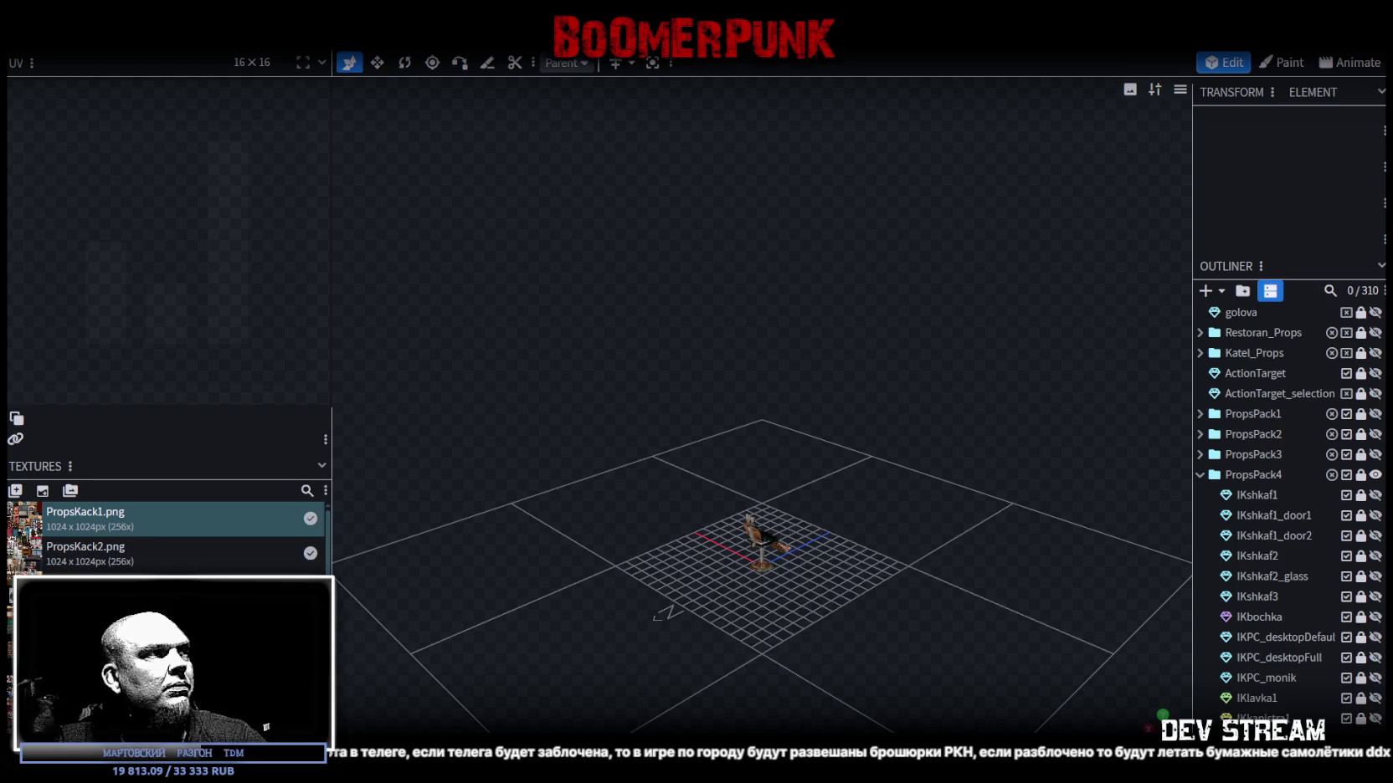
# Enter 64 in both UV Size fields of PropsKack5.png and confirm.
pyautogui.doubleClick(660, 314)
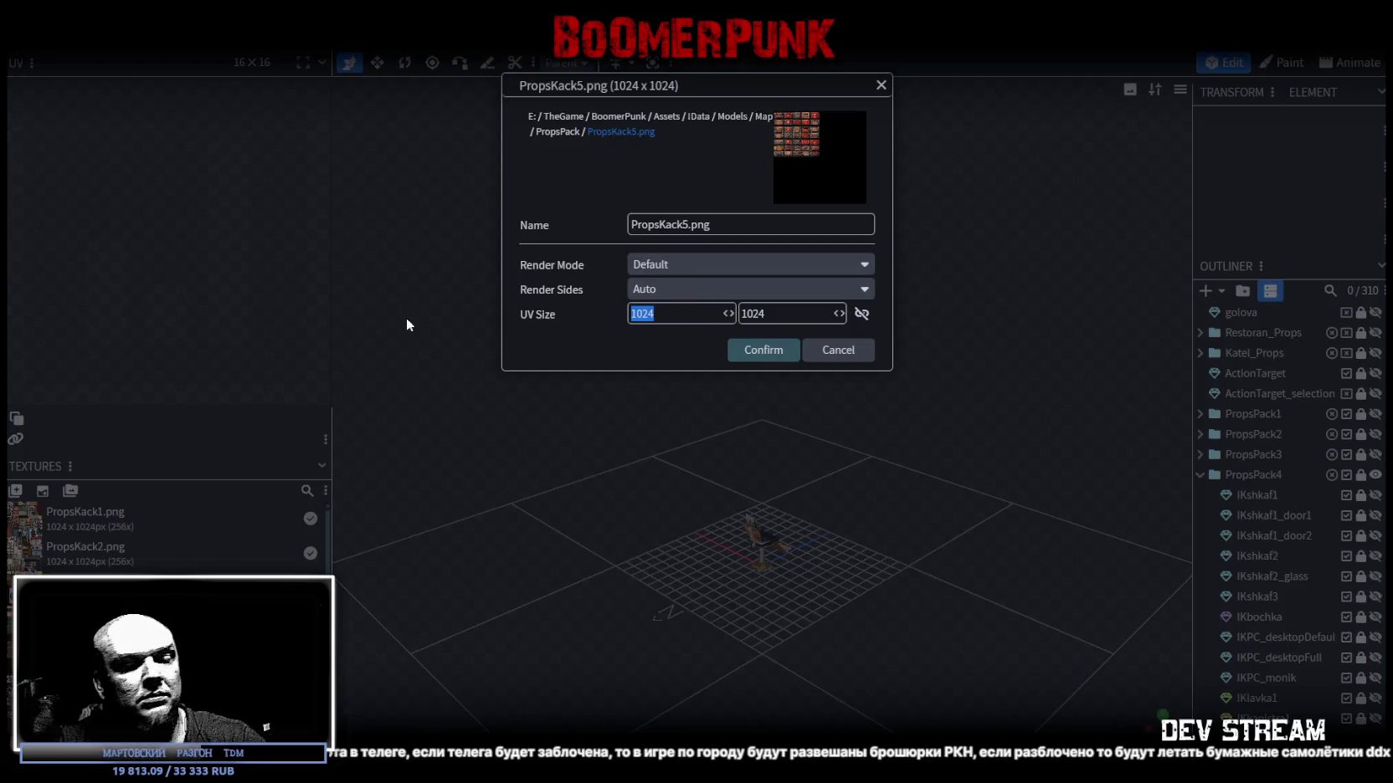
pyautogui.doubleClick(763, 314)
pyautogui.write('64')
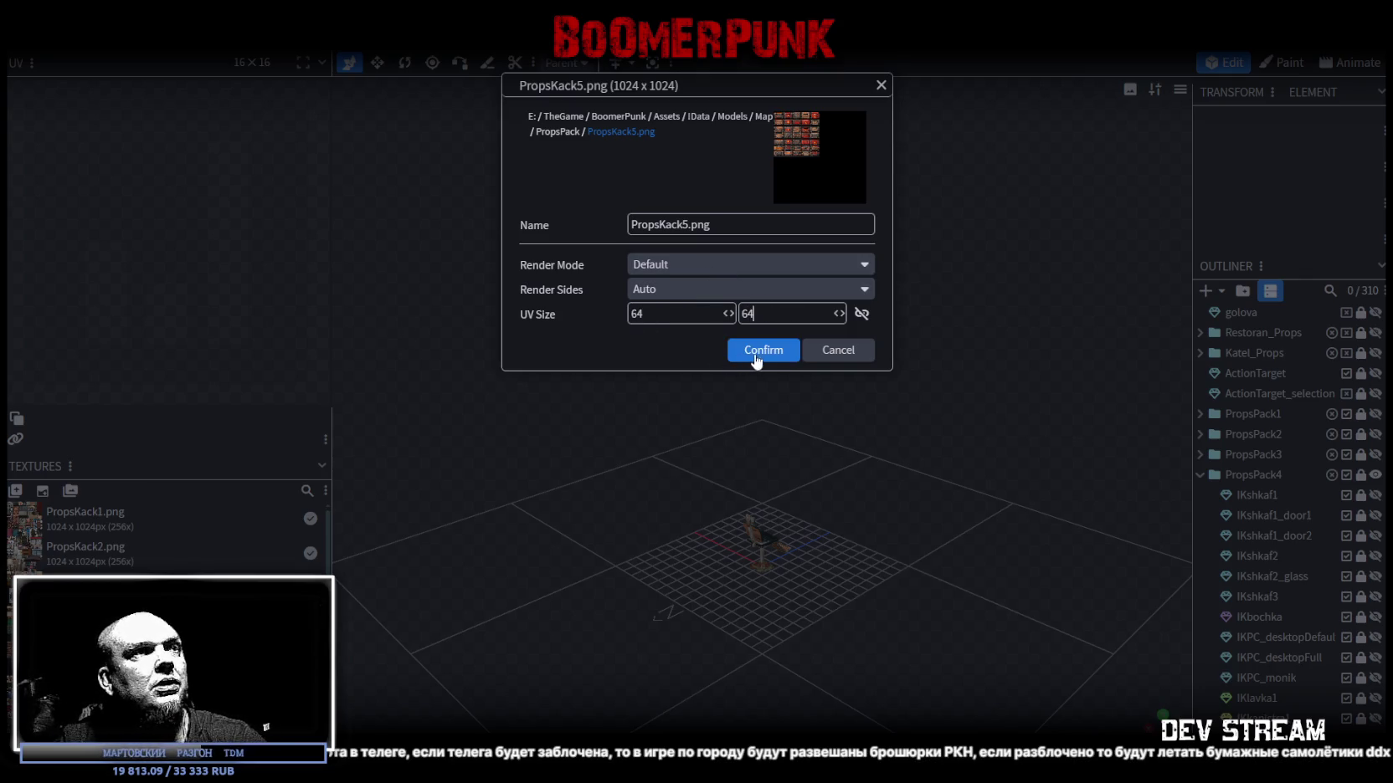
pyautogui.click(762, 350)
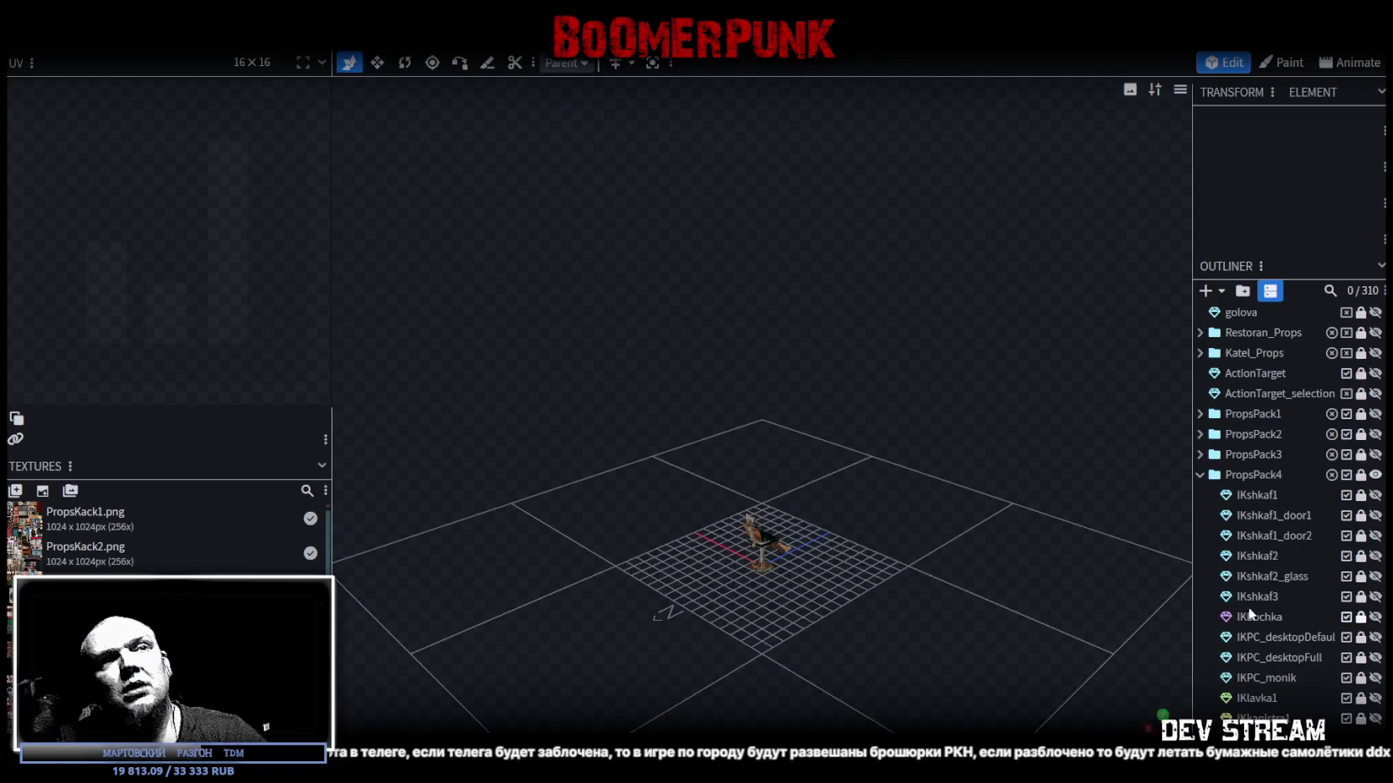
# Hide and collapse PropsPack4, then add a new group and reposition it in the outliner.
pyautogui.click(1376, 475)
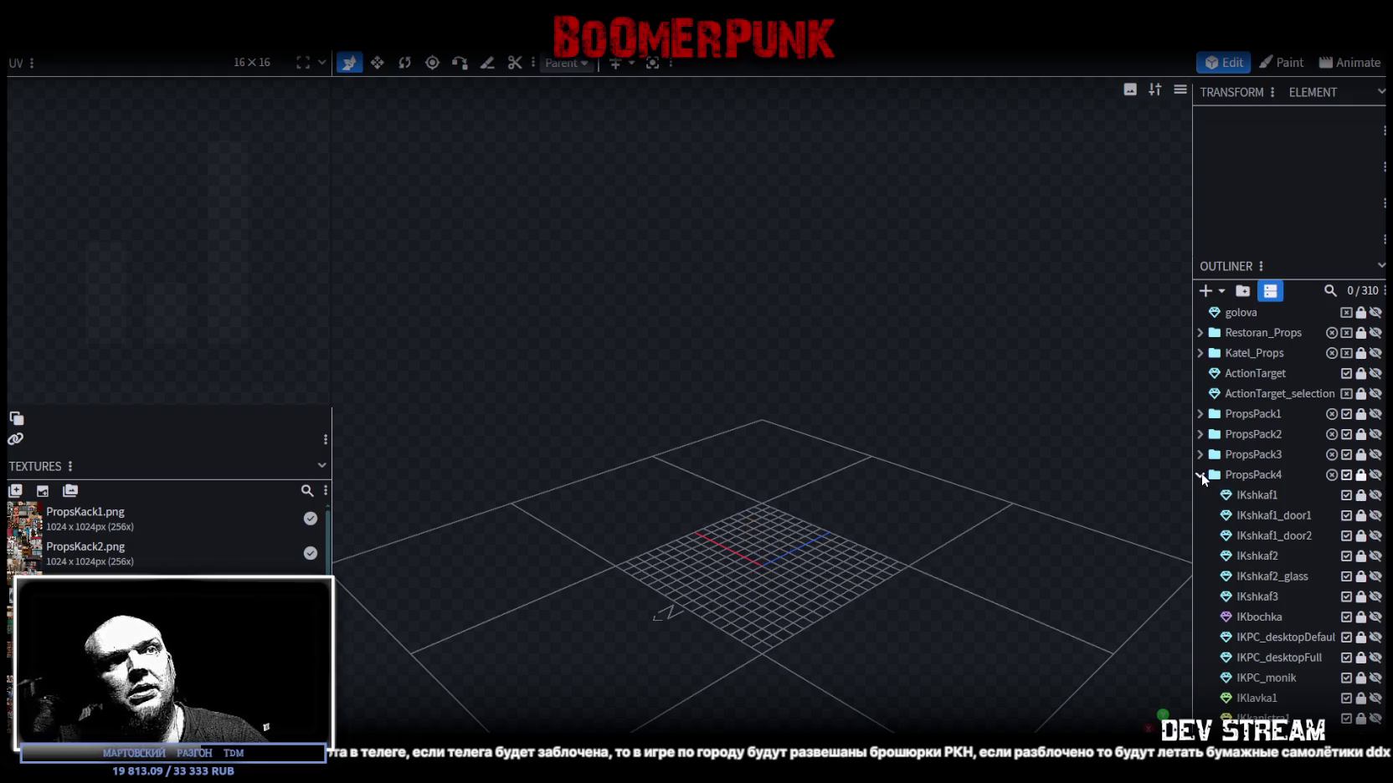
pyautogui.click(1201, 474)
pyautogui.click(1242, 290)
pyautogui.moveTo(1241, 718); pyautogui.dragTo(1261, 488)
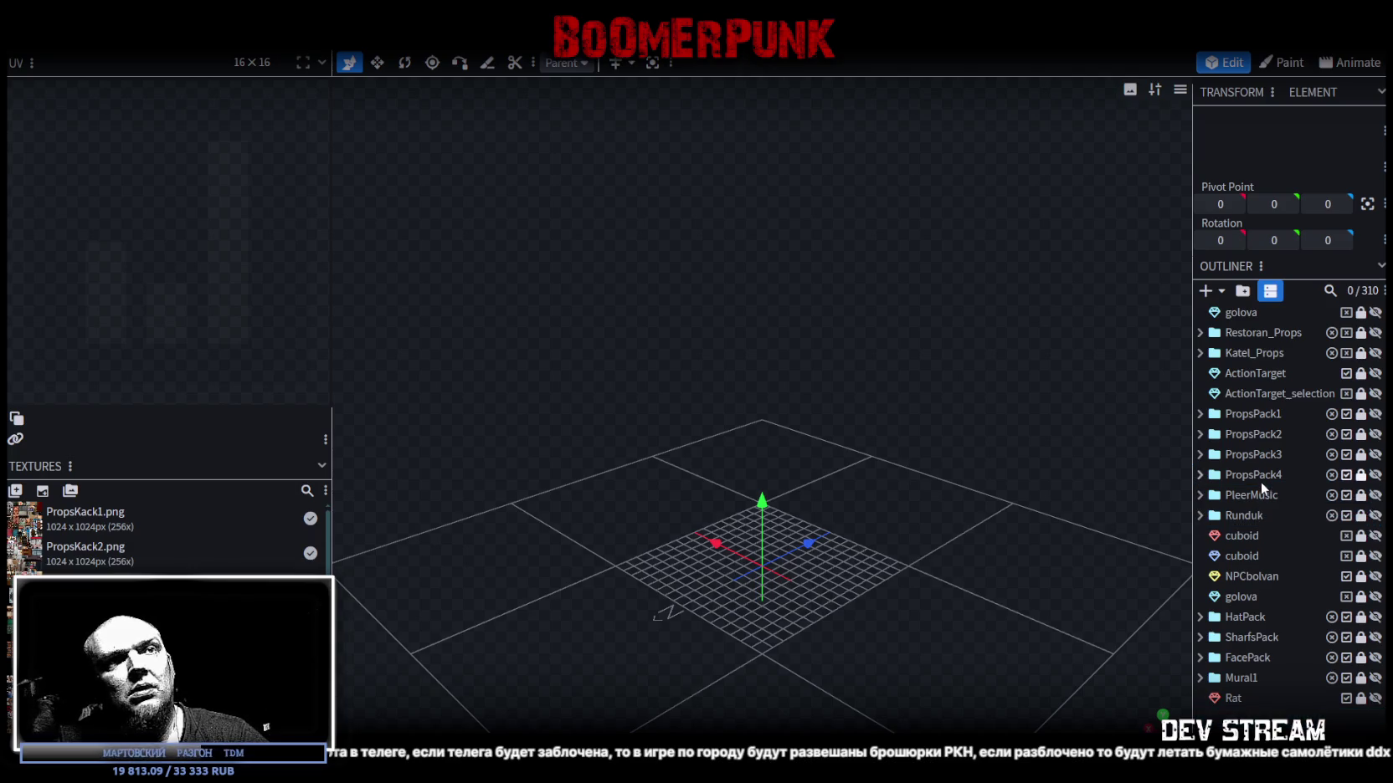
pyautogui.scroll(-2, 1274, 583)
pyautogui.scroll(-3, 1274, 583)
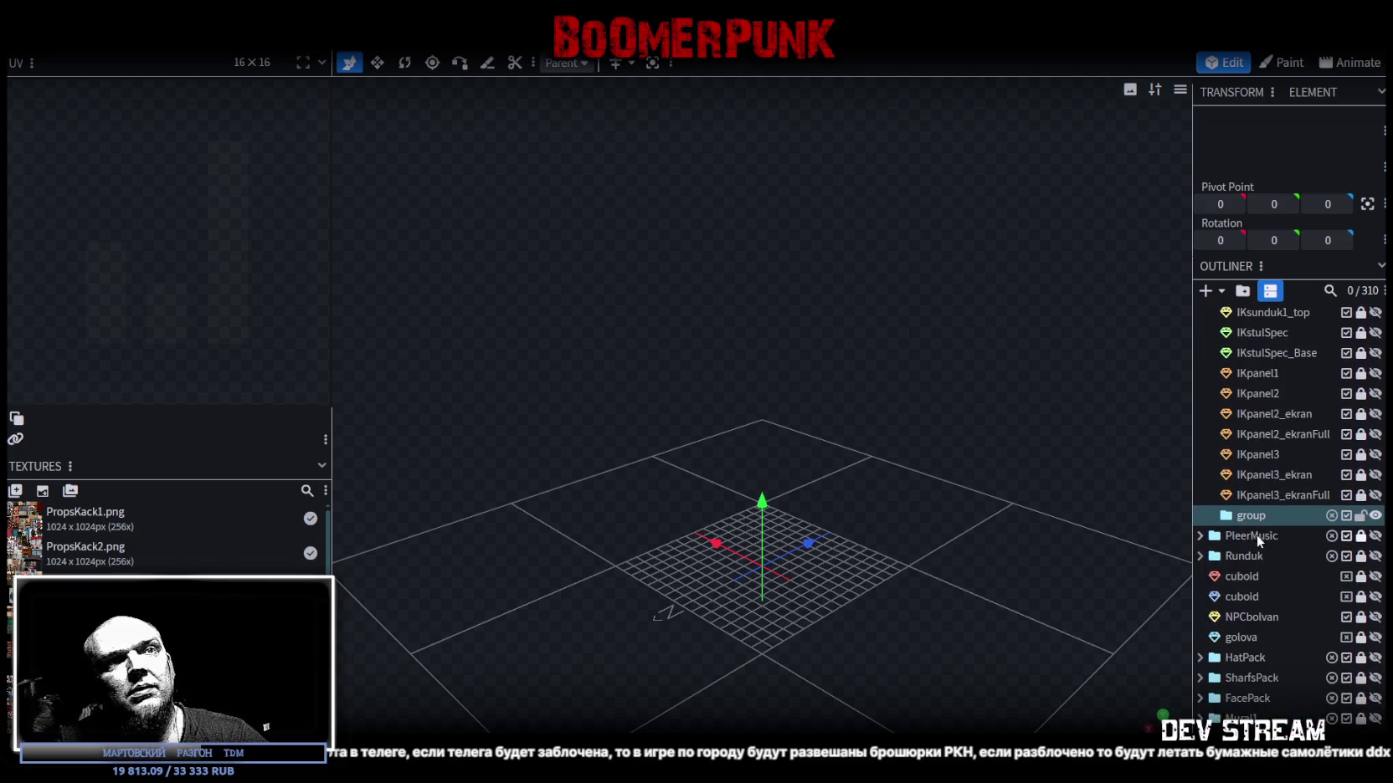
pyautogui.scroll(5, 1243, 515)
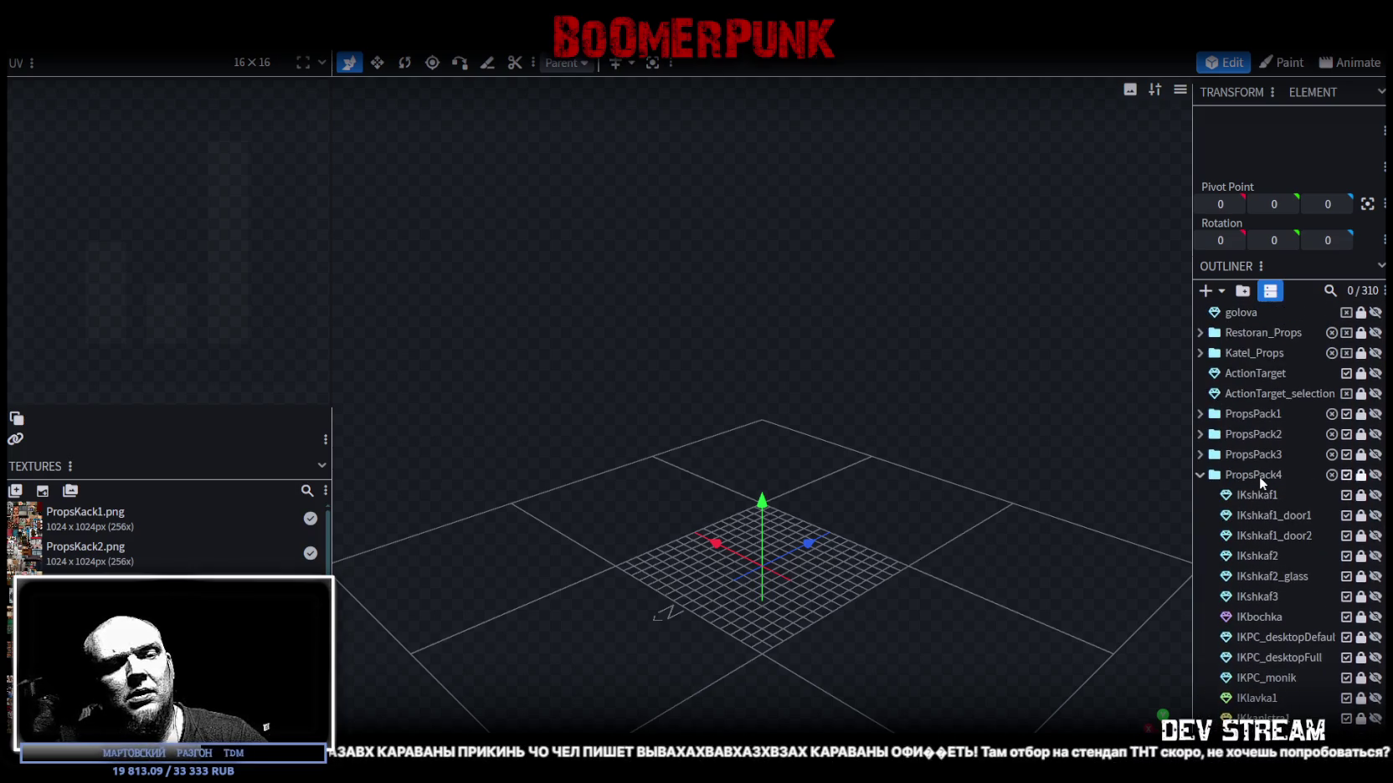
# Unlock and select PropsPack4's 26 objects, then lock and hide them again.
pyautogui.click(1360, 475)
pyautogui.click(1273, 475)
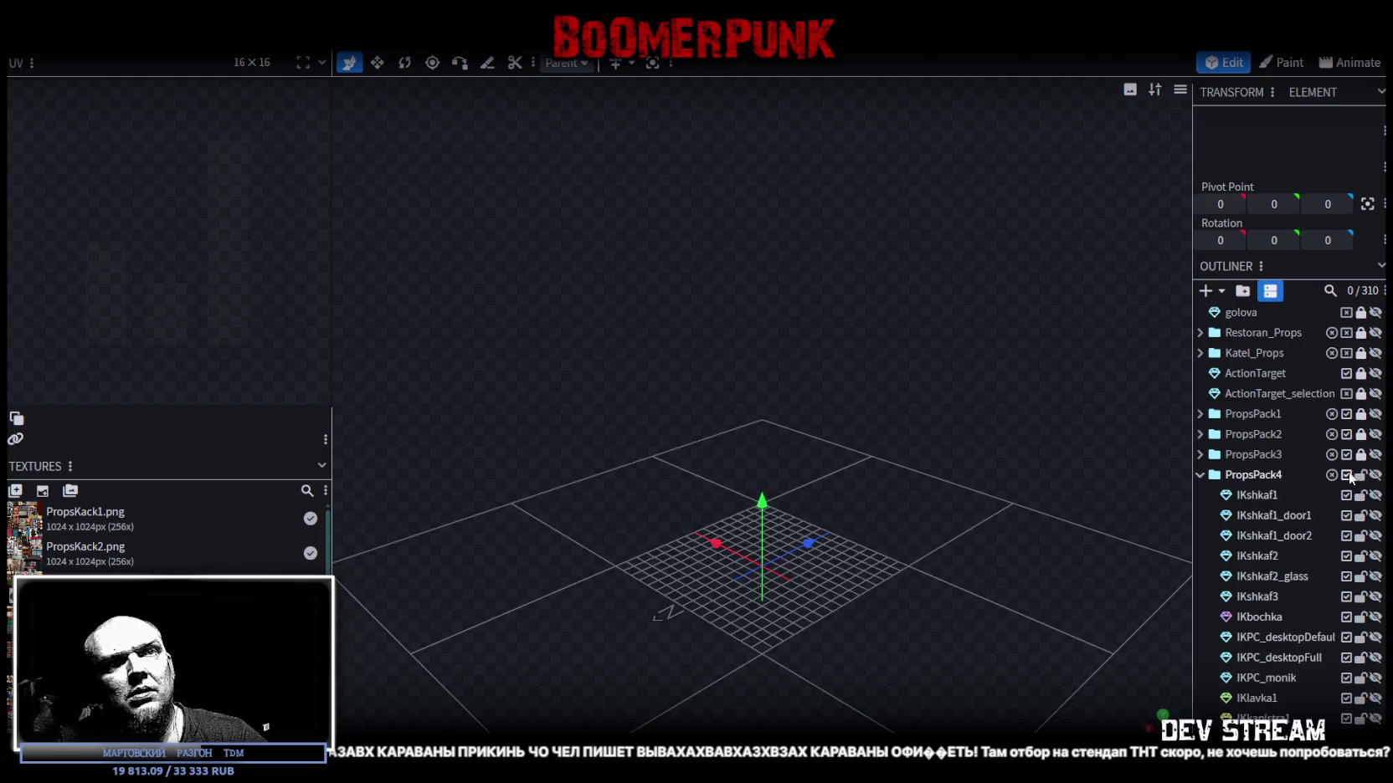
pyautogui.click(1281, 474)
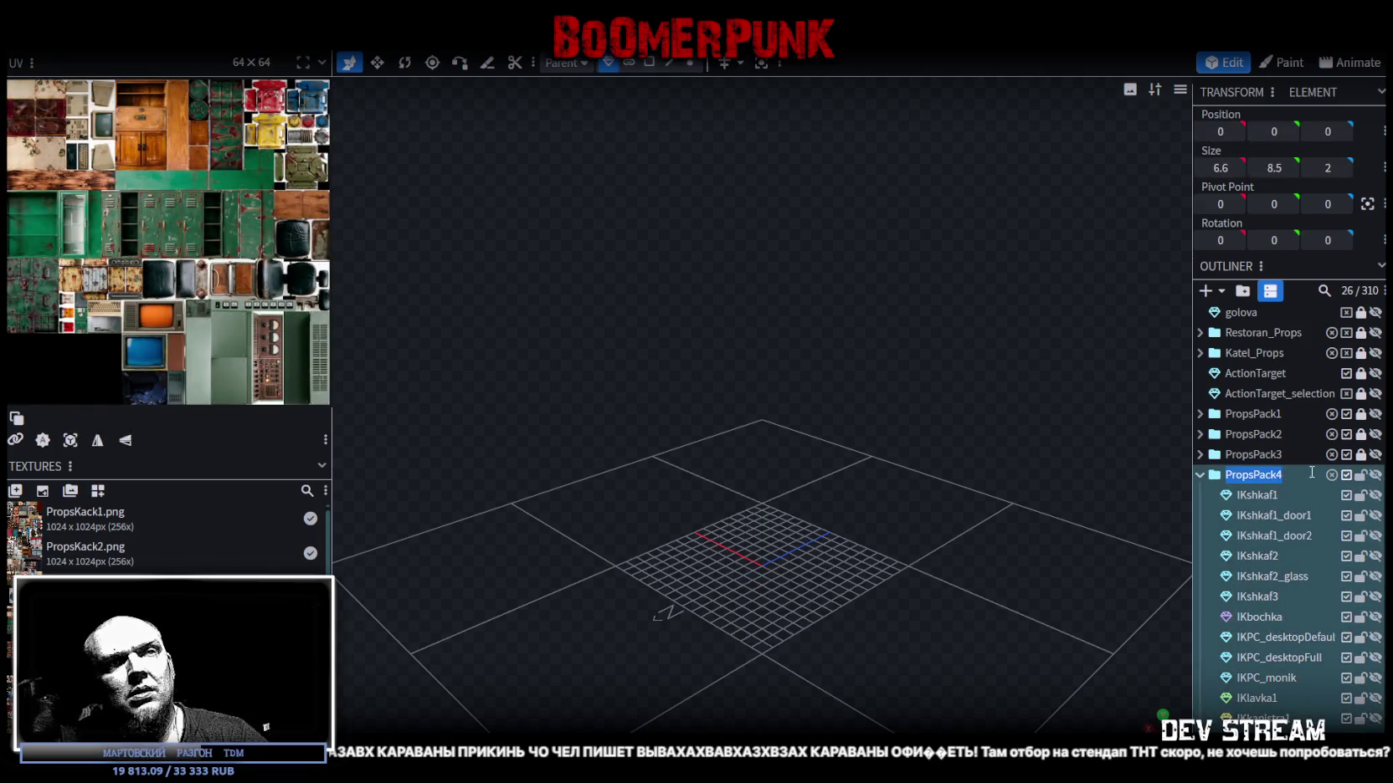
pyautogui.click(1360, 474)
pyautogui.click(1376, 475)
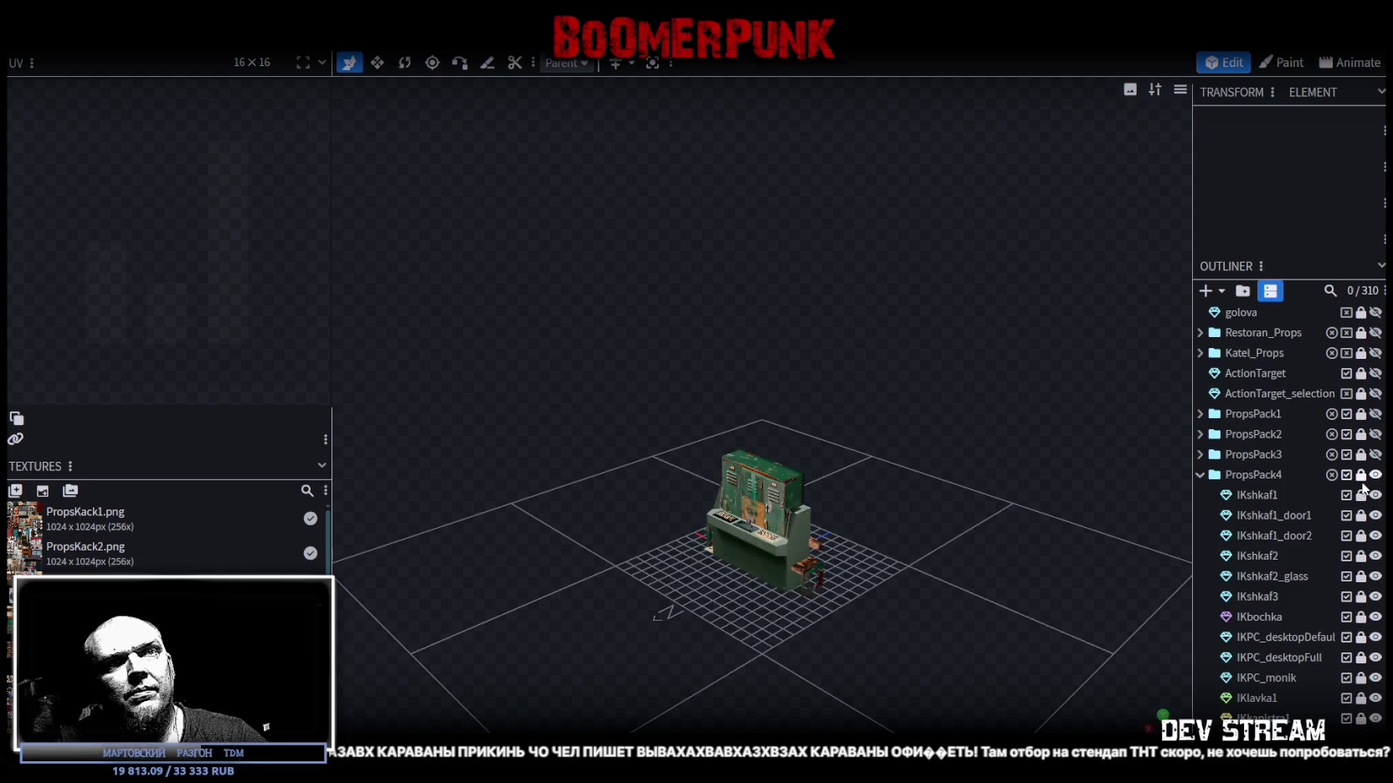
pyautogui.click(1375, 474)
# Add another group and rename it PropsPack5.
pyautogui.click(1200, 475)
pyautogui.hotkey('ctrl', 'g')
pyautogui.write('PropsPack4')
pyautogui.press('BackSpace')
pyautogui.write('5')
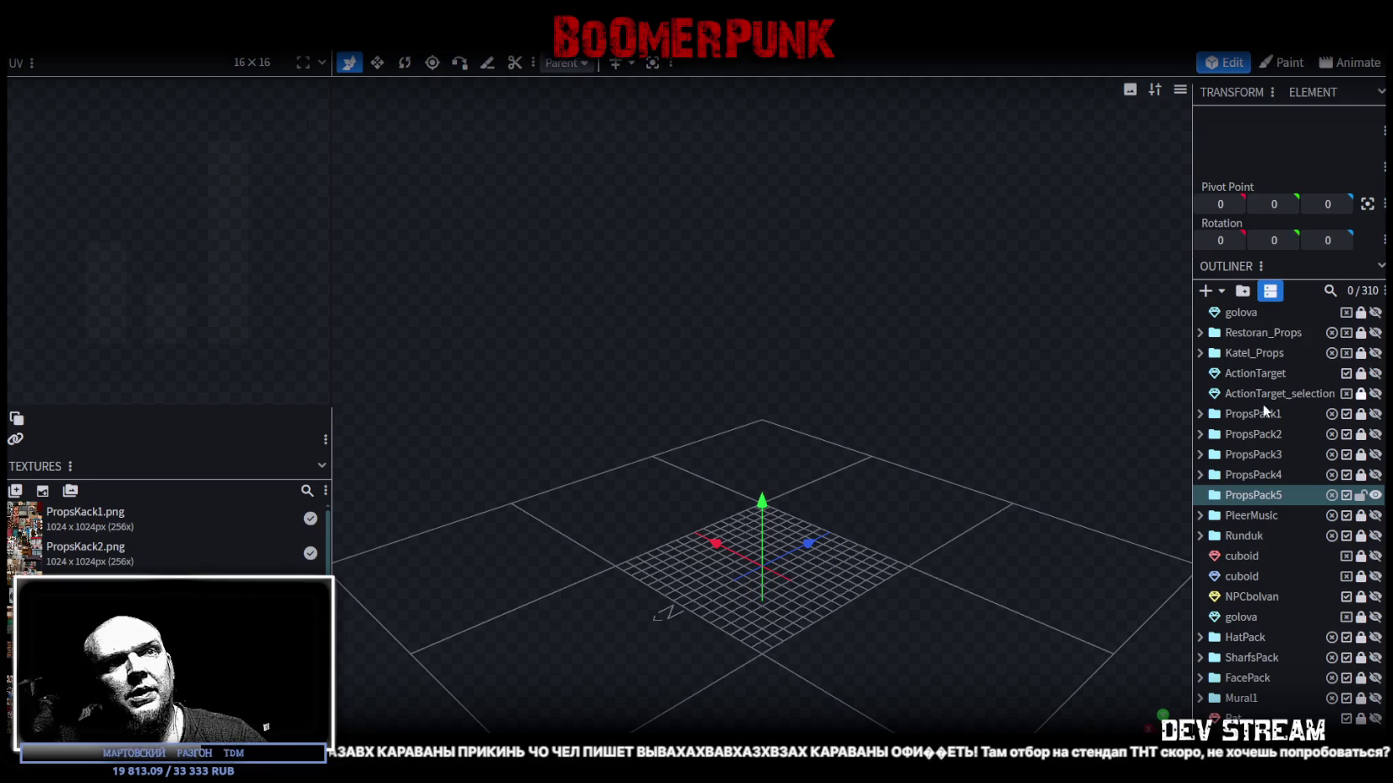
# Expand PropsPack4 and show only the IKsunduk1 chest in the viewport.
pyautogui.click(1200, 474)
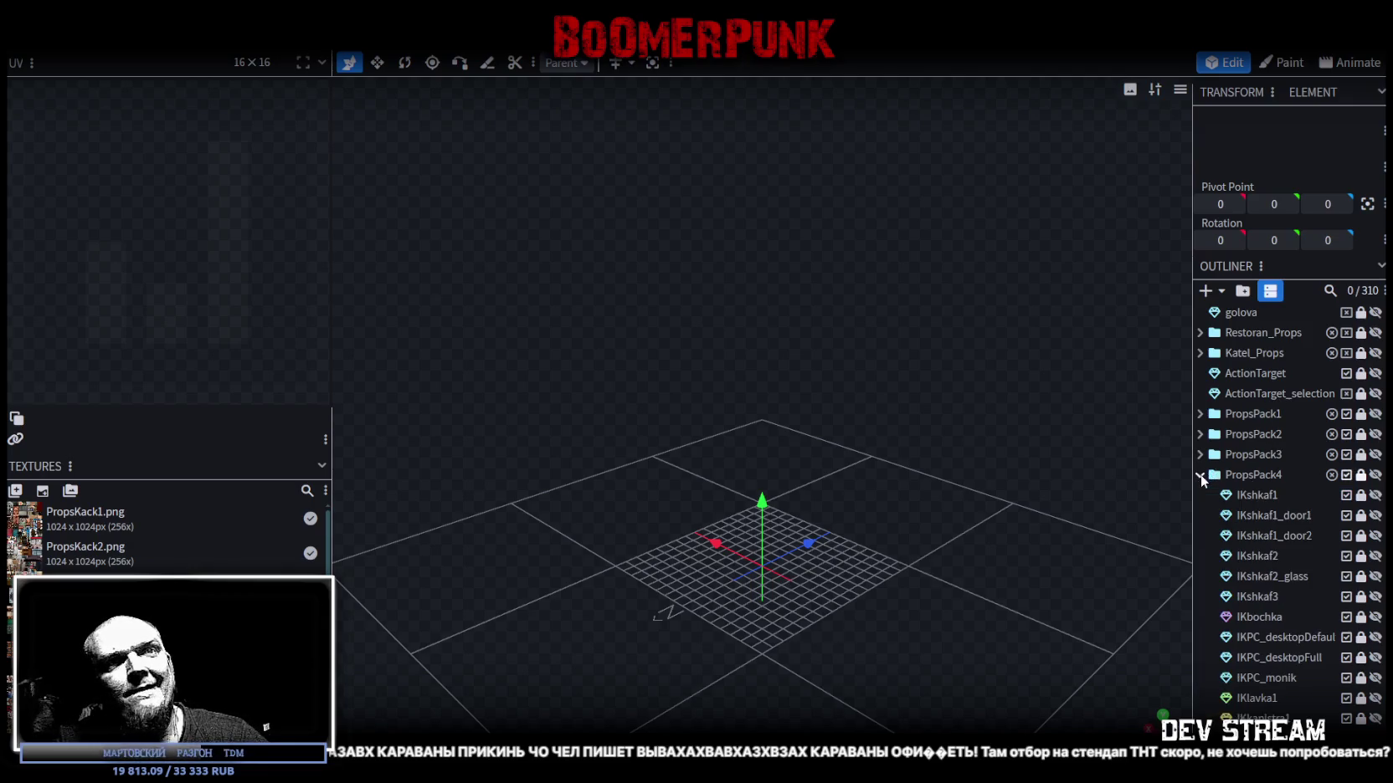
pyautogui.click(1200, 475)
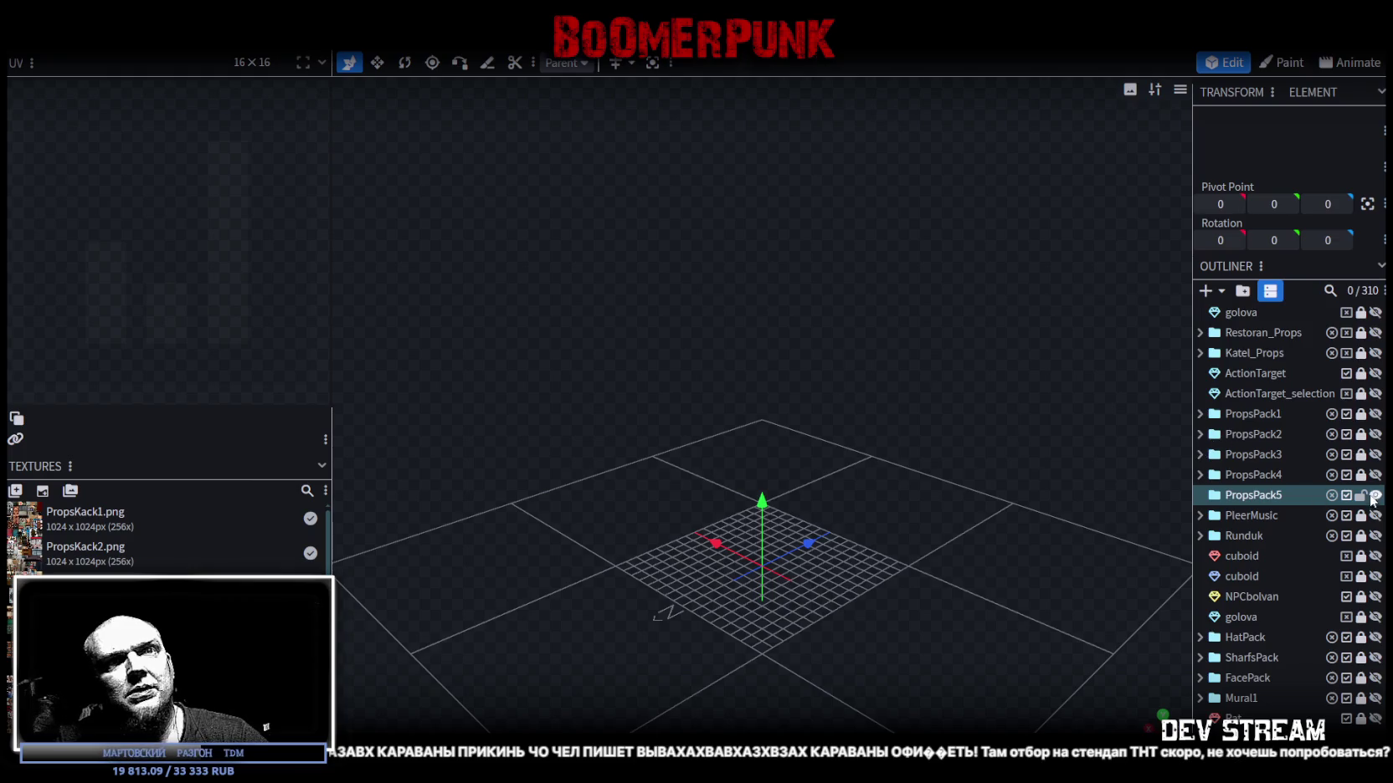
pyautogui.click(1200, 475)
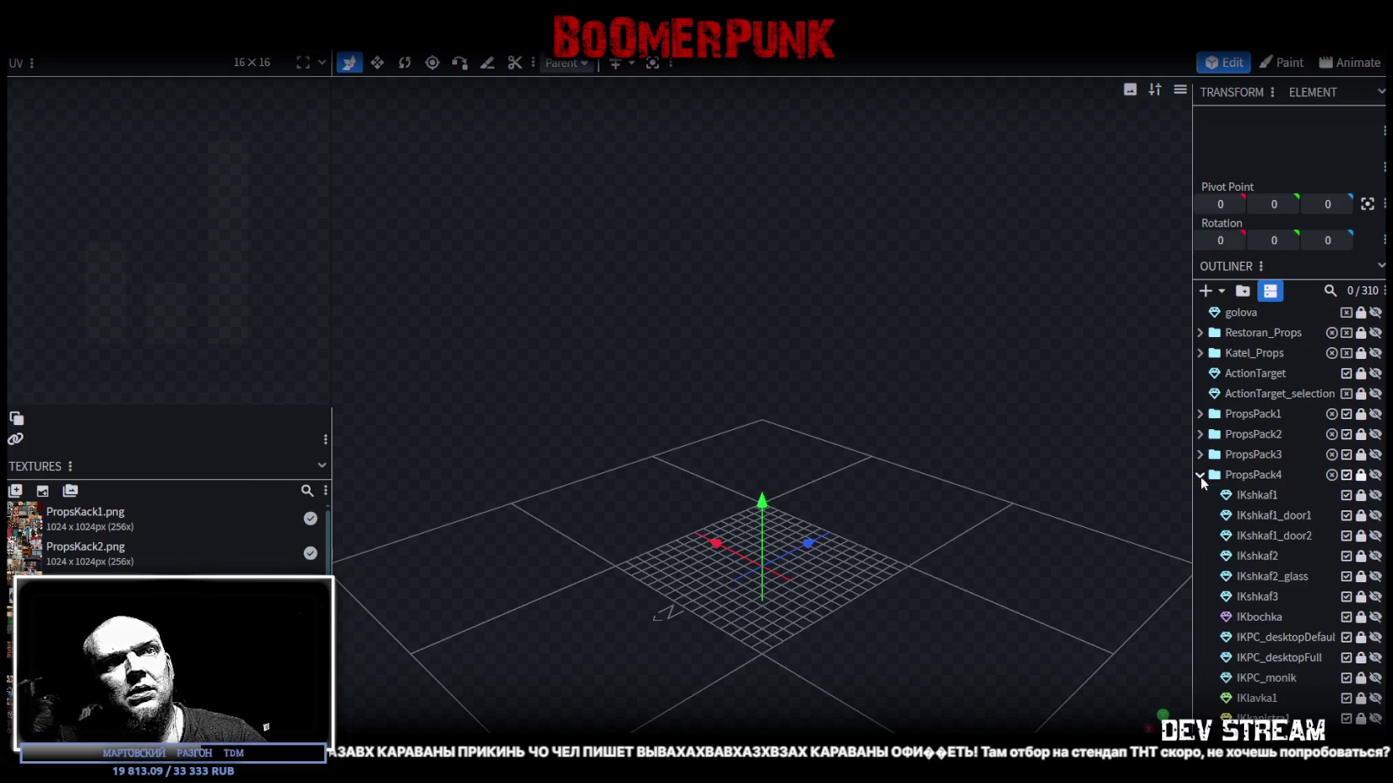
pyautogui.scroll(-2, 1302, 568)
pyautogui.scroll(-3, 1303, 569)
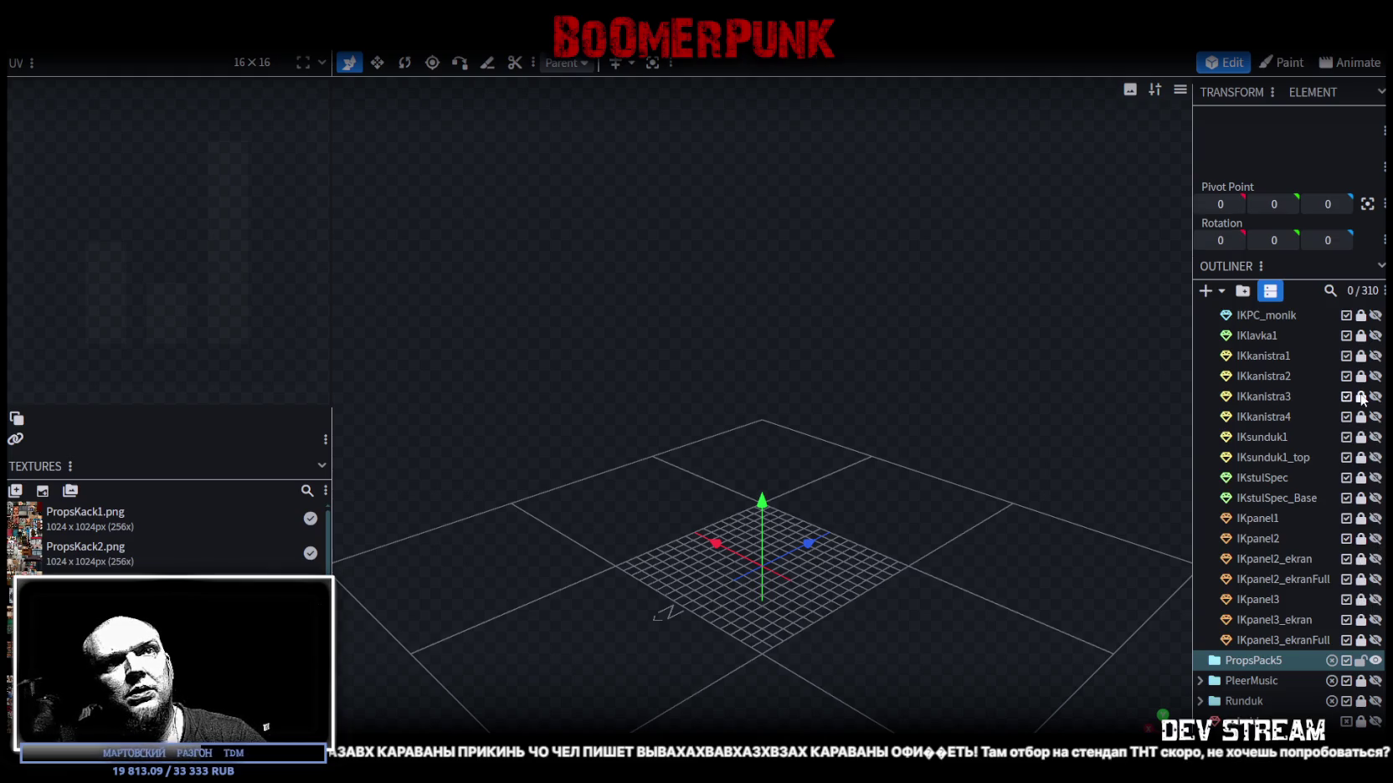
pyautogui.scroll(1, 1364, 435)
pyautogui.scroll(3, 1362, 419)
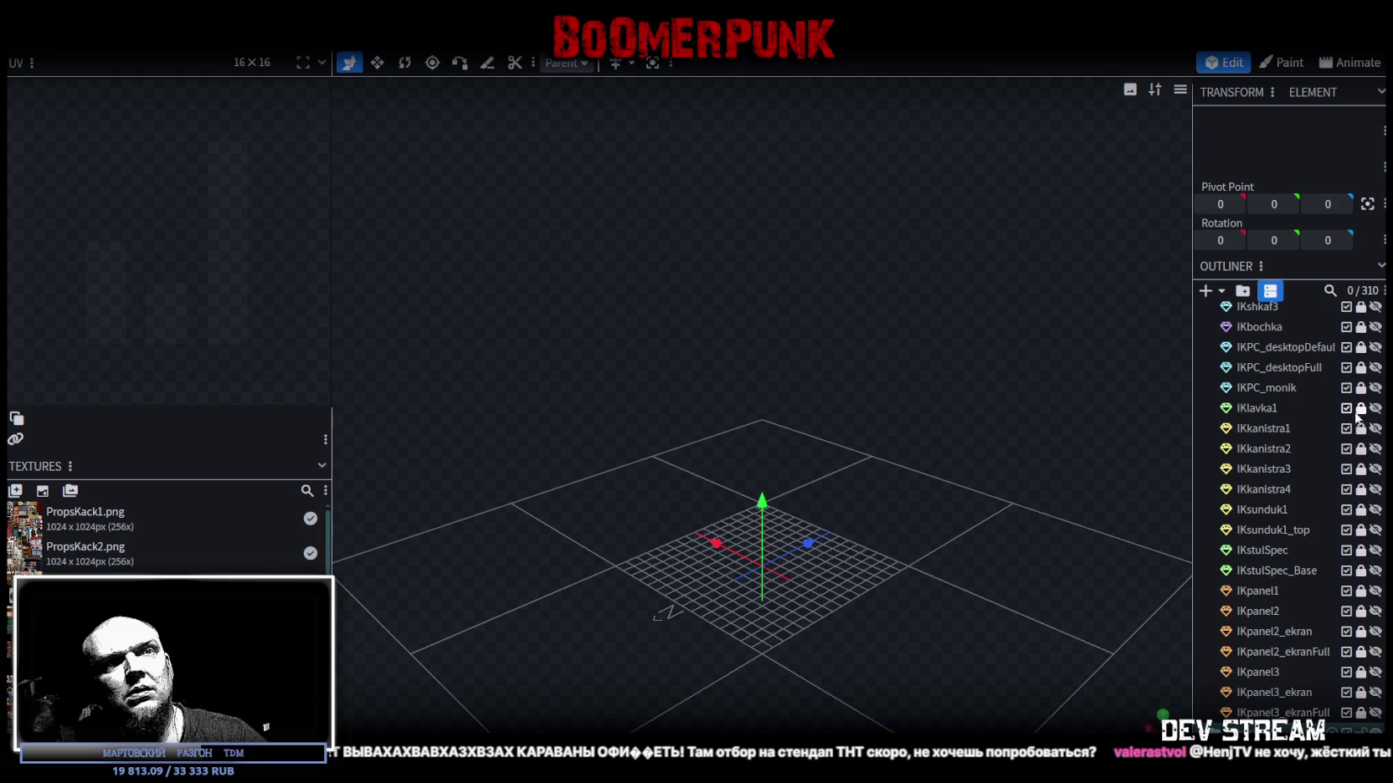
pyautogui.click(1375, 510)
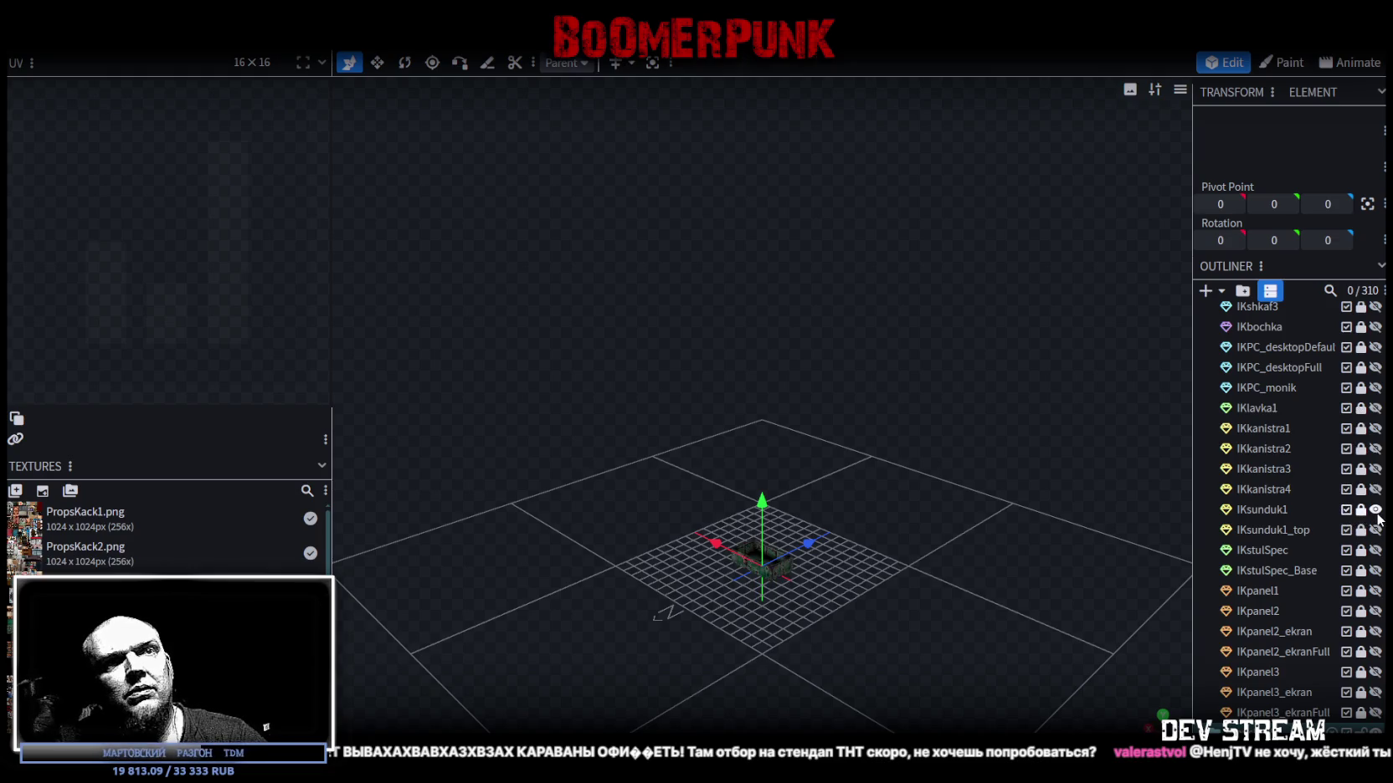
# Inspect the IKsunduk1 chest up close, then hide the PropsPack4 objects again.
pyautogui.moveTo(899, 549); pyautogui.dragTo(938, 569)
pyautogui.scroll(5, 962, 519)
pyautogui.moveTo(982, 486)
pyautogui.mouseDown()
pyautogui.moveTo(731, 591)
pyautogui.moveTo(855, 479)
pyautogui.mouseUp()
pyautogui.scroll(2, 862, 515)
pyautogui.scroll(2, 848, 514)
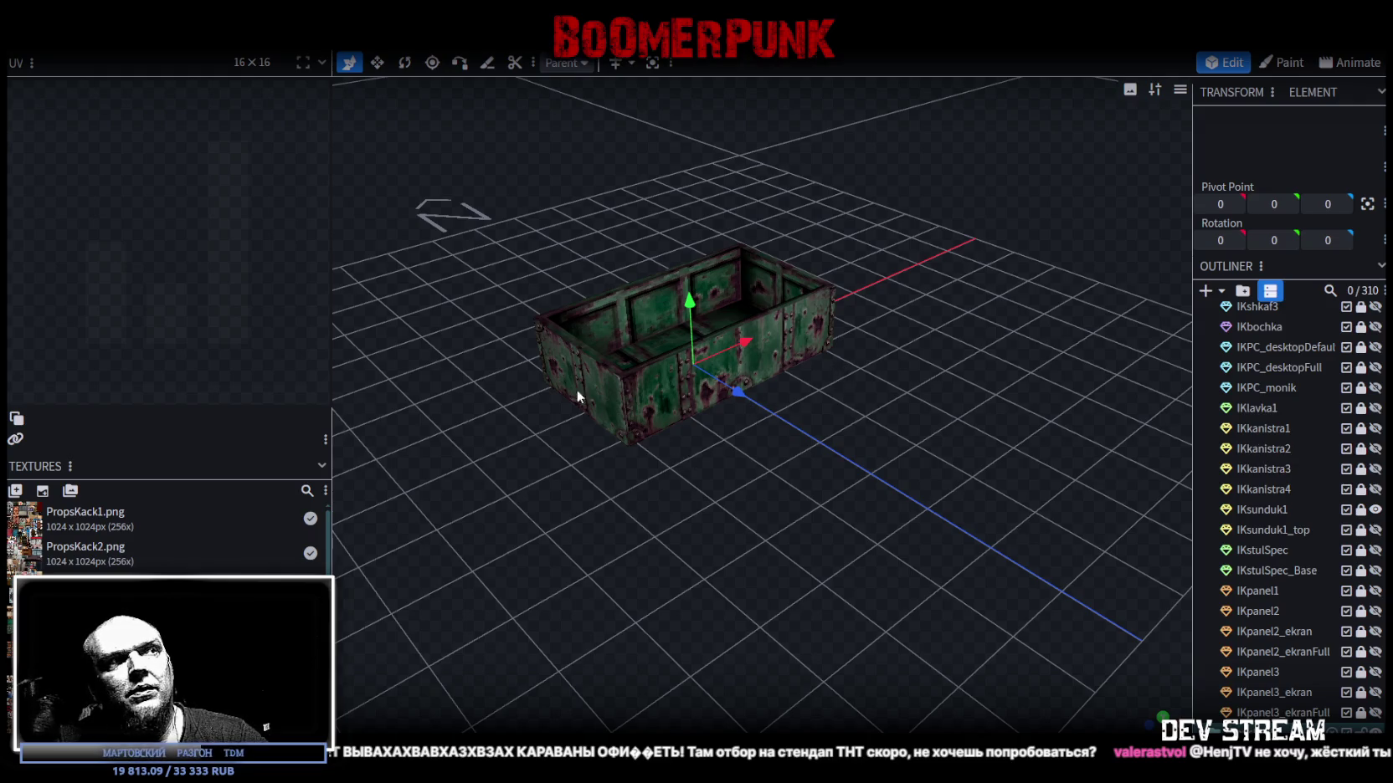
pyautogui.scroll(5, 1210, 442)
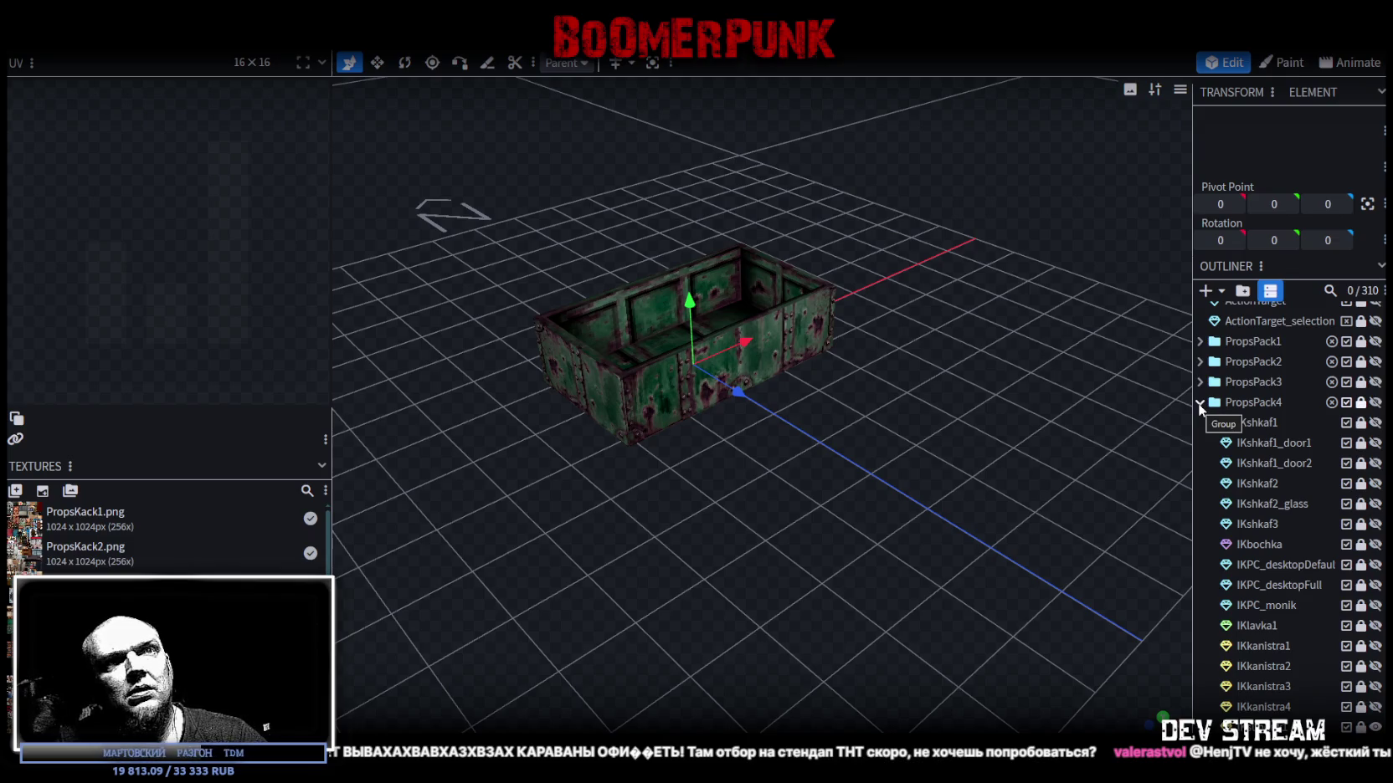
pyautogui.click(1376, 402)
pyautogui.click(1375, 401)
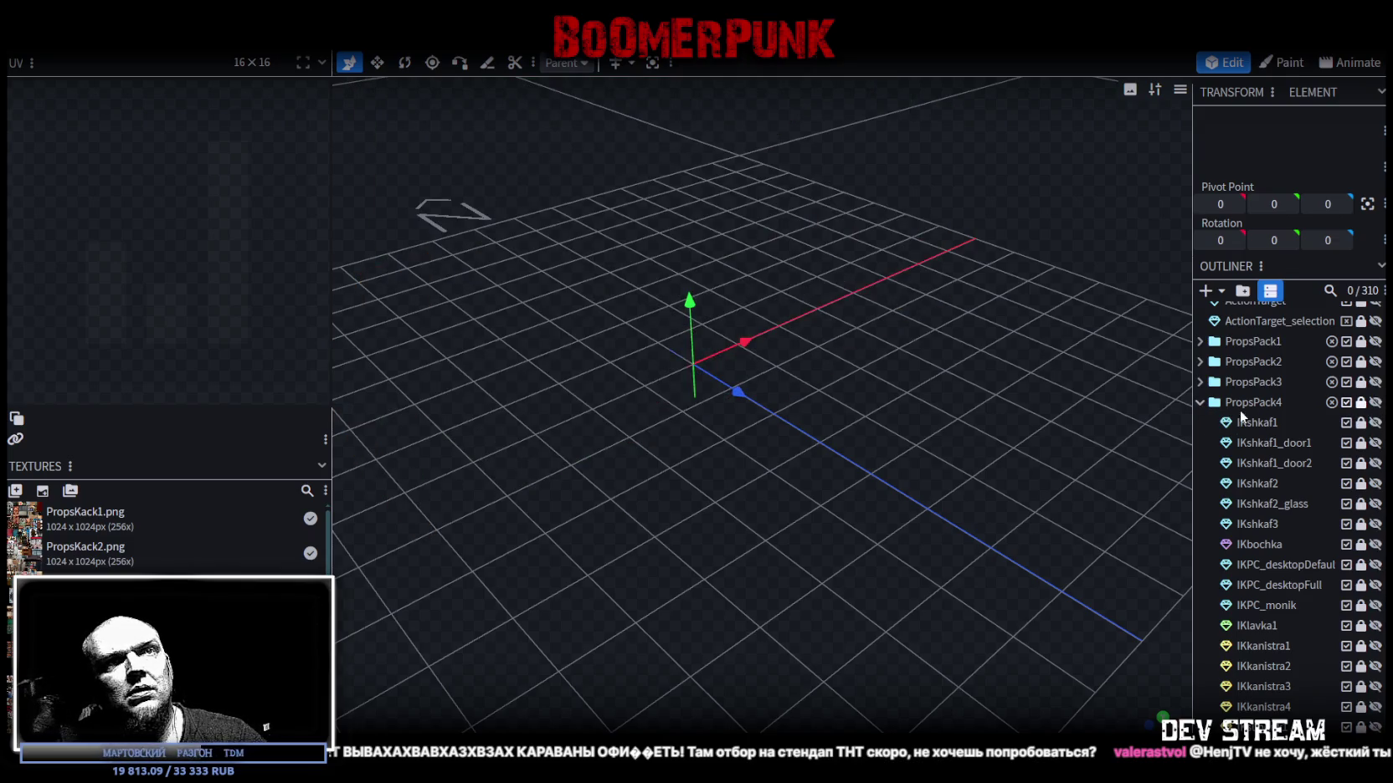
# Add a 16×8 cuboid mesh and move its left face inward to narrow it.
pyautogui.click(1199, 402)
pyautogui.click(1204, 291)
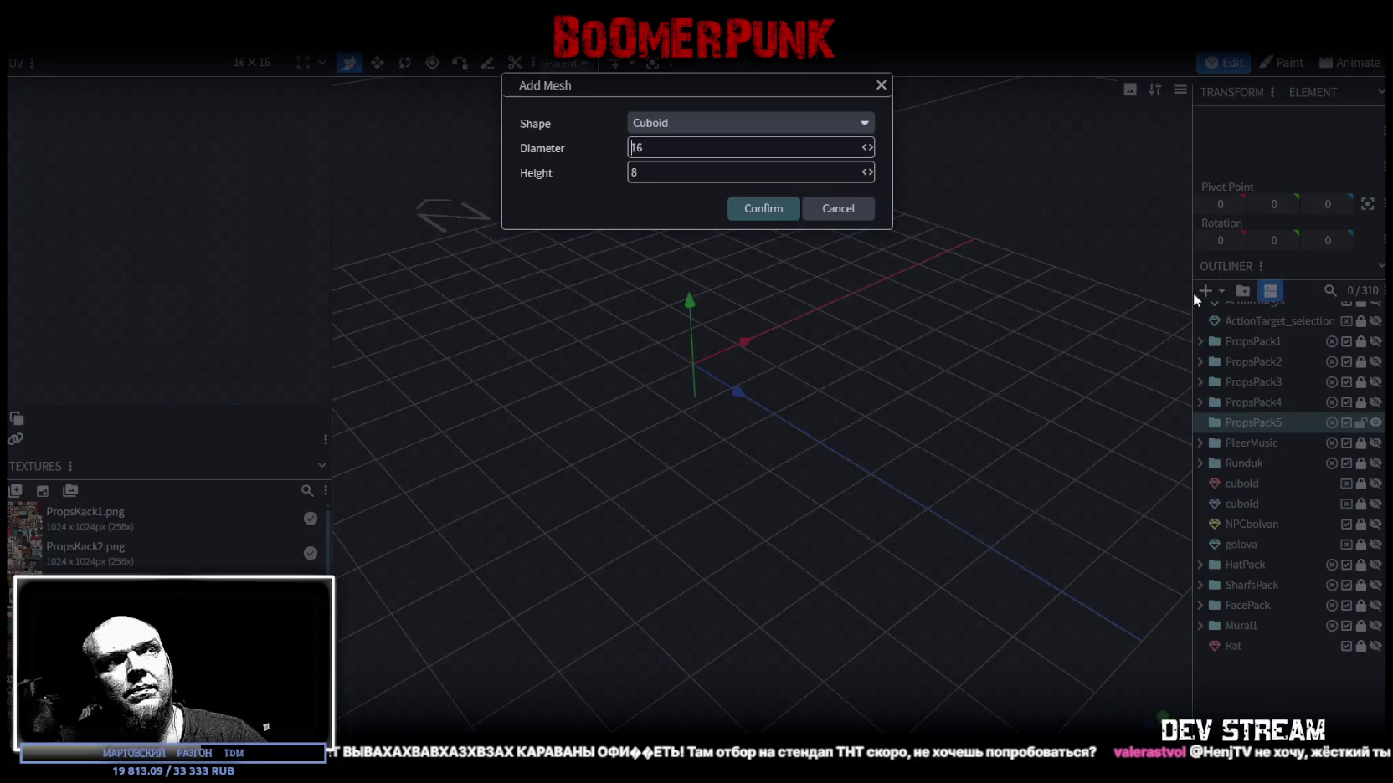
pyautogui.click(757, 208)
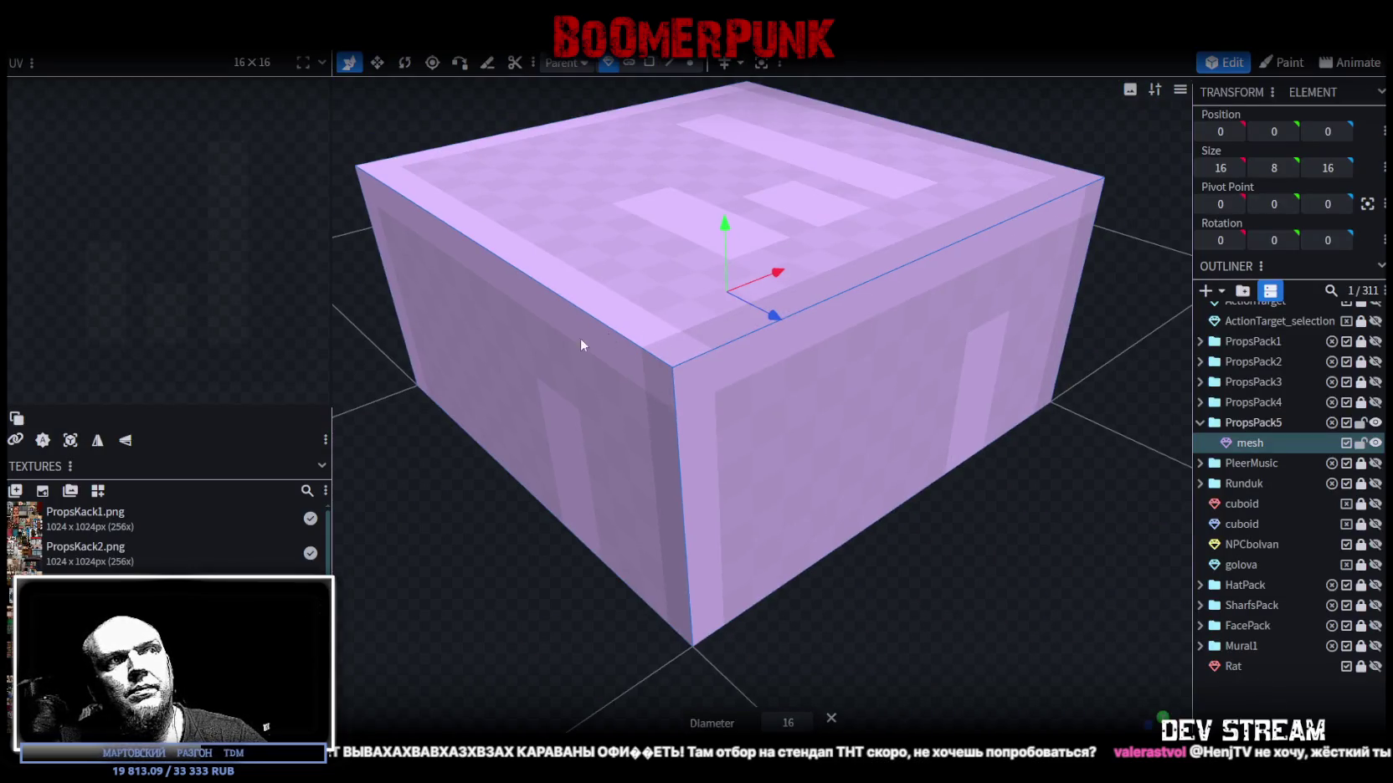
pyautogui.click(649, 62)
pyautogui.click(583, 361)
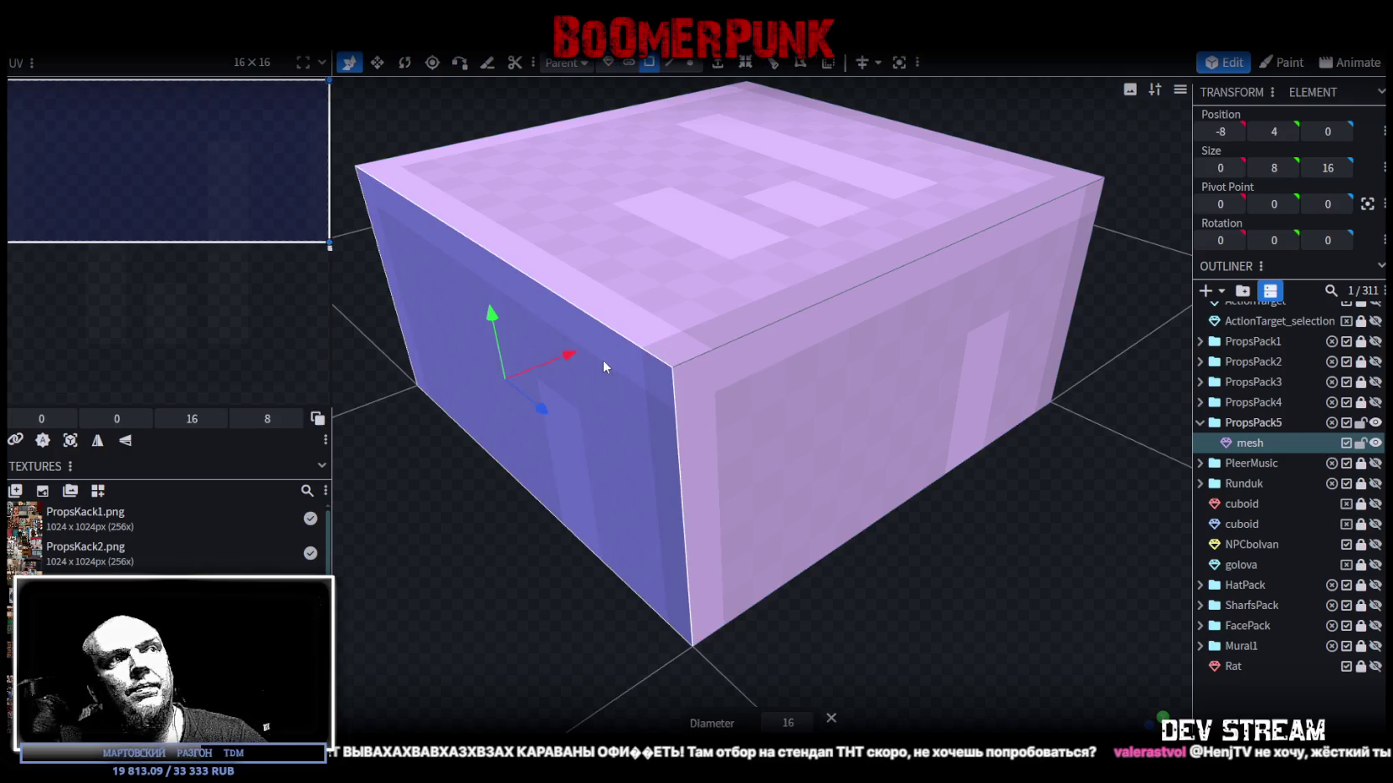
pyautogui.moveTo(576, 362); pyautogui.dragTo(787, 280)
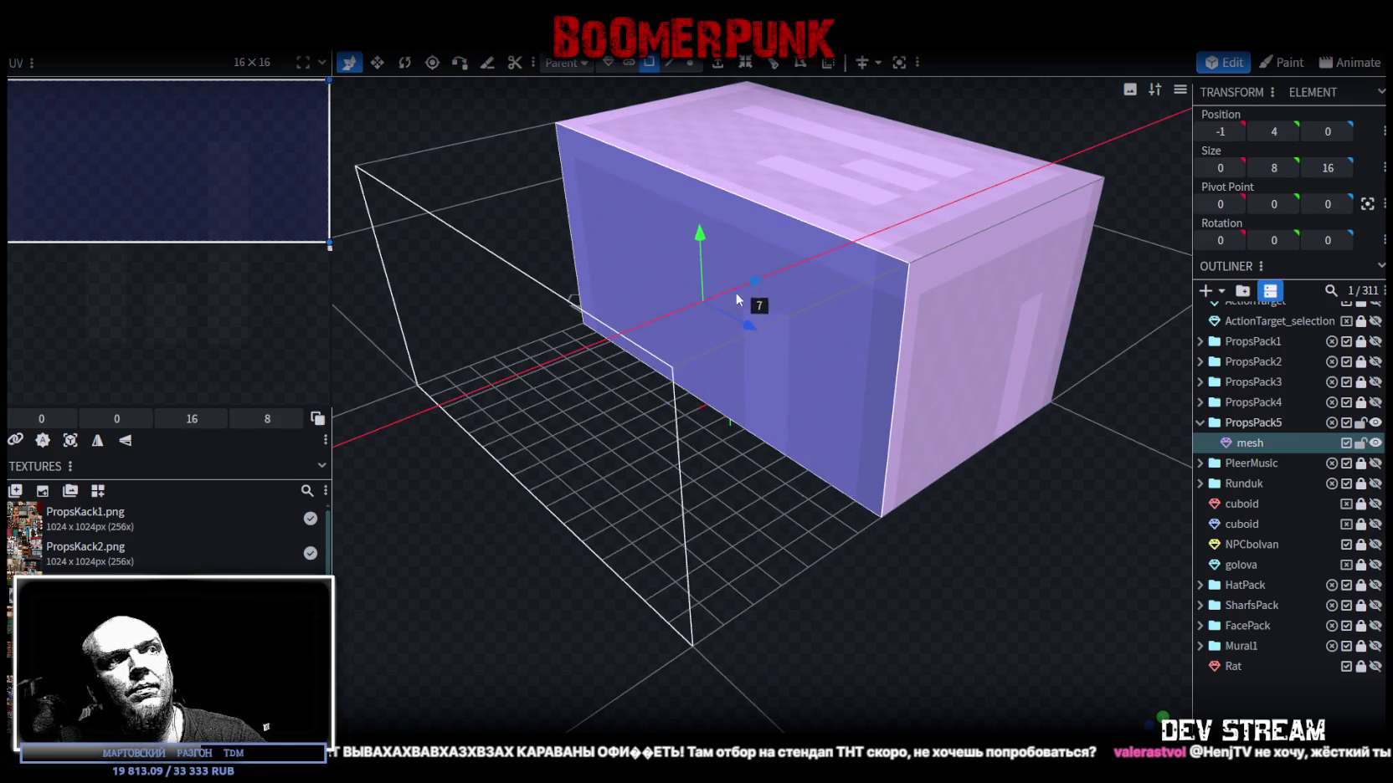
# Adjust the box's end face in and out to set its length.
pyautogui.moveTo(892, 502); pyautogui.dragTo(887, 548)
pyautogui.click(1093, 516)
pyautogui.moveTo(1093, 516)
pyautogui.mouseDown()
pyautogui.moveTo(1014, 470)
pyautogui.moveTo(916, 281)
pyautogui.moveTo(721, 289)
pyautogui.moveTo(763, 287)
pyautogui.moveTo(586, 377)
pyautogui.mouseUp()
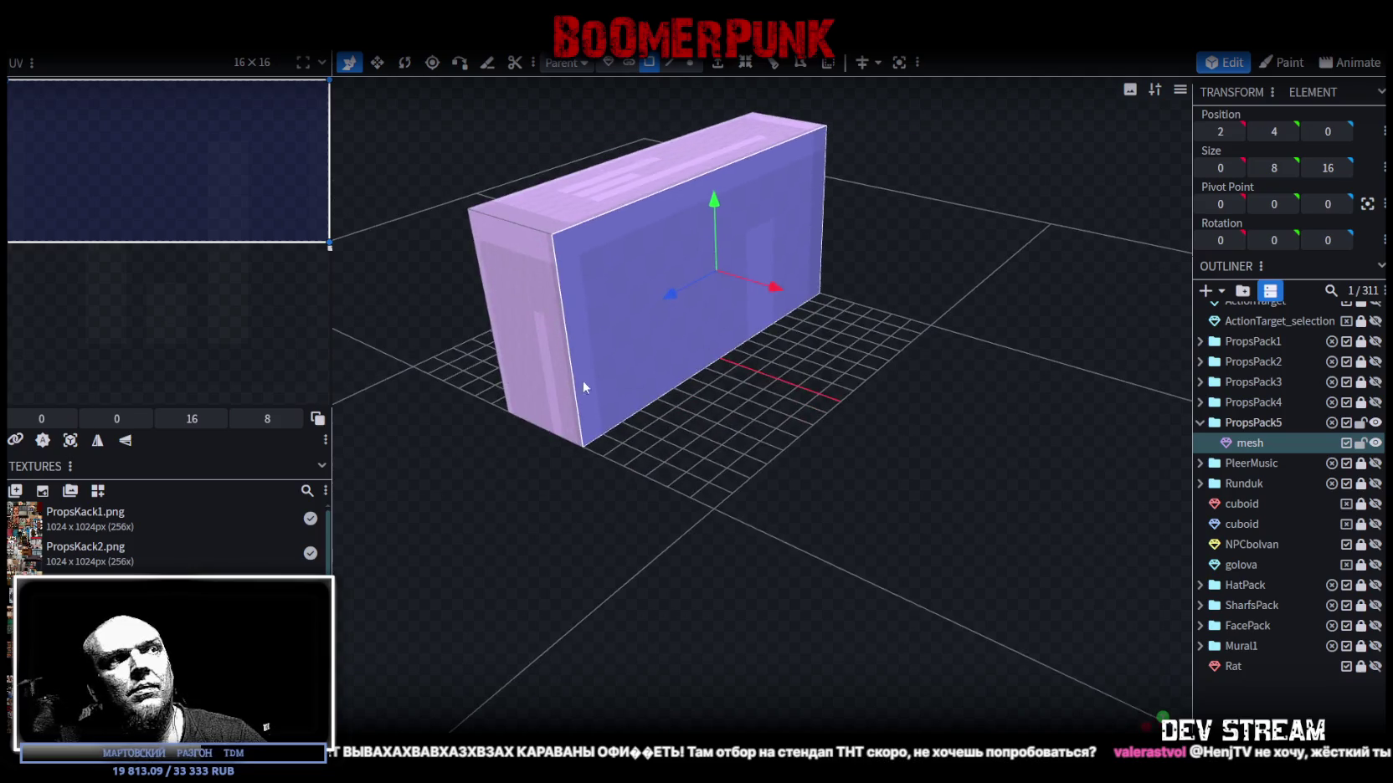
pyautogui.click(561, 372)
pyautogui.moveTo(467, 362); pyautogui.dragTo(627, 310)
pyautogui.moveTo(863, 341)
pyautogui.mouseDown()
pyautogui.moveTo(647, 466)
pyautogui.moveTo(724, 311)
pyautogui.moveTo(901, 488)
pyautogui.moveTo(844, 495)
pyautogui.moveTo(848, 414)
pyautogui.mouseUp()
pyautogui.moveTo(823, 299)
pyautogui.mouseDown()
pyautogui.moveTo(626, 343)
pyautogui.moveTo(865, 544)
pyautogui.moveTo(783, 366)
pyautogui.mouseUp()
# Lower the box's top face toward the base, settling it at height 2.
pyautogui.click(803, 230)
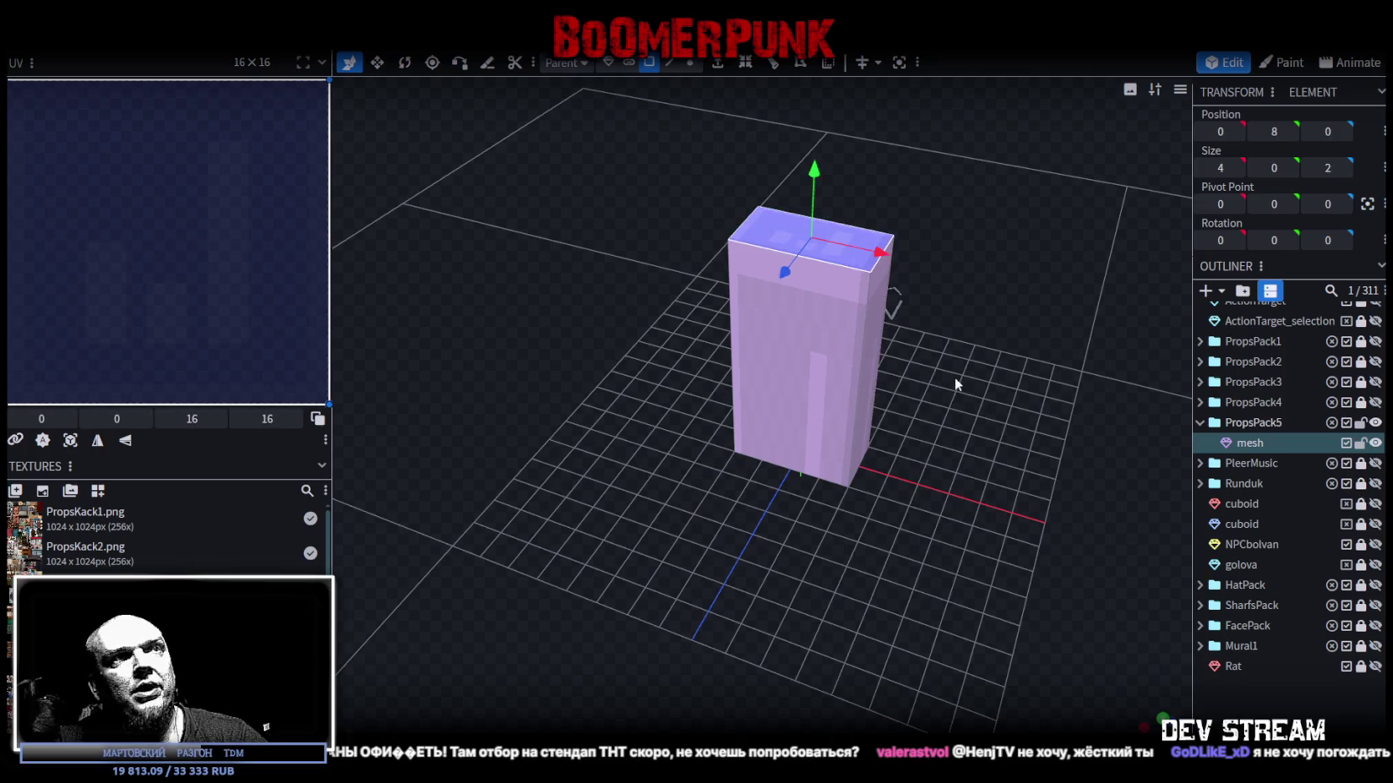
pyautogui.moveTo(954, 382); pyautogui.dragTo(919, 454)
pyautogui.scroll(-2, 920, 458)
pyautogui.moveTo(759, 228)
pyautogui.mouseDown()
pyautogui.moveTo(757, 393)
pyautogui.moveTo(756, 377)
pyautogui.mouseUp()
pyautogui.moveTo(924, 400); pyautogui.dragTo(832, 388)
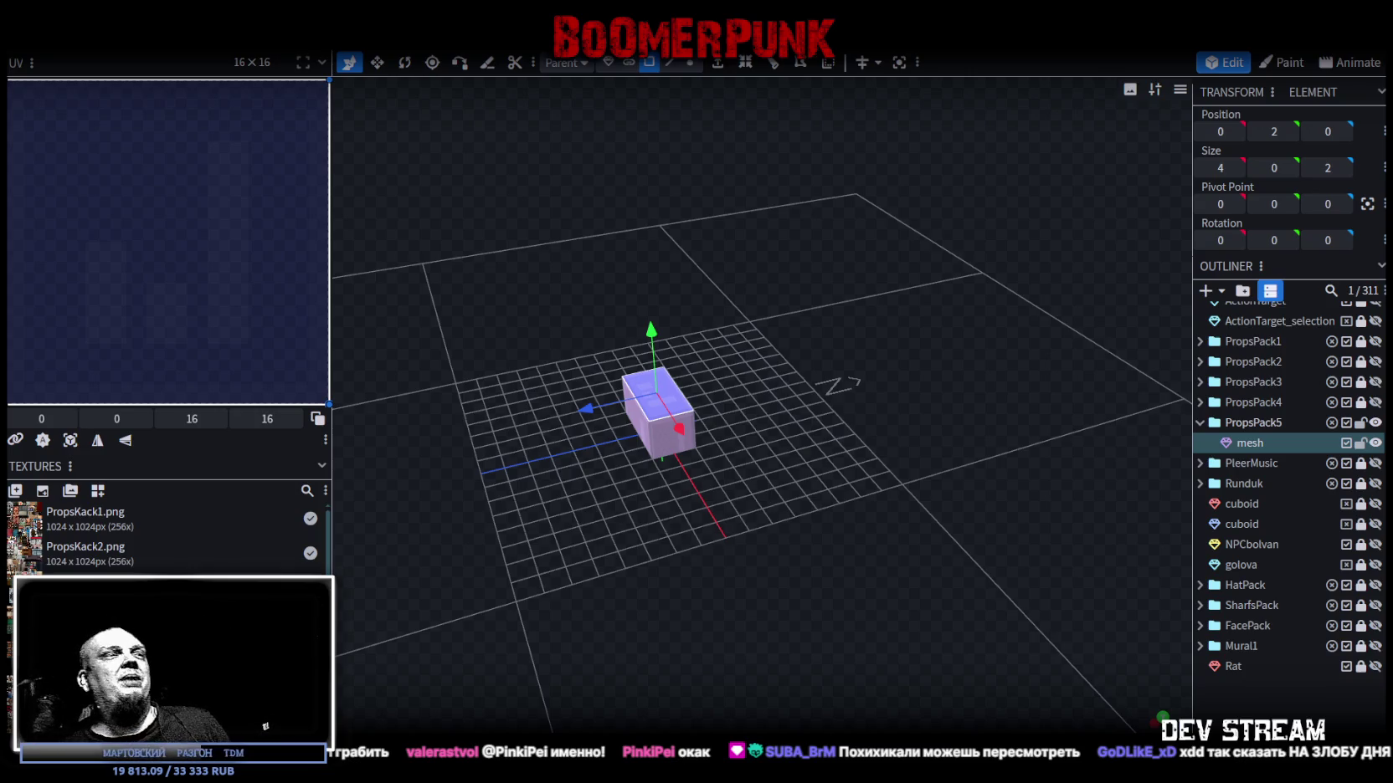
# Select a face of the small narrow box mesh.
pyautogui.click(647, 413)
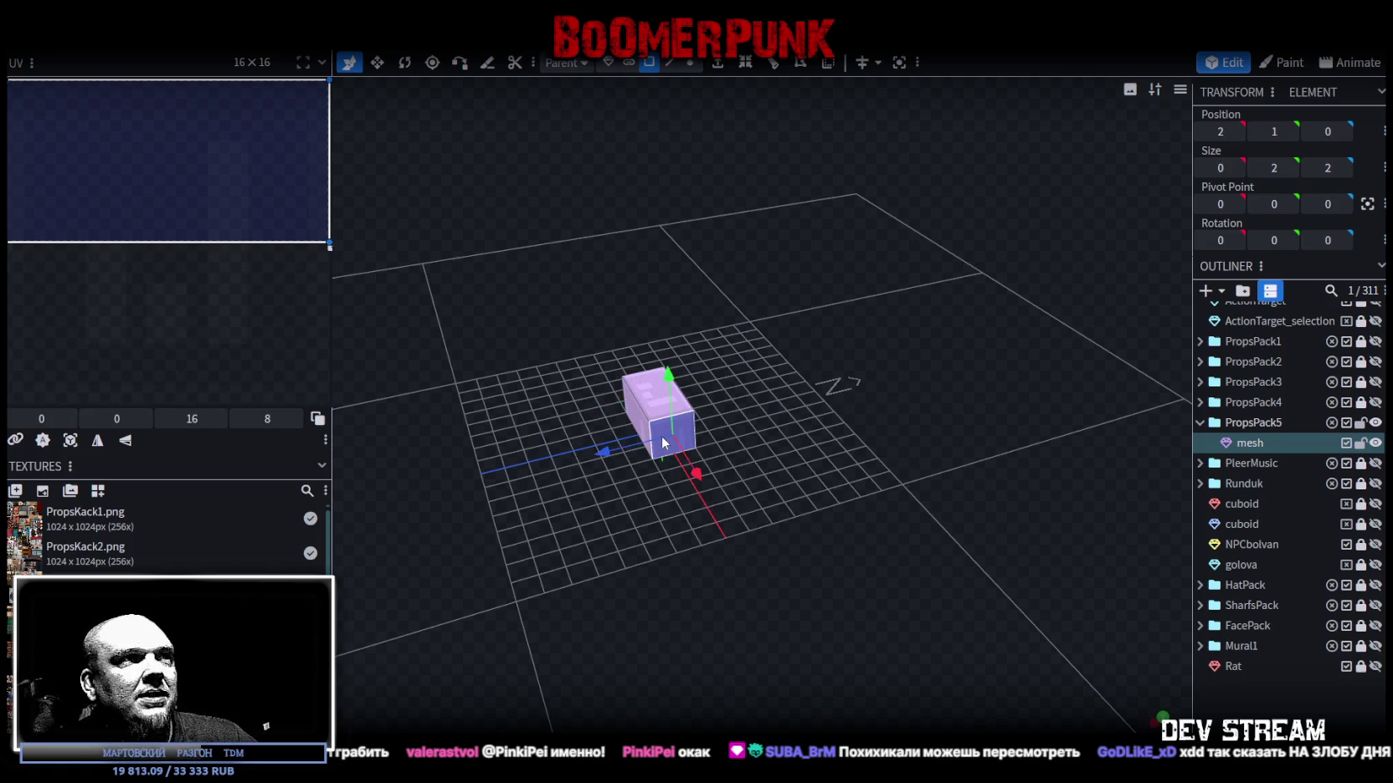
# Apply the PropsKack5.png texture to the box and pull a side face in by 0.5.
pyautogui.rightClick(662, 413)
pyautogui.moveTo(747, 678)
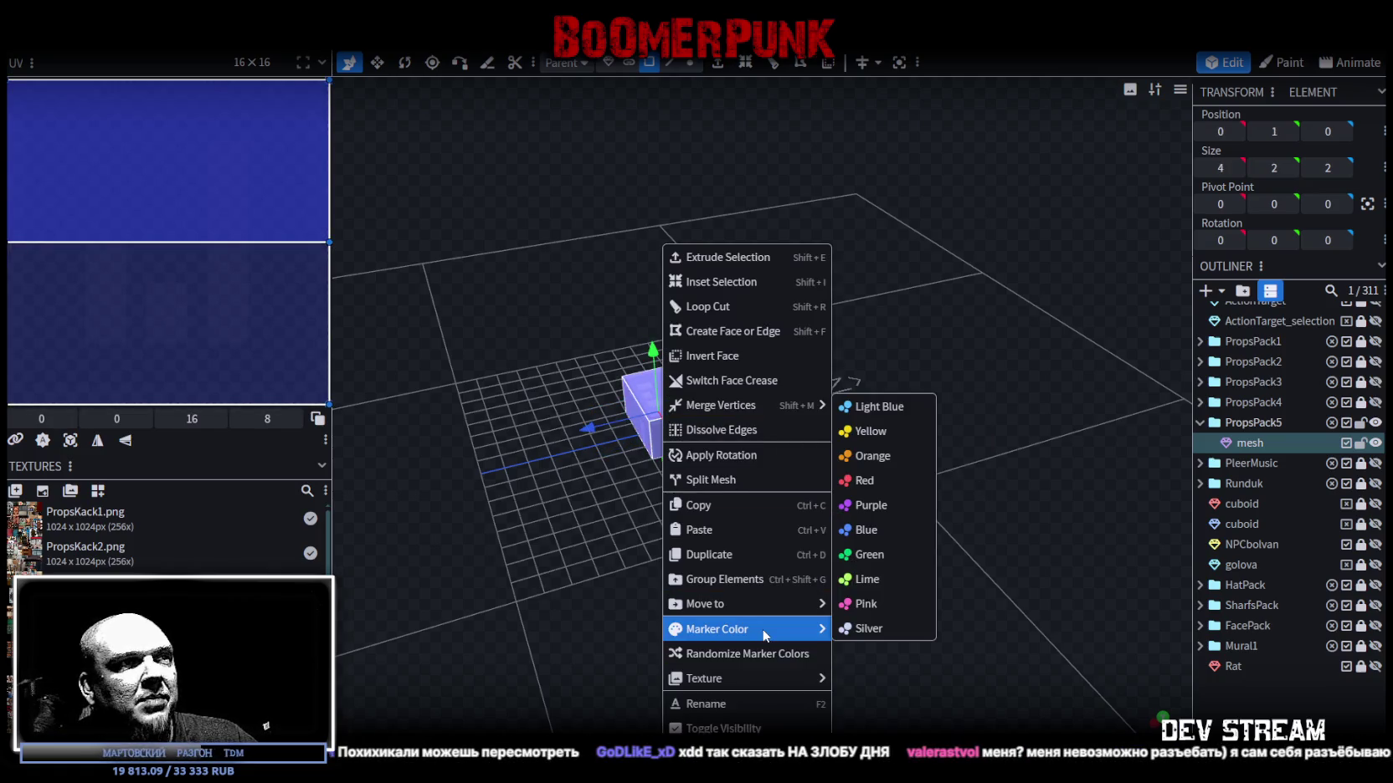
pyautogui.moveTo(704, 678)
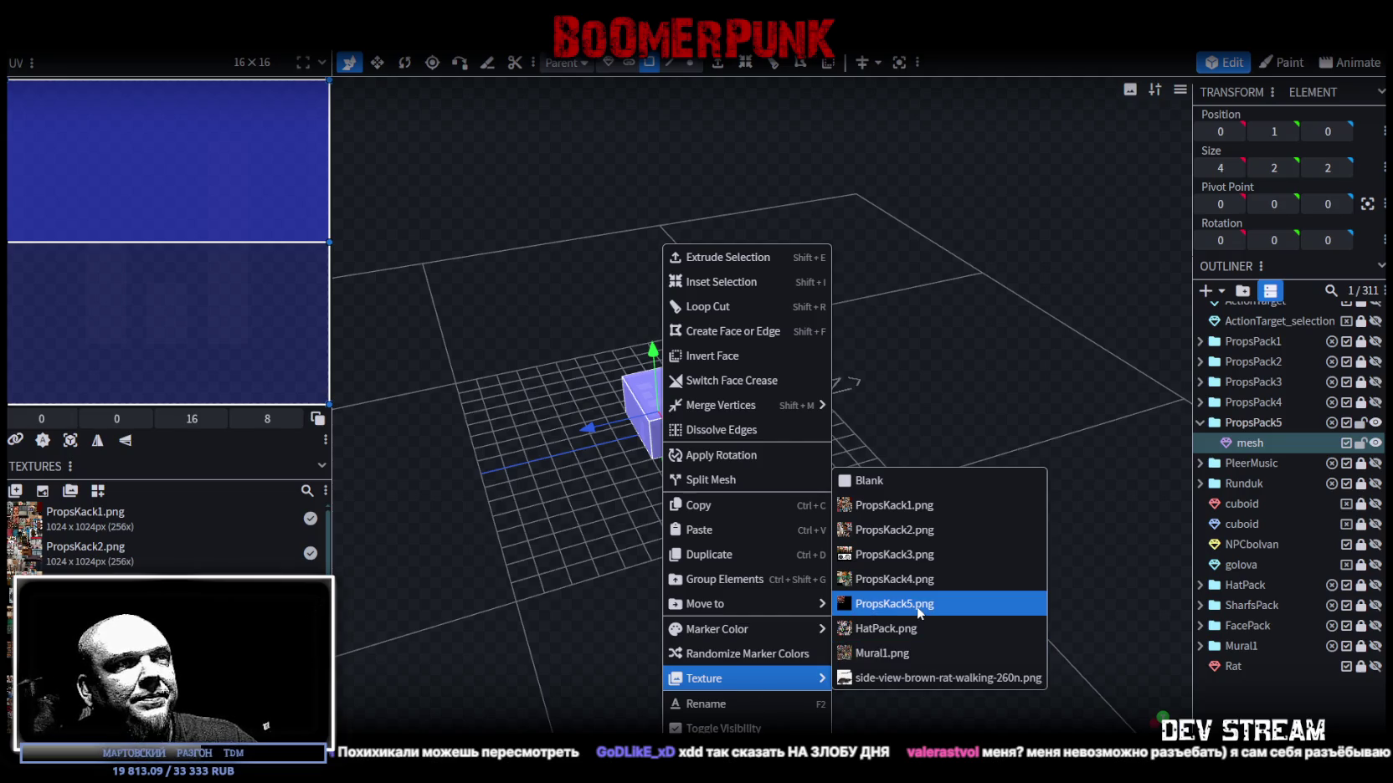
pyautogui.click(895, 604)
pyautogui.moveTo(681, 416)
pyautogui.mouseDown()
pyautogui.moveTo(621, 433)
pyautogui.moveTo(656, 419)
pyautogui.moveTo(713, 481)
pyautogui.moveTo(600, 536)
pyautogui.moveTo(764, 504)
pyautogui.moveTo(658, 457)
pyautogui.moveTo(721, 523)
pyautogui.mouseUp()
pyautogui.click(616, 463)
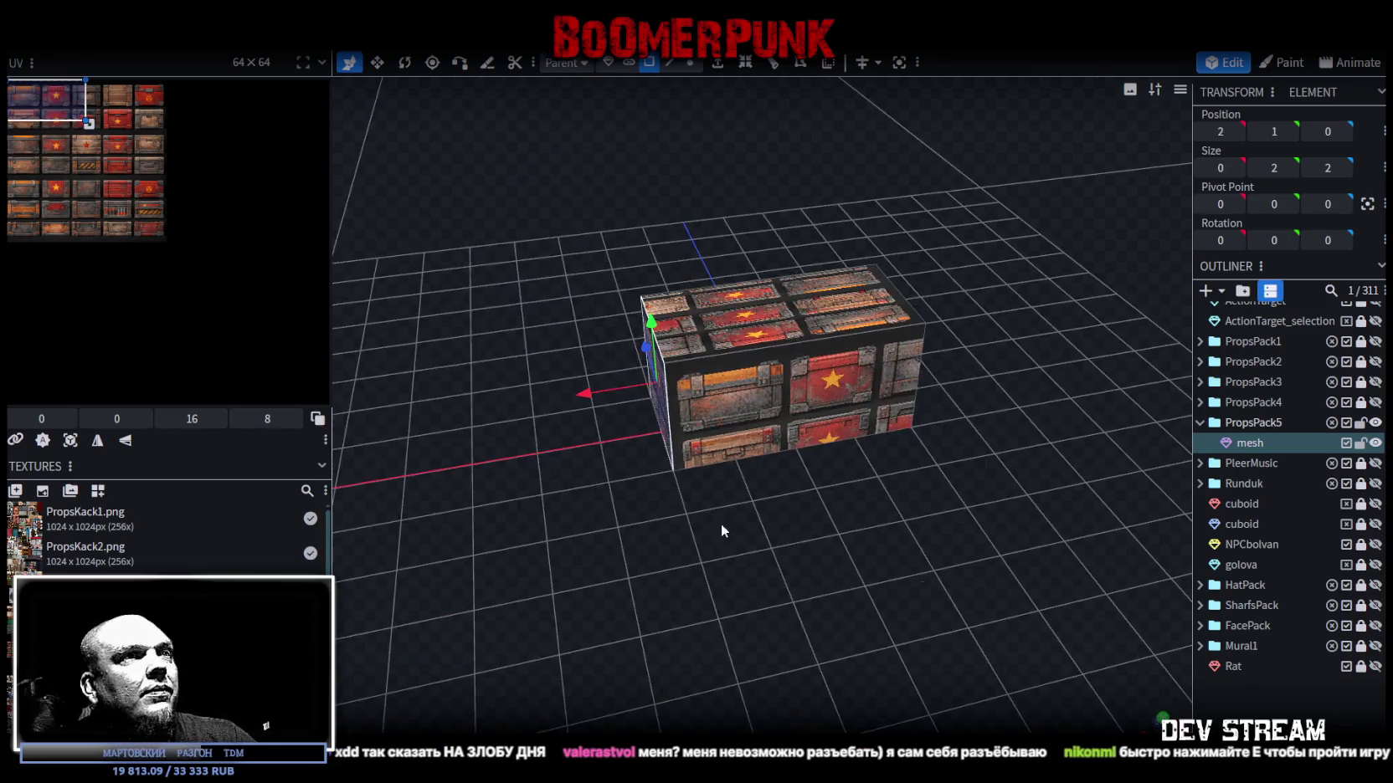
pyautogui.moveTo(600, 383)
pyautogui.mouseDown()
pyautogui.moveTo(788, 522)
pyautogui.moveTo(944, 492)
pyautogui.moveTo(921, 400)
pyautogui.moveTo(587, 523)
pyautogui.moveTo(545, 511)
pyautogui.moveTo(830, 376)
pyautogui.mouseUp()
# Lower the crate's top face by 0.5, making a 3×1.5×2 box.
pyautogui.click(829, 394)
pyautogui.moveTo(835, 315); pyautogui.dragTo(831, 359)
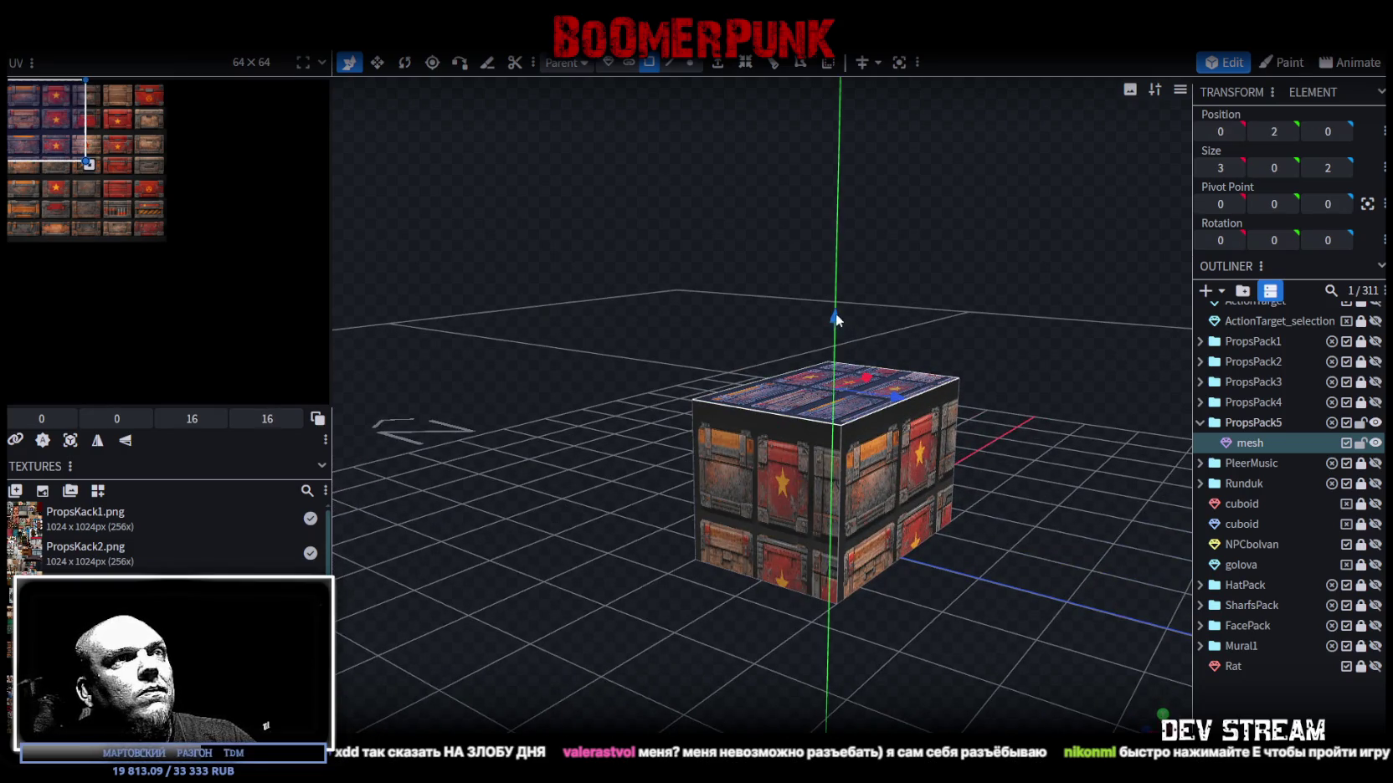
pyautogui.moveTo(743, 383); pyautogui.dragTo(797, 518)
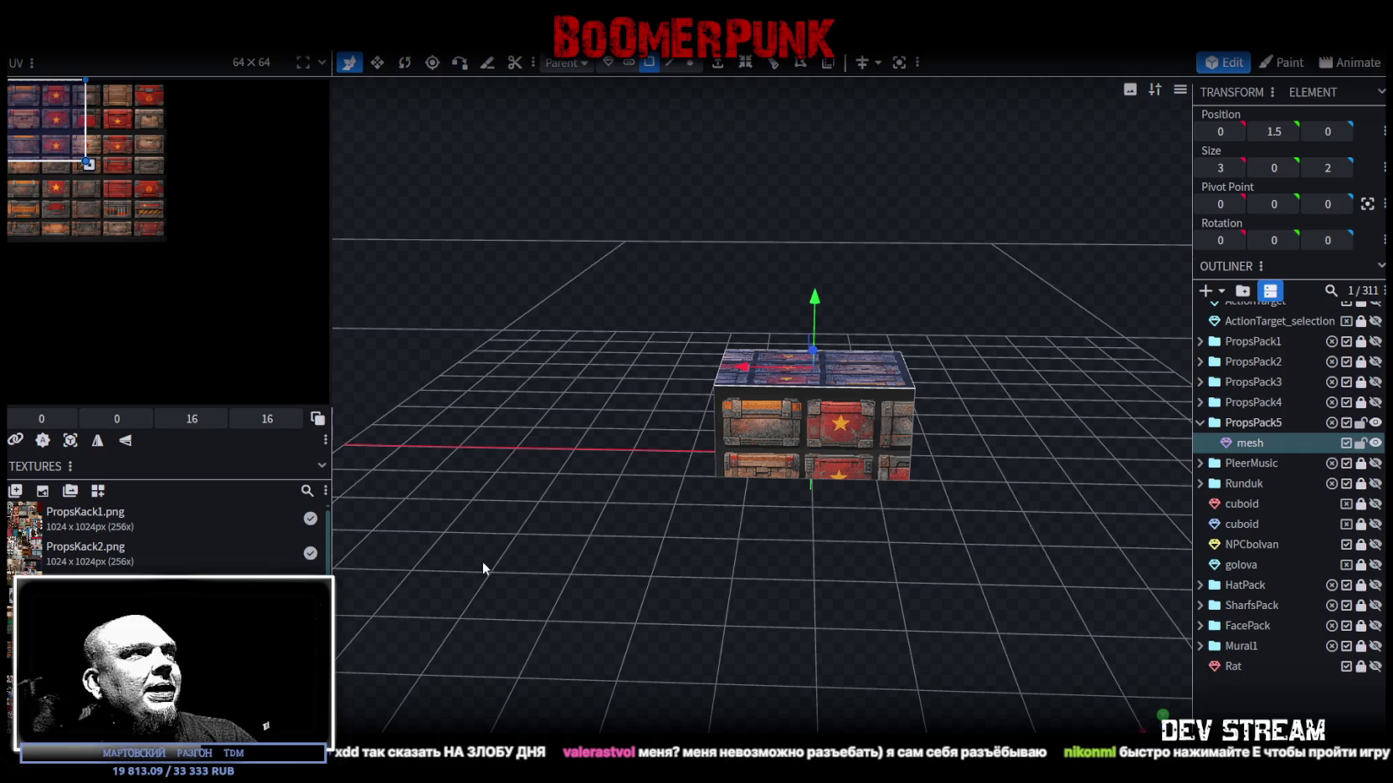
pyautogui.moveTo(571, 543); pyautogui.dragTo(748, 552)
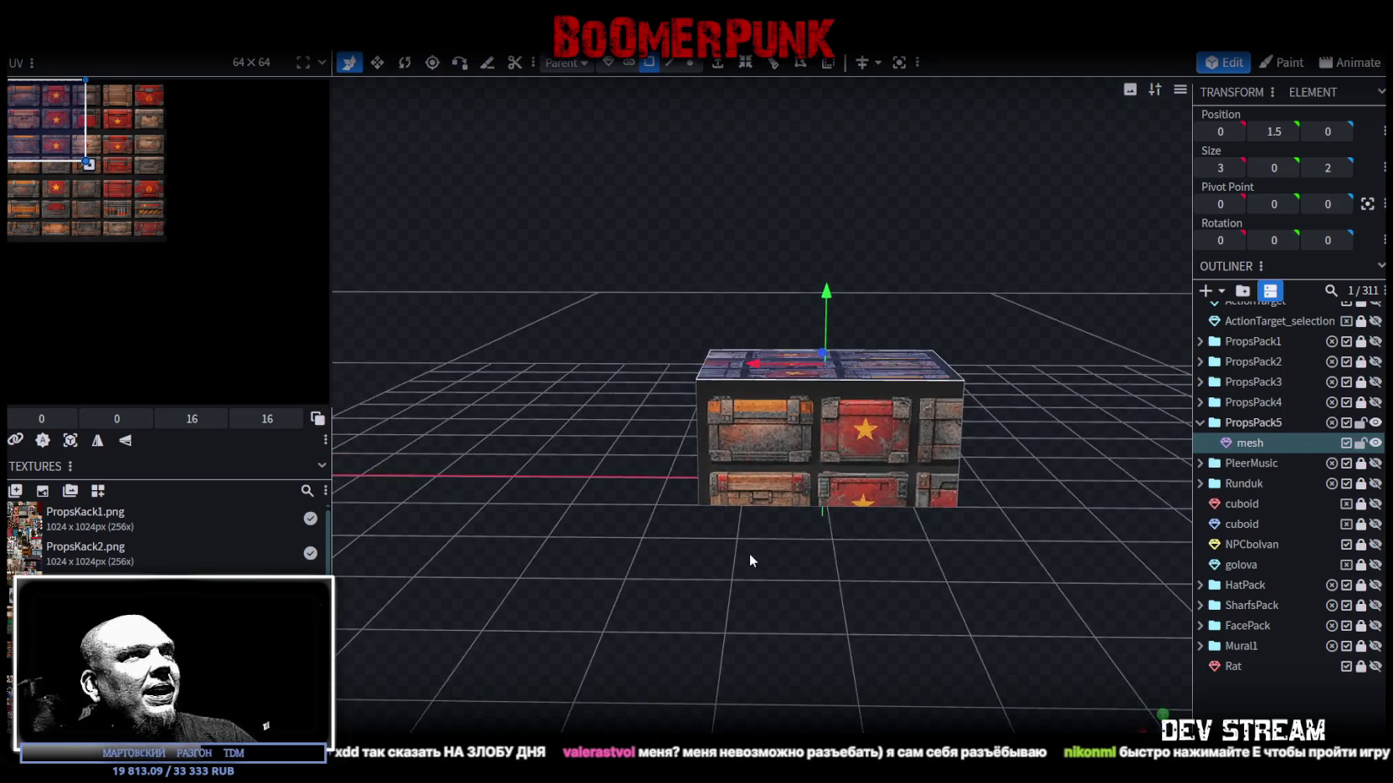
# Turn on the UV overlay for the crate's faces and undo a trial UV resize.
pyautogui.click(786, 439)
pyautogui.click(316, 421)
pyautogui.moveTo(561, 541)
pyautogui.mouseDown()
pyautogui.moveTo(593, 452)
pyautogui.moveTo(549, 399)
pyautogui.moveTo(601, 424)
pyautogui.mouseUp()
pyautogui.click(775, 610)
pyautogui.moveTo(775, 610)
pyautogui.mouseDown()
pyautogui.moveTo(555, 487)
pyautogui.moveTo(605, 505)
pyautogui.moveTo(522, 431)
pyautogui.mouseUp()
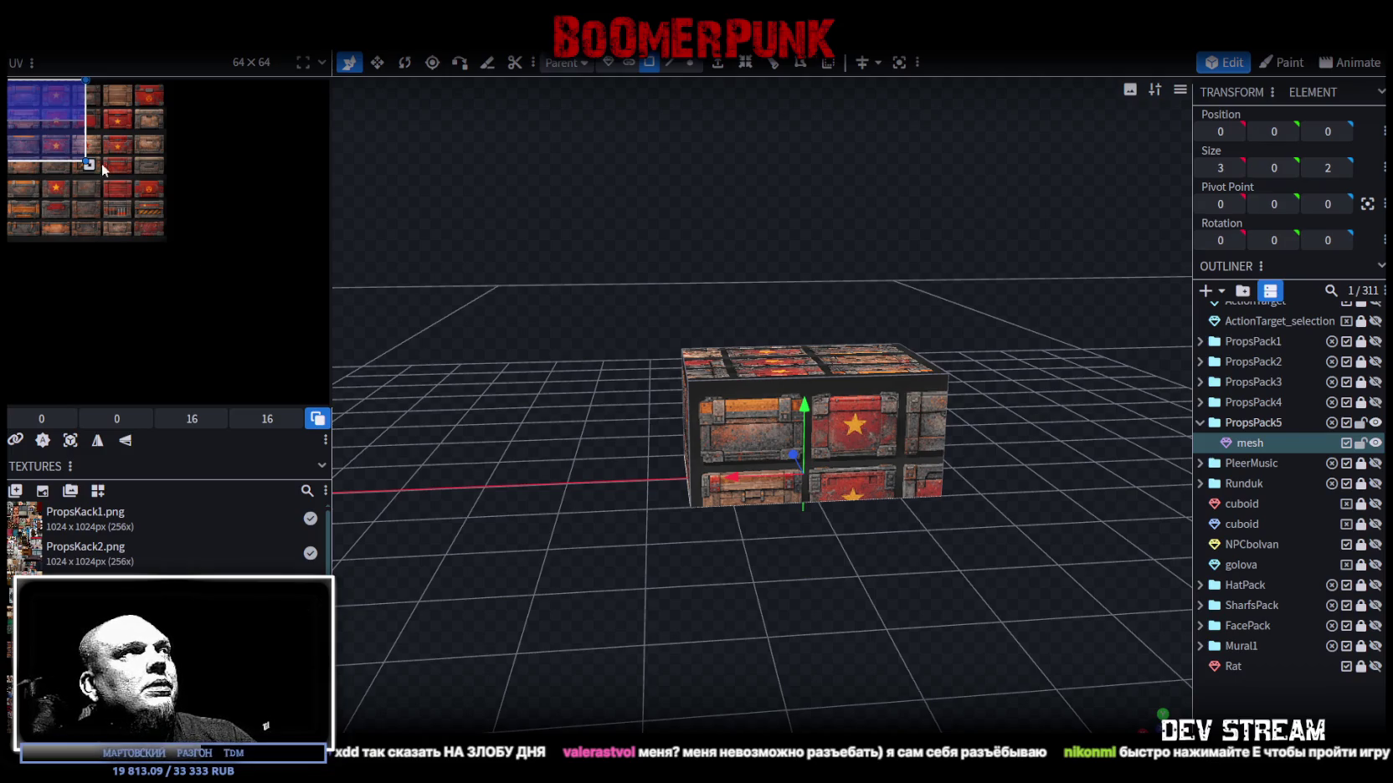
pyautogui.moveTo(104, 167)
pyautogui.mouseDown()
pyautogui.moveTo(104, 183)
pyautogui.moveTo(79, 131)
pyautogui.mouseUp()
pyautogui.hotkey('ctrl', 'z')
pyautogui.scroll(1, 50, 128)
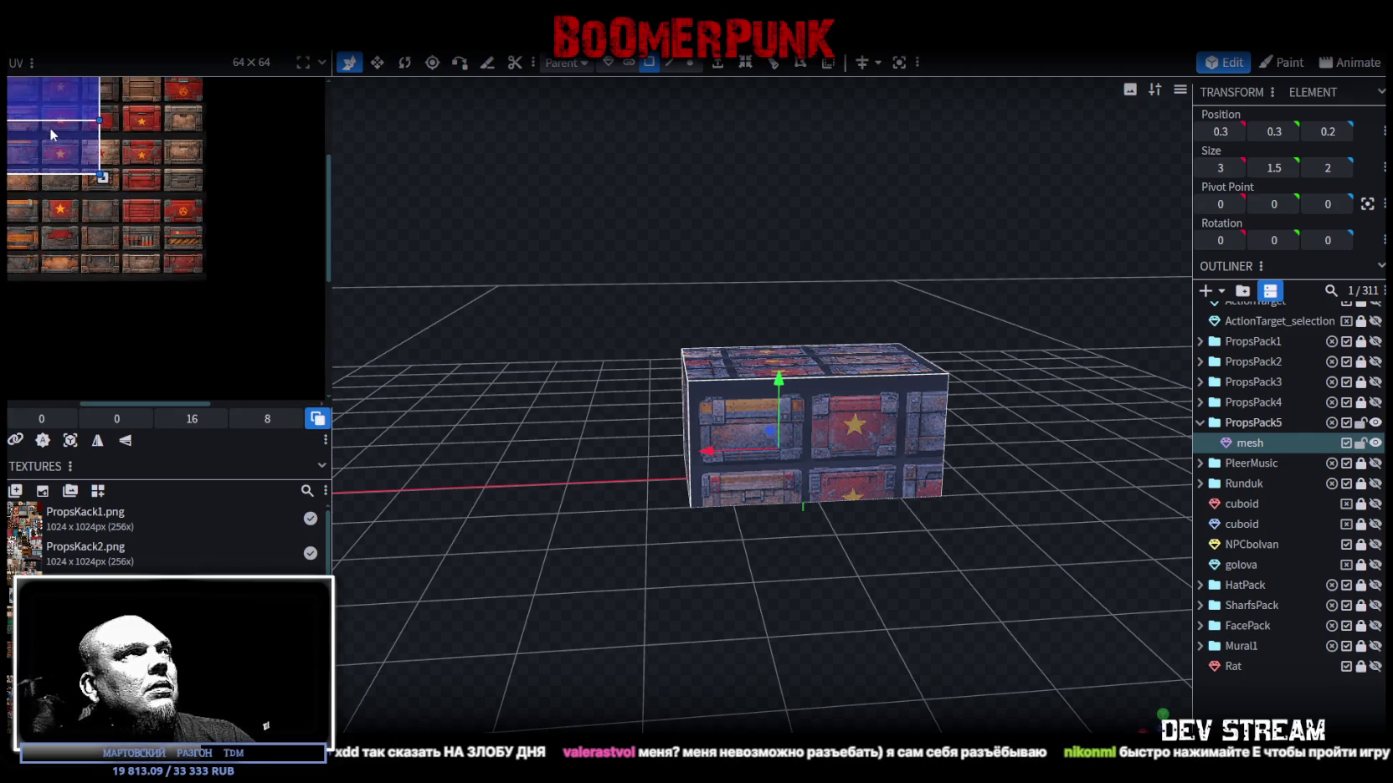
# Move the crate faces' UV mappings onto red-star crate cells of the atlas.
pyautogui.moveTo(50, 128); pyautogui.dragTo(163, 202)
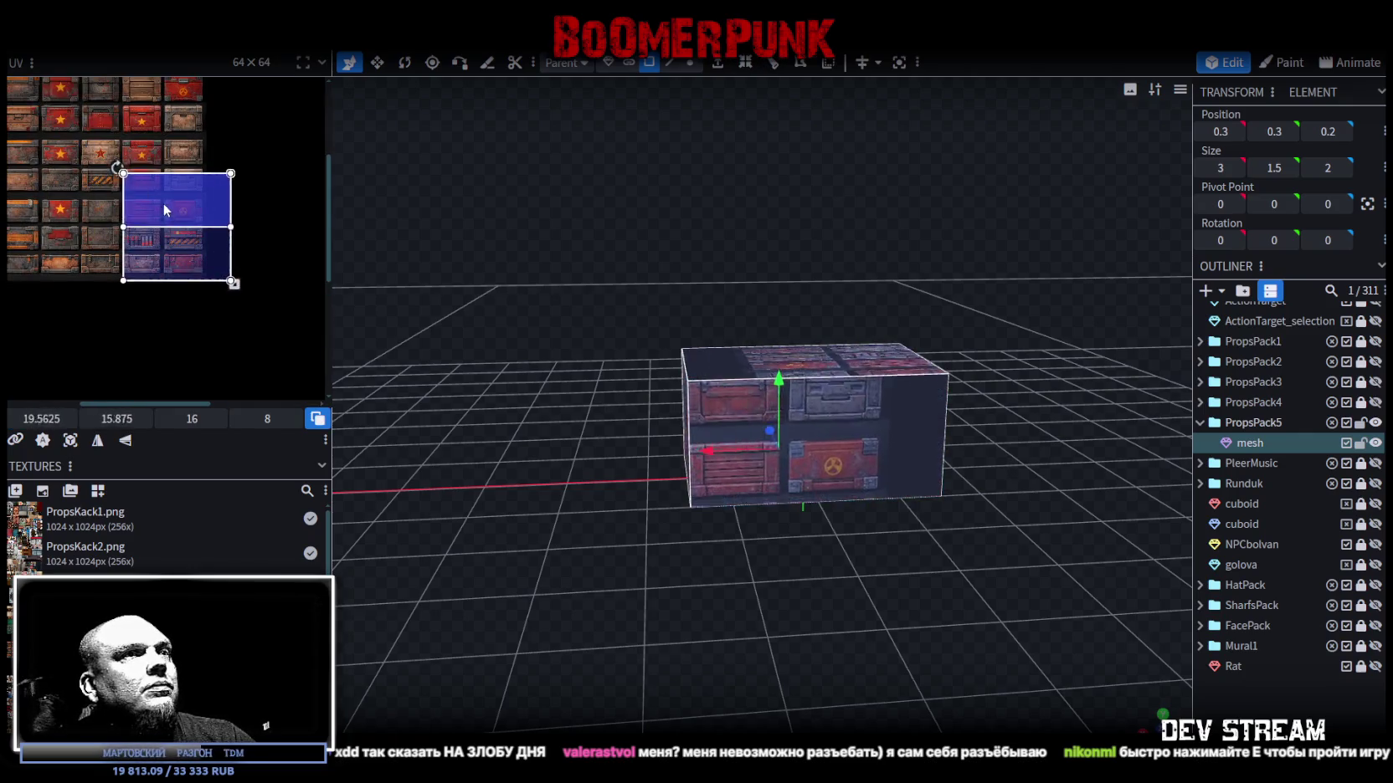
pyautogui.click(875, 460)
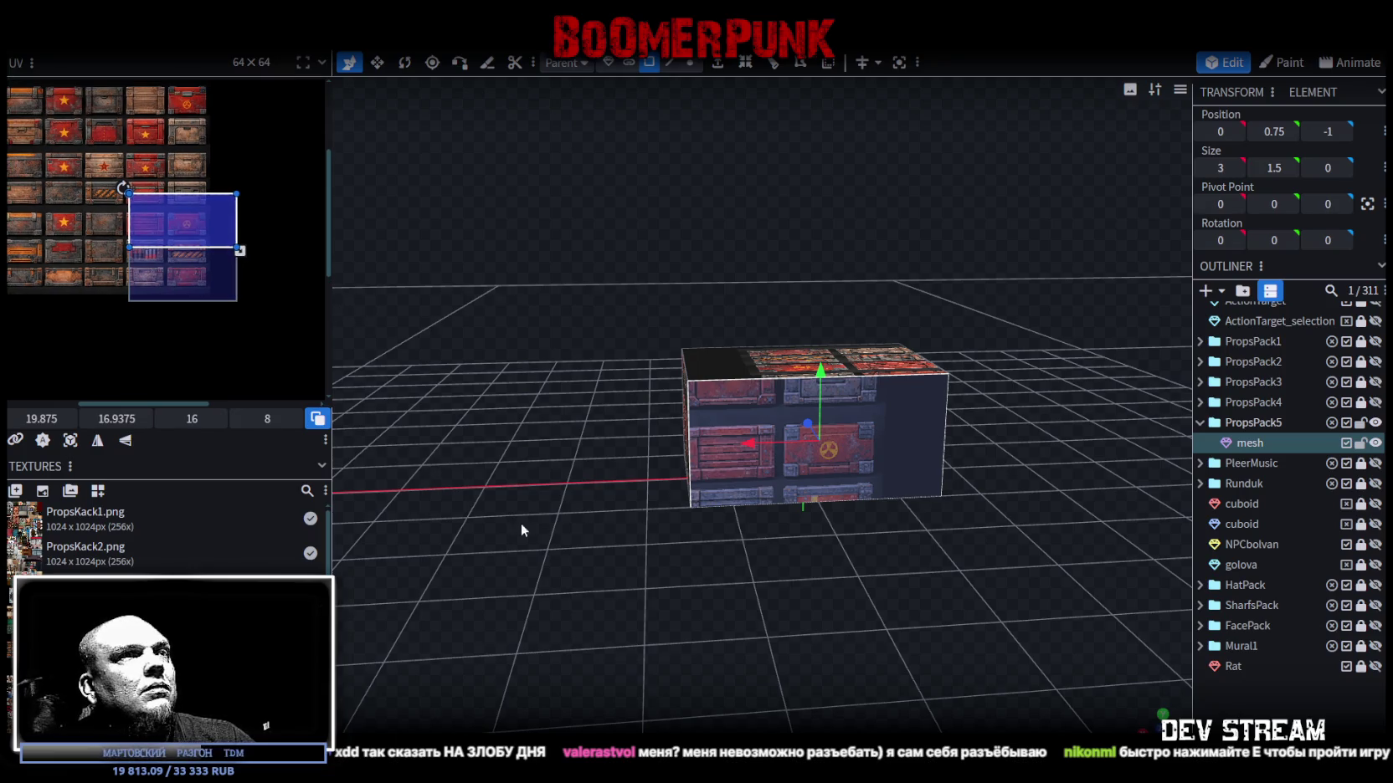
pyautogui.moveTo(520, 523); pyautogui.dragTo(661, 559)
pyautogui.moveTo(234, 222); pyautogui.dragTo(113, 116)
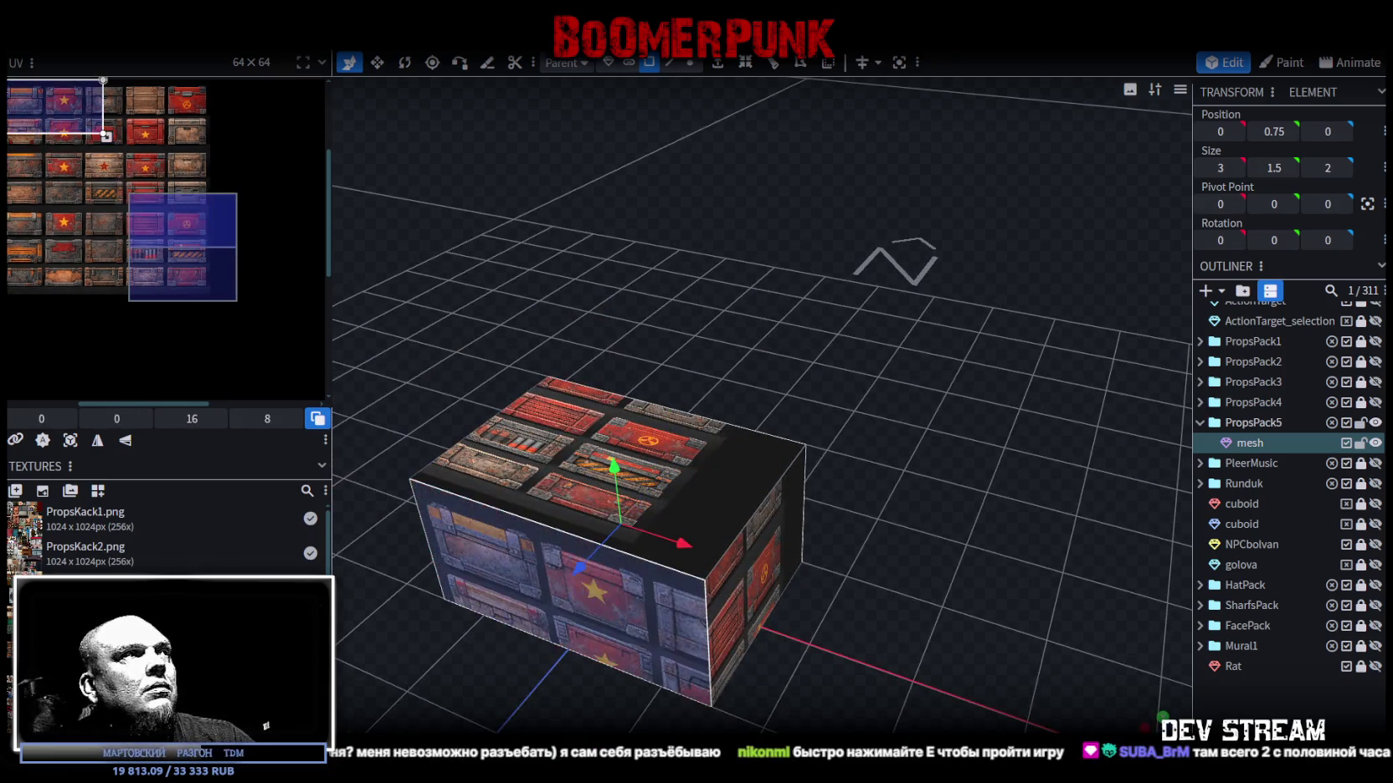
pyautogui.moveTo(113, 115); pyautogui.dragTo(243, 201, button='middle')
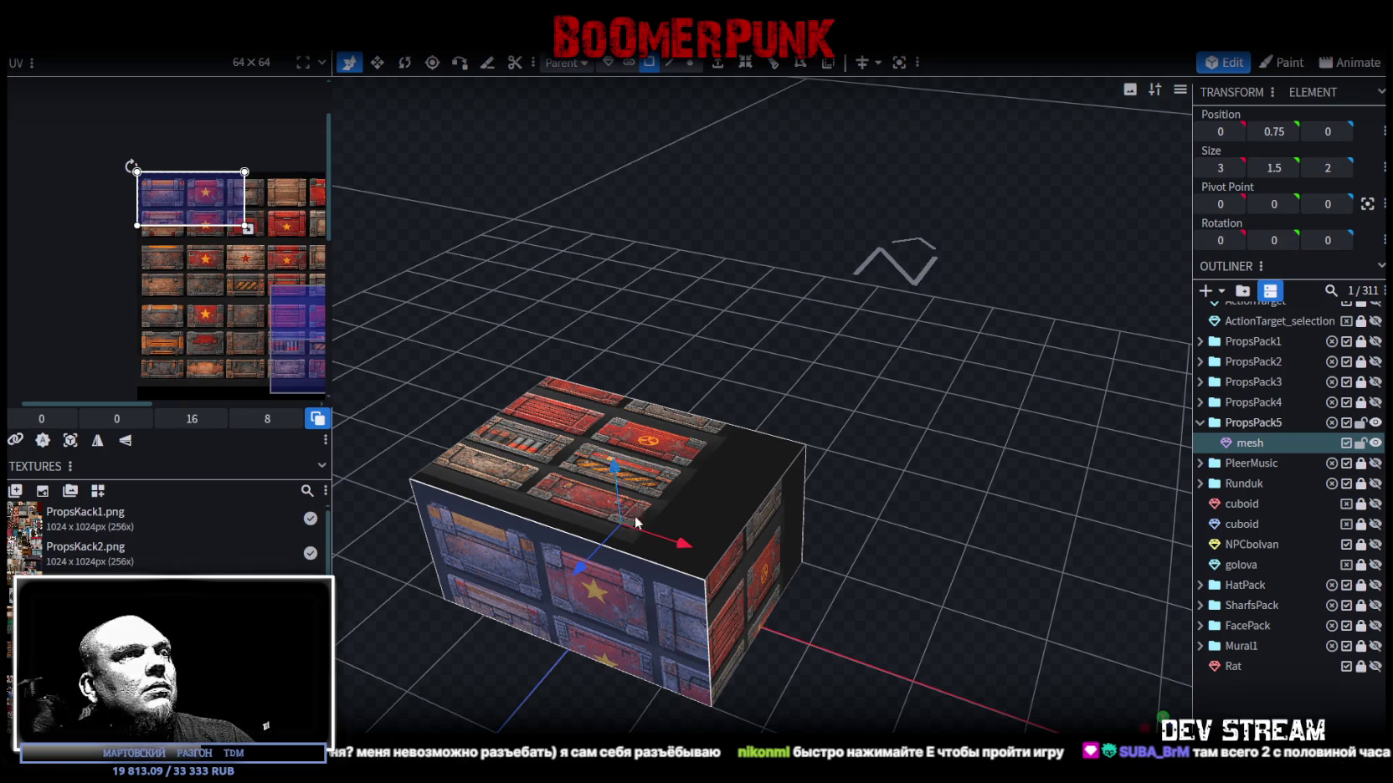
pyautogui.moveTo(636, 523)
pyautogui.mouseDown()
pyautogui.moveTo(744, 566)
pyautogui.moveTo(694, 618)
pyautogui.moveTo(750, 563)
pyautogui.mouseUp()
# Select the crate's bottom face and nudge its UV mapping on the atlas.
pyautogui.click(744, 560)
pyautogui.click(750, 558)
pyautogui.scroll(2, 145, 222)
pyautogui.click(144, 159)
pyautogui.scroll(2, 144, 164)
pyautogui.scroll(2, 144, 175)
pyautogui.scroll(2, 134, 163)
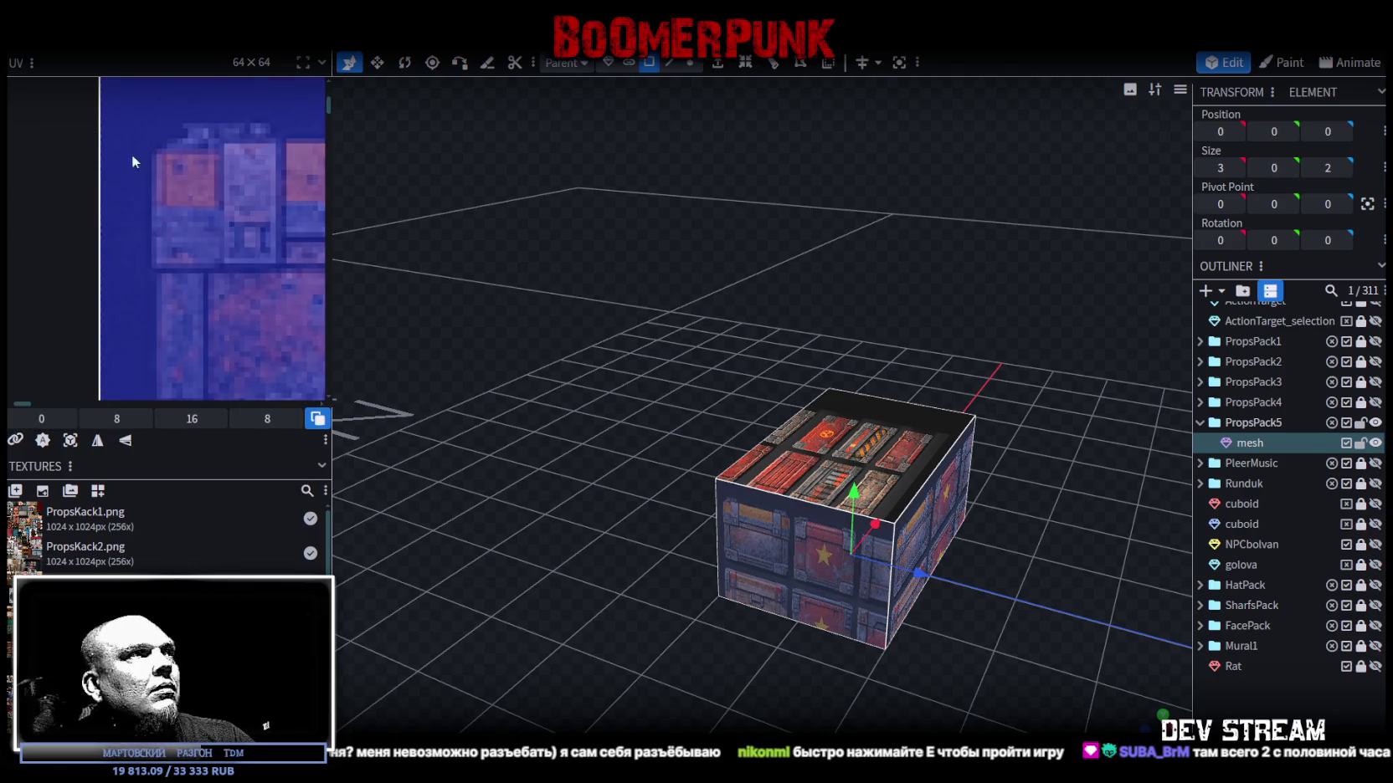
pyautogui.moveTo(178, 180)
pyautogui.mouseDown()
pyautogui.moveTo(260, 279)
pyautogui.moveTo(234, 276)
pyautogui.mouseUp()
# Widen the UV editing area by dragging the panel divider.
pyautogui.scroll(-2, 235, 275)
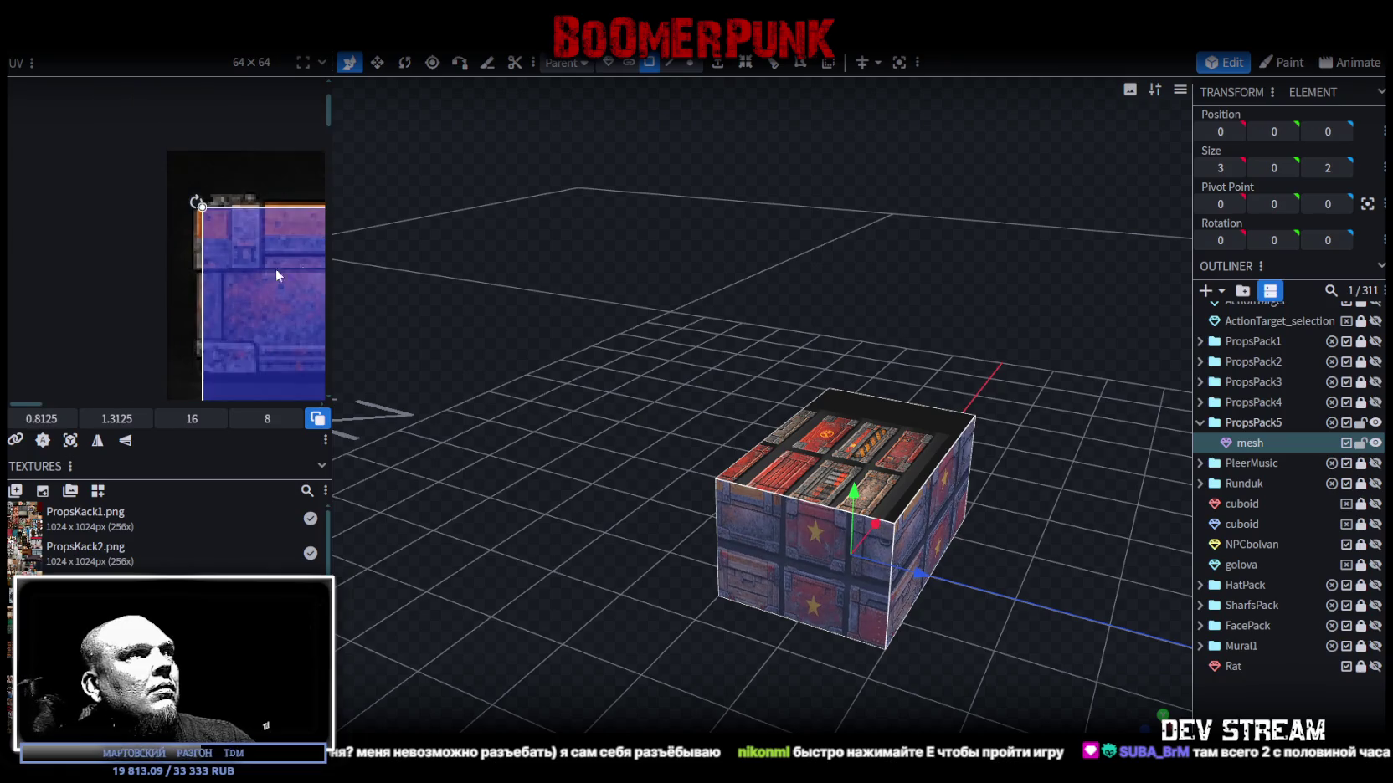
pyautogui.scroll(-1, 260, 269)
pyautogui.moveTo(334, 186); pyautogui.dragTo(623, 192)
pyautogui.scroll(2, 468, 471)
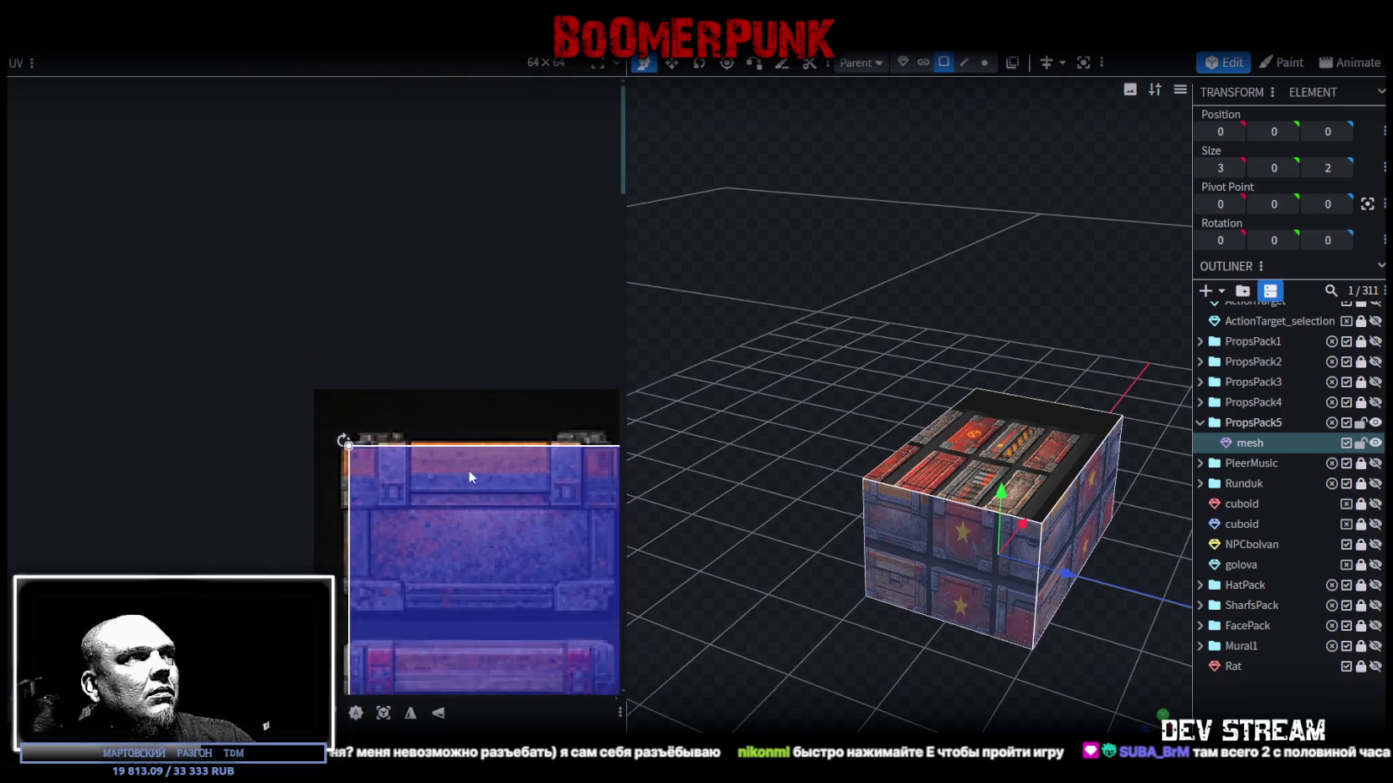
# Move the face's UV mapping to a new atlas spot, nudging it up and left.
pyautogui.scroll(2, 300, 383)
pyautogui.scroll(2, 211, 359)
pyautogui.scroll(2, 209, 354)
pyautogui.moveTo(176, 397)
pyautogui.mouseDown()
pyautogui.moveTo(182, 375)
pyautogui.moveTo(183, 390)
pyautogui.mouseUp()
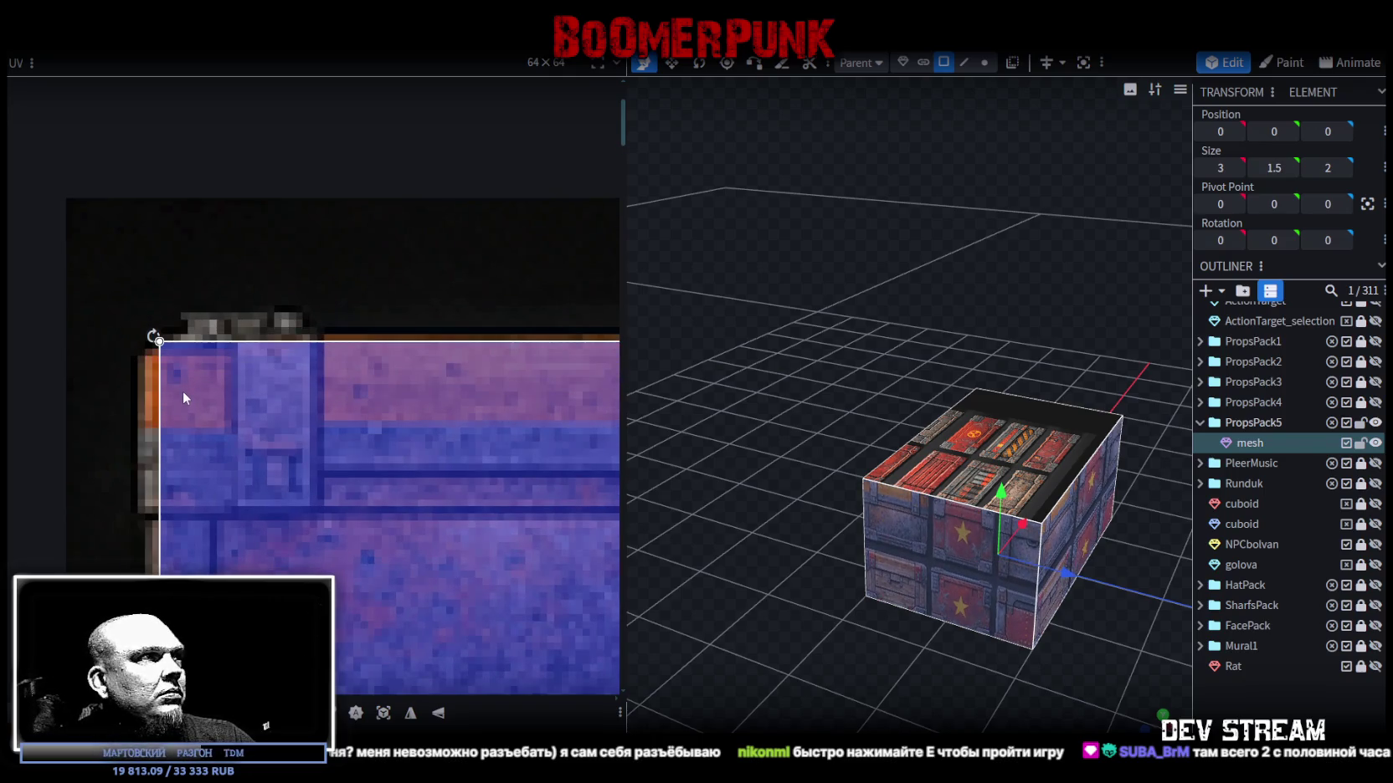
pyautogui.scroll(-2, 181, 391)
pyautogui.scroll(1, 202, 418)
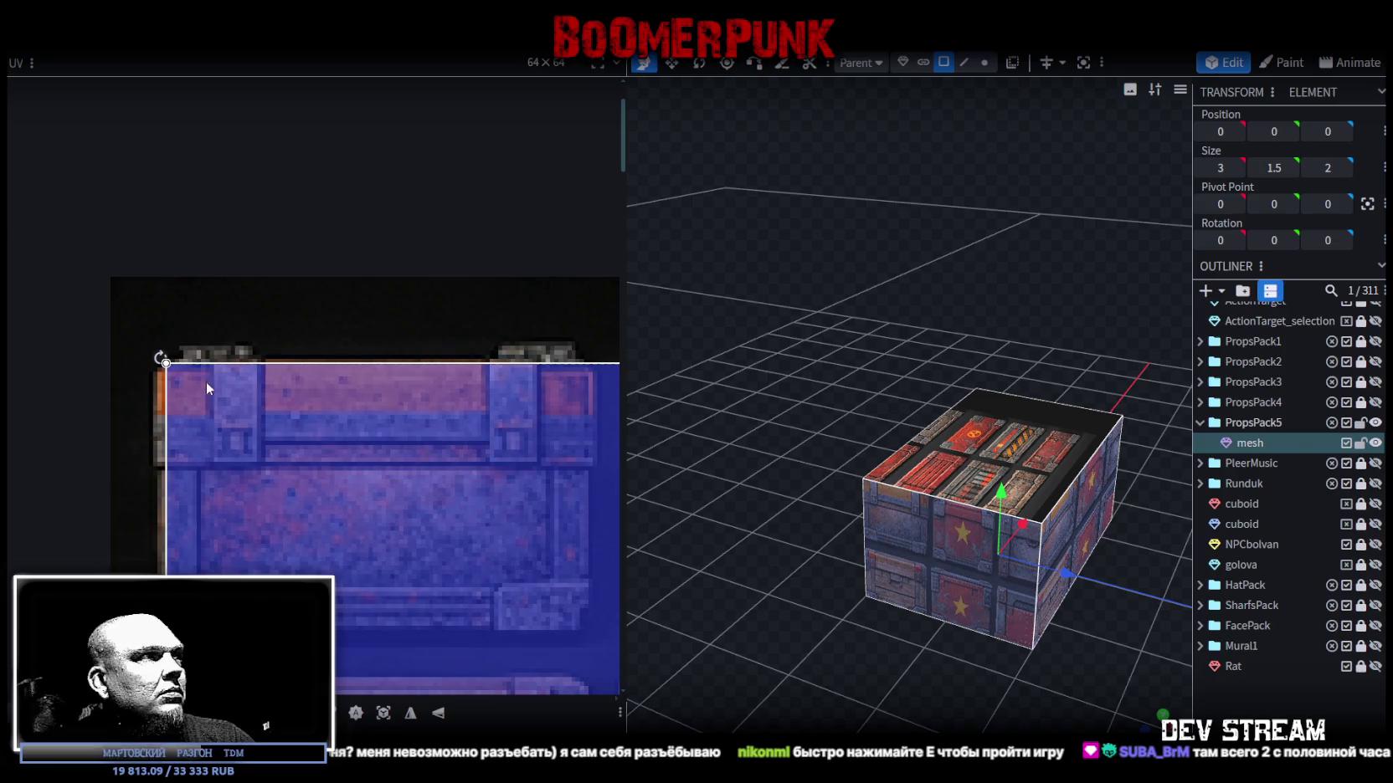
pyautogui.moveTo(206, 381); pyautogui.dragTo(199, 378)
pyautogui.scroll(-2, 209, 381)
pyautogui.scroll(-3, 251, 401)
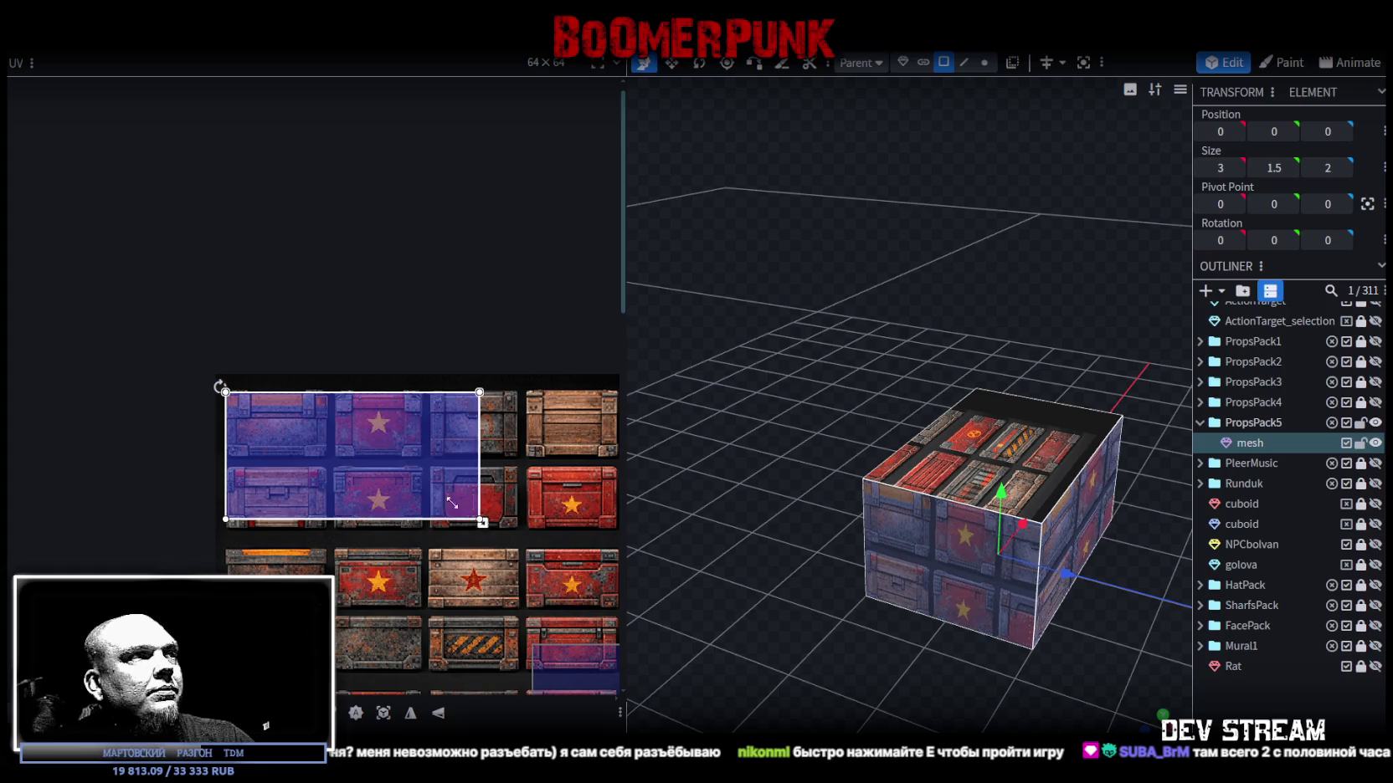
# Resize the UV mapping to cover a single crate cell.
pyautogui.moveTo(471, 515); pyautogui.dragTo(326, 450)
pyautogui.scroll(2, 323, 452)
pyautogui.scroll(2, 335, 419)
pyautogui.scroll(1, 345, 388)
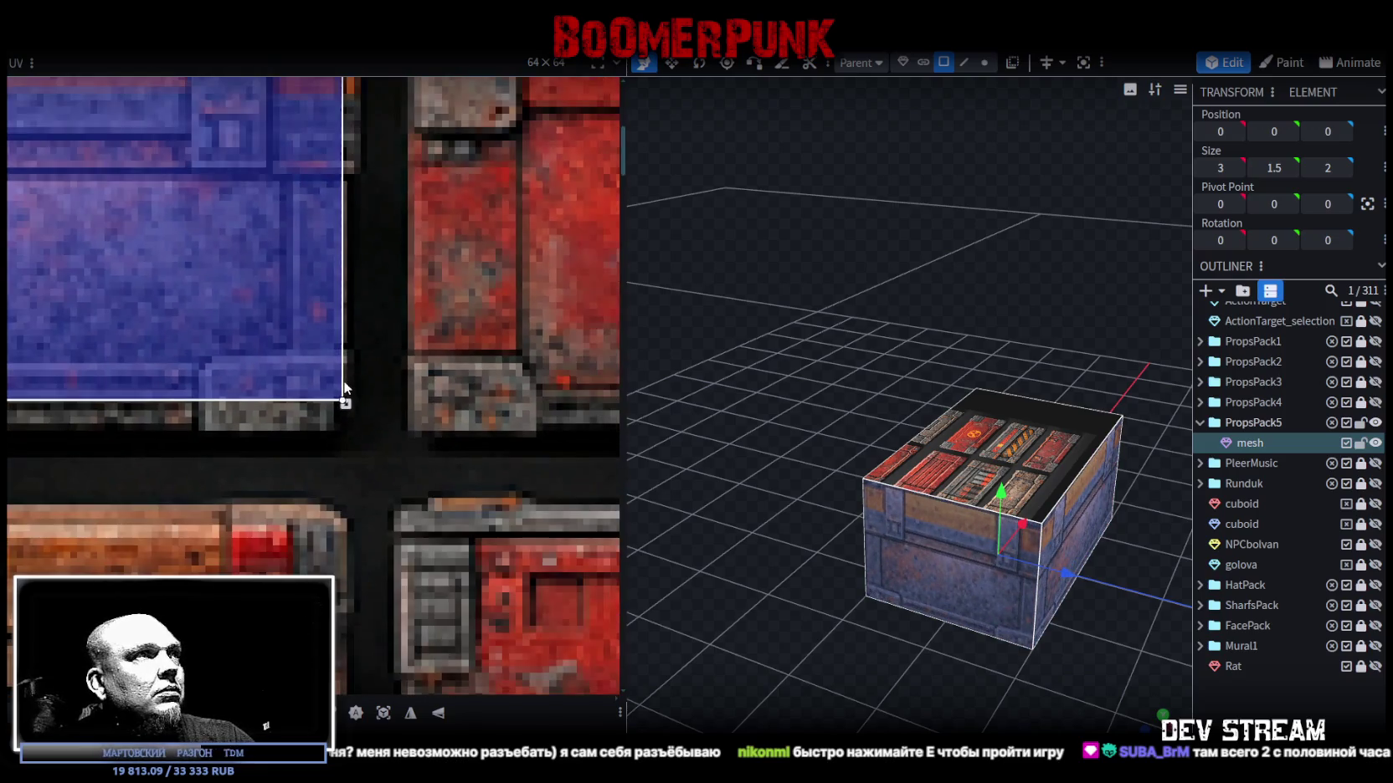
pyautogui.moveTo(346, 405); pyautogui.dragTo(366, 459)
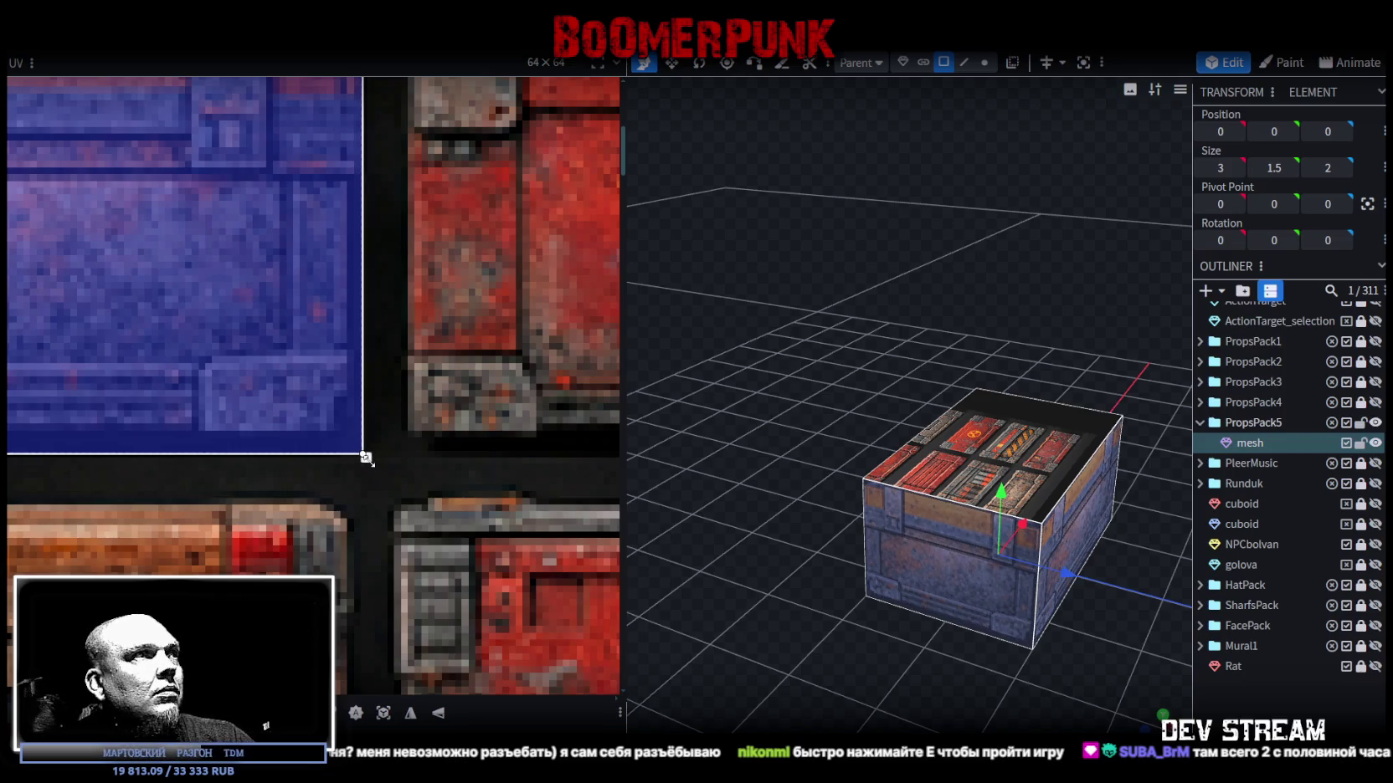
pyautogui.scroll(-2, 335, 401)
pyautogui.scroll(-1, 310, 388)
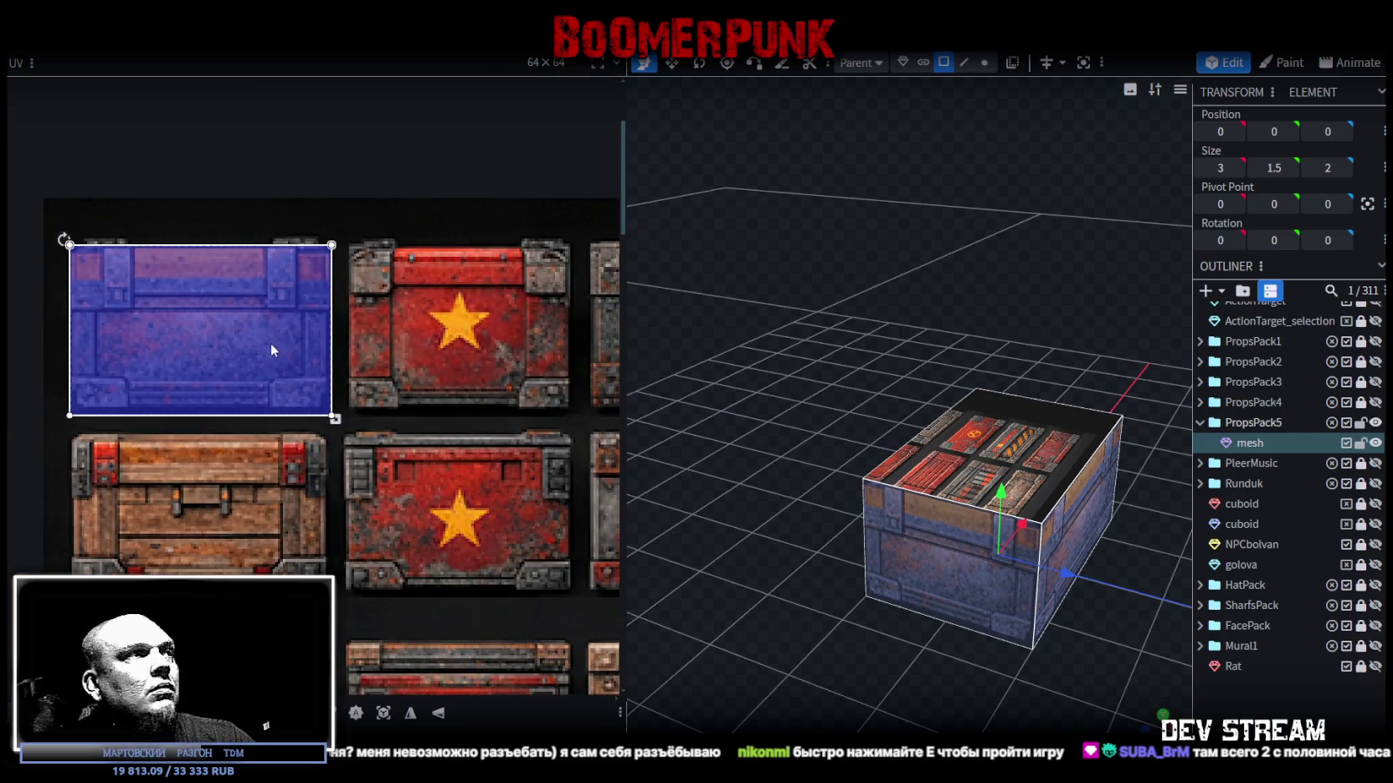
pyautogui.scroll(2, 142, 225)
# Select the crate's bottom face and shift its UV area up-left on the atlas.
pyautogui.moveTo(747, 540)
pyautogui.mouseDown()
pyautogui.moveTo(794, 638)
pyautogui.moveTo(699, 512)
pyautogui.moveTo(896, 444)
pyautogui.mouseUp()
pyautogui.click(1040, 437)
pyautogui.scroll(-3, 494, 536)
pyautogui.click(896, 443)
pyautogui.scroll(2, 508, 538)
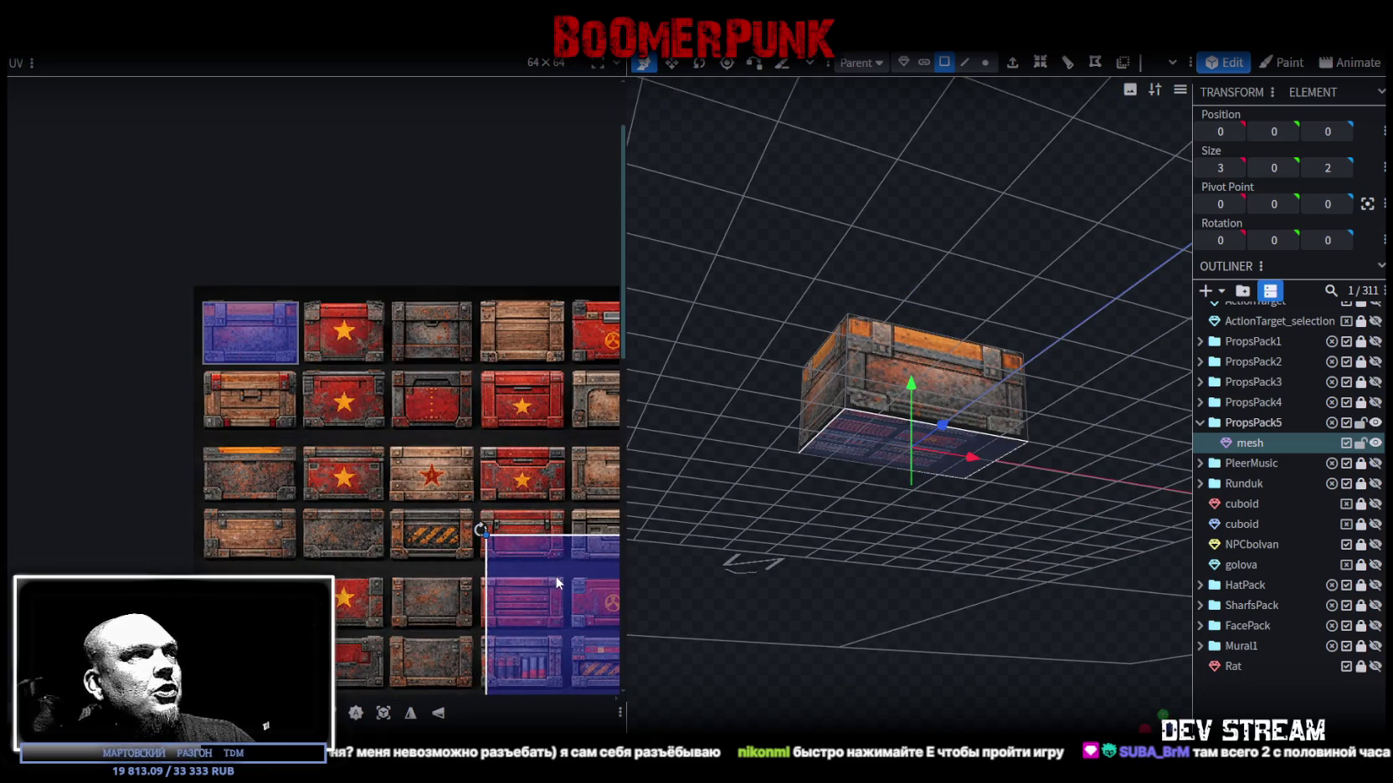
pyautogui.moveTo(552, 581)
pyautogui.mouseDown()
pyautogui.moveTo(463, 477)
pyautogui.moveTo(468, 428)
pyautogui.moveTo(450, 468)
pyautogui.mouseUp()
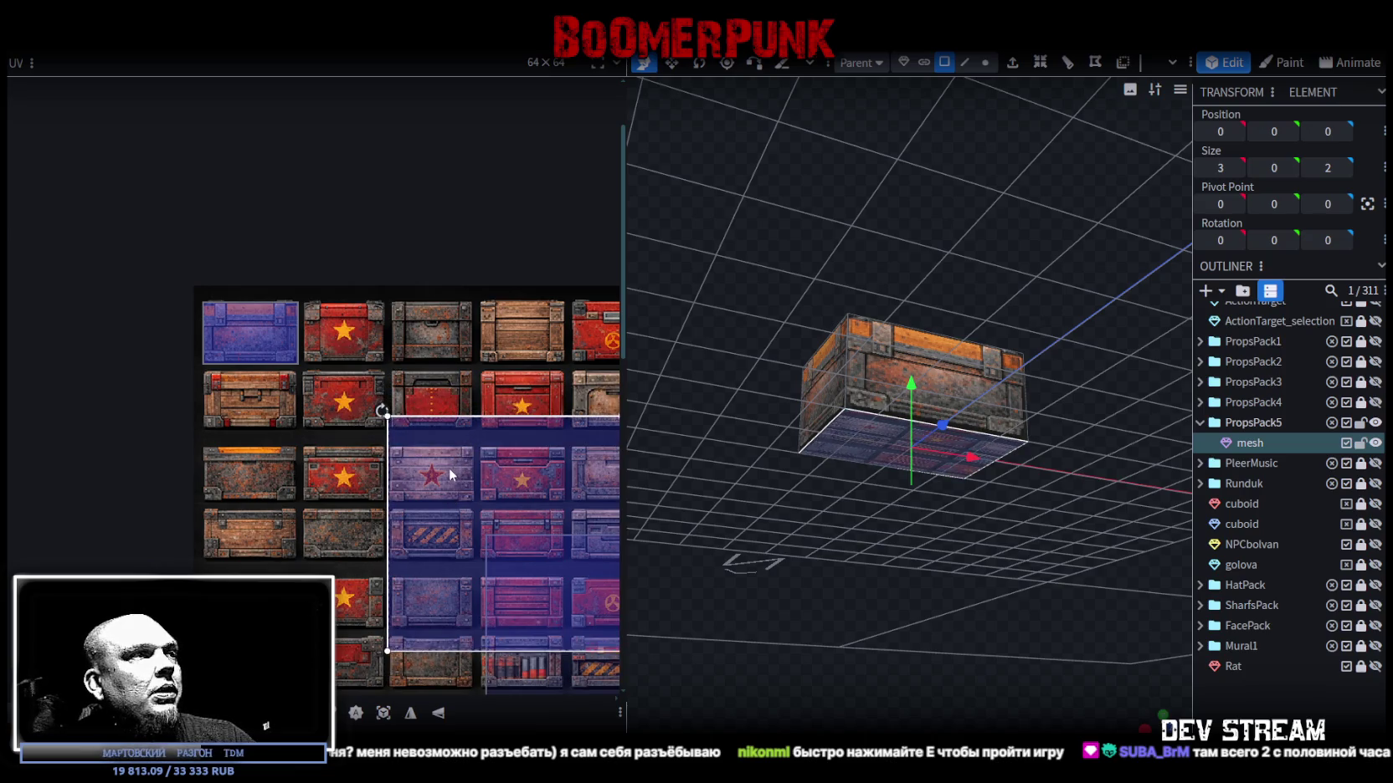
pyautogui.scroll(-3, 469, 494)
pyautogui.scroll(3, 436, 473)
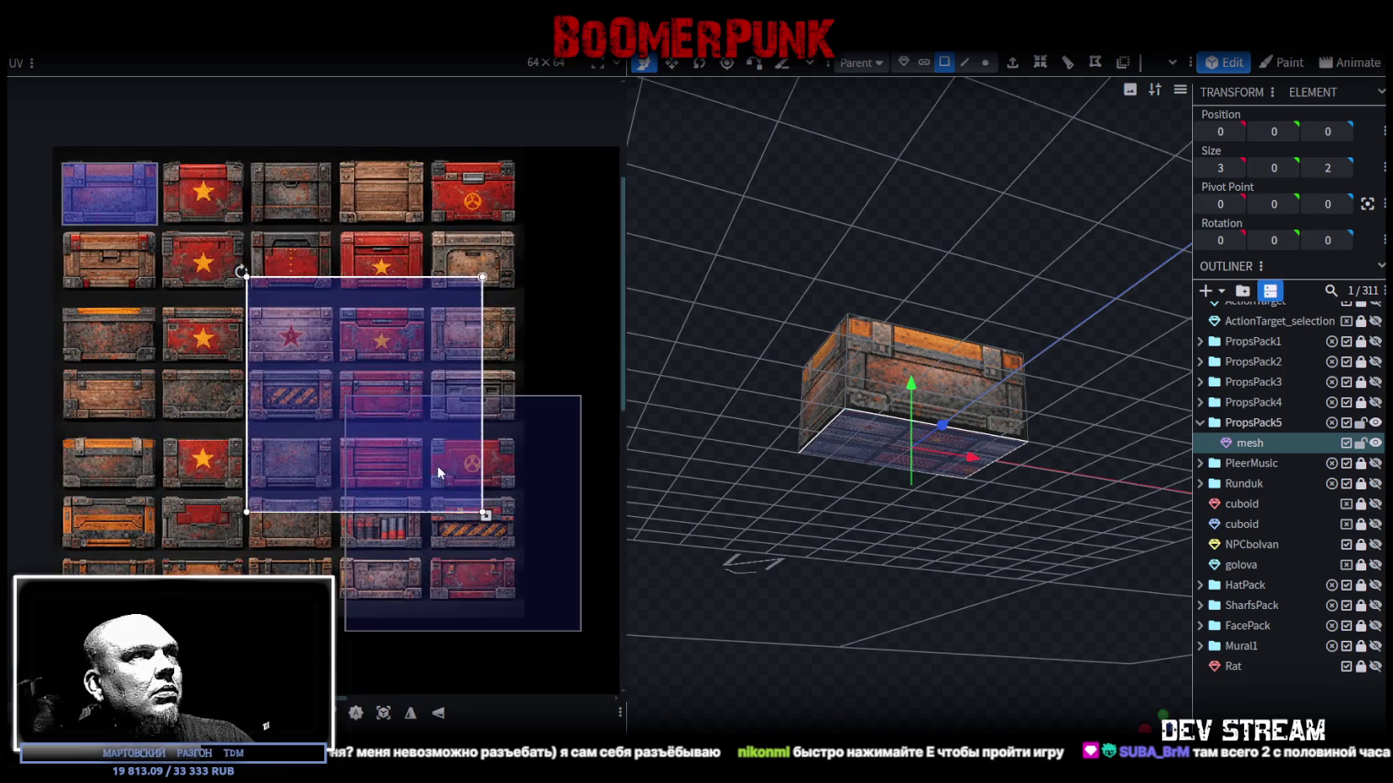
# Place the bottom face's UV area on the blue crate tile and shrink it toward the top-left.
pyautogui.moveTo(420, 425); pyautogui.dragTo(128, 200)
pyautogui.moveTo(337, 457); pyautogui.dragTo(455, 548, button='middle')
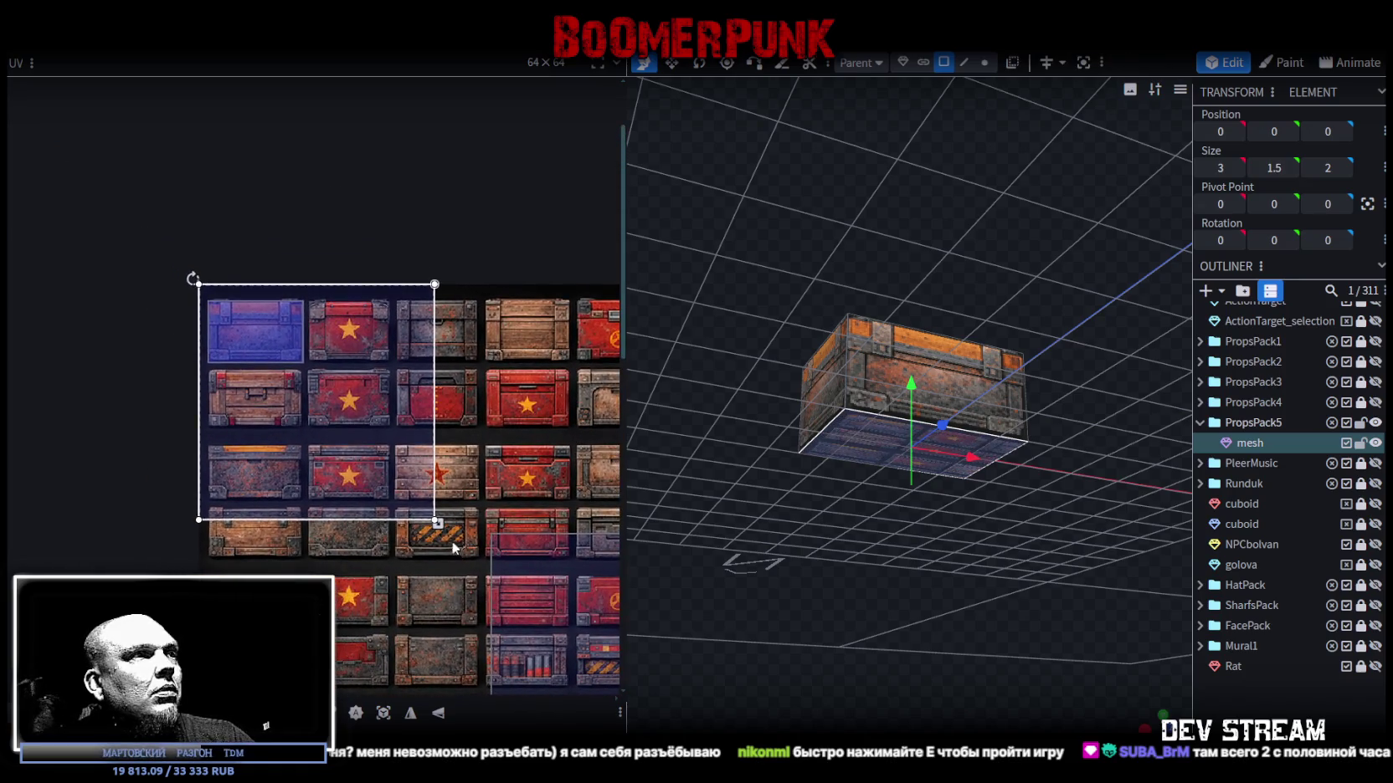
pyautogui.moveTo(437, 523); pyautogui.dragTo(218, 303)
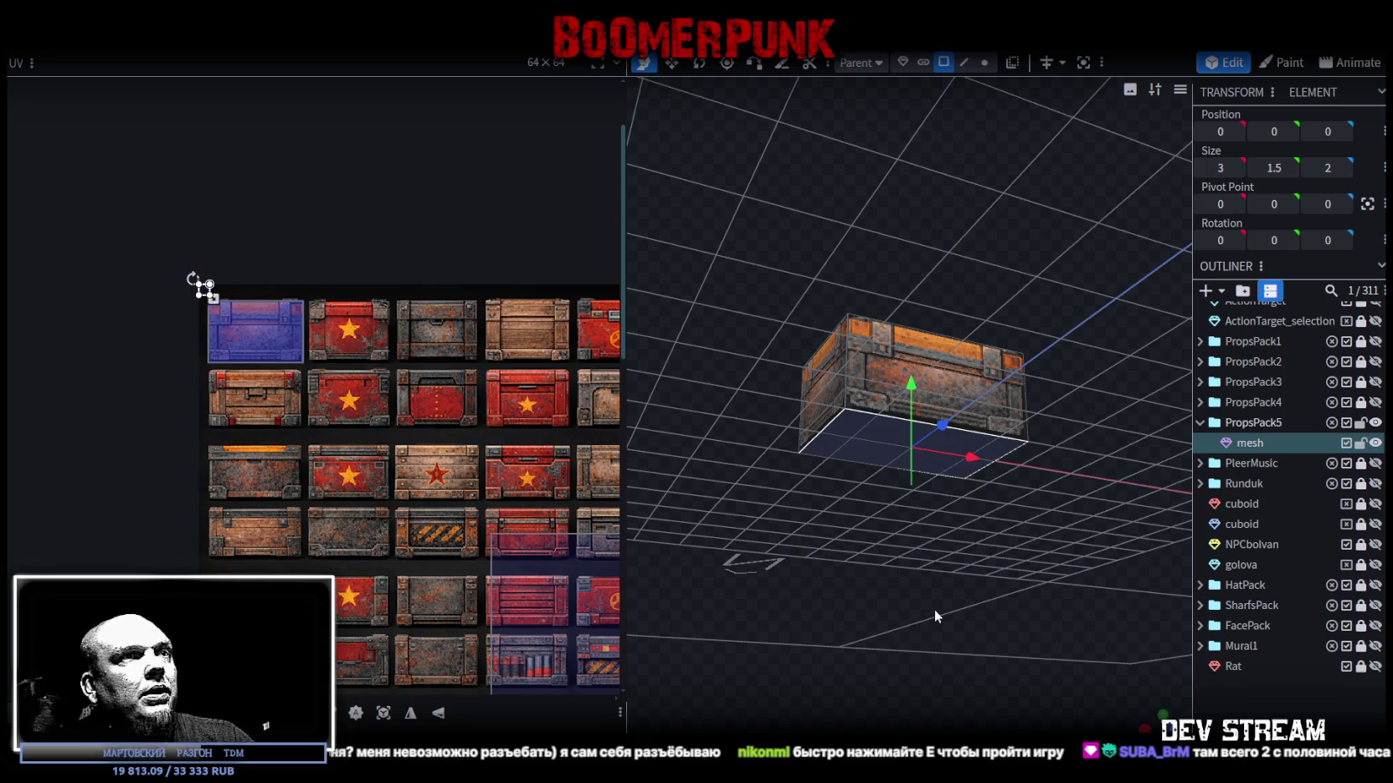
pyautogui.moveTo(936, 616); pyautogui.dragTo(902, 609)
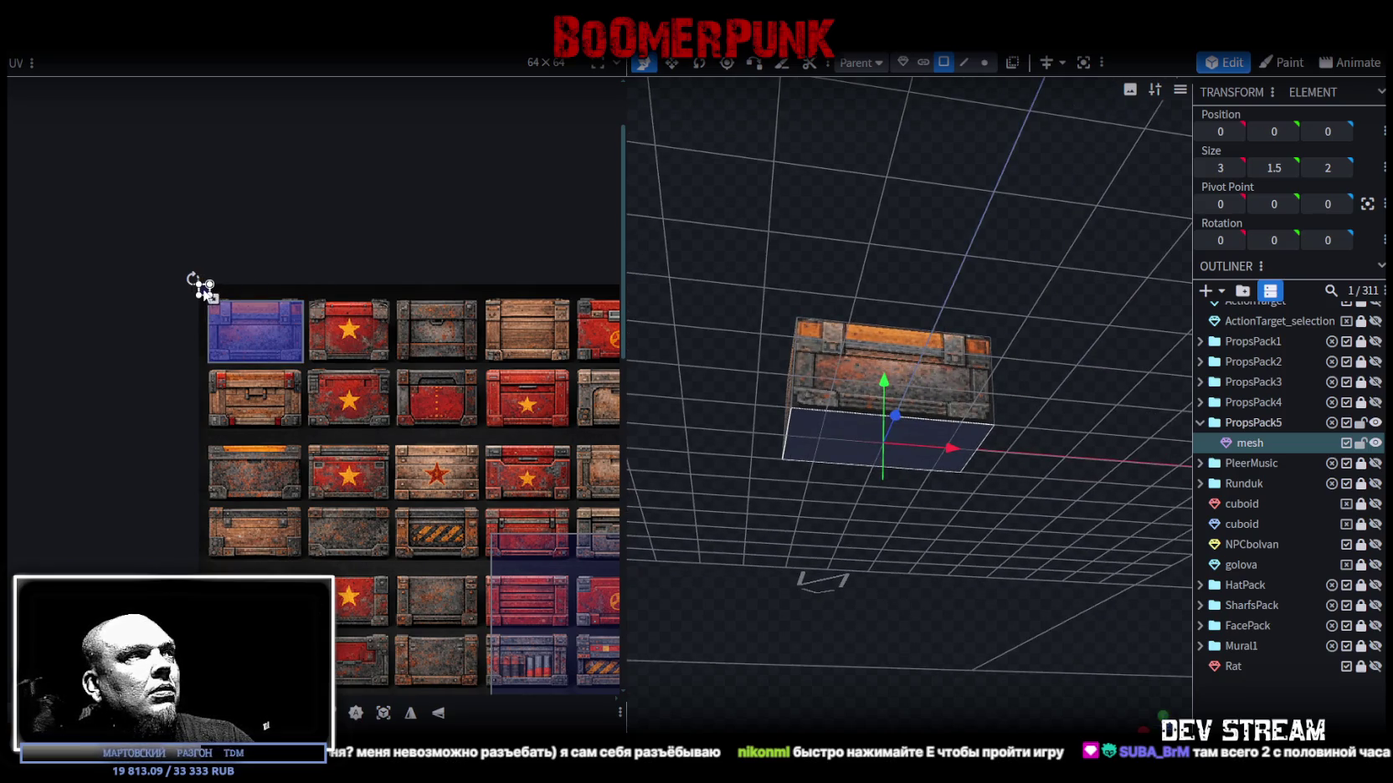
pyautogui.moveTo(825, 516)
pyautogui.mouseDown()
pyautogui.moveTo(827, 491)
pyautogui.moveTo(885, 569)
pyautogui.moveTo(830, 596)
pyautogui.mouseUp()
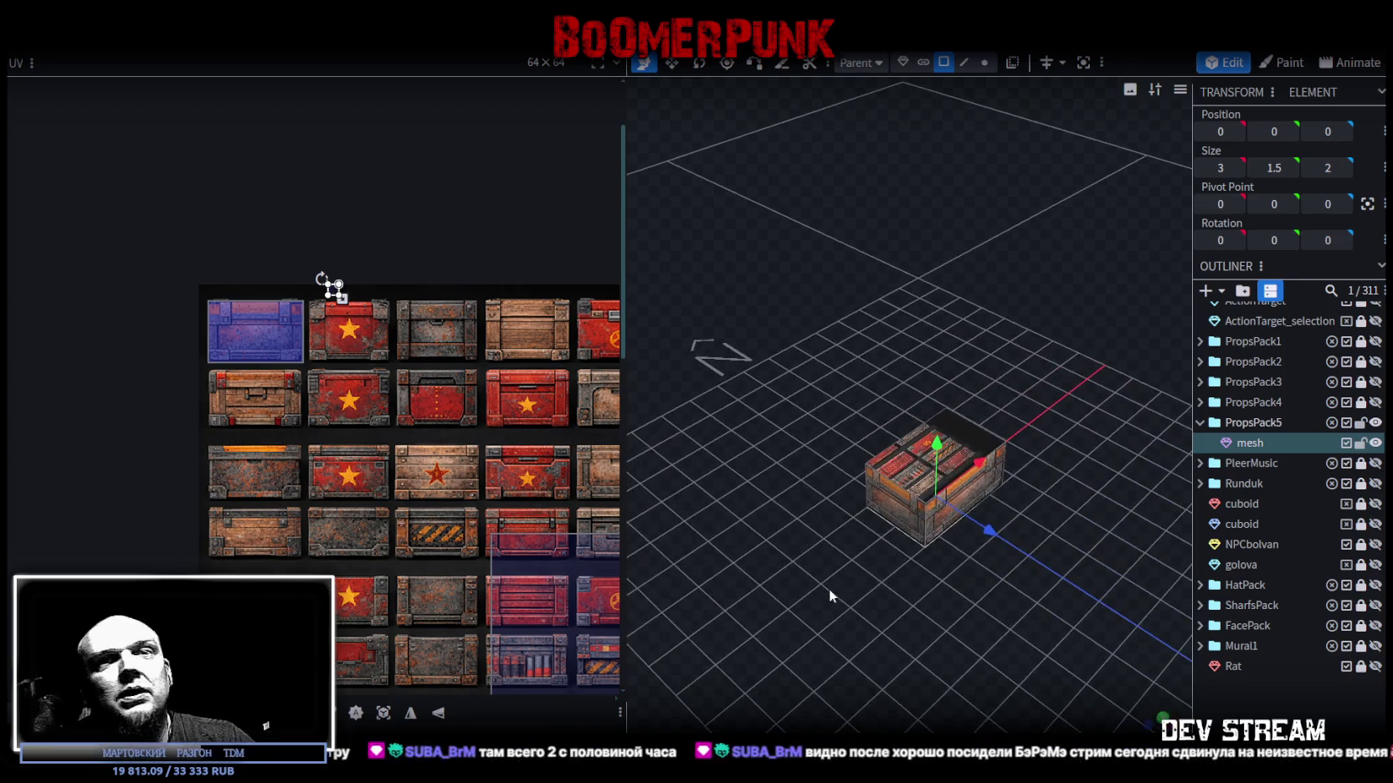
# Select the crate's top face and move its UV box onto the atlas's top-left chest.
pyautogui.click(891, 488)
pyautogui.scroll(-3, 300, 441)
pyautogui.moveTo(427, 494)
pyautogui.mouseDown()
pyautogui.moveTo(289, 393)
pyautogui.moveTo(289, 375)
pyautogui.mouseUp()
pyautogui.scroll(4, 276, 372)
pyautogui.scroll(3, 304, 443)
# Drag the top face's UV area across the atlas over a block of crate cells.
pyautogui.moveTo(211, 401)
pyautogui.mouseDown()
pyautogui.moveTo(331, 510)
pyautogui.moveTo(299, 465)
pyautogui.moveTo(257, 444)
pyautogui.moveTo(367, 525)
pyautogui.moveTo(419, 507)
pyautogui.mouseUp()
pyautogui.scroll(-2, 419, 509)
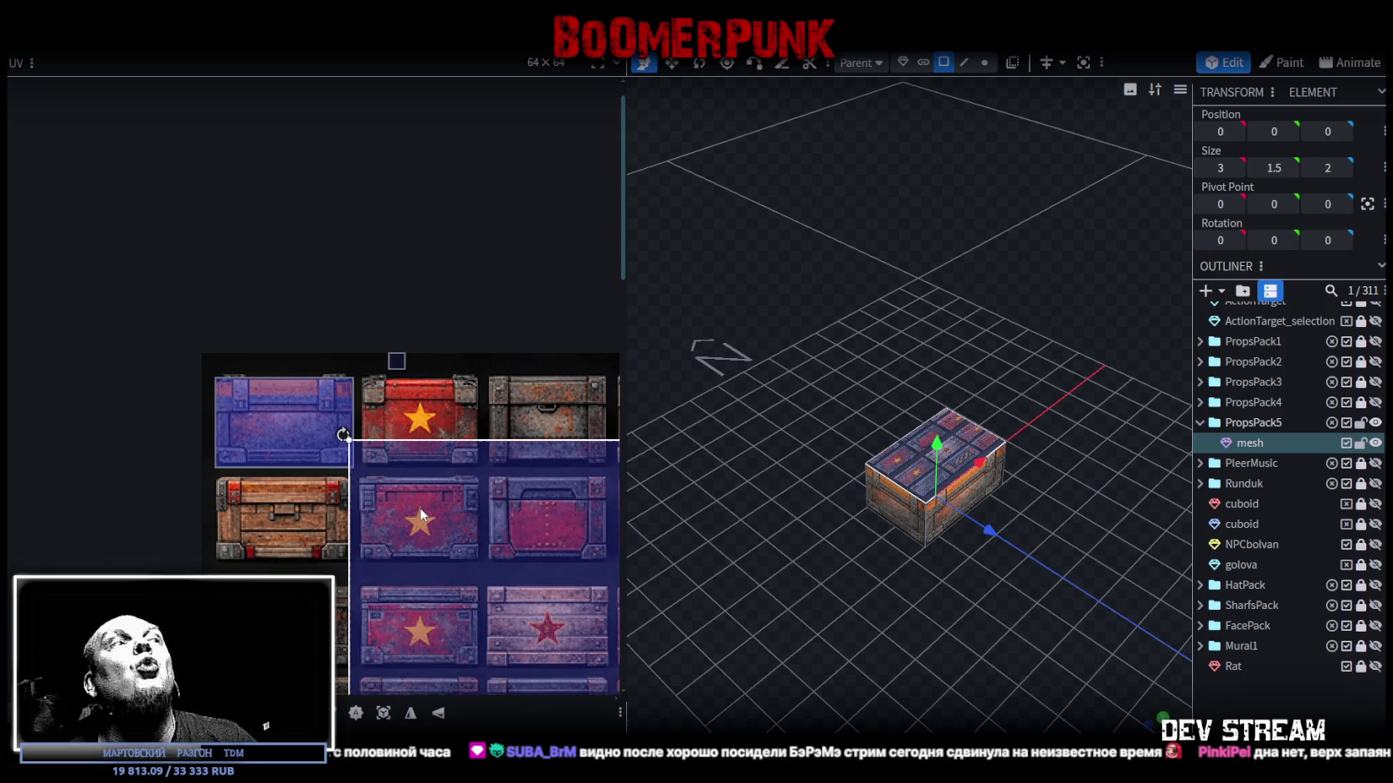
pyautogui.scroll(-2, 419, 509)
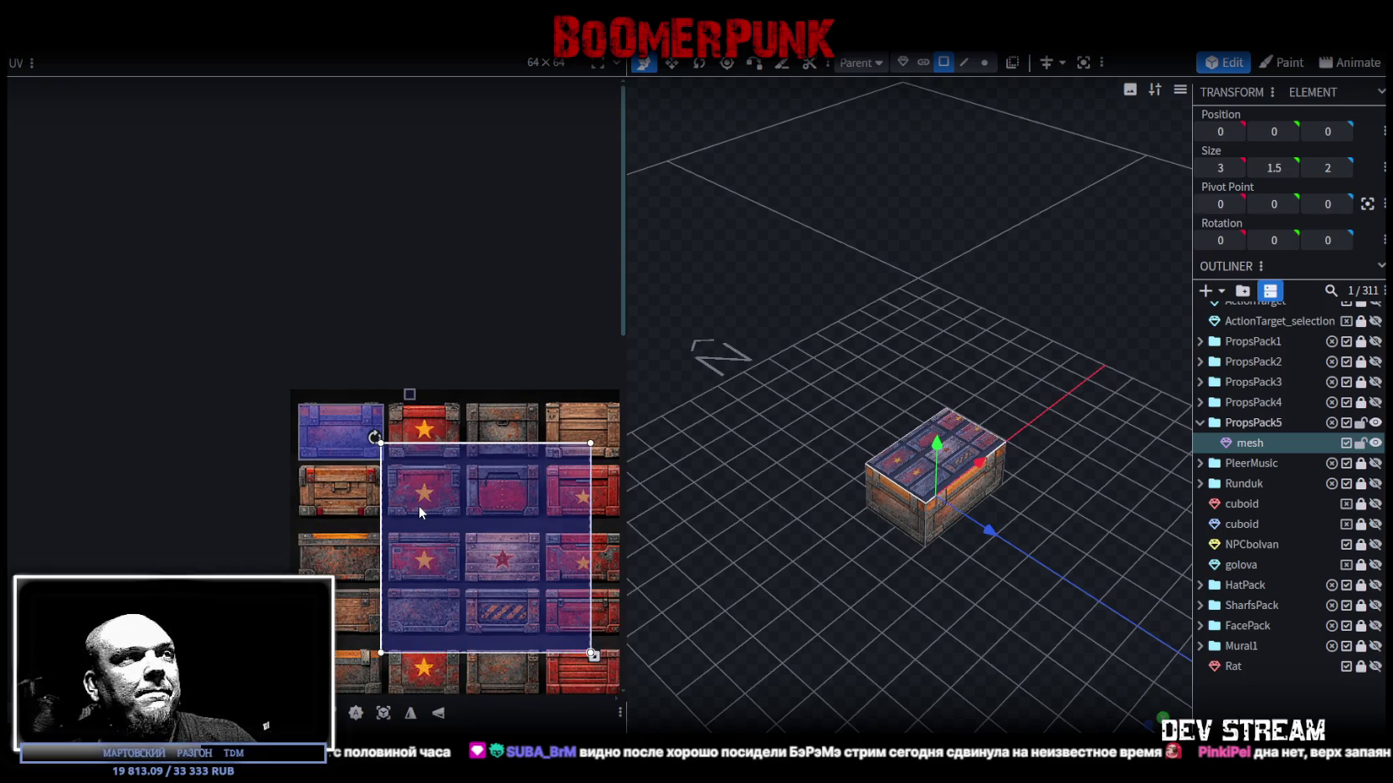
pyautogui.hscroll(2, 428, 494)
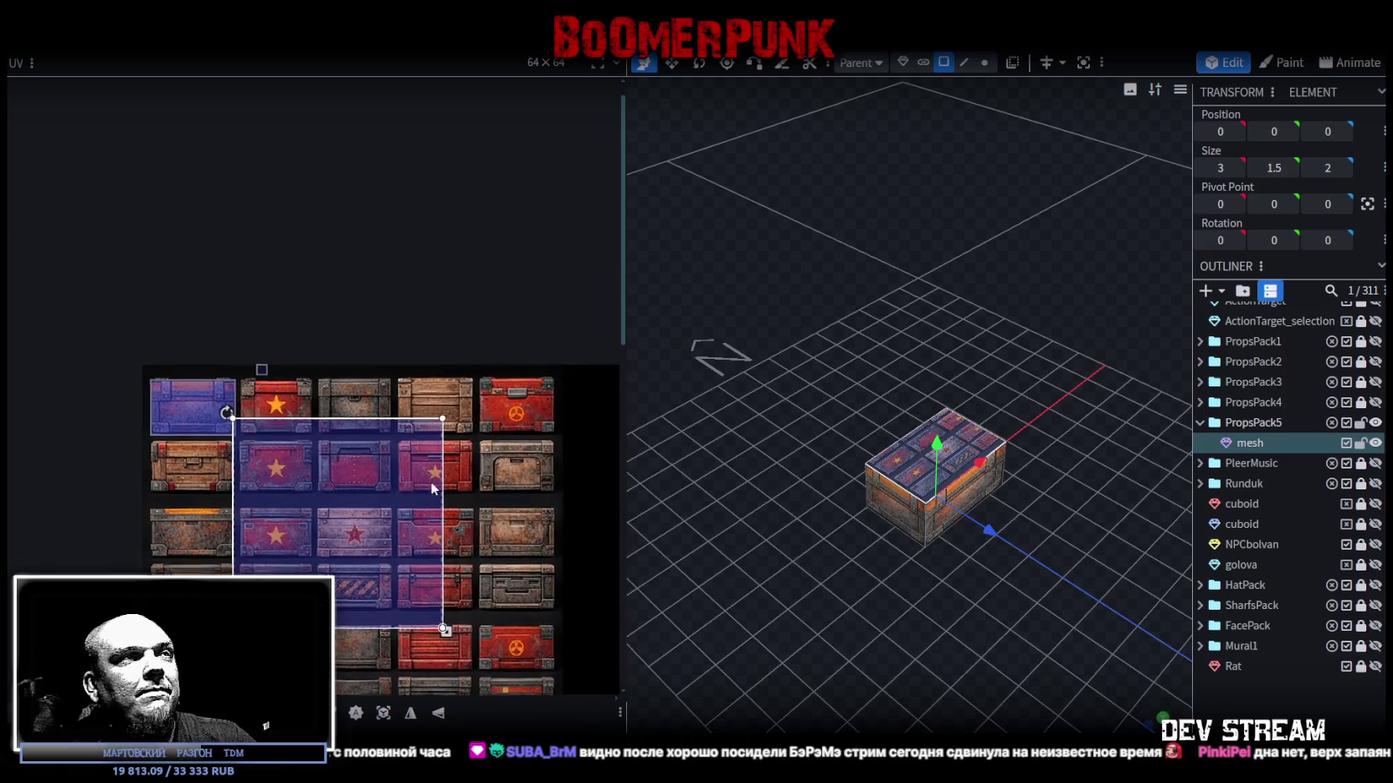
pyautogui.moveTo(479, 482)
pyautogui.mouseDown()
pyautogui.moveTo(469, 472)
pyautogui.moveTo(384, 496)
pyautogui.mouseUp()
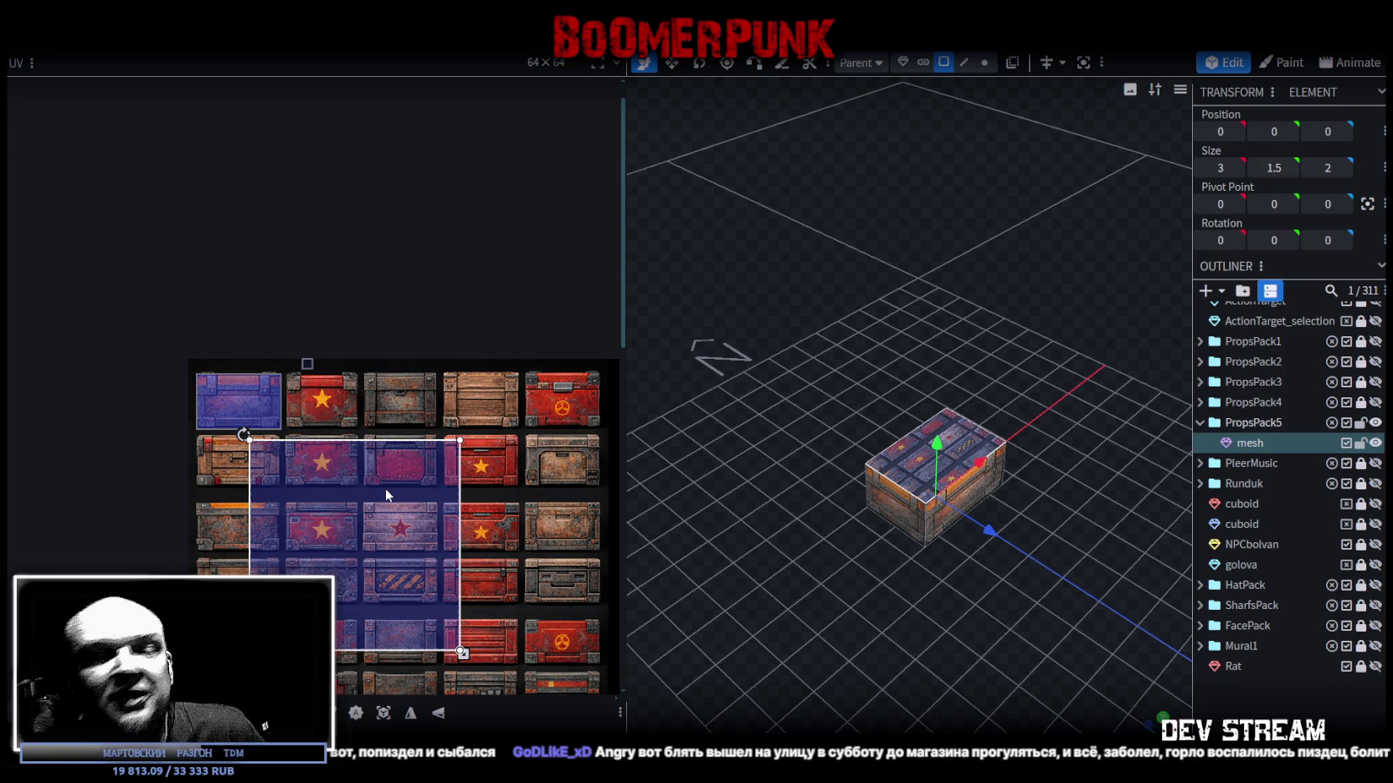
pyautogui.moveTo(344, 587)
pyautogui.mouseDown(button='middle')
pyautogui.moveTo(351, 493)
pyautogui.moveTo(372, 462)
pyautogui.moveTo(392, 578)
pyautogui.mouseUp(button='middle')
# Move the top face's UV box onto the top-left blue crate tile and shrink it to fit.
pyautogui.scroll(2, 257, 377)
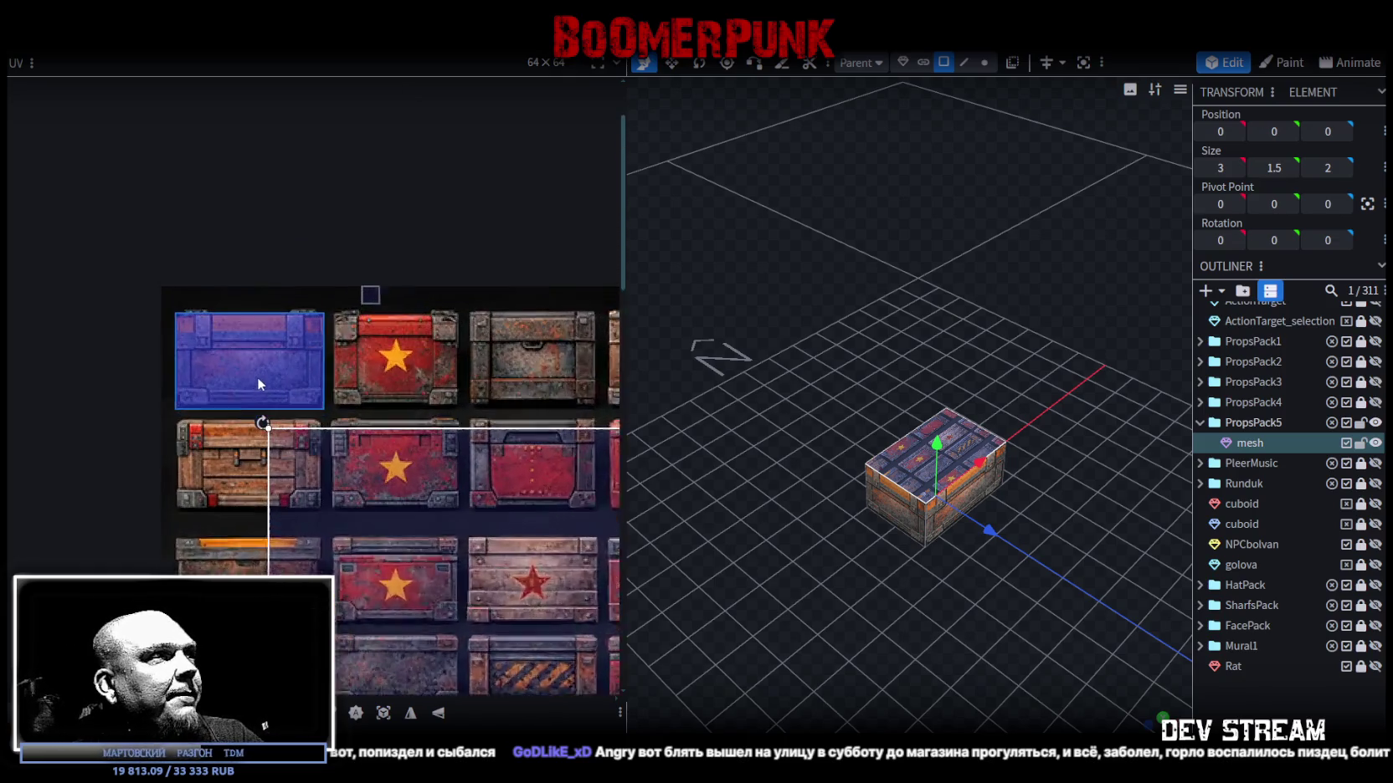
pyautogui.scroll(1, 257, 377)
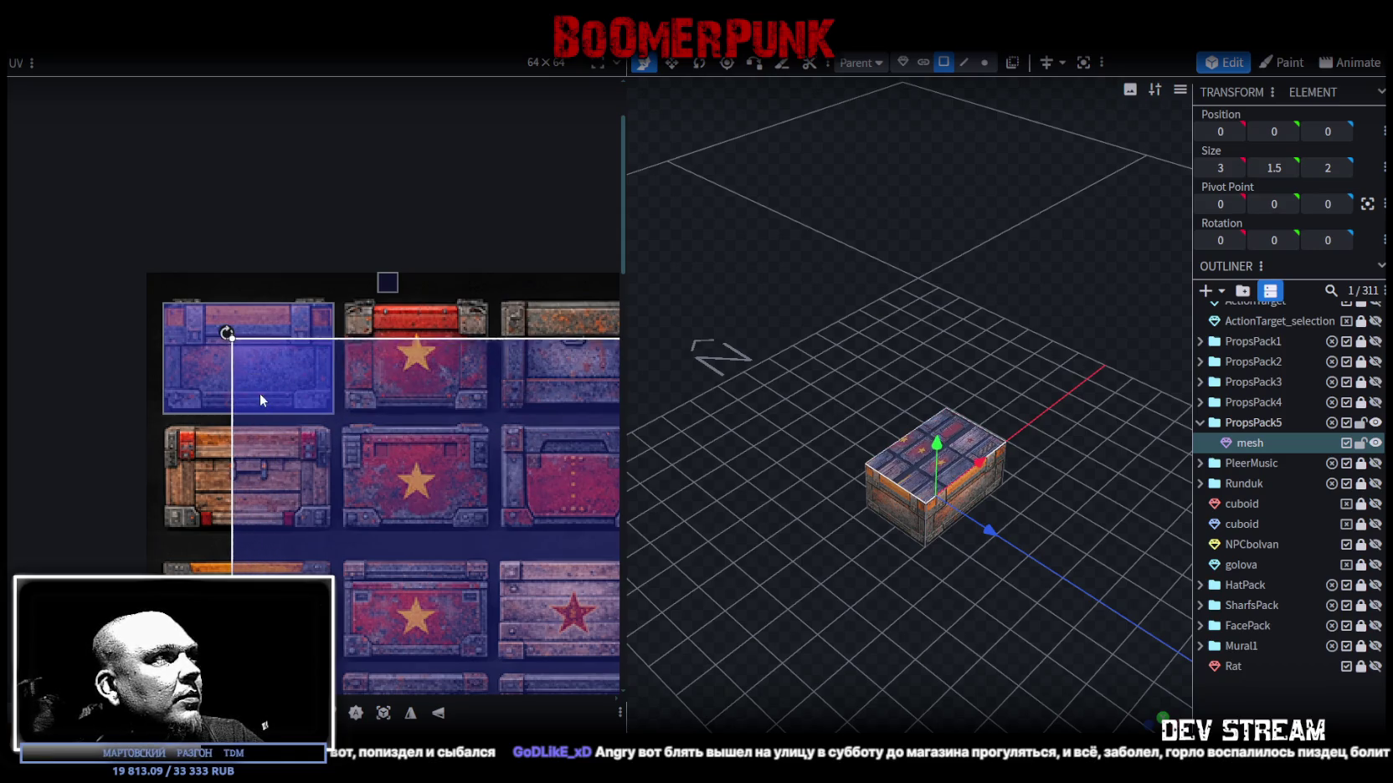
pyautogui.moveTo(293, 501)
pyautogui.mouseDown()
pyautogui.moveTo(201, 398)
pyautogui.moveTo(197, 372)
pyautogui.mouseUp()
pyautogui.scroll(3, 258, 411)
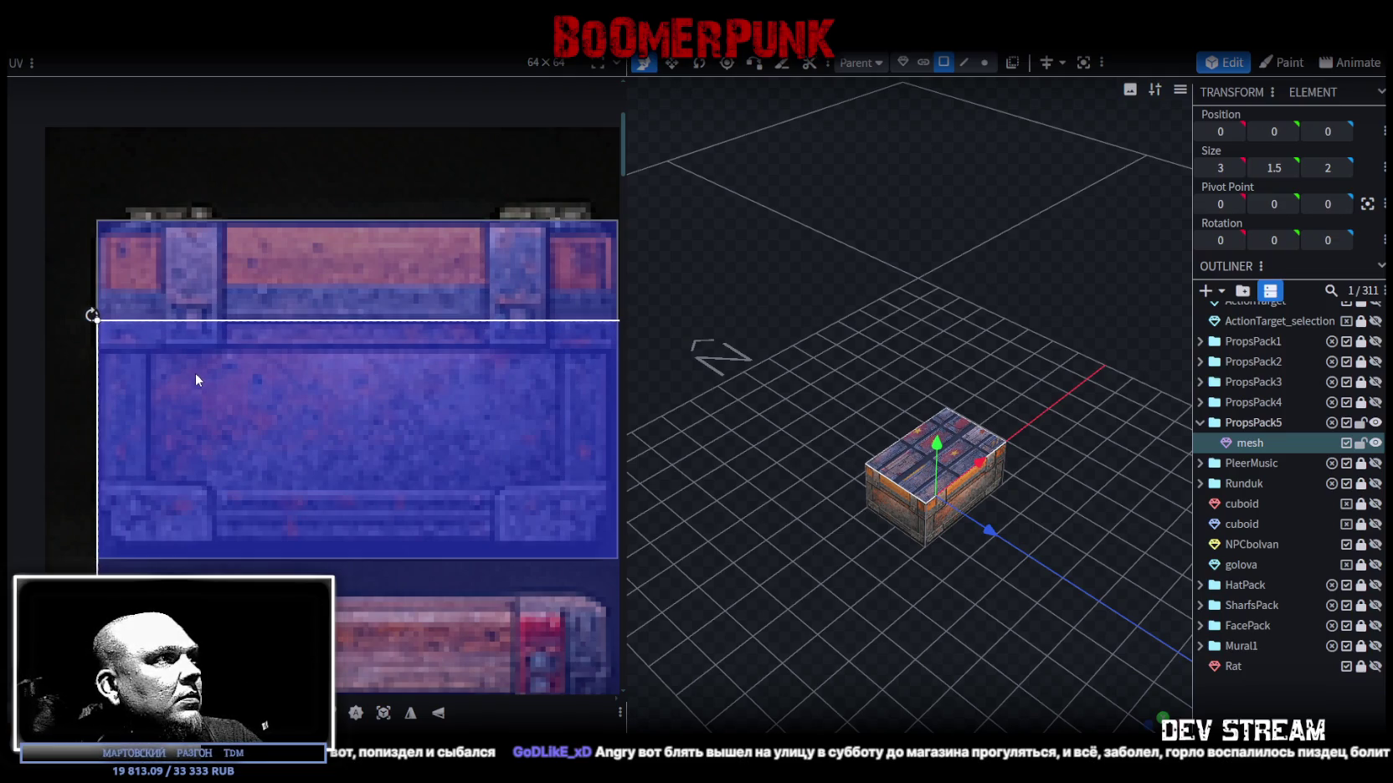
pyautogui.scroll(-3, 199, 398)
pyautogui.scroll(-2, 268, 473)
pyautogui.moveTo(399, 627); pyautogui.dragTo(237, 430)
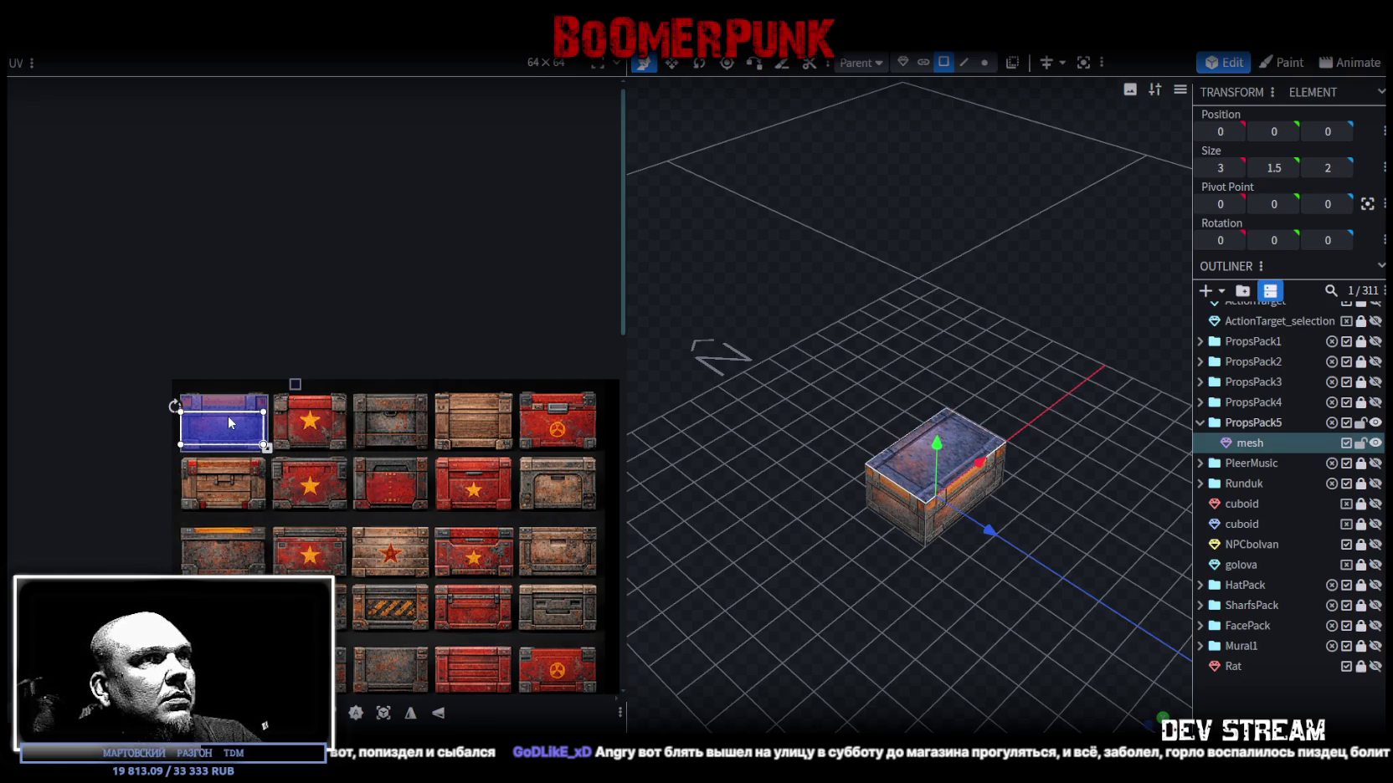
# Fine-tune the UV box's lower-right corner to match the blue tile's size.
pyautogui.moveTo(894, 563)
pyautogui.mouseDown()
pyautogui.moveTo(740, 541)
pyautogui.moveTo(802, 593)
pyautogui.mouseUp()
pyautogui.scroll(5, 1018, 600)
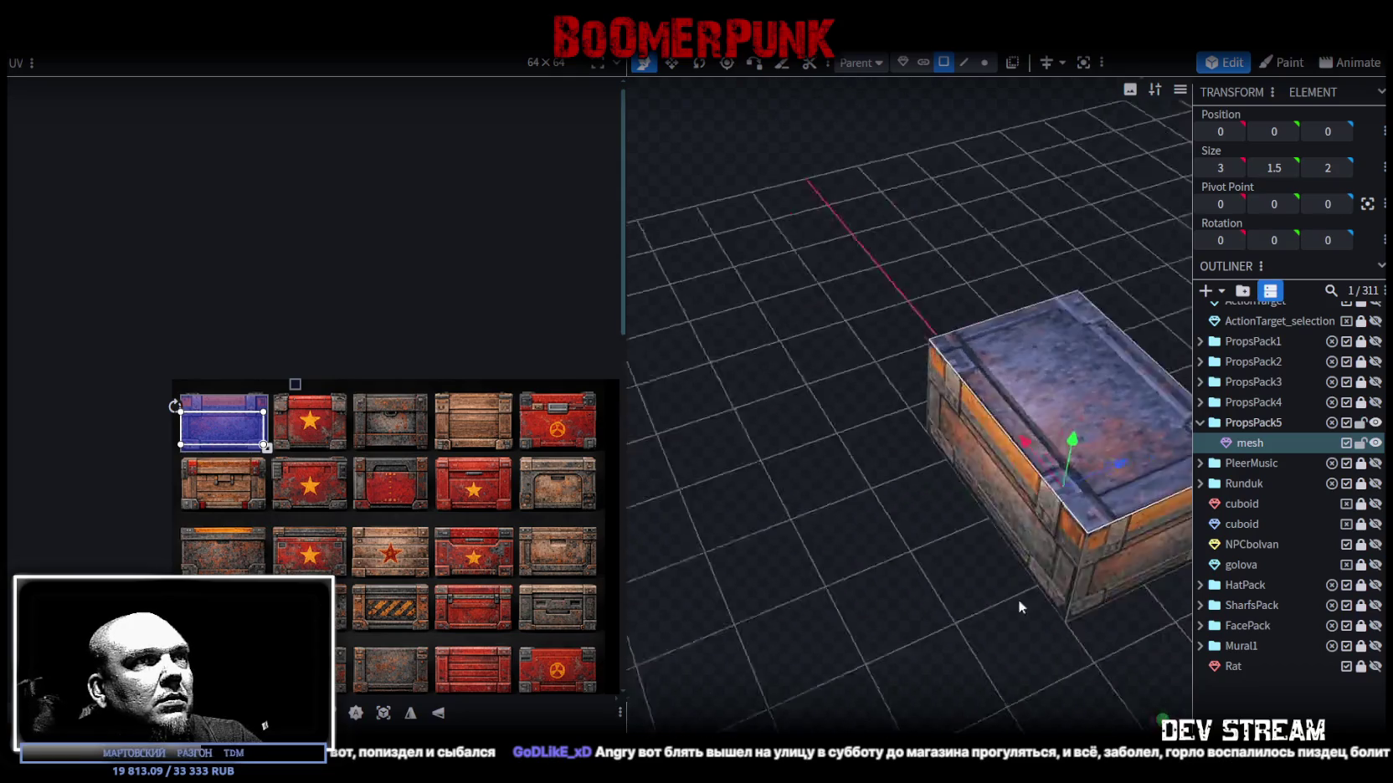
pyautogui.scroll(2, 256, 462)
pyautogui.scroll(2, 345, 498)
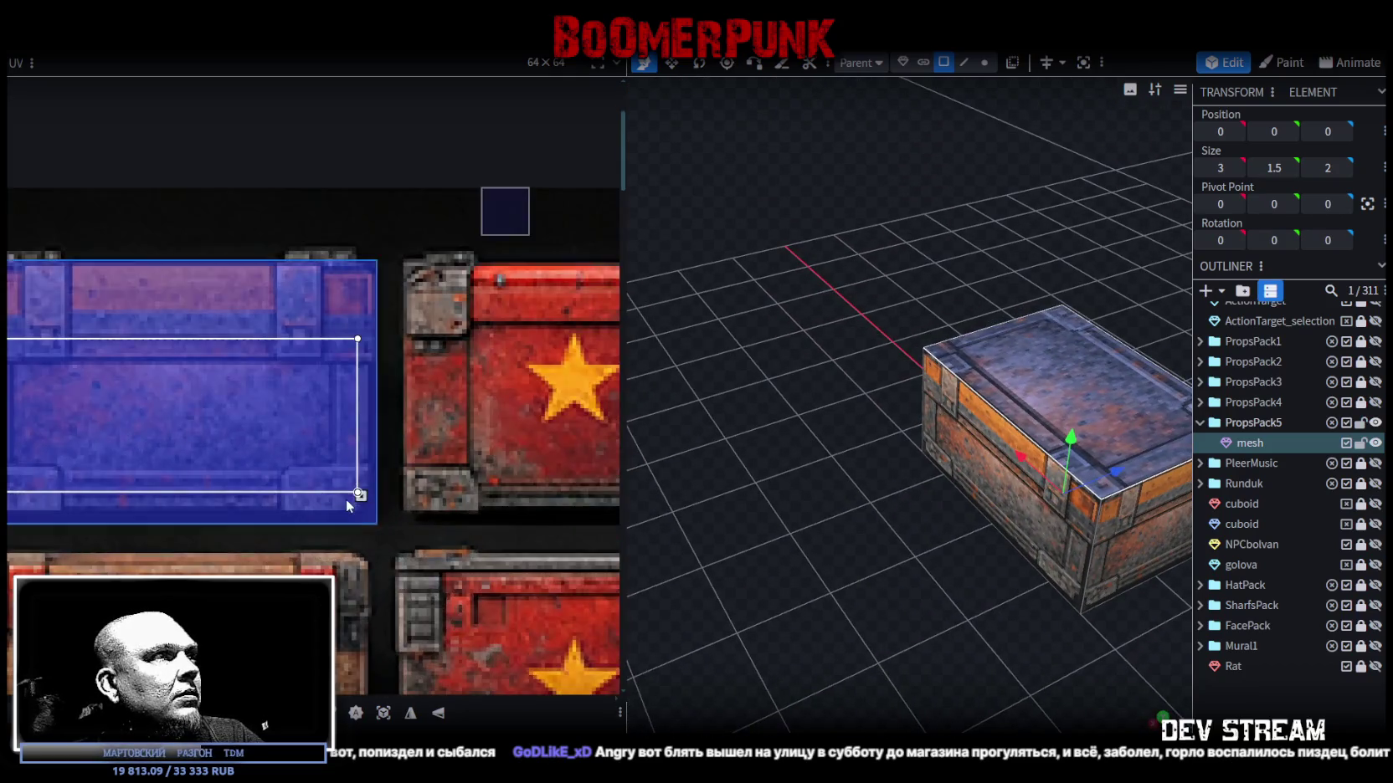
pyautogui.scroll(1, 346, 498)
pyautogui.moveTo(366, 495); pyautogui.dragTo(387, 530)
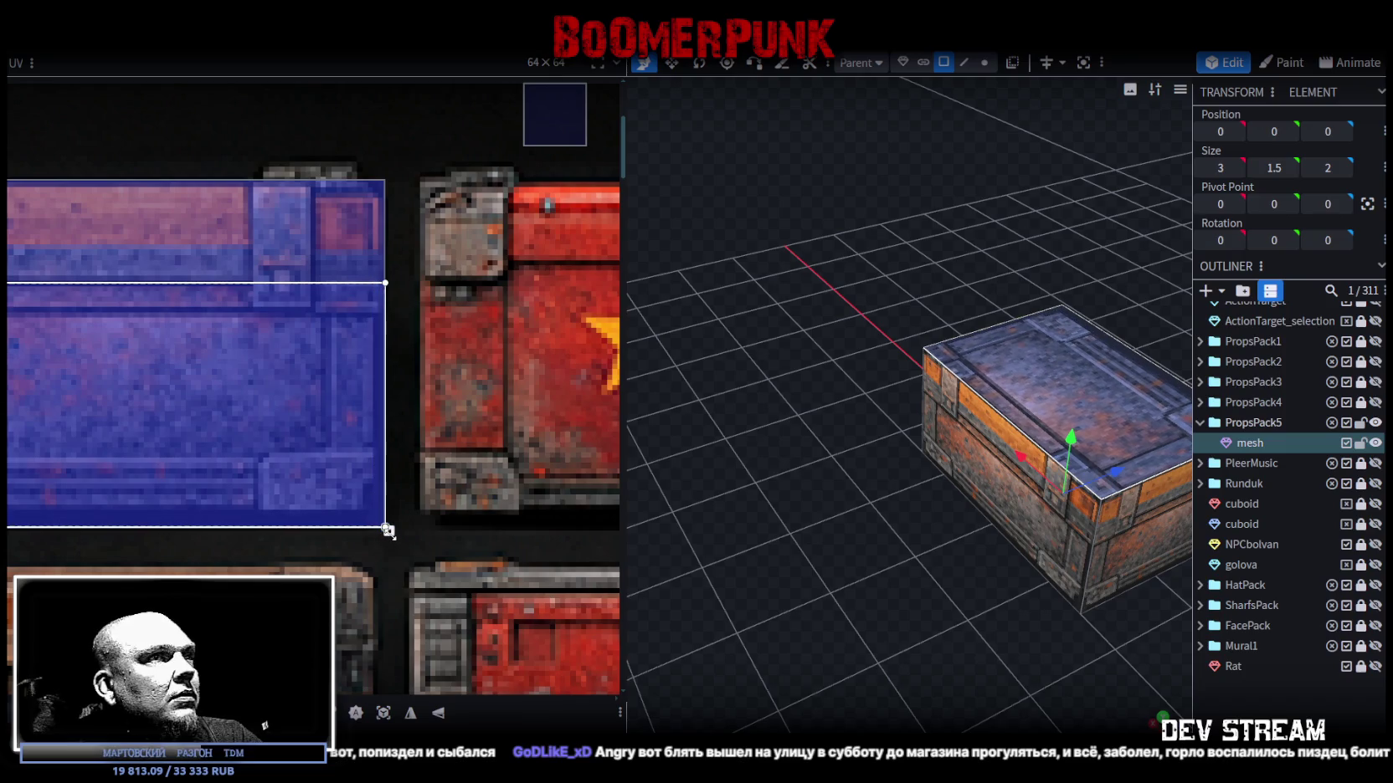
pyautogui.moveTo(386, 529); pyautogui.dragTo(378, 510)
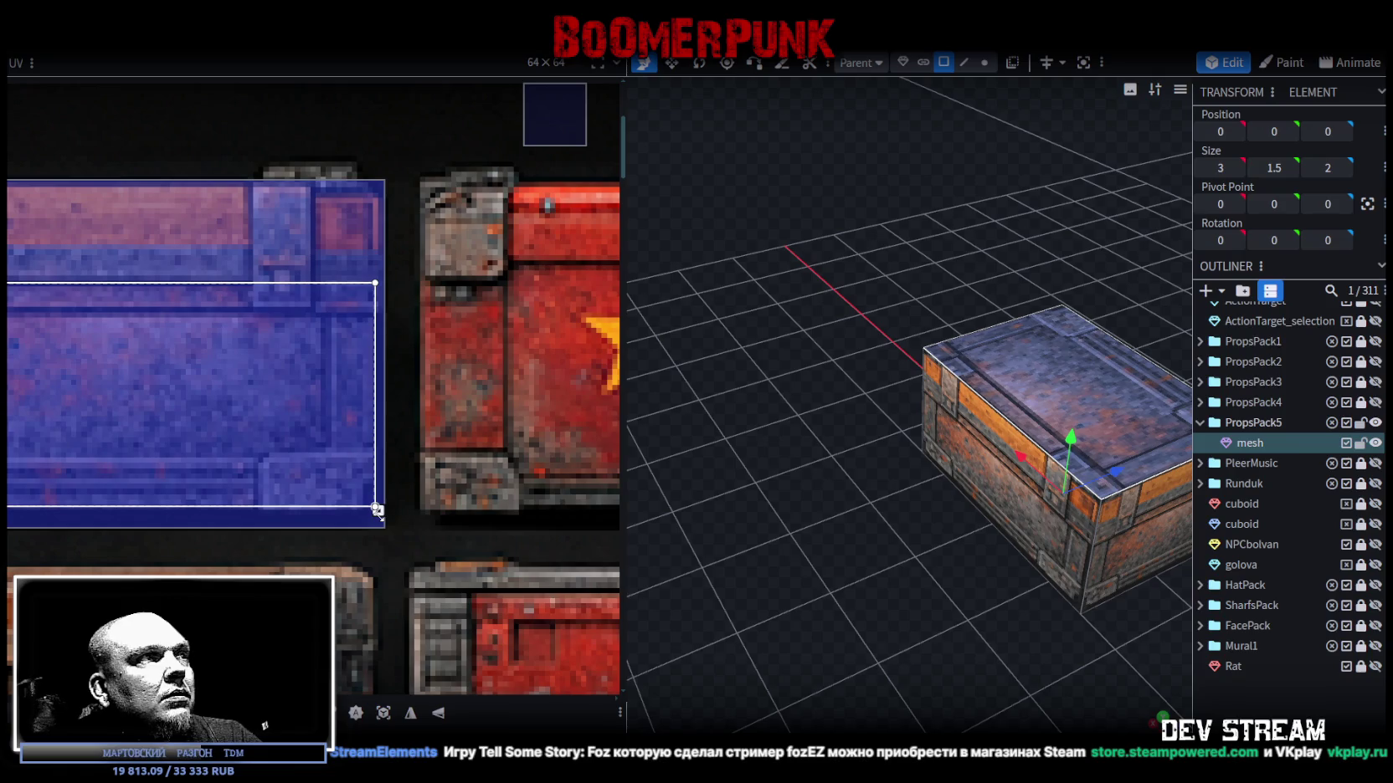
# Widen the UV box to the tile's right edge and mirror the top face's texture.
pyautogui.moveTo(156, 445); pyautogui.dragTo(437, 467, button='middle')
pyautogui.moveTo(953, 533)
pyautogui.mouseDown()
pyautogui.moveTo(729, 506)
pyautogui.moveTo(727, 530)
pyautogui.moveTo(1018, 546)
pyautogui.moveTo(1031, 533)
pyautogui.moveTo(879, 610)
pyautogui.moveTo(919, 634)
pyautogui.mouseUp()
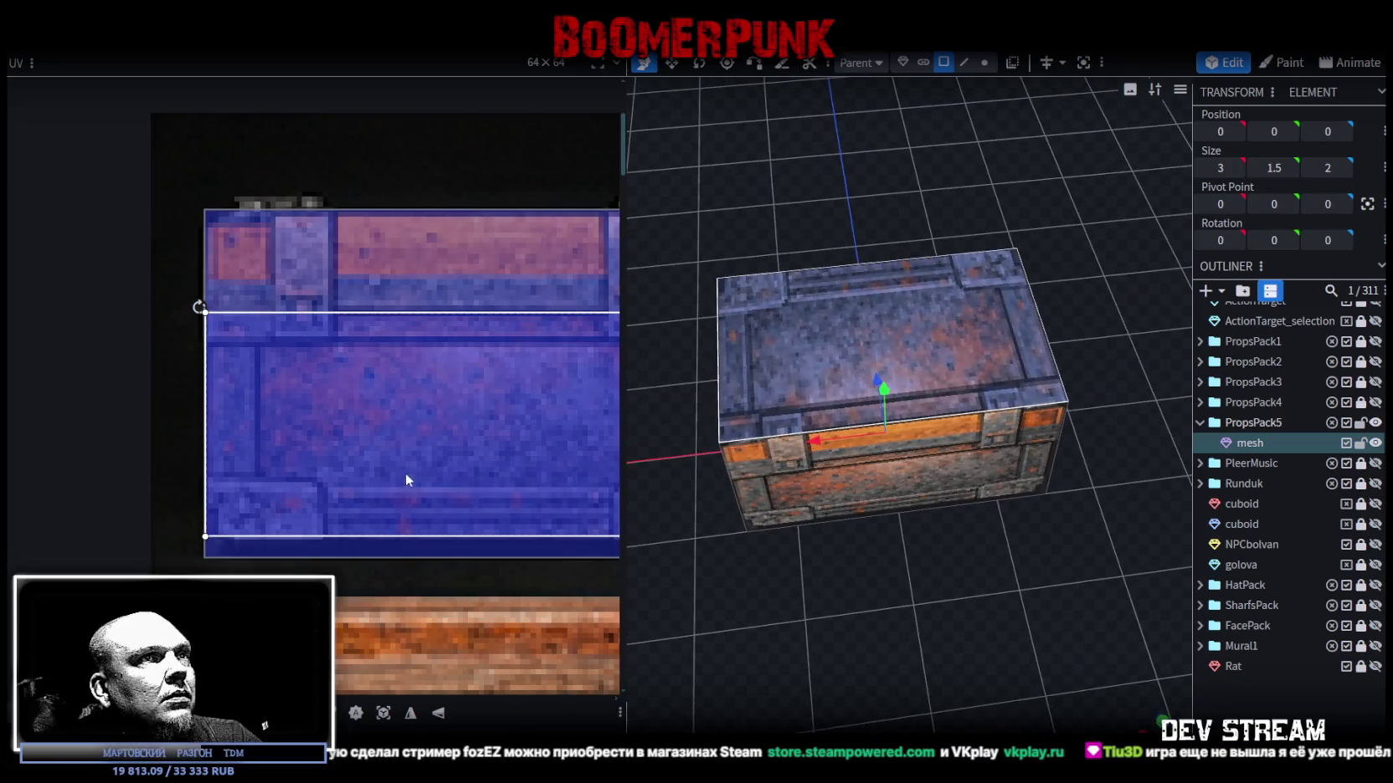
pyautogui.hscroll(5, 499, 484)
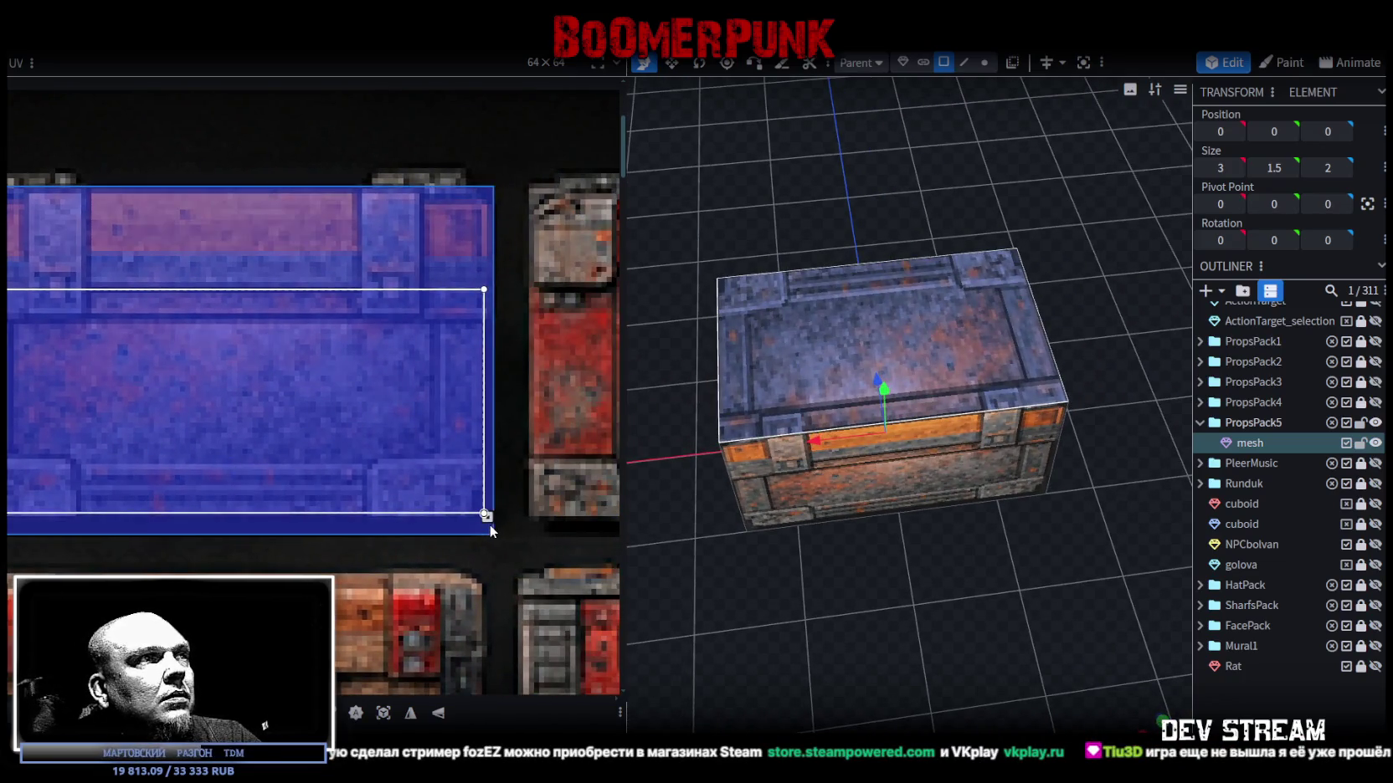
pyautogui.moveTo(486, 515); pyautogui.dragTo(496, 518)
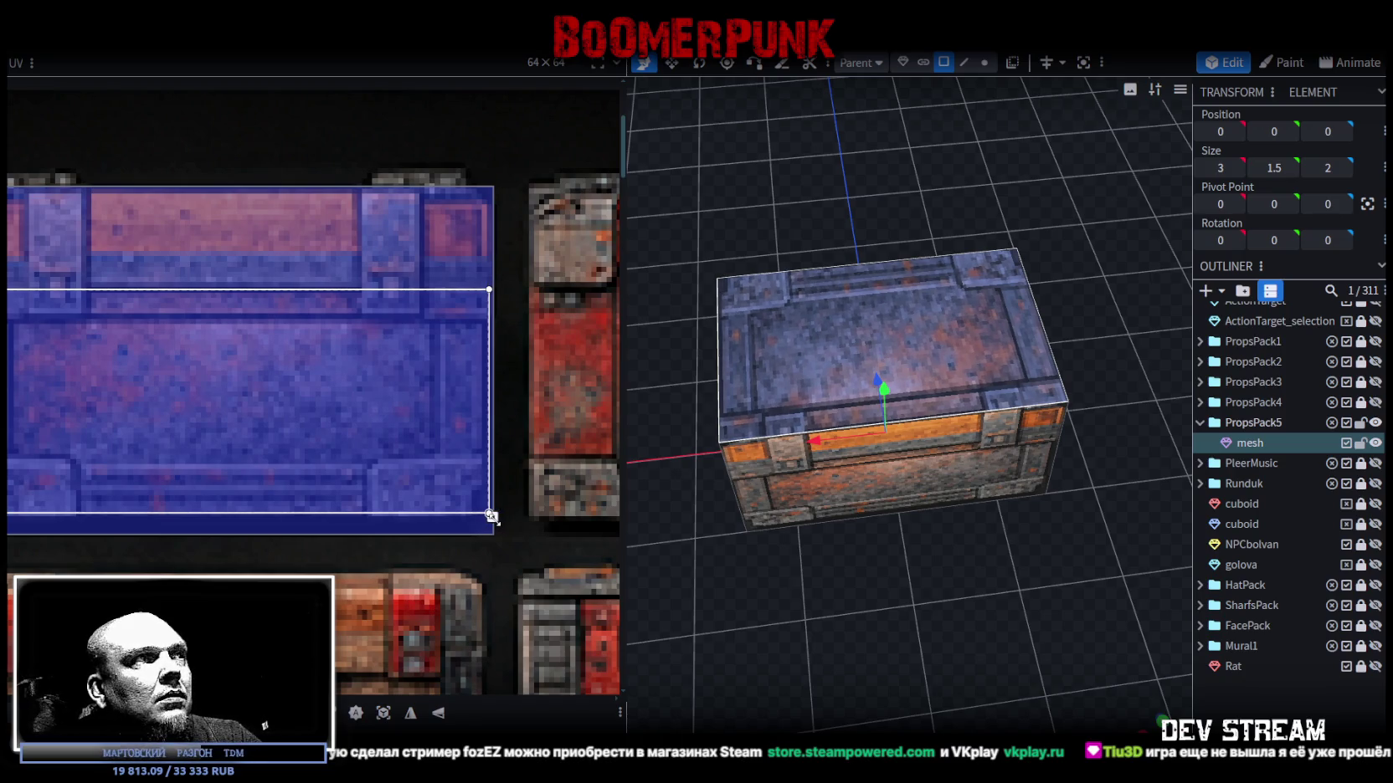
pyautogui.click(410, 713)
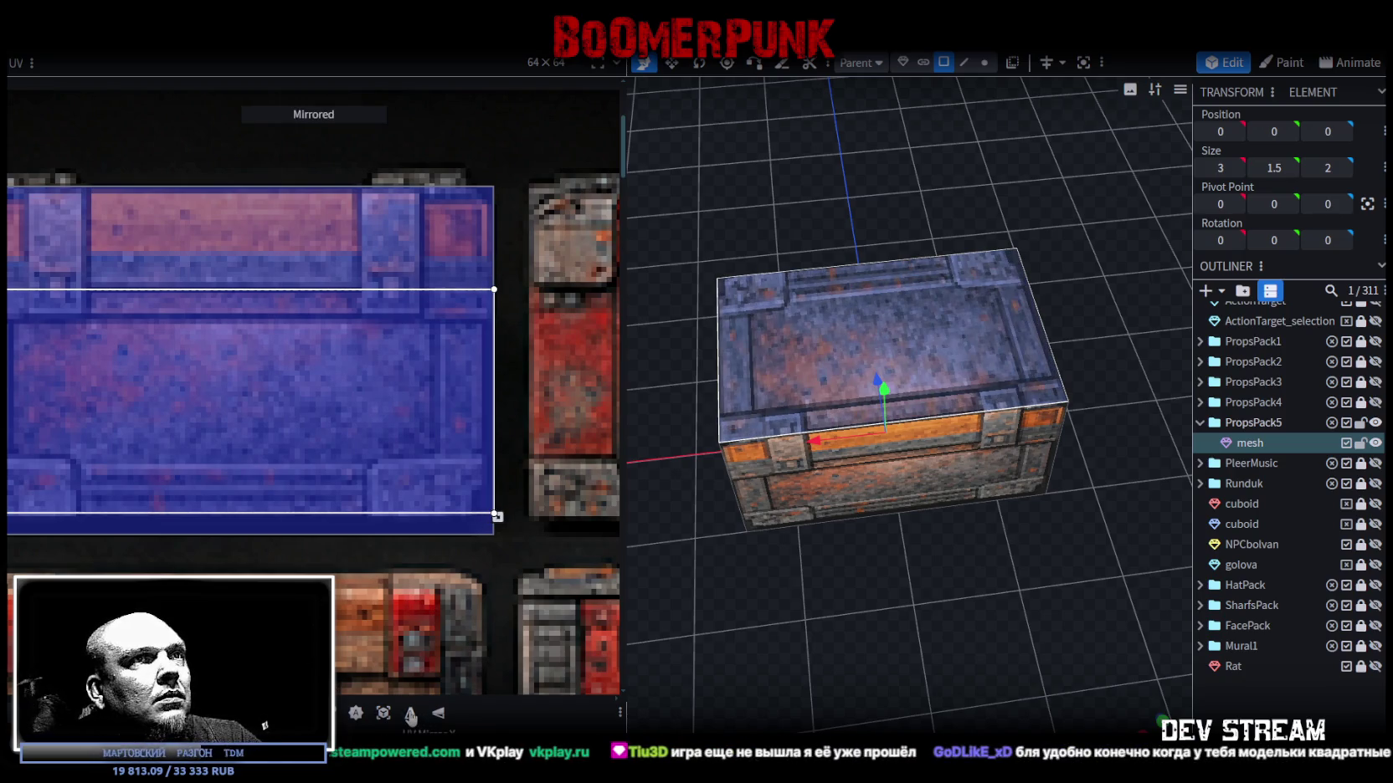
pyautogui.moveTo(827, 601)
pyautogui.mouseDown()
pyautogui.moveTo(914, 646)
pyautogui.moveTo(770, 628)
pyautogui.moveTo(729, 658)
pyautogui.moveTo(1036, 527)
pyautogui.moveTo(889, 571)
pyautogui.moveTo(764, 469)
pyautogui.moveTo(792, 373)
pyautogui.moveTo(808, 456)
pyautogui.moveTo(691, 575)
pyautogui.moveTo(1136, 595)
pyautogui.mouseUp()
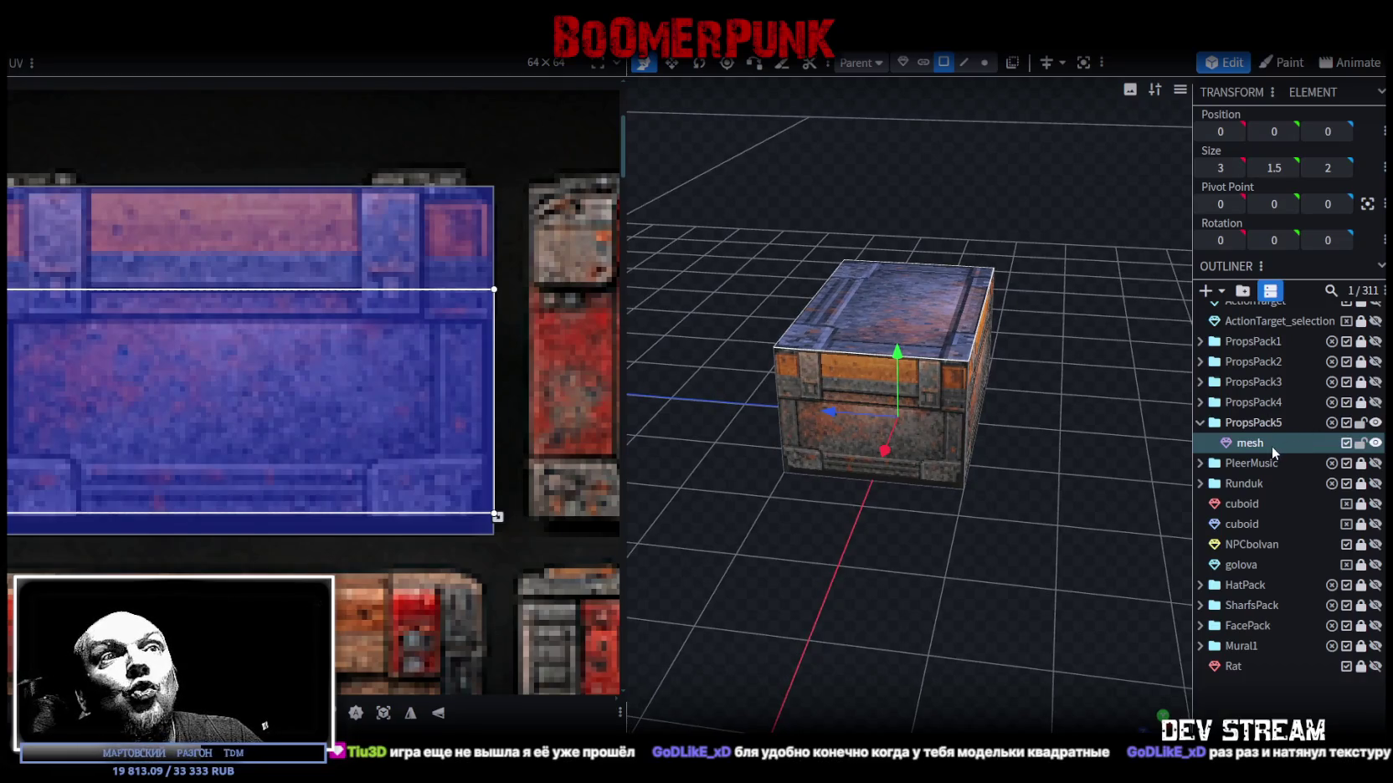
# Rename the crate cube in PropsPack5 to PP_box1 and duplicate it as PP_box2 with Ctrl+D.
pyautogui.doubleClick(1272, 446)
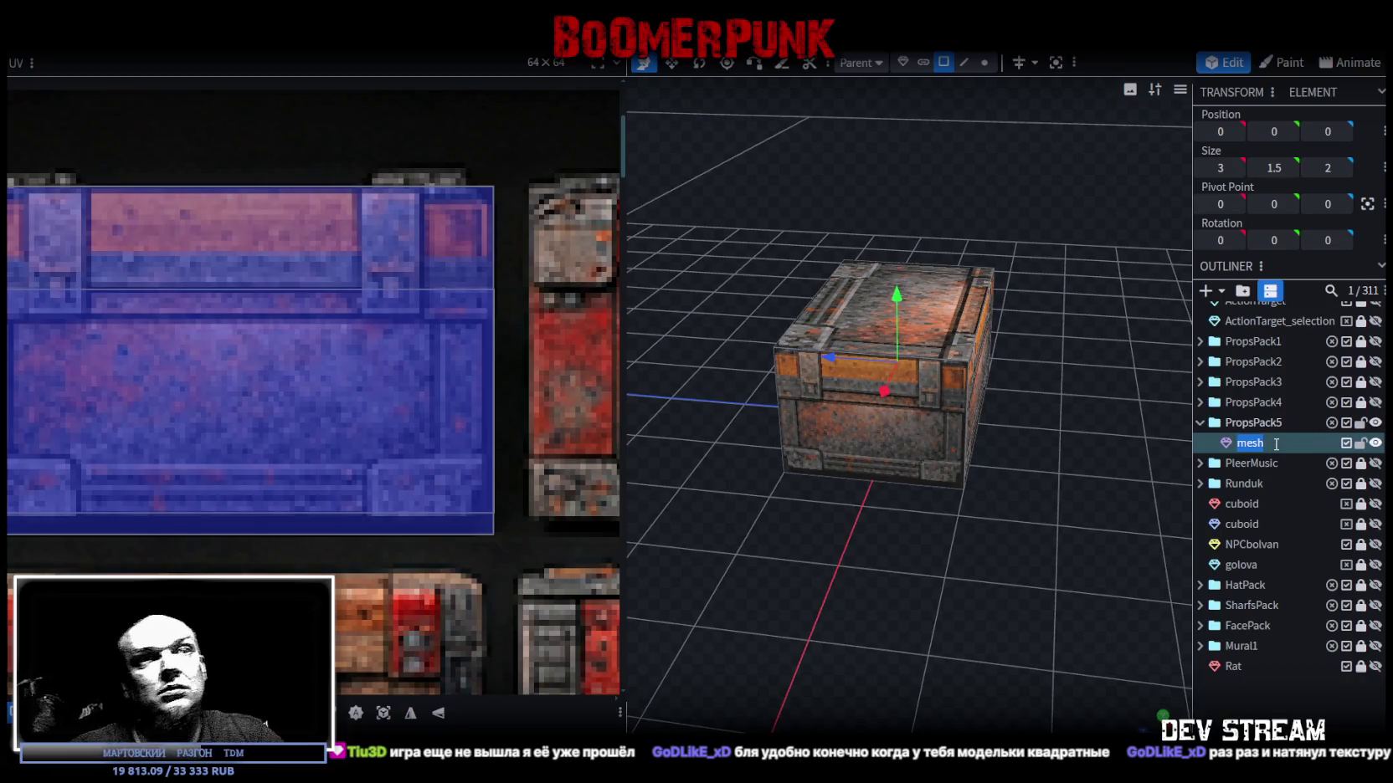
pyautogui.click(1202, 423)
pyautogui.click(1200, 403)
pyautogui.click(1200, 402)
pyautogui.click(1202, 422)
pyautogui.write('B')
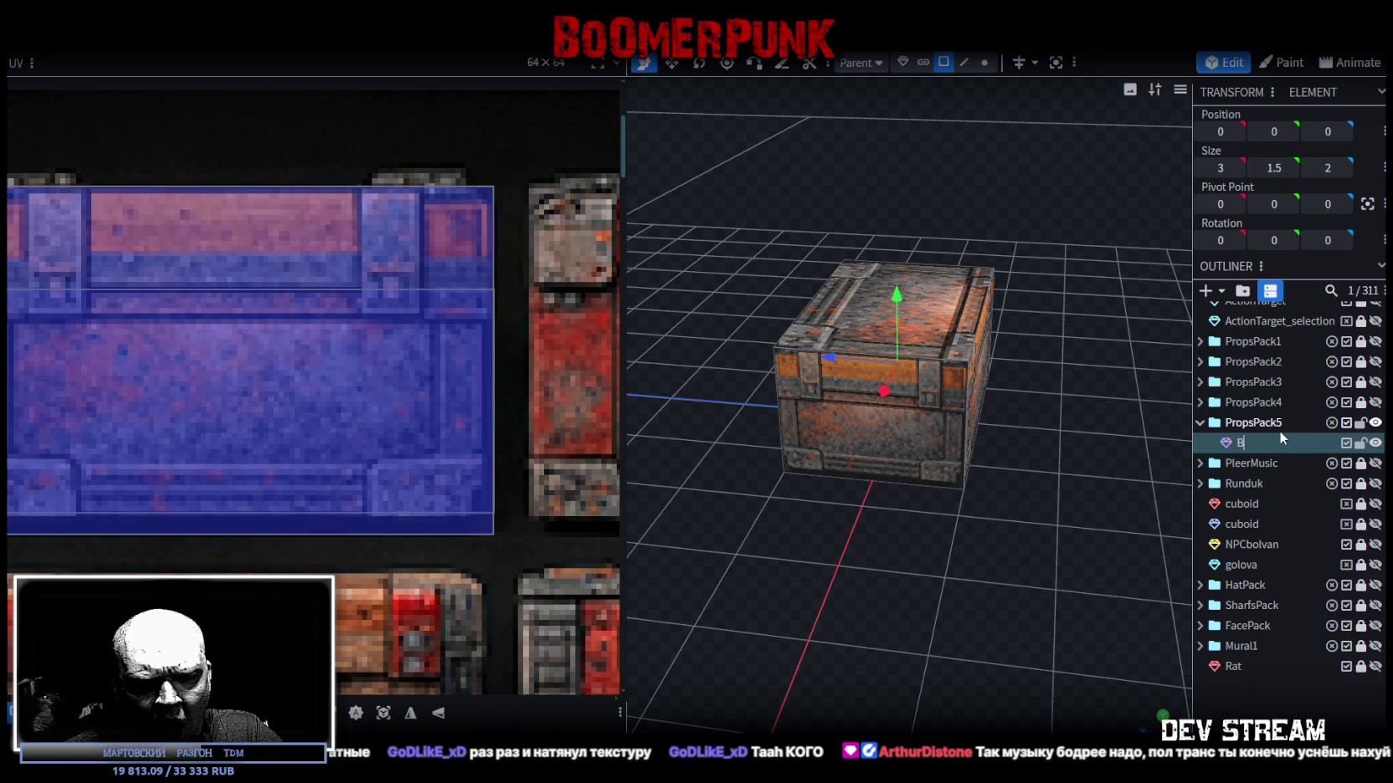
pyautogui.press('BackSpace')
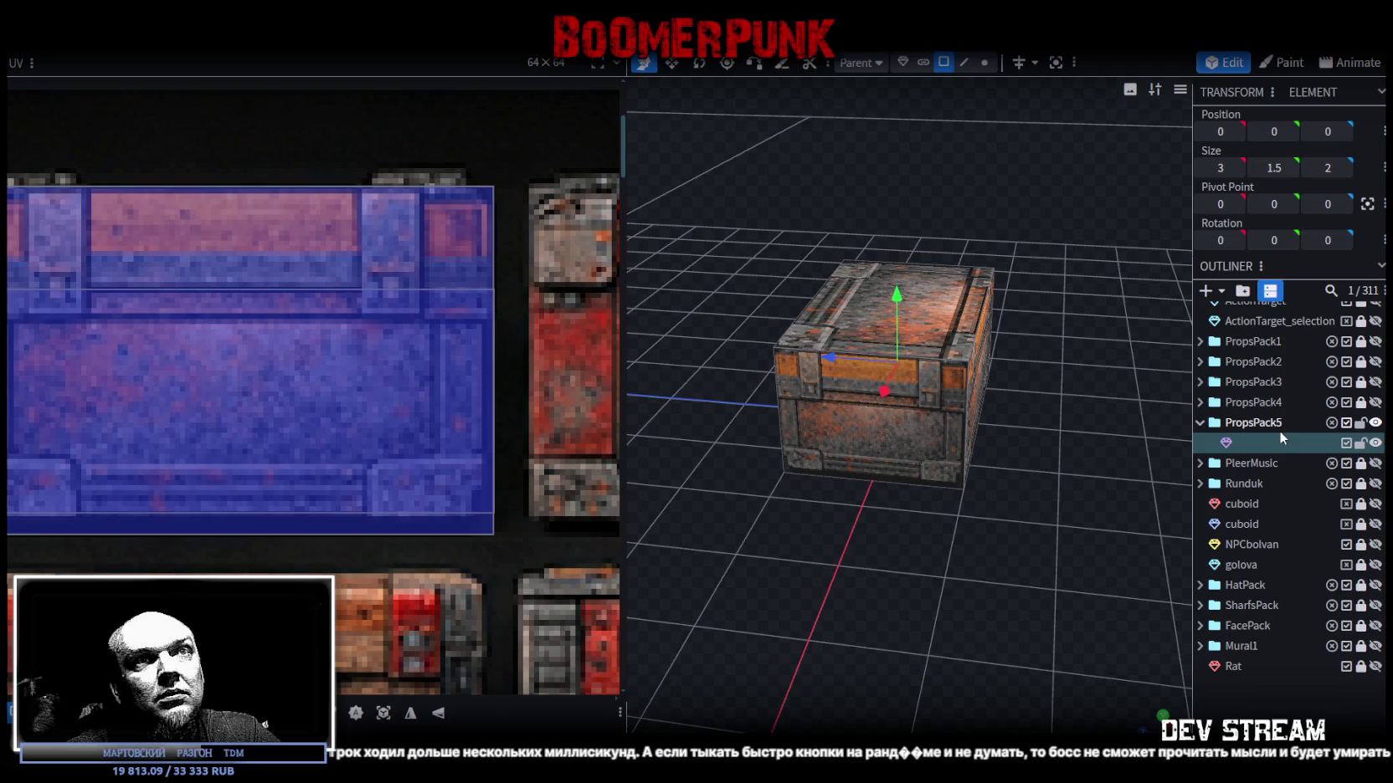
pyautogui.write('Bo')
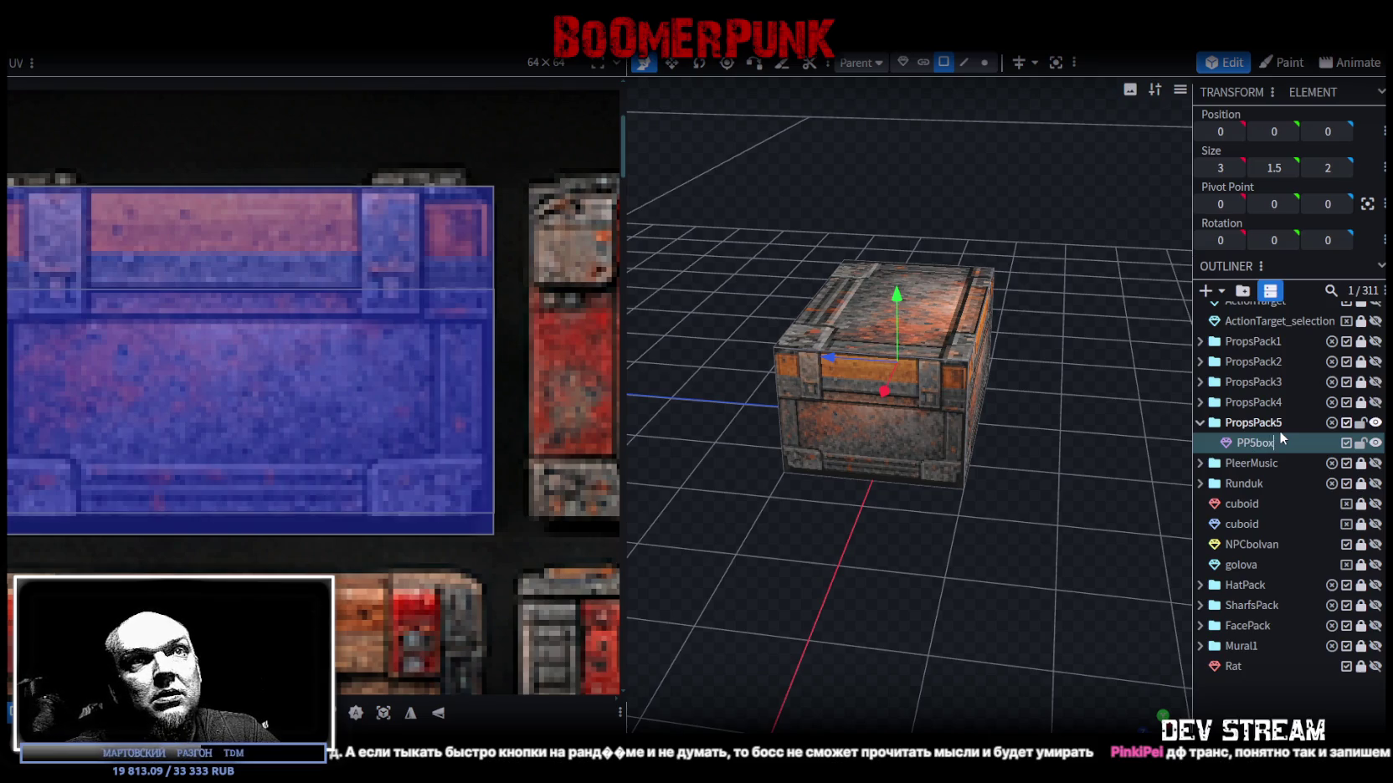
pyautogui.press('BackSpace')
pyautogui.press('BackSpace')
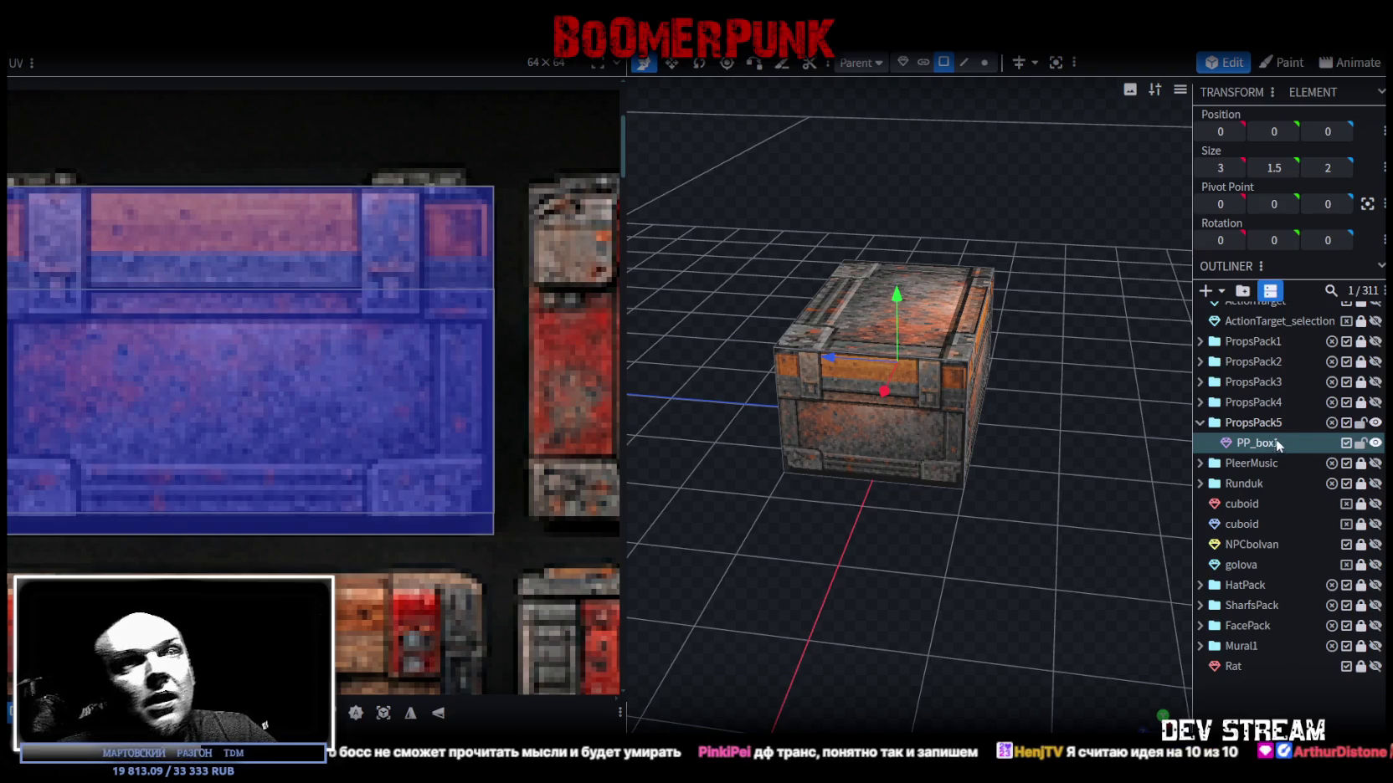
pyautogui.hotkey('ctrl', 'd')
pyautogui.scroll(-3, 233, 319)
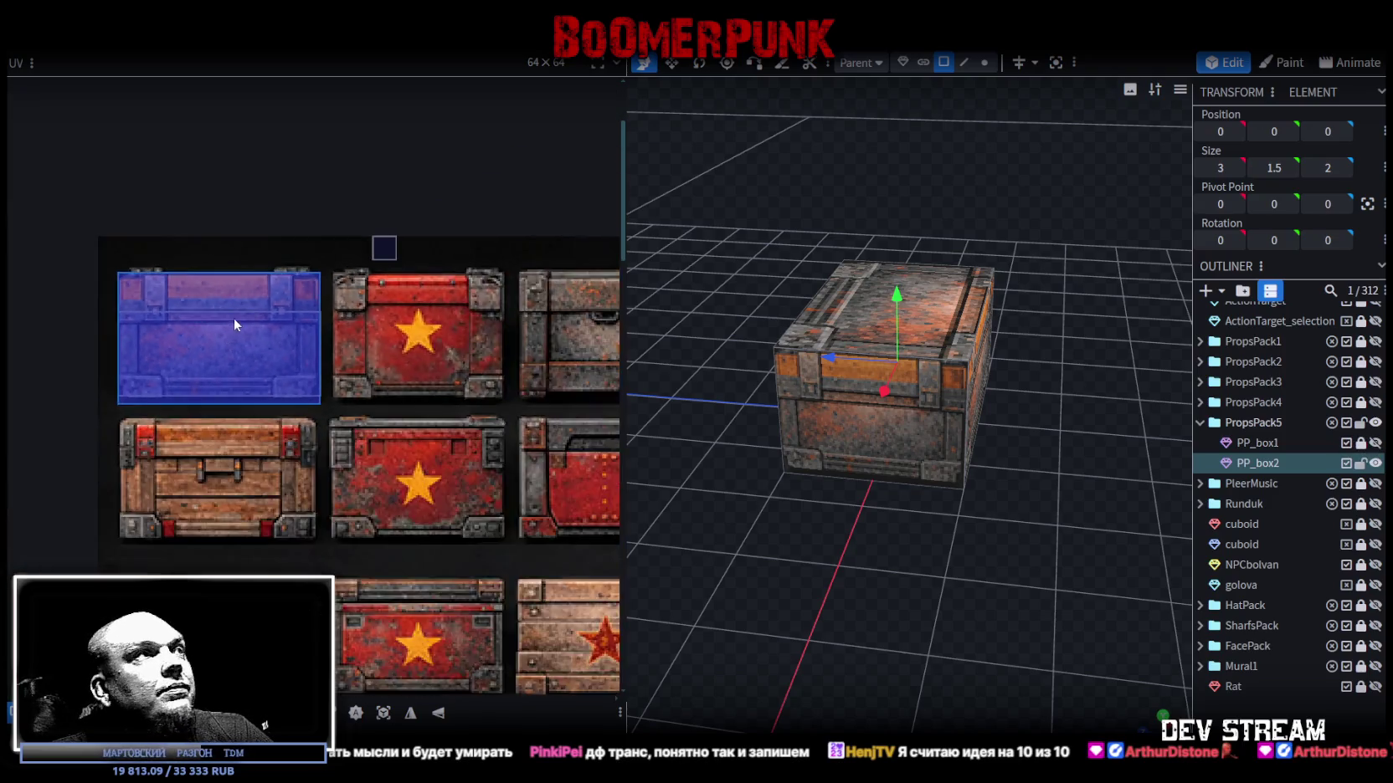
# Move PP_box2's face UV onto the atlas's wooden crate and resize it to that cell.
pyautogui.moveTo(110, 243); pyautogui.dragTo(311, 412)
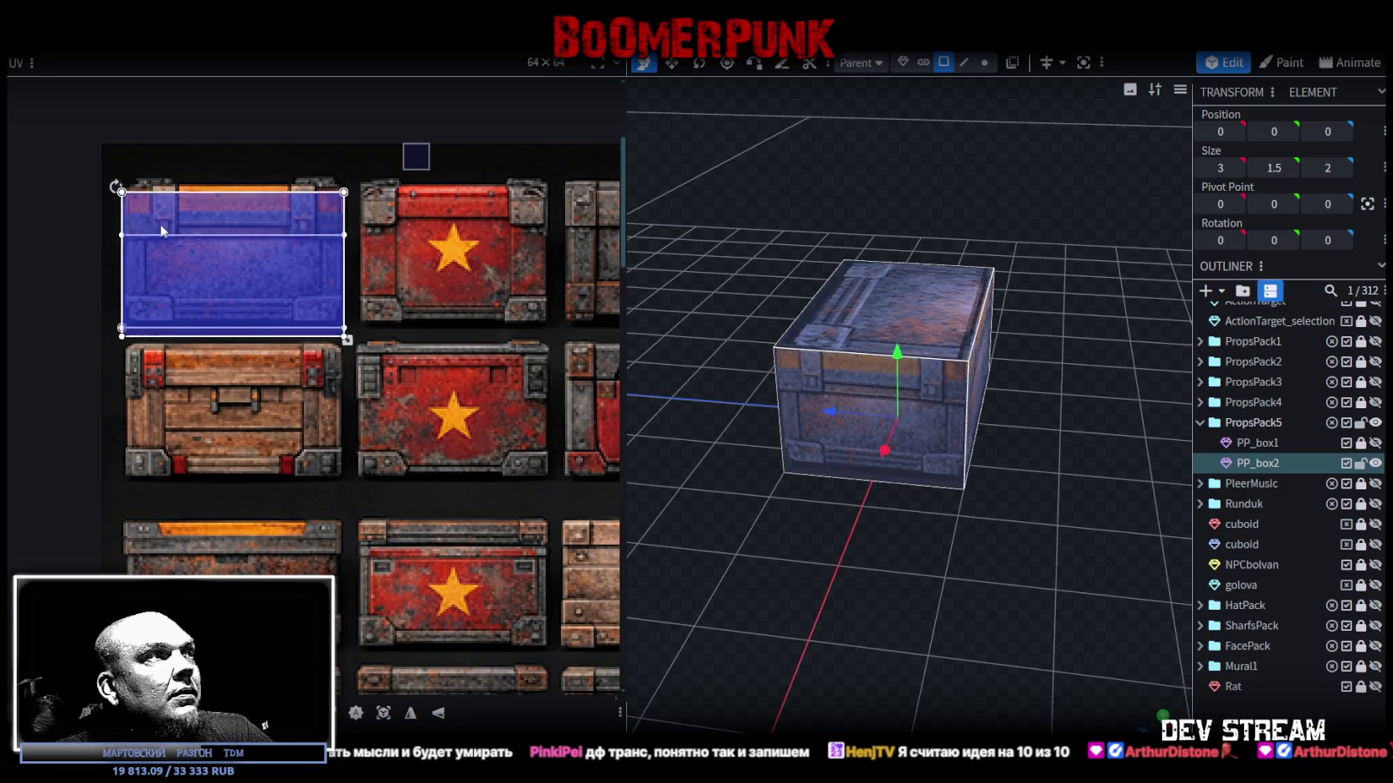
pyautogui.moveTo(162, 223); pyautogui.dragTo(166, 375)
pyautogui.scroll(5, 133, 327)
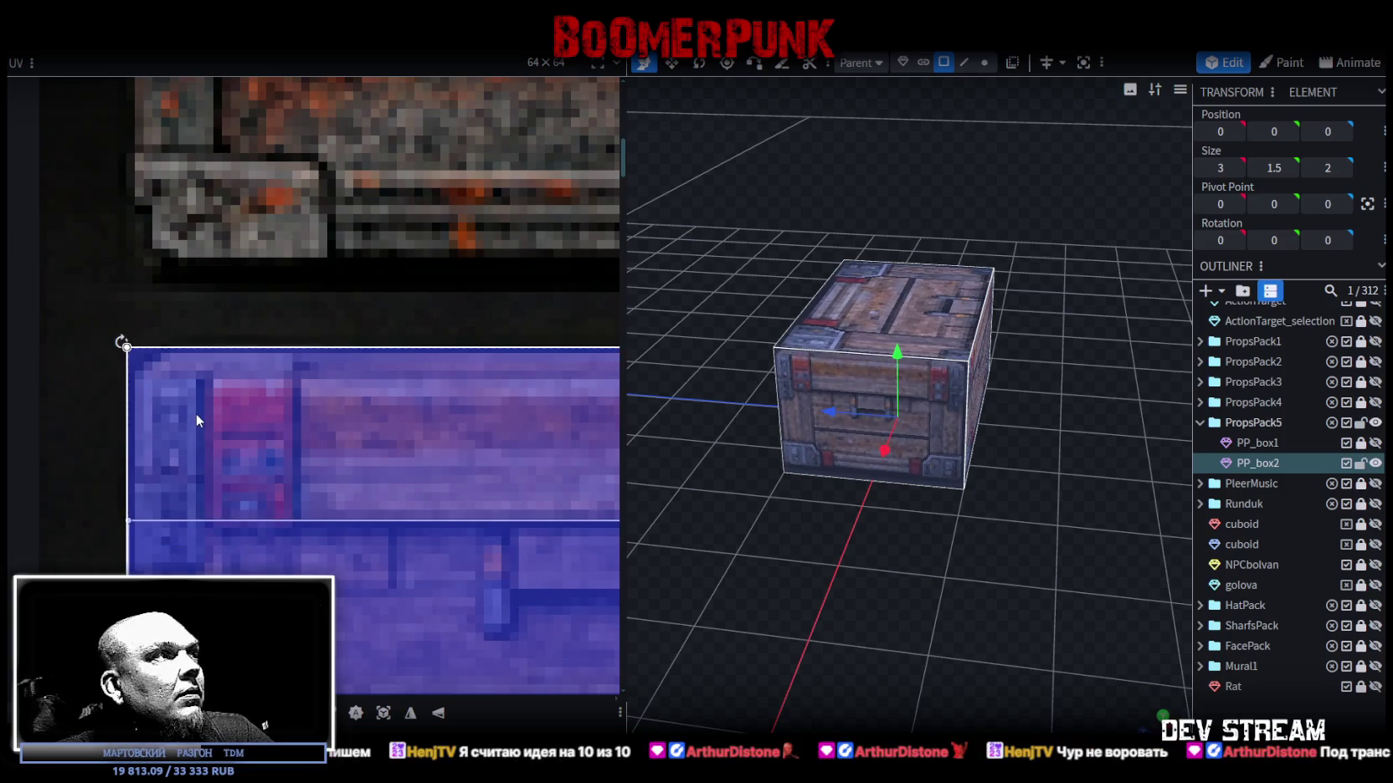
pyautogui.scroll(-3, 209, 408)
pyautogui.scroll(2, 300, 429)
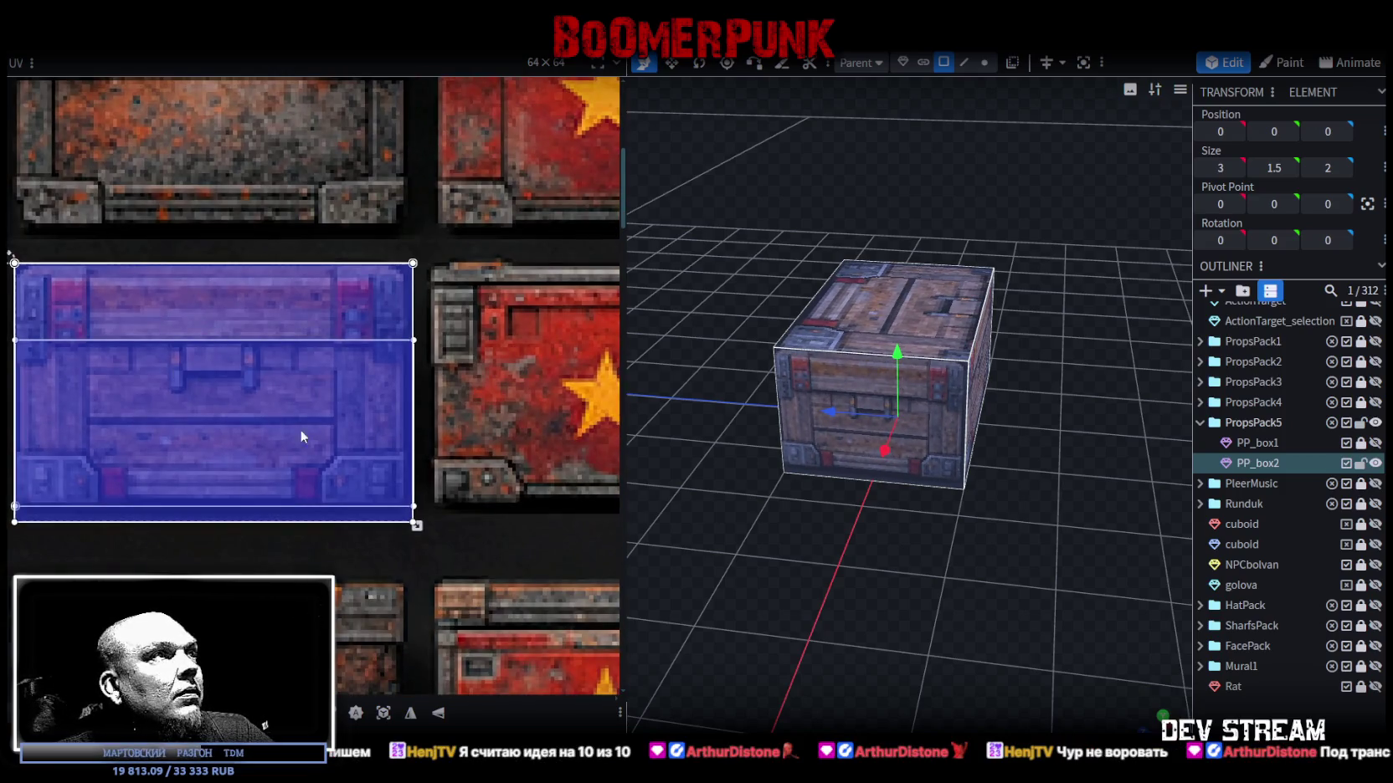
pyautogui.scroll(3, 383, 481)
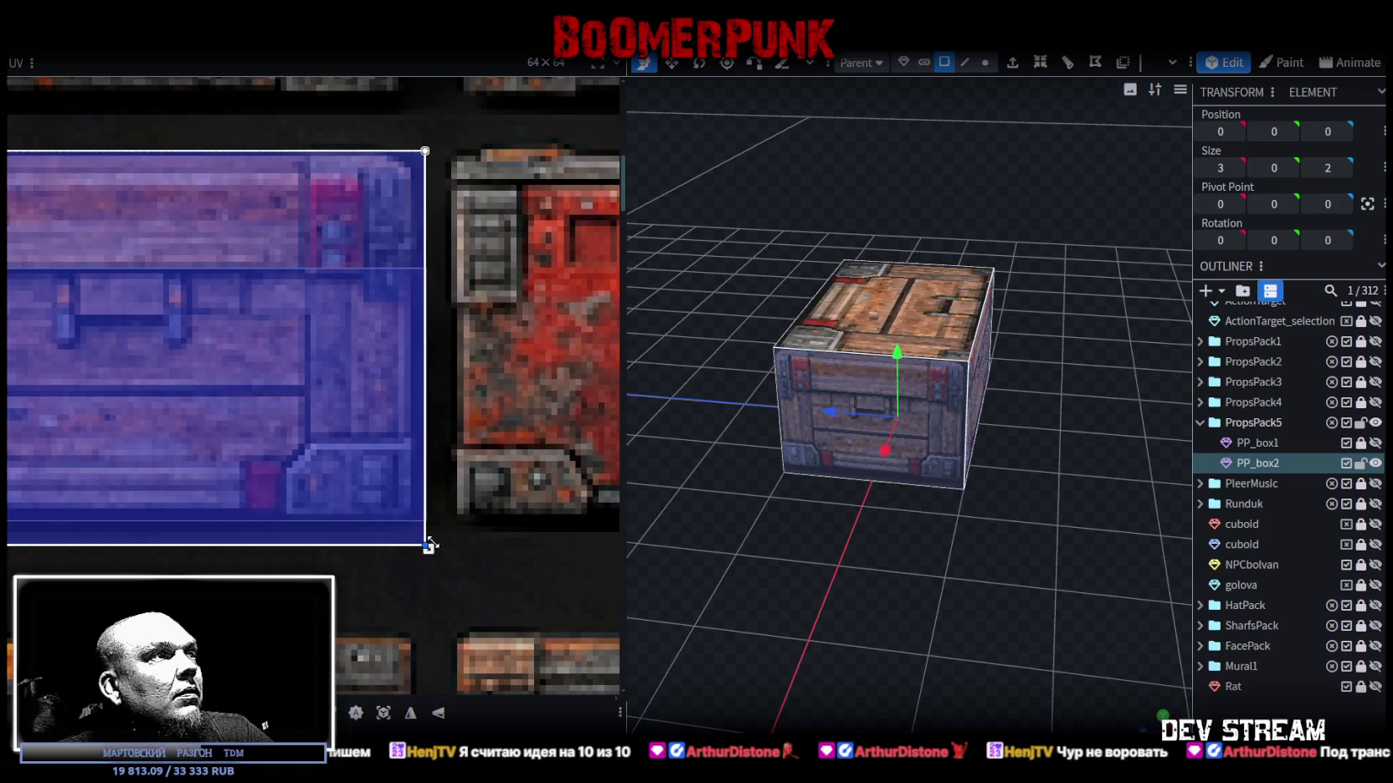
pyautogui.moveTo(436, 544)
pyautogui.mouseDown()
pyautogui.moveTo(424, 506)
pyautogui.moveTo(429, 524)
pyautogui.mouseUp()
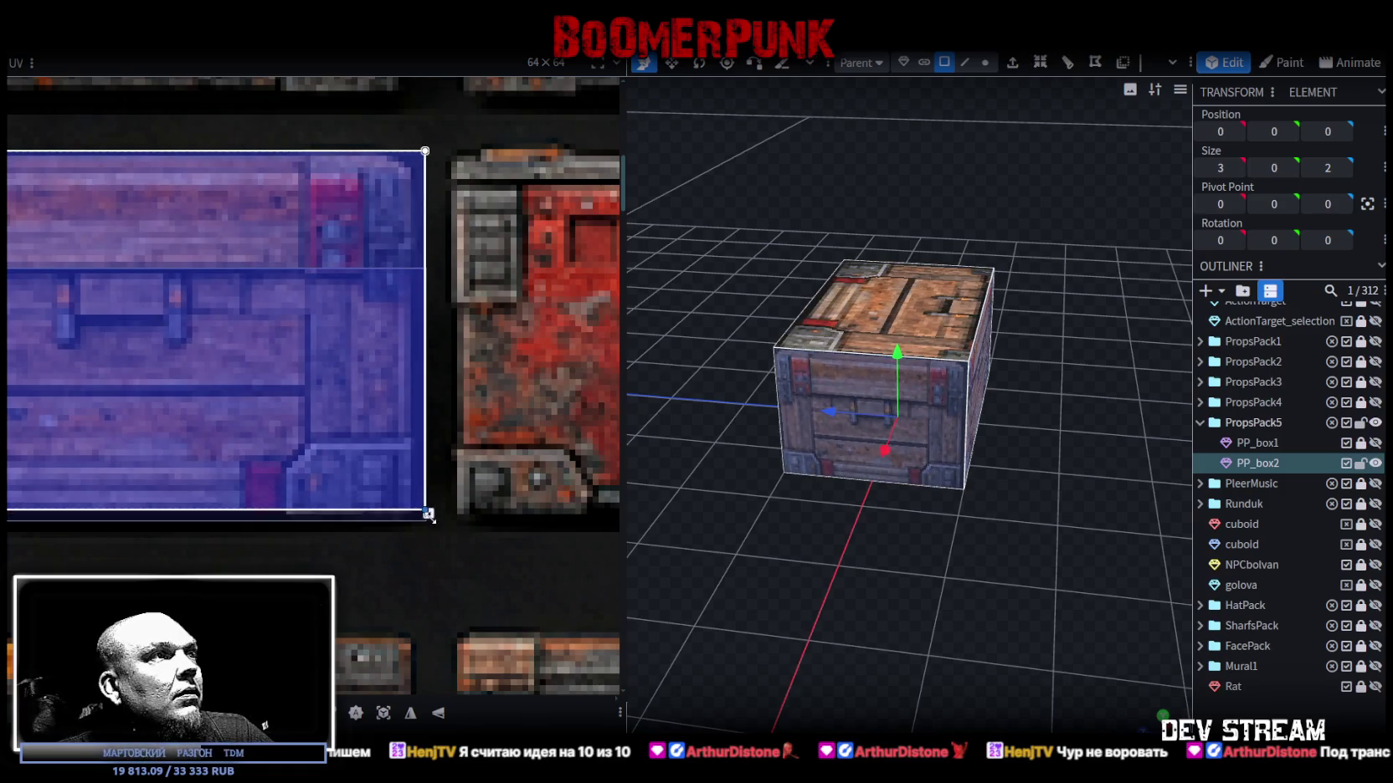
pyautogui.scroll(-2, 429, 523)
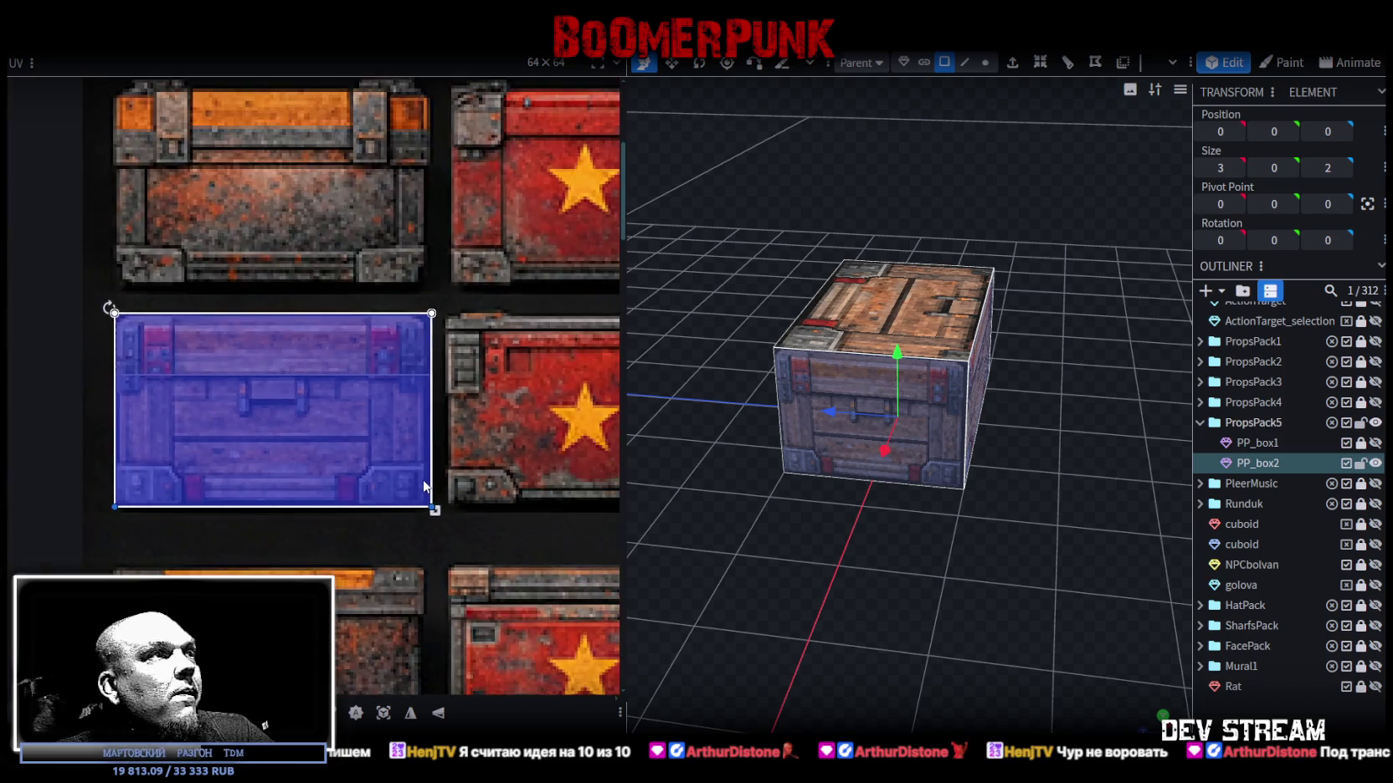
pyautogui.scroll(2, 429, 523)
pyautogui.moveTo(429, 537); pyautogui.dragTo(424, 538)
# Select PP_box2's top face and move its UV onto the wooden crate's lid.
pyautogui.click(919, 552)
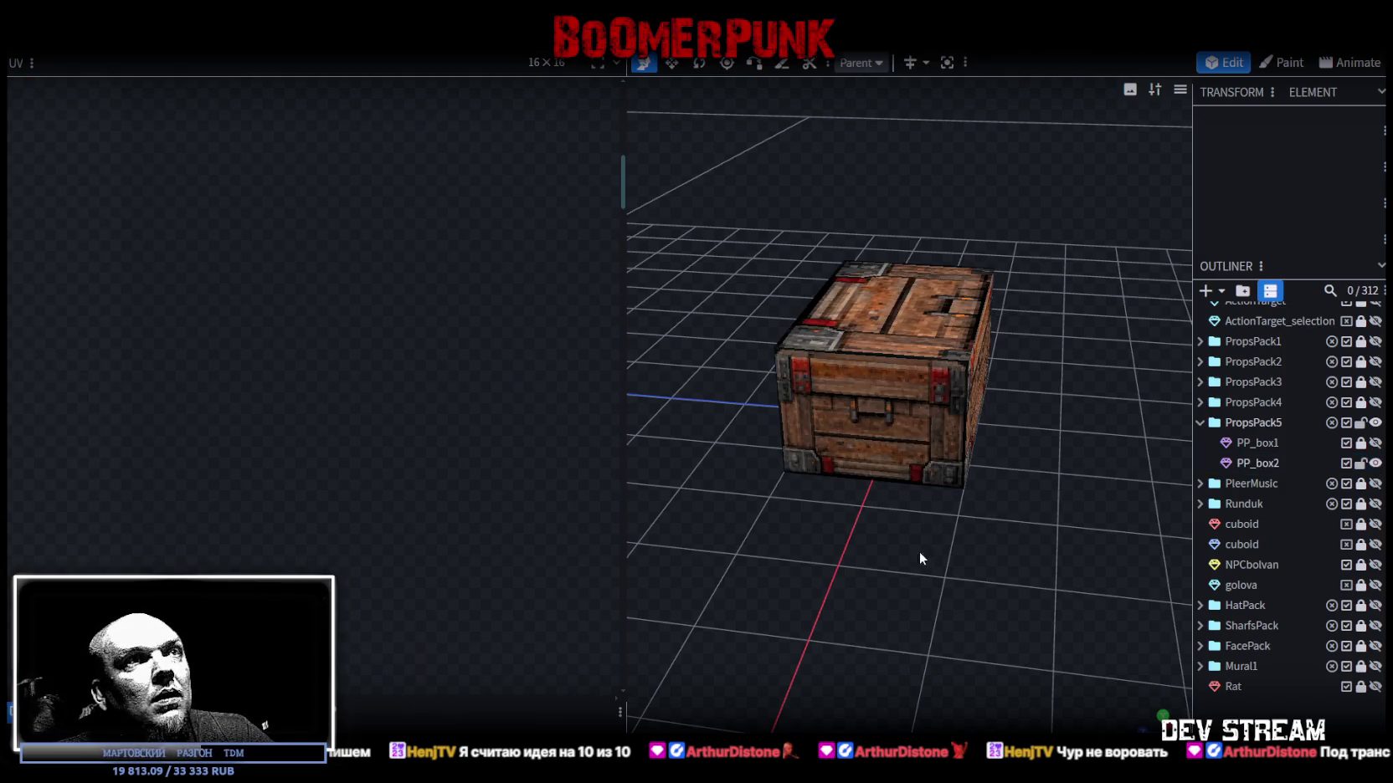
pyautogui.moveTo(919, 552); pyautogui.dragTo(909, 352)
pyautogui.click(909, 303)
pyautogui.scroll(-3, 260, 431)
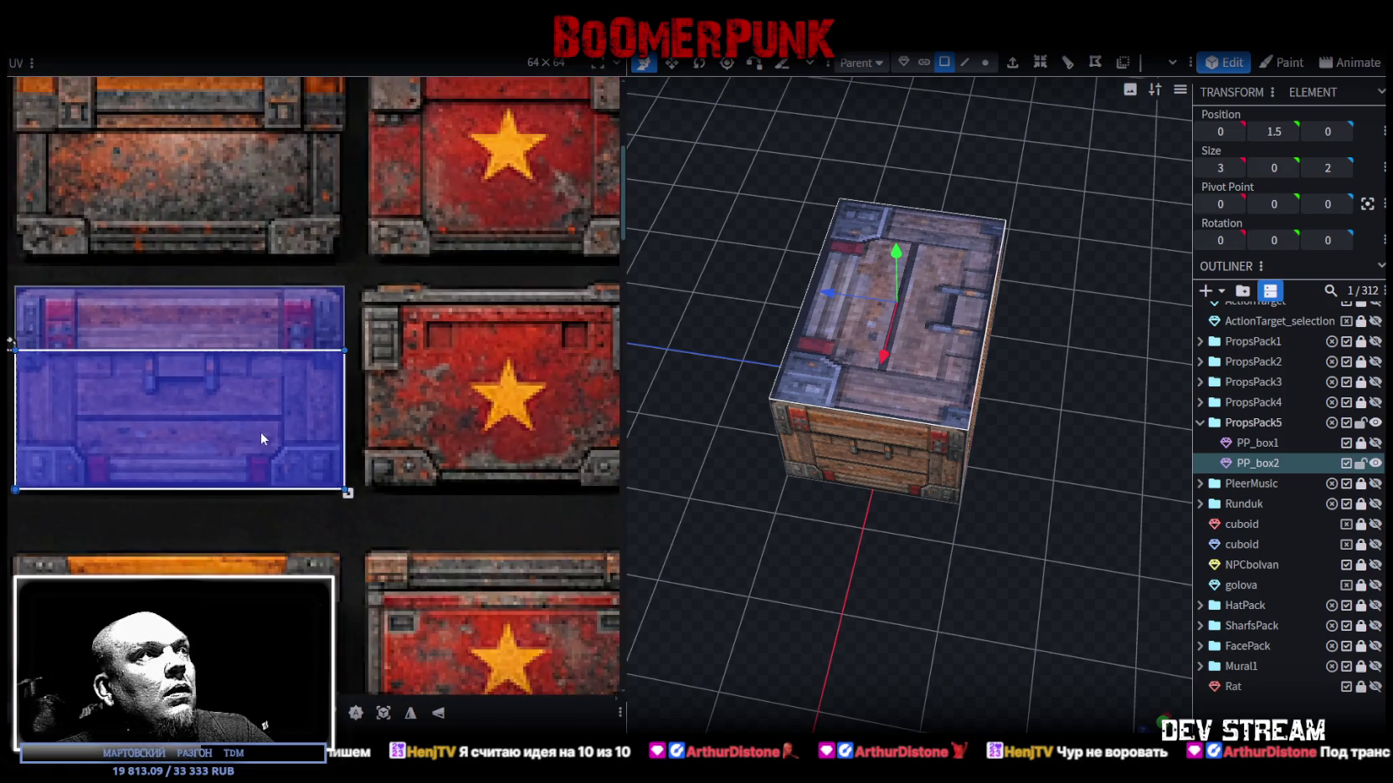
pyautogui.moveTo(260, 431); pyautogui.dragTo(340, 440, button='middle')
pyautogui.moveTo(159, 385)
pyautogui.mouseDown()
pyautogui.moveTo(201, 339)
pyautogui.moveTo(155, 341)
pyautogui.mouseUp()
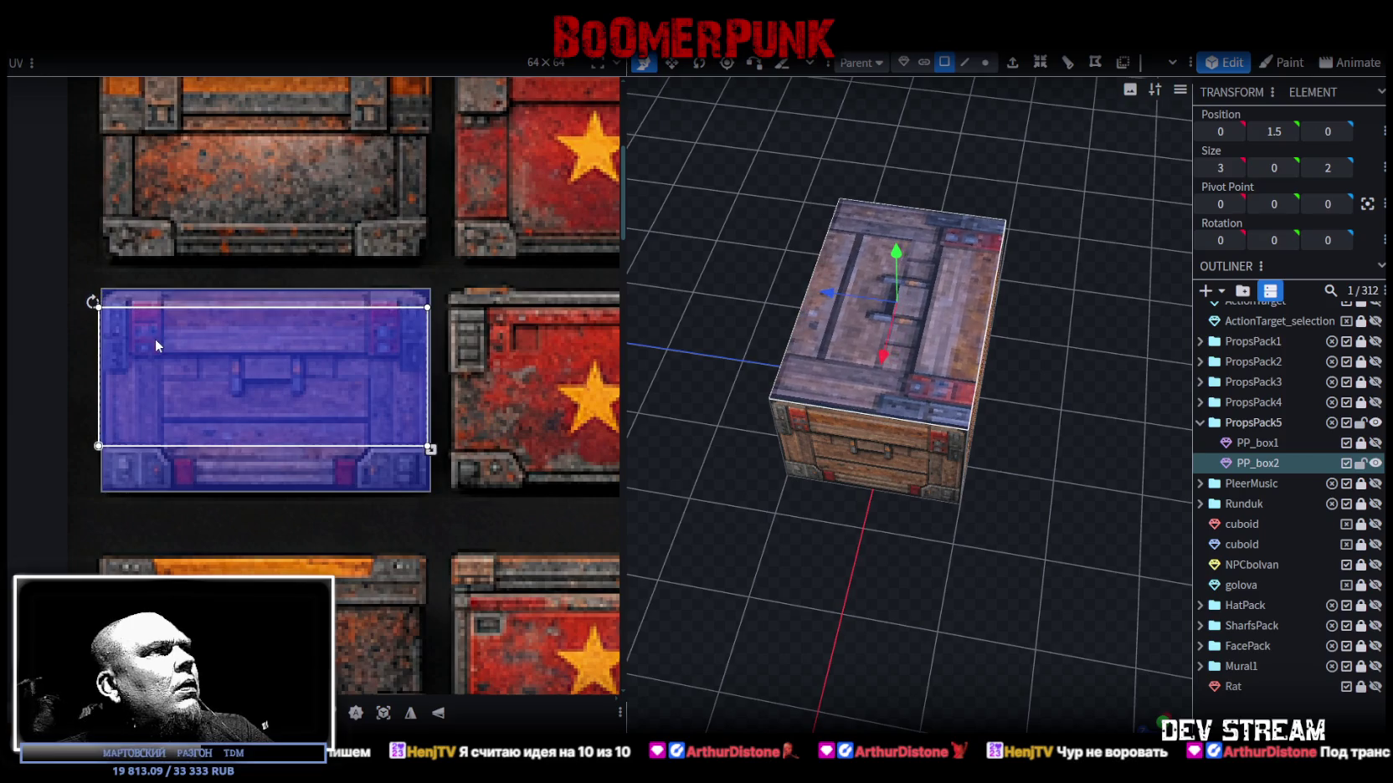
pyautogui.moveTo(653, 502)
pyautogui.mouseDown()
pyautogui.moveTo(875, 596)
pyautogui.moveTo(723, 527)
pyautogui.moveTo(709, 541)
pyautogui.moveTo(1041, 539)
pyautogui.moveTo(887, 552)
pyautogui.mouseUp()
pyautogui.moveTo(670, 552)
pyautogui.mouseDown()
pyautogui.moveTo(732, 583)
pyautogui.moveTo(823, 588)
pyautogui.moveTo(803, 586)
pyautogui.mouseUp()
pyautogui.moveTo(970, 549)
pyautogui.mouseDown()
pyautogui.moveTo(958, 591)
pyautogui.moveTo(1108, 580)
pyautogui.moveTo(1036, 500)
pyautogui.moveTo(940, 537)
pyautogui.moveTo(962, 520)
pyautogui.moveTo(856, 499)
pyautogui.moveTo(919, 503)
pyautogui.mouseUp()
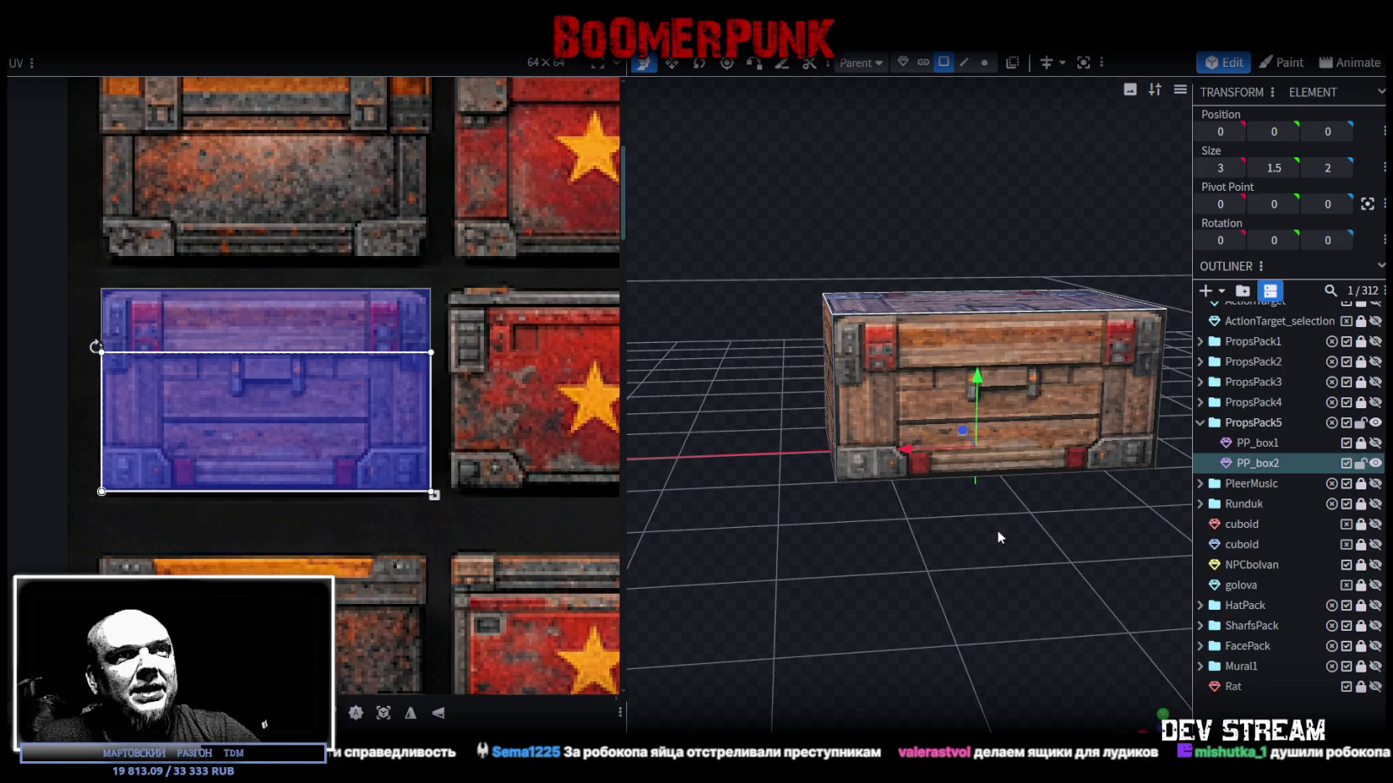
# Inspect the crate's left side, then switch to the PropsKack5.psd atlas in Photoshop.
pyautogui.moveTo(999, 538); pyautogui.dragTo(749, 525)
pyautogui.scroll(3, 750, 525)
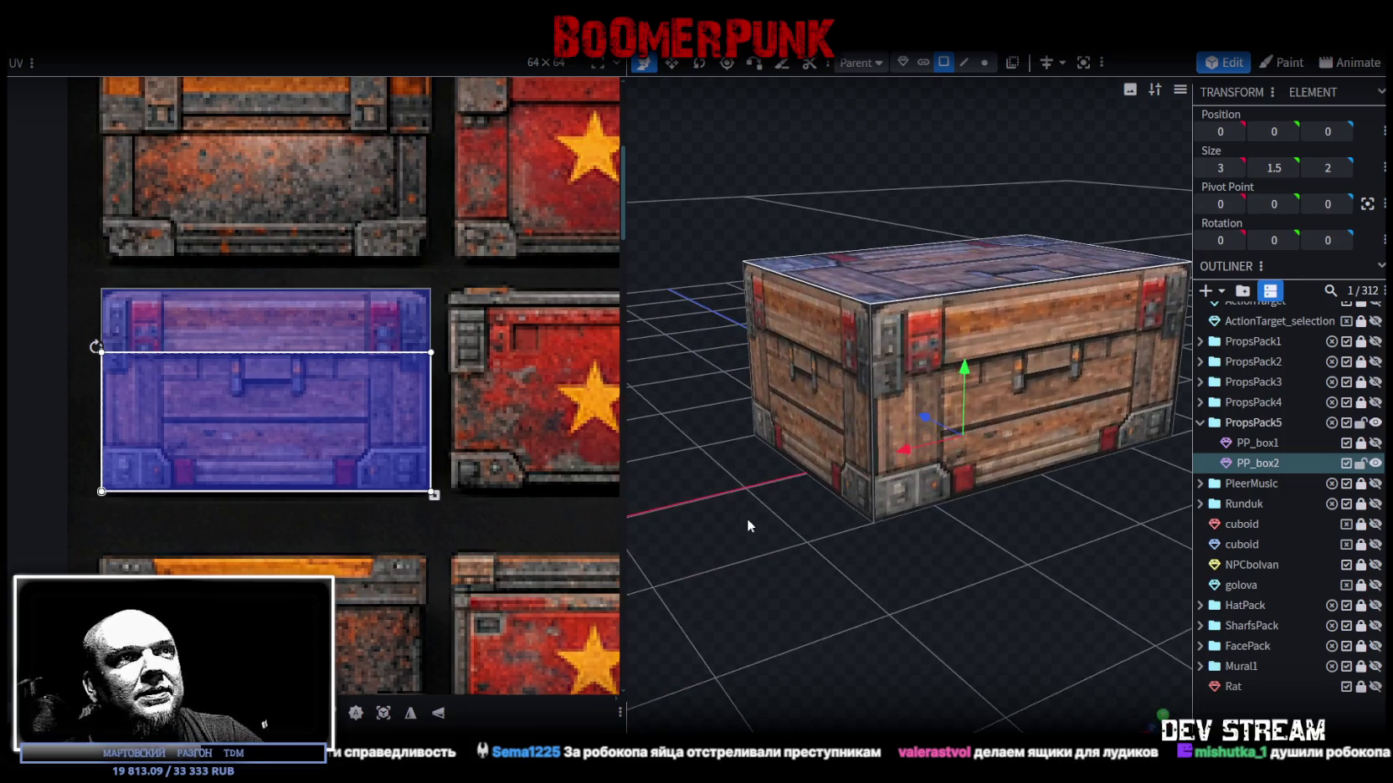
pyautogui.hotkey('alt', 'Tab')
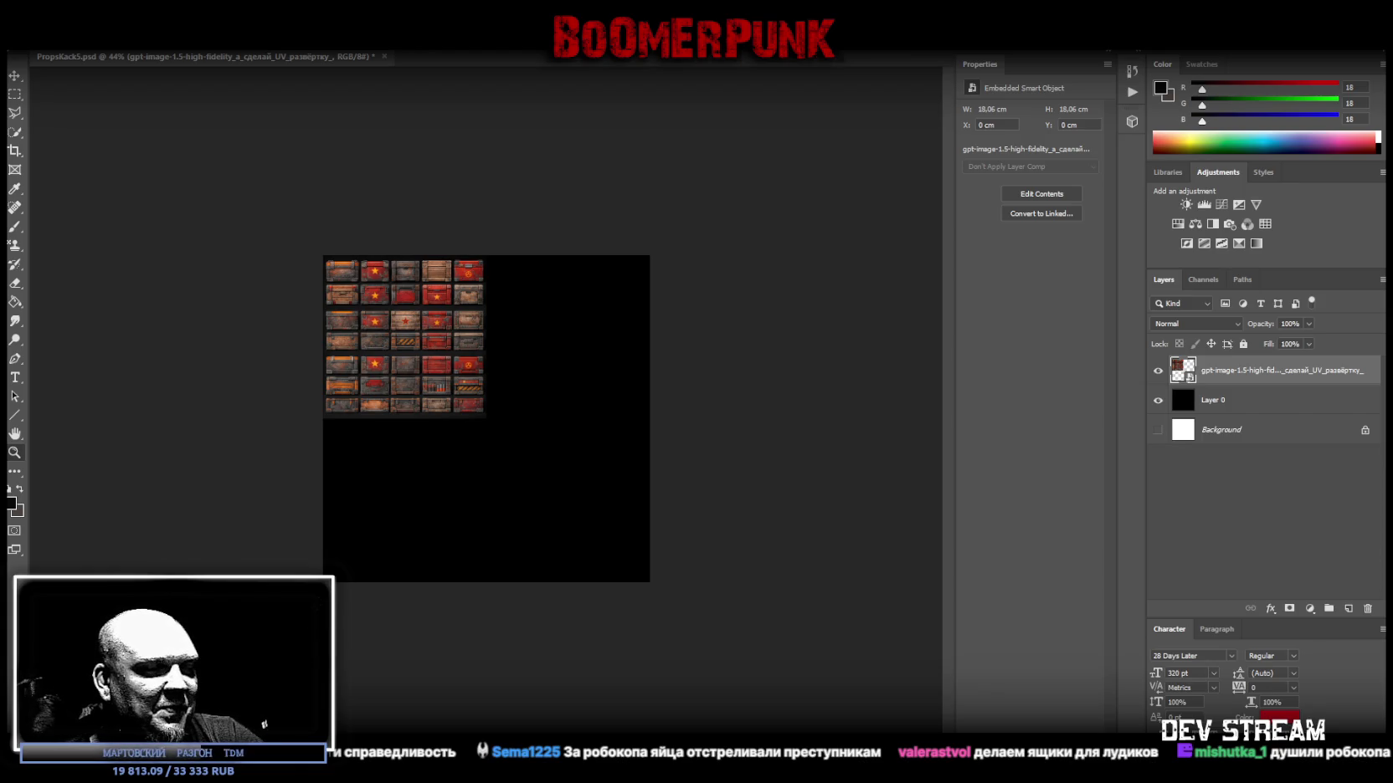
# Switch from Photoshop to the Unity editor and turn the scene camera toward the house front.
pyautogui.hotkey('alt', 'Tab')
pyautogui.moveTo(707, 273); pyautogui.dragTo(754, 276, button='right')
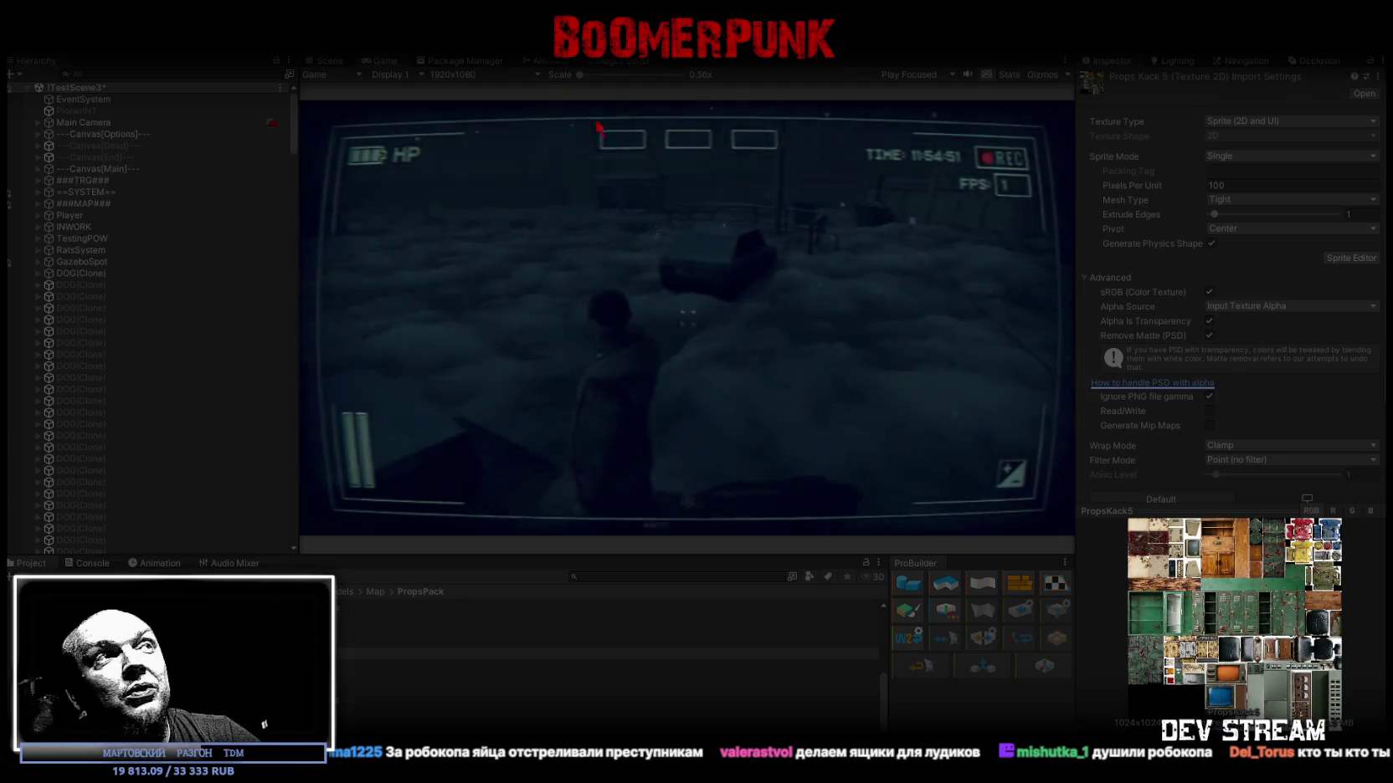
# Playtest in the maximized Game view: check the phone menu and inventory, fire the weapon, move.
pyautogui.doubleClick(384, 61)
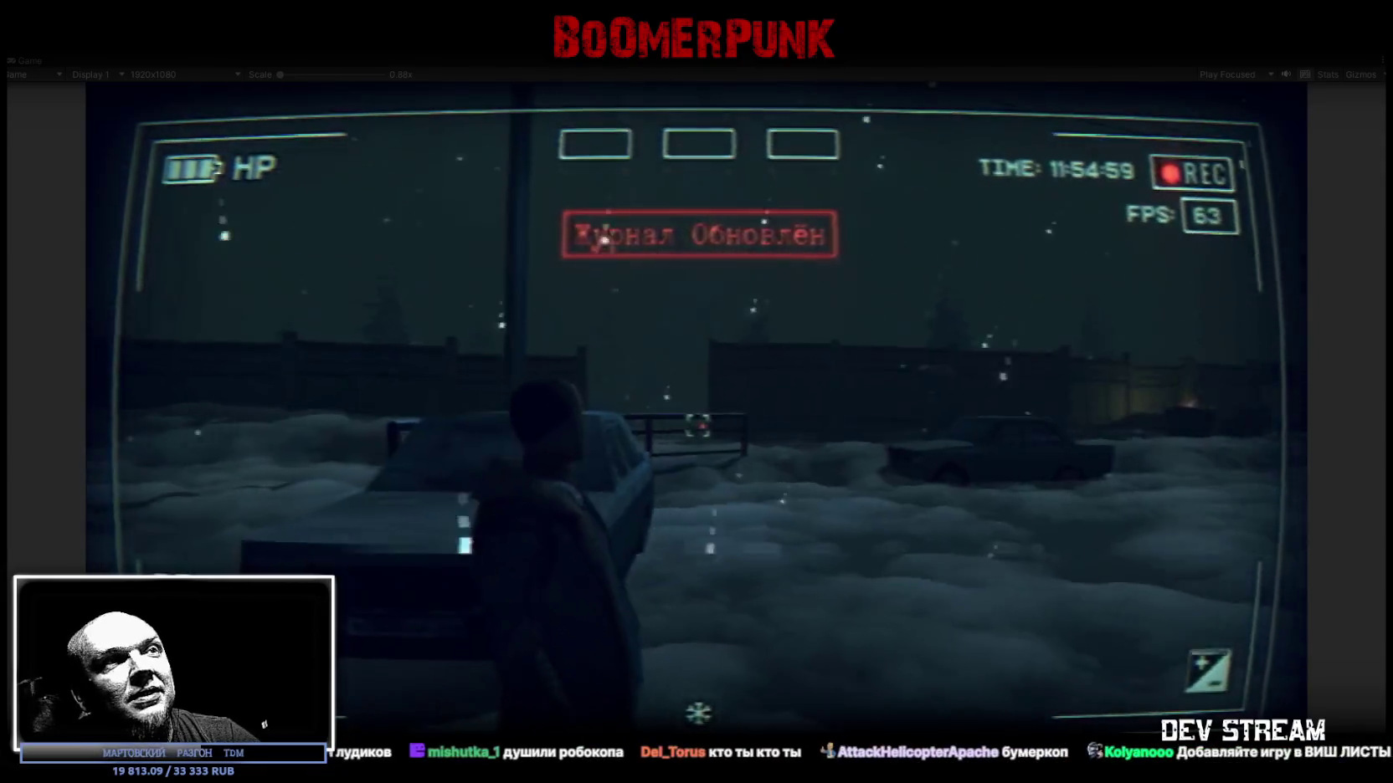
pyautogui.press('Escape')
pyautogui.click(844, 276)
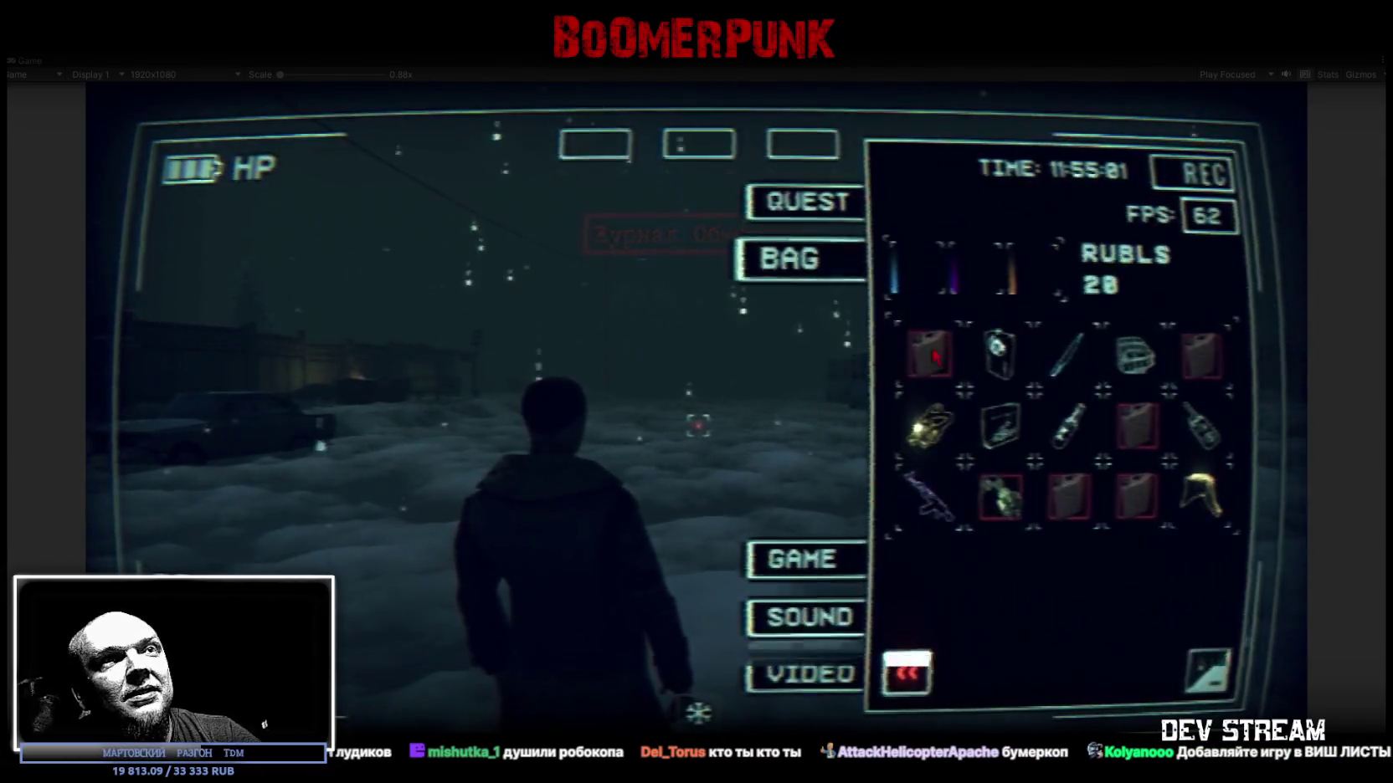
pyautogui.press('Escape')
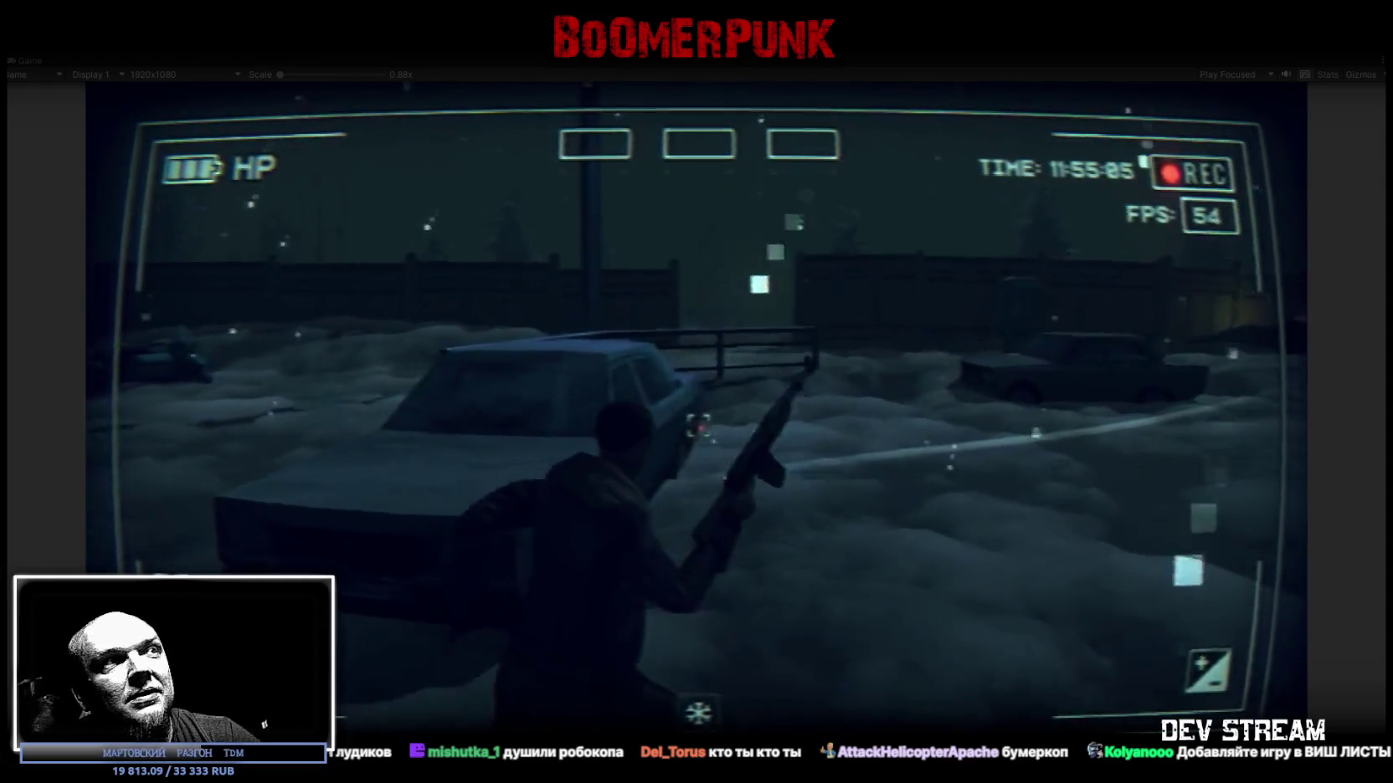
pyautogui.click(697, 427)
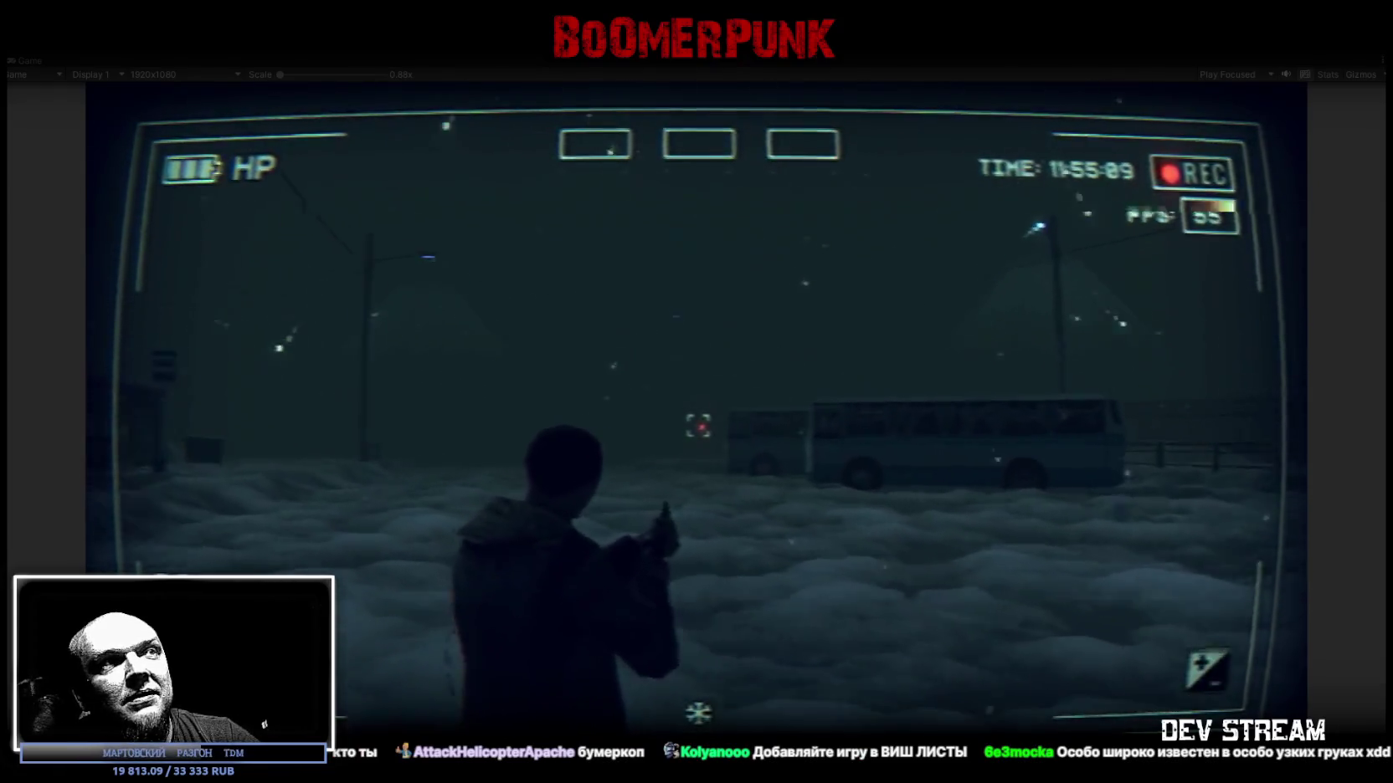
pyautogui.click(697, 427)
pyautogui.click(697, 427)
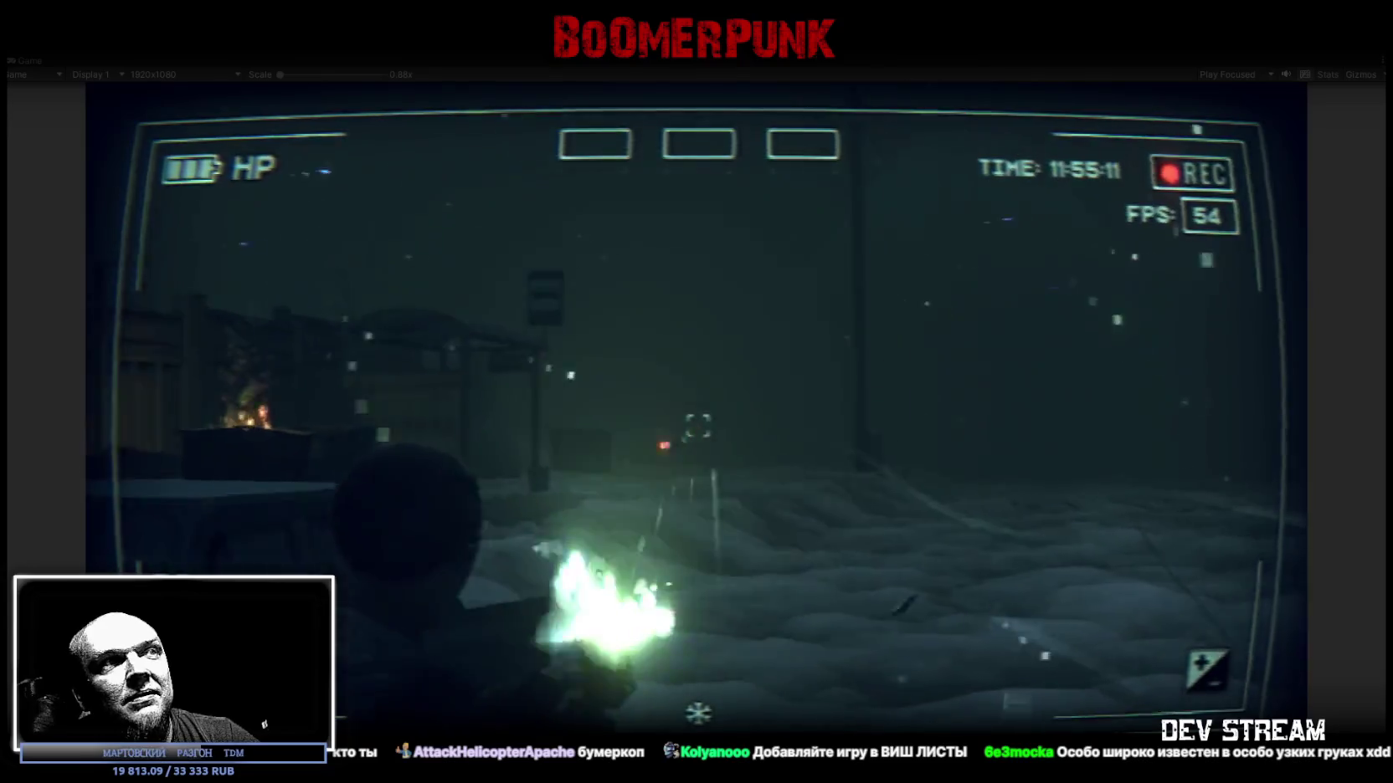
pyautogui.press('w')
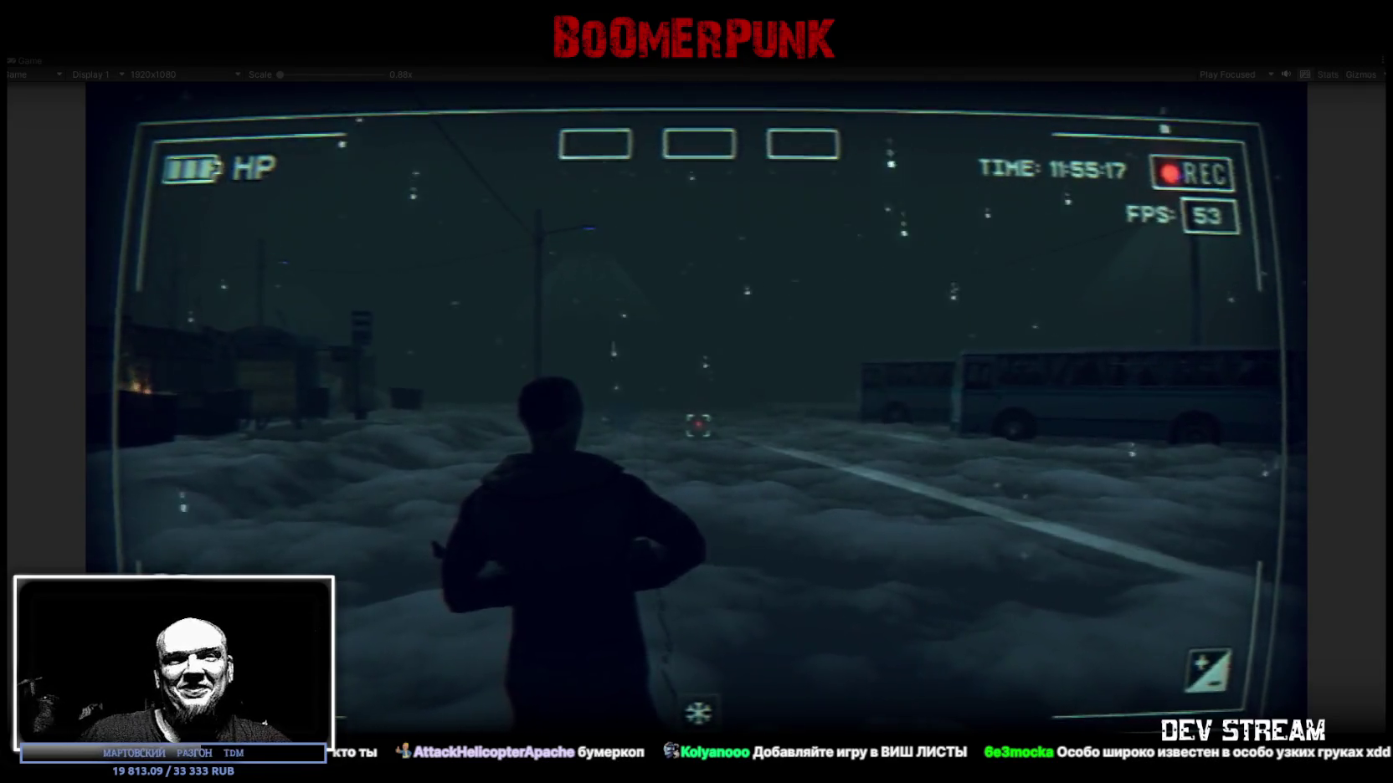
pyautogui.press('Tab')
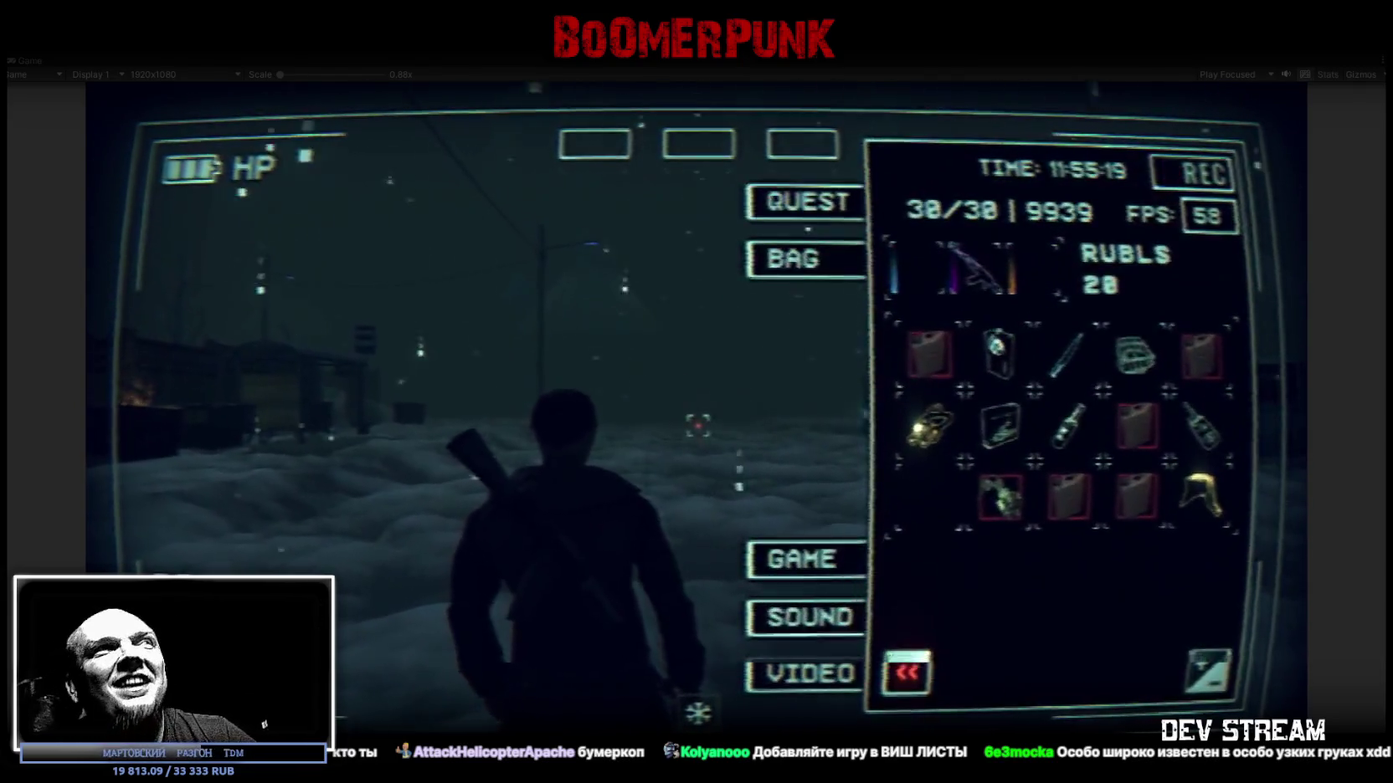
# Stop play mode and clear the Console log.
pyautogui.click(677, 62)
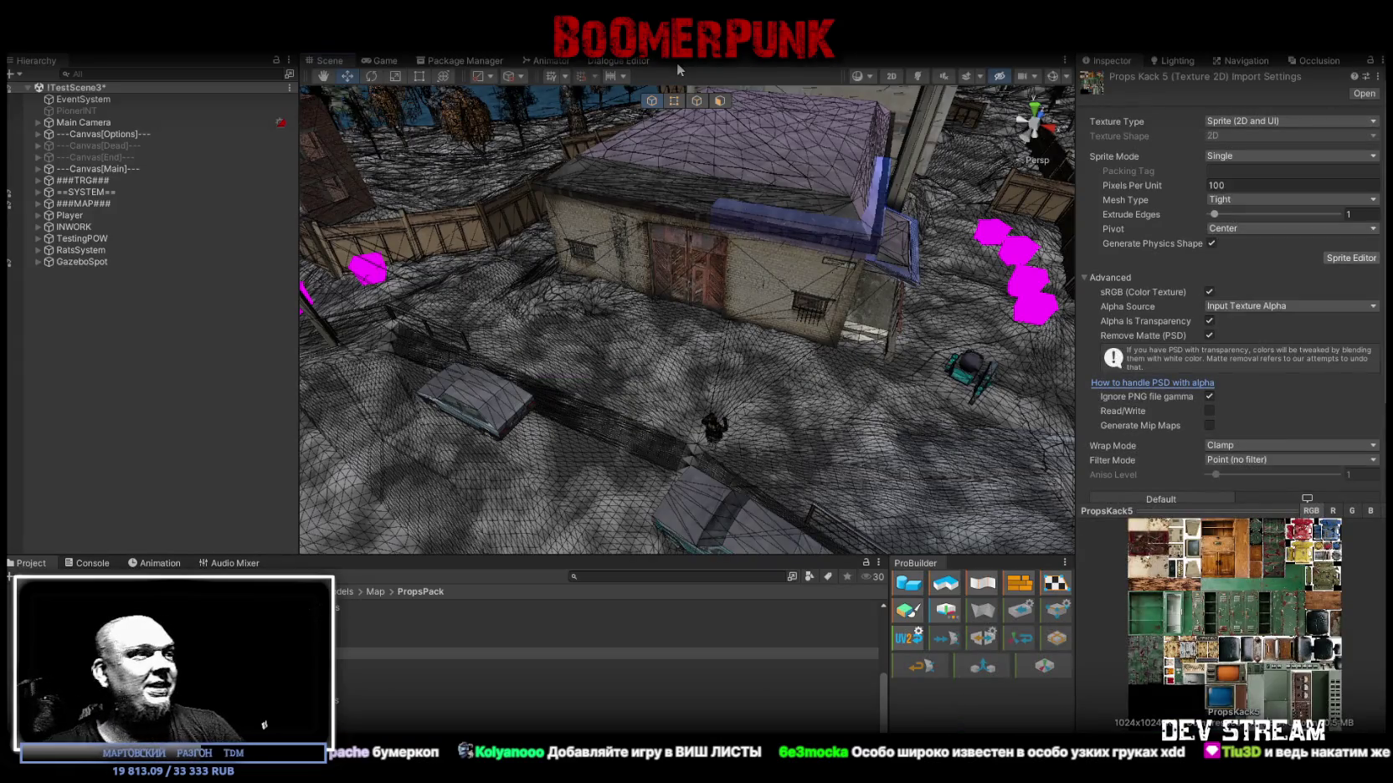
pyautogui.click(83, 566)
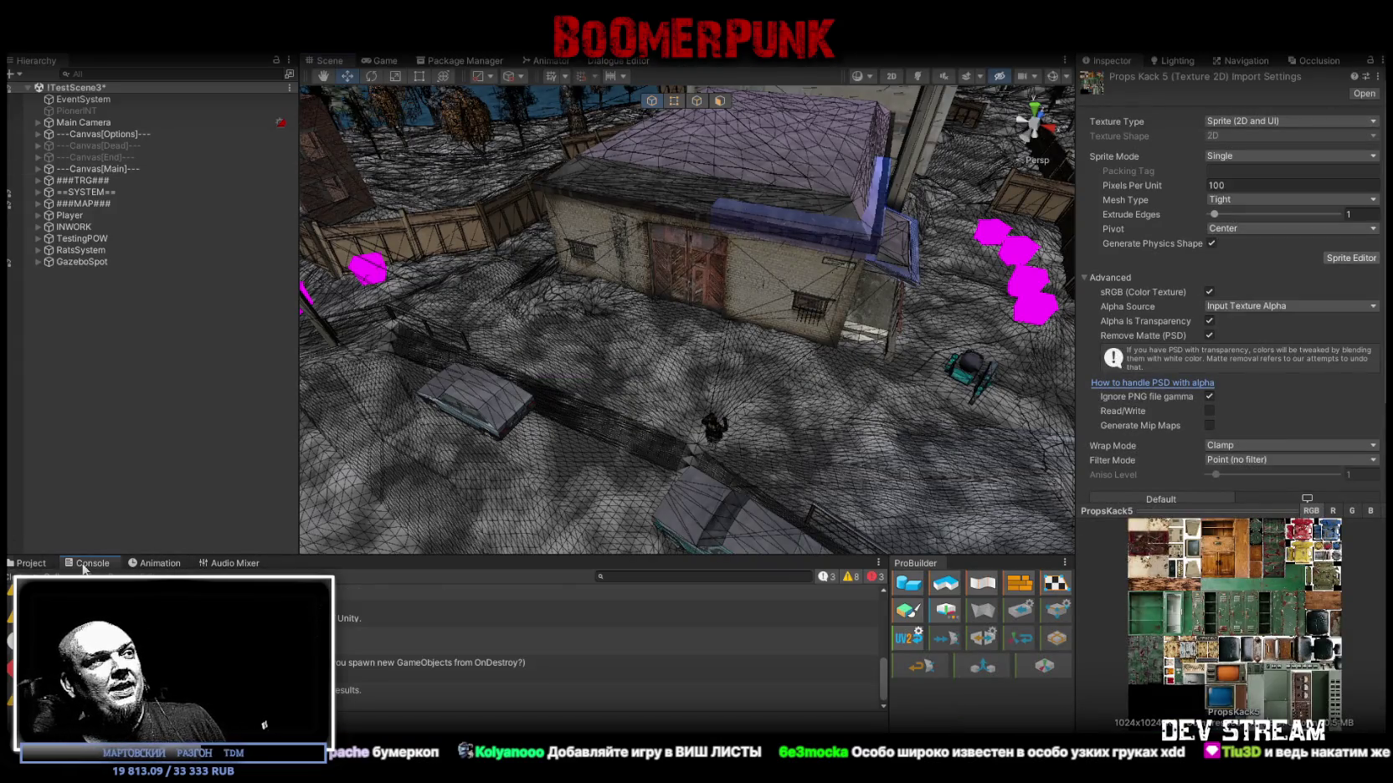
pyautogui.click(11, 576)
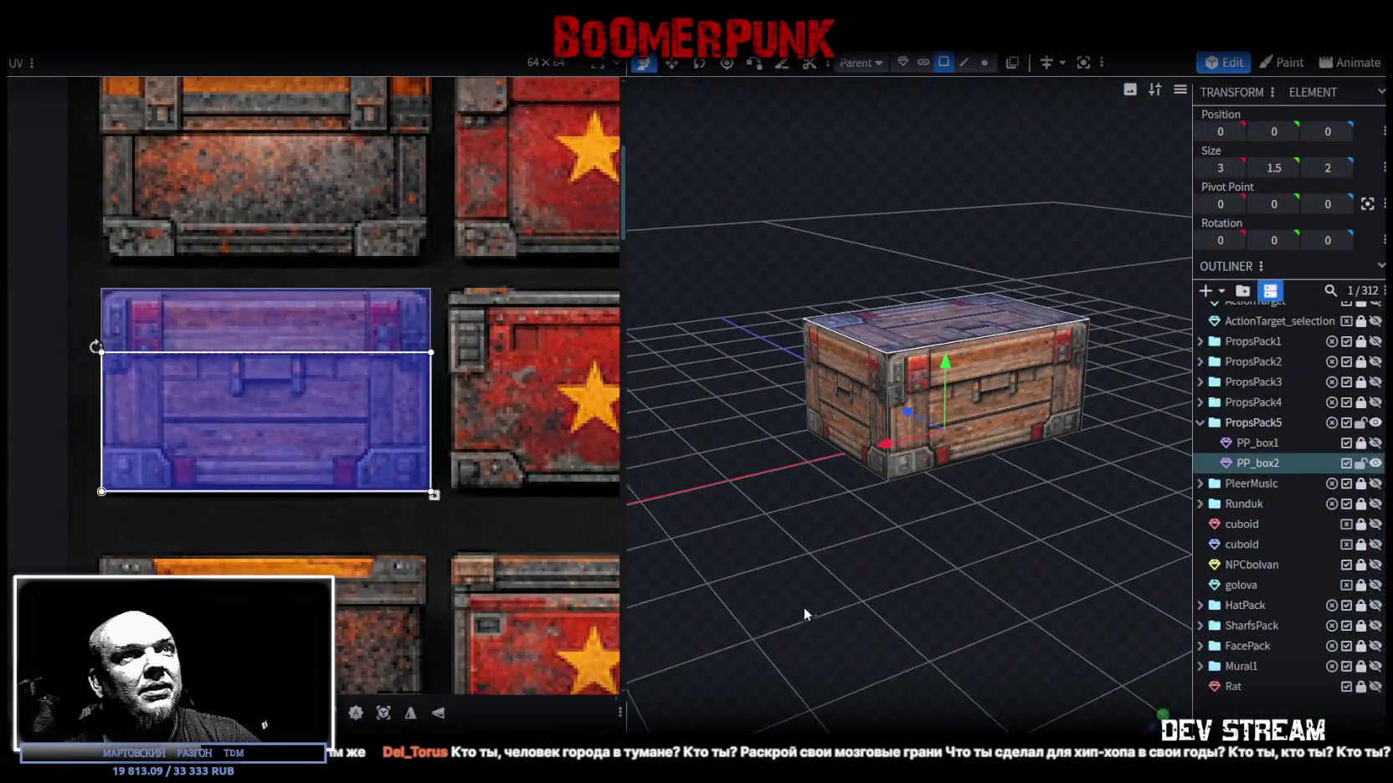
# Look down on PP_box2, select its top face, and zoom the UV editor onto its atlas cell.
pyautogui.moveTo(778, 527); pyautogui.dragTo(847, 282)
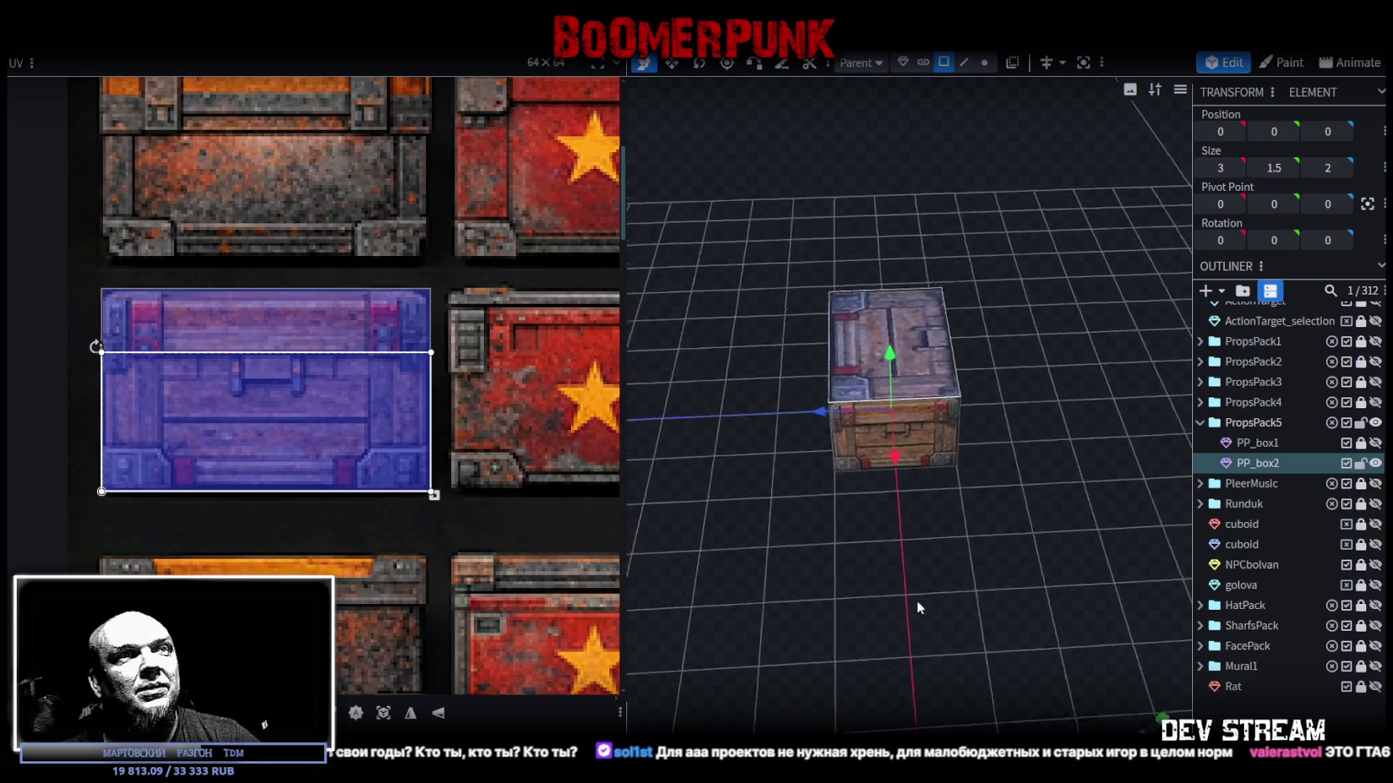
pyautogui.click(866, 332)
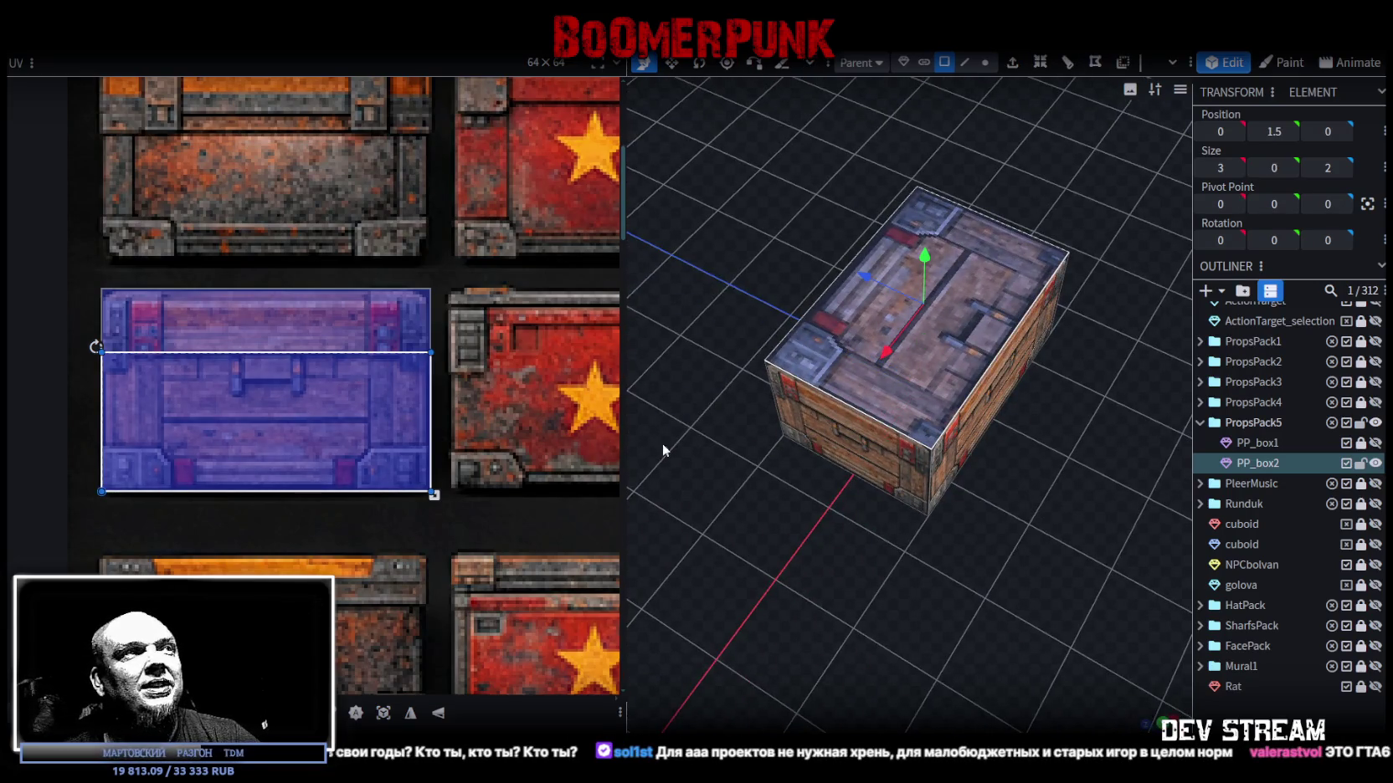
pyautogui.scroll(-4, 596, 289)
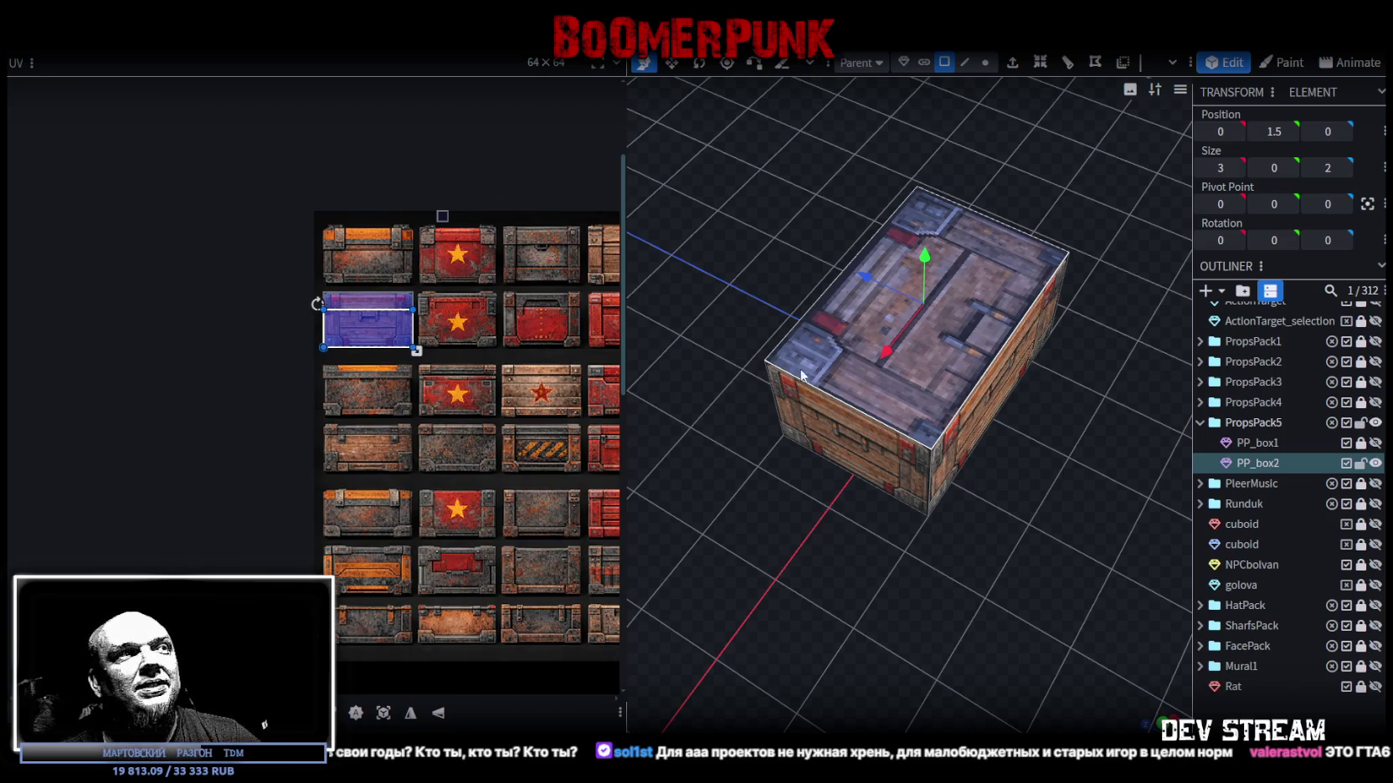
pyautogui.scroll(3, 380, 297)
pyautogui.scroll(2, 374, 298)
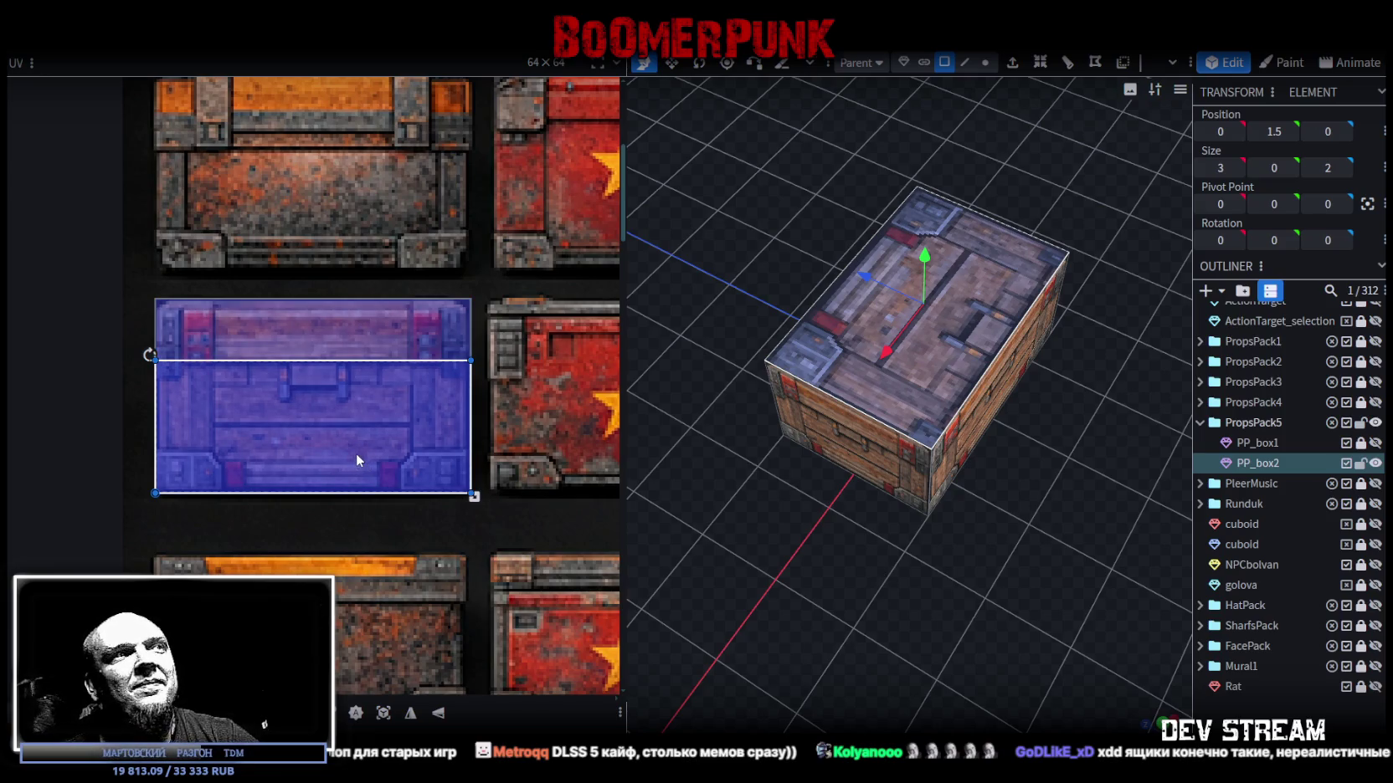
# Move and reshape the top face's UV rectangle to fit the lid area of the atlas cell.
pyautogui.scroll(-3, 354, 448)
pyautogui.scroll(2, 218, 388)
pyautogui.moveTo(217, 389); pyautogui.dragTo(235, 338)
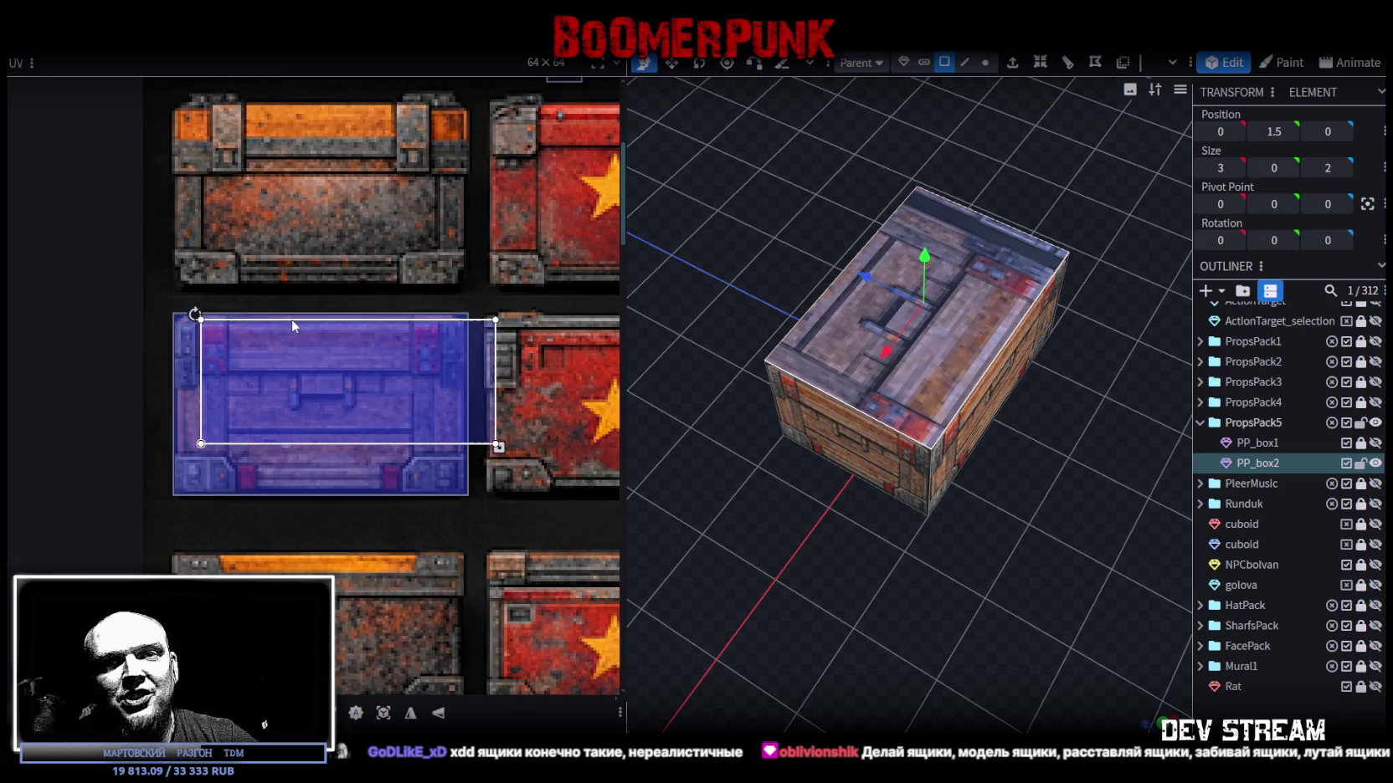
pyautogui.moveTo(499, 447); pyautogui.dragTo(416, 455)
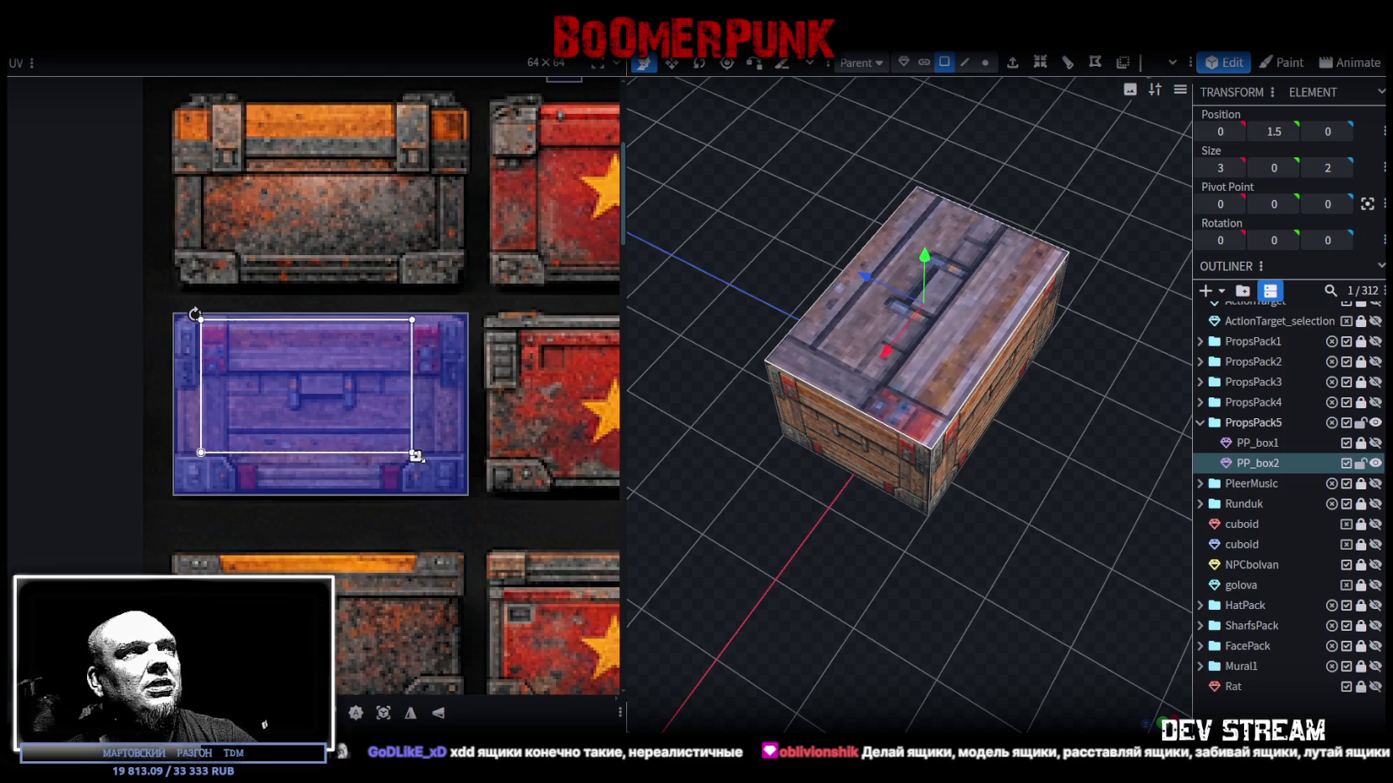
pyautogui.moveTo(286, 402); pyautogui.dragTo(312, 402)
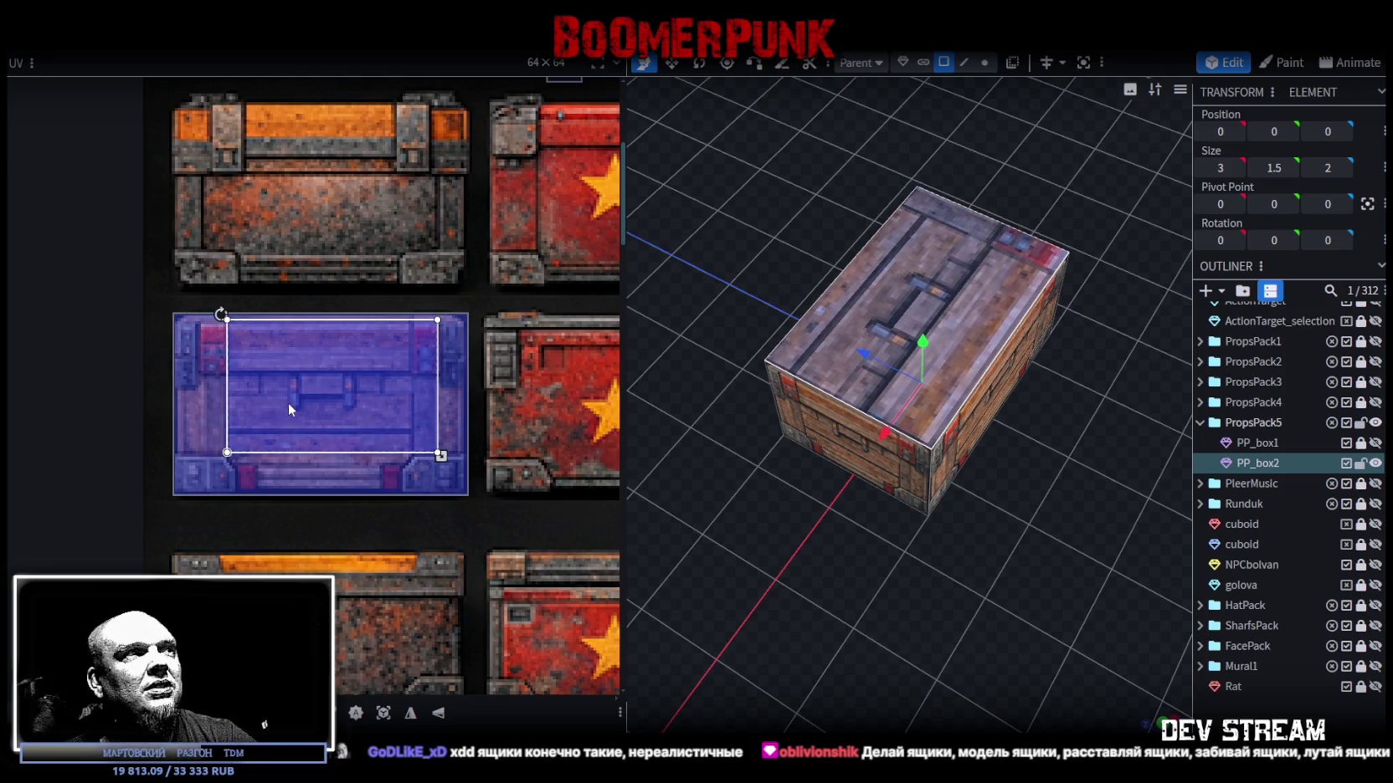
pyautogui.moveTo(436, 454); pyautogui.dragTo(416, 459)
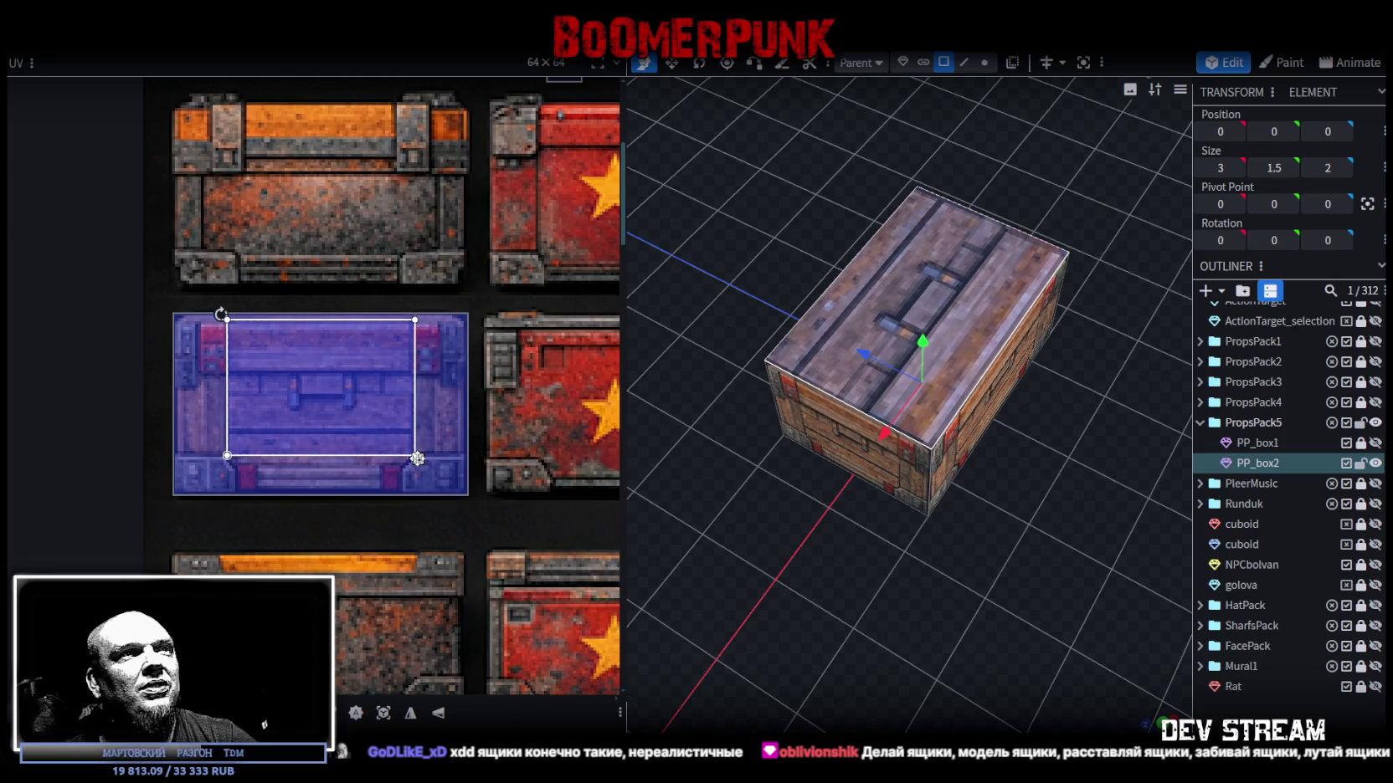
# Mirror the top face's texture and orbit around the chest to check the wooden lid.
pyautogui.moveTo(773, 578)
pyautogui.mouseDown()
pyautogui.moveTo(979, 499)
pyautogui.moveTo(800, 506)
pyautogui.moveTo(865, 530)
pyautogui.mouseUp()
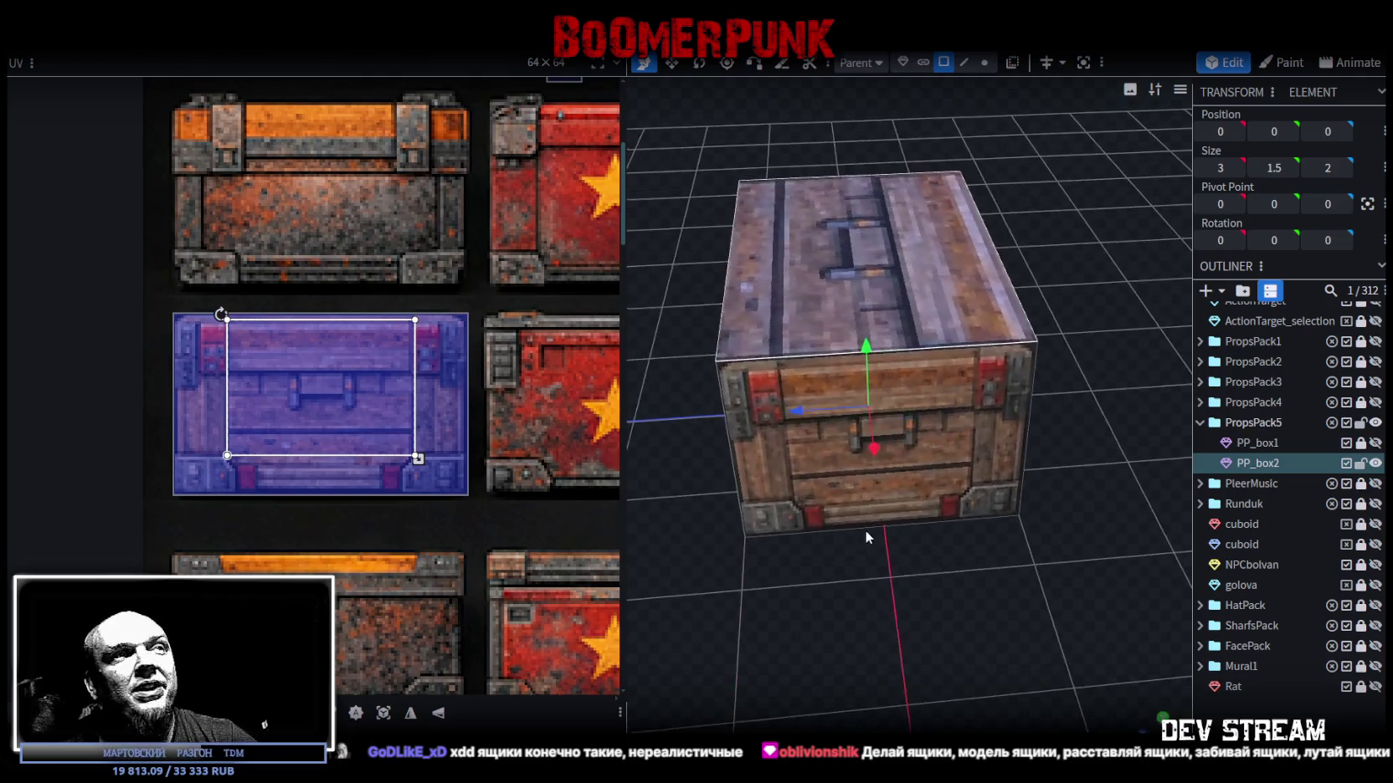
pyautogui.click(440, 713)
pyautogui.moveTo(908, 617); pyautogui.dragTo(941, 624)
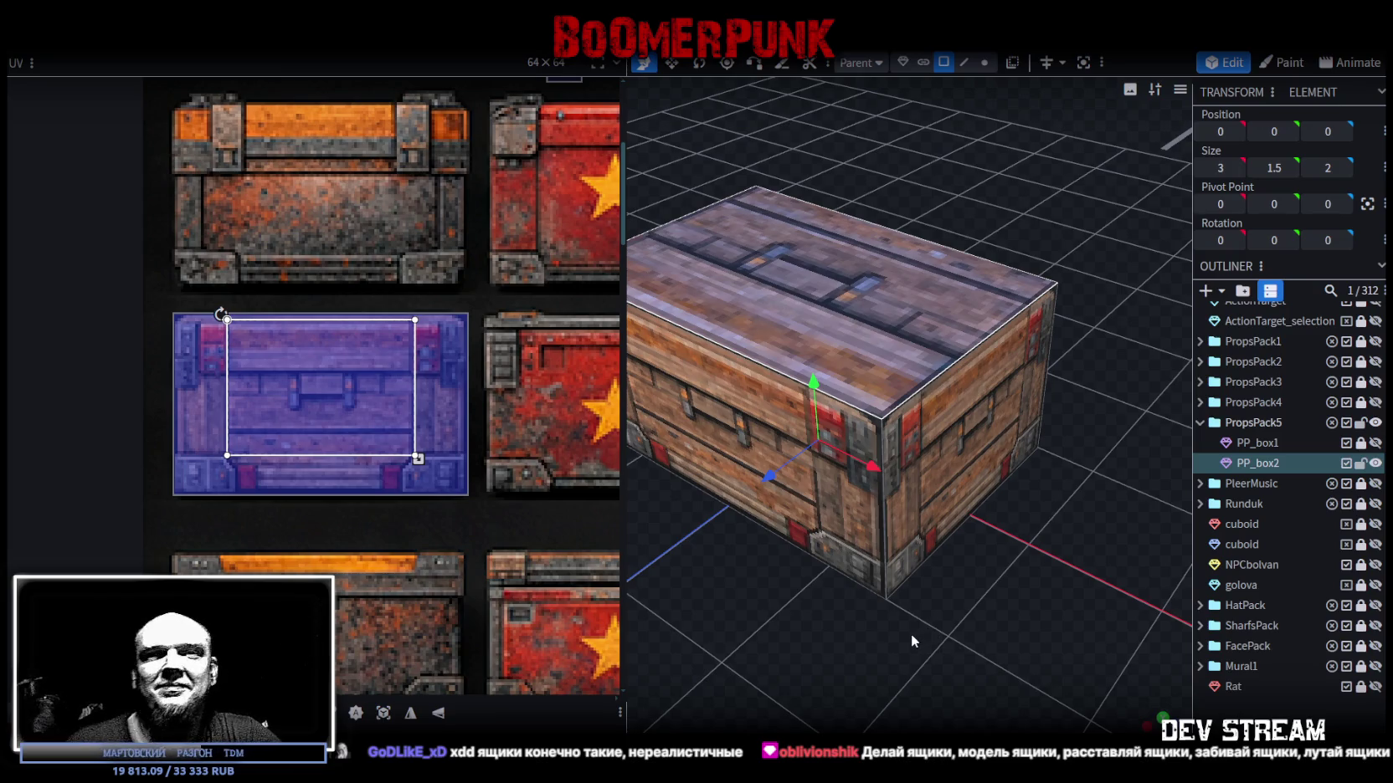
pyautogui.scroll(-3, 921, 519)
pyautogui.moveTo(926, 503); pyautogui.dragTo(785, 483)
pyautogui.click(1131, 682)
pyautogui.moveTo(1131, 682)
pyautogui.mouseDown()
pyautogui.moveTo(795, 561)
pyautogui.moveTo(612, 566)
pyautogui.moveTo(695, 592)
pyautogui.moveTo(1090, 587)
pyautogui.moveTo(1040, 656)
pyautogui.moveTo(750, 601)
pyautogui.moveTo(672, 606)
pyautogui.moveTo(701, 595)
pyautogui.mouseUp()
pyautogui.scroll(3, 725, 558)
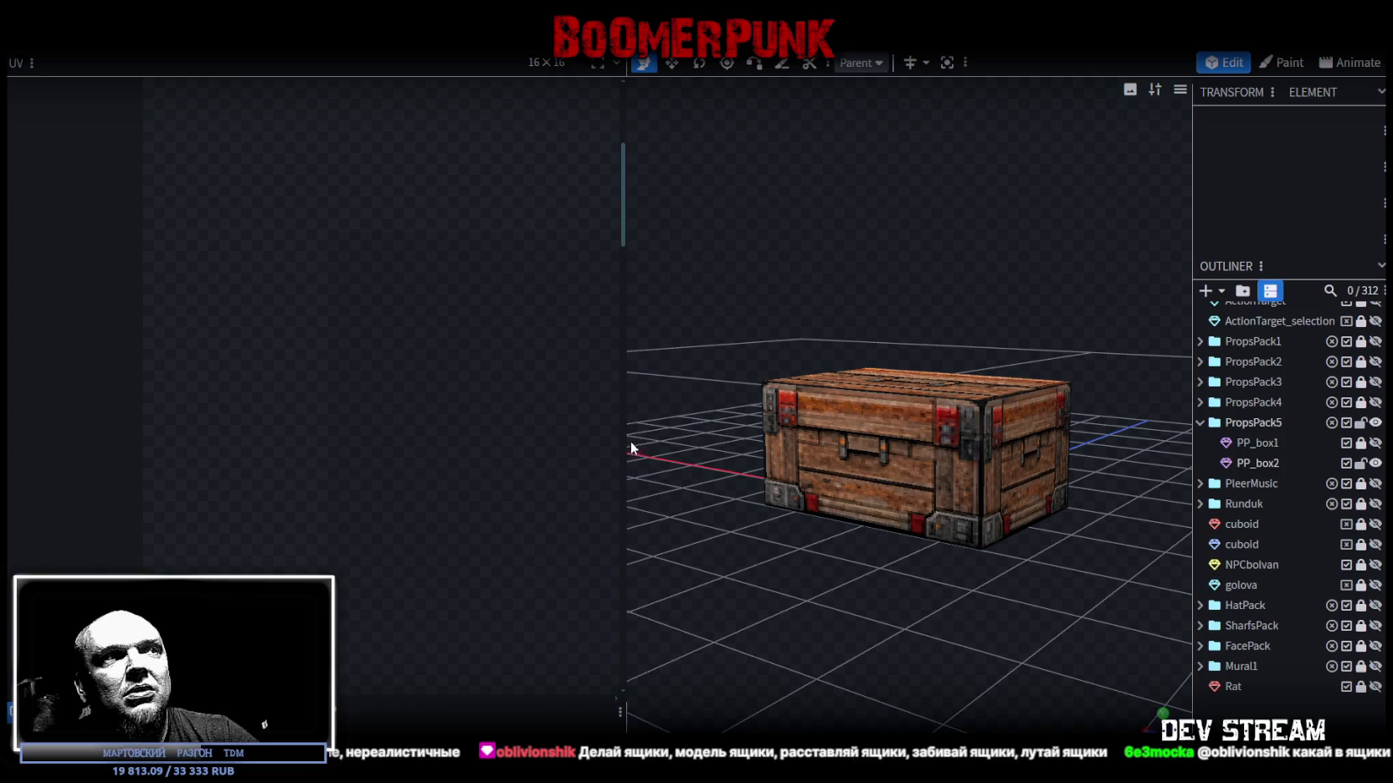
# Widen the 3D view and swap visibility from PP_box2 to PP_box1 to compare the chests.
pyautogui.moveTo(626, 435); pyautogui.dragTo(436, 435)
pyautogui.moveTo(653, 603)
pyautogui.mouseDown()
pyautogui.moveTo(1008, 595)
pyautogui.moveTo(1034, 580)
pyautogui.mouseUp()
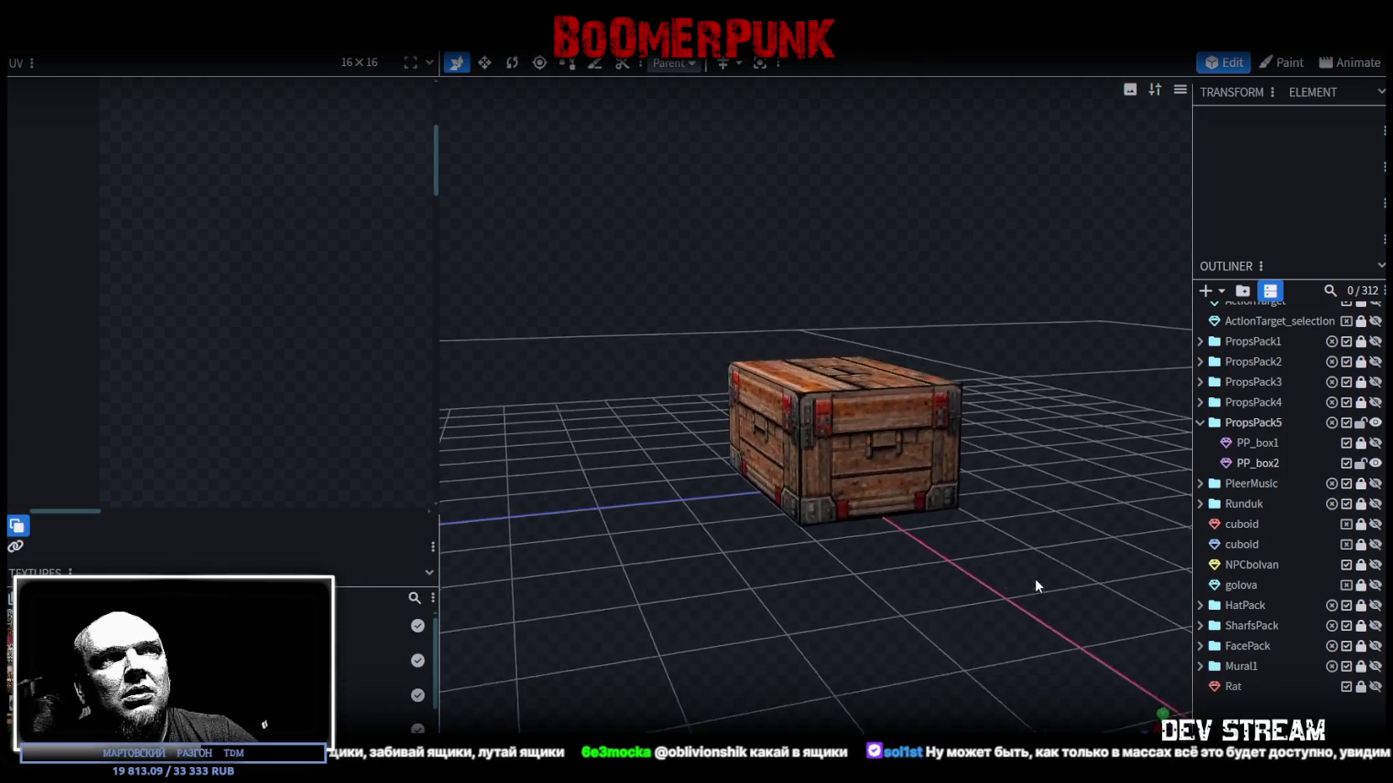
pyautogui.scroll(3, 1100, 607)
pyautogui.scroll(2, 1118, 599)
pyautogui.moveTo(1117, 598)
pyautogui.mouseDown()
pyautogui.moveTo(663, 569)
pyautogui.moveTo(702, 583)
pyautogui.moveTo(1134, 526)
pyautogui.mouseUp()
pyautogui.scroll(-3, 664, 569)
pyautogui.scroll(-1, 702, 583)
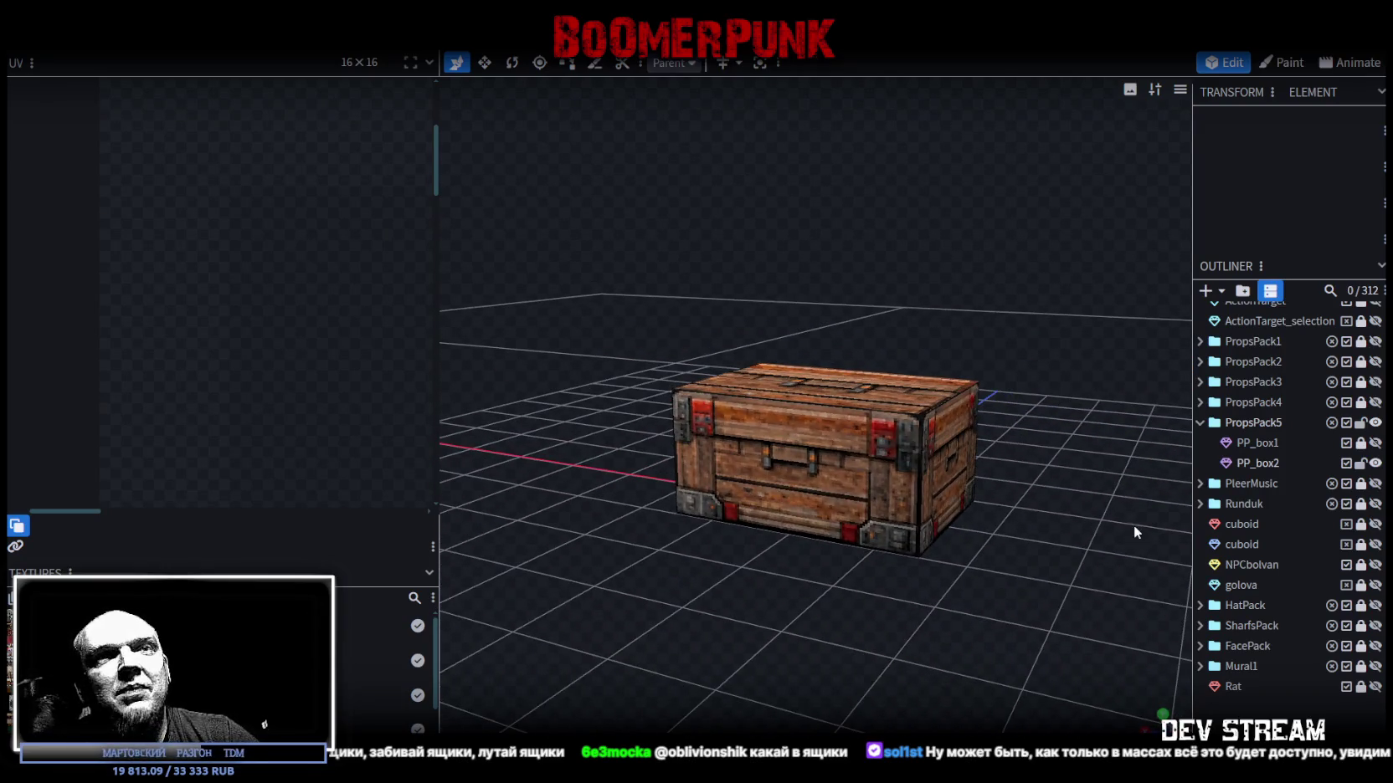
pyautogui.click(1375, 463)
pyautogui.click(1375, 443)
pyautogui.moveTo(668, 580)
pyautogui.mouseDown()
pyautogui.moveTo(727, 591)
pyautogui.moveTo(1097, 575)
pyautogui.moveTo(1094, 548)
pyautogui.mouseUp()
pyautogui.moveTo(935, 534)
pyautogui.mouseDown()
pyautogui.moveTo(553, 557)
pyautogui.moveTo(539, 643)
pyautogui.moveTo(751, 658)
pyautogui.moveTo(861, 610)
pyautogui.moveTo(1063, 584)
pyautogui.moveTo(631, 566)
pyautogui.moveTo(820, 596)
pyautogui.mouseUp()
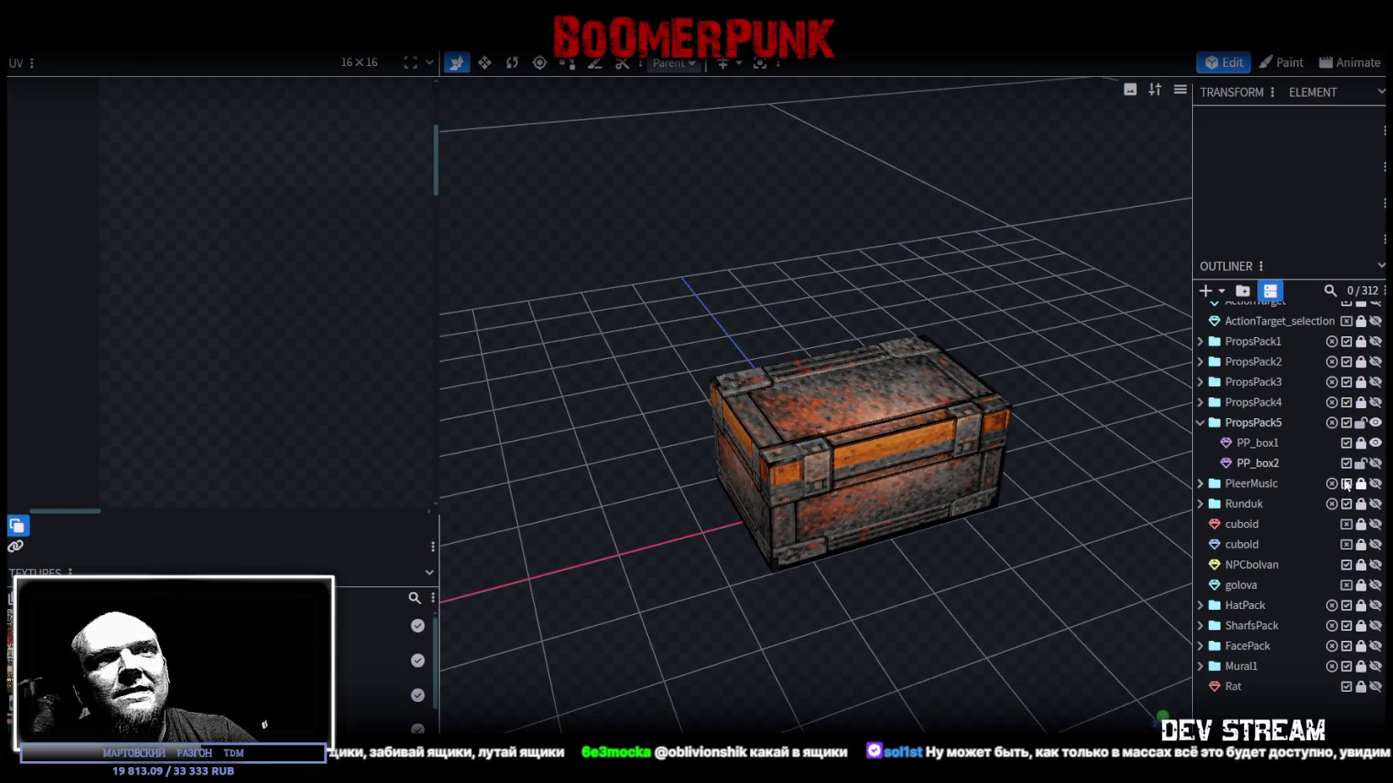
# Hide both chests, then duplicate PP_box2 into a new PP_box3.
pyautogui.click(1376, 463)
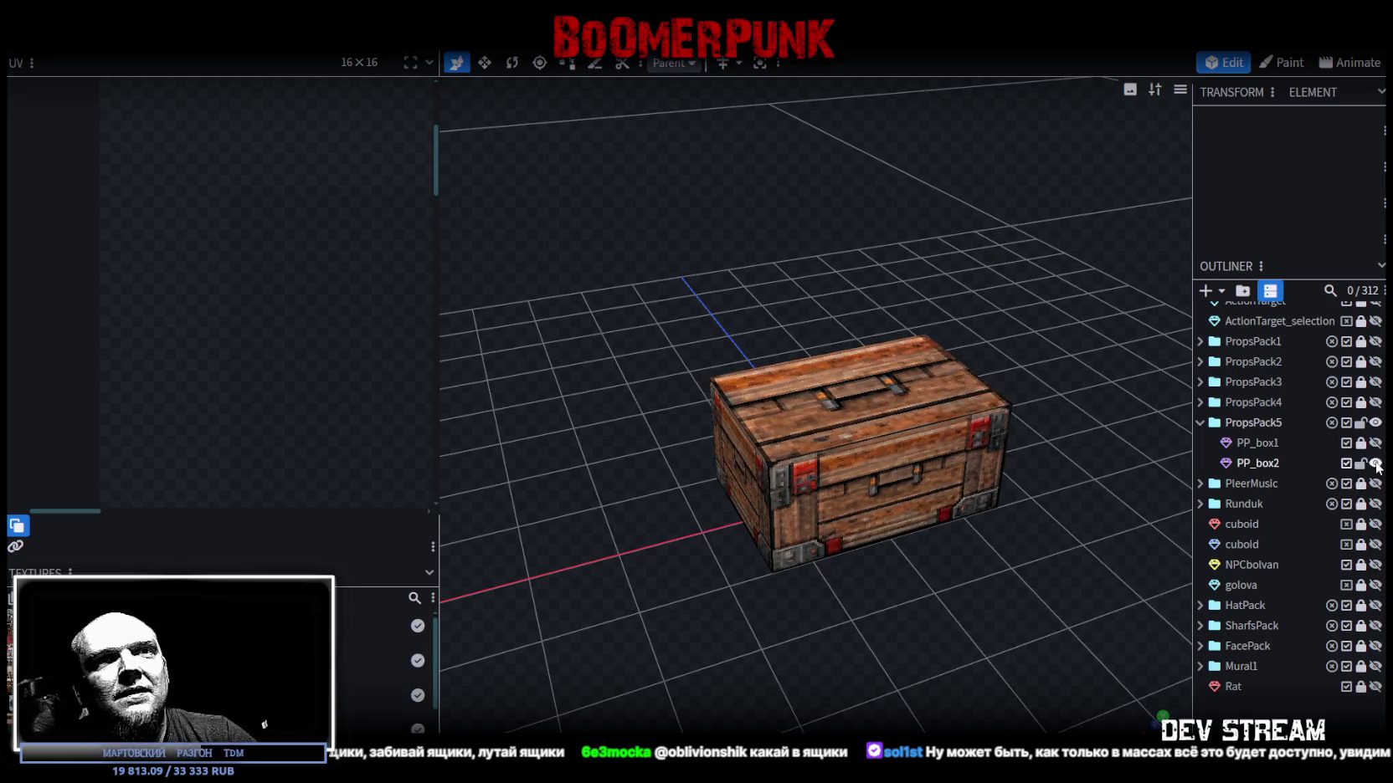
pyautogui.click(1376, 463)
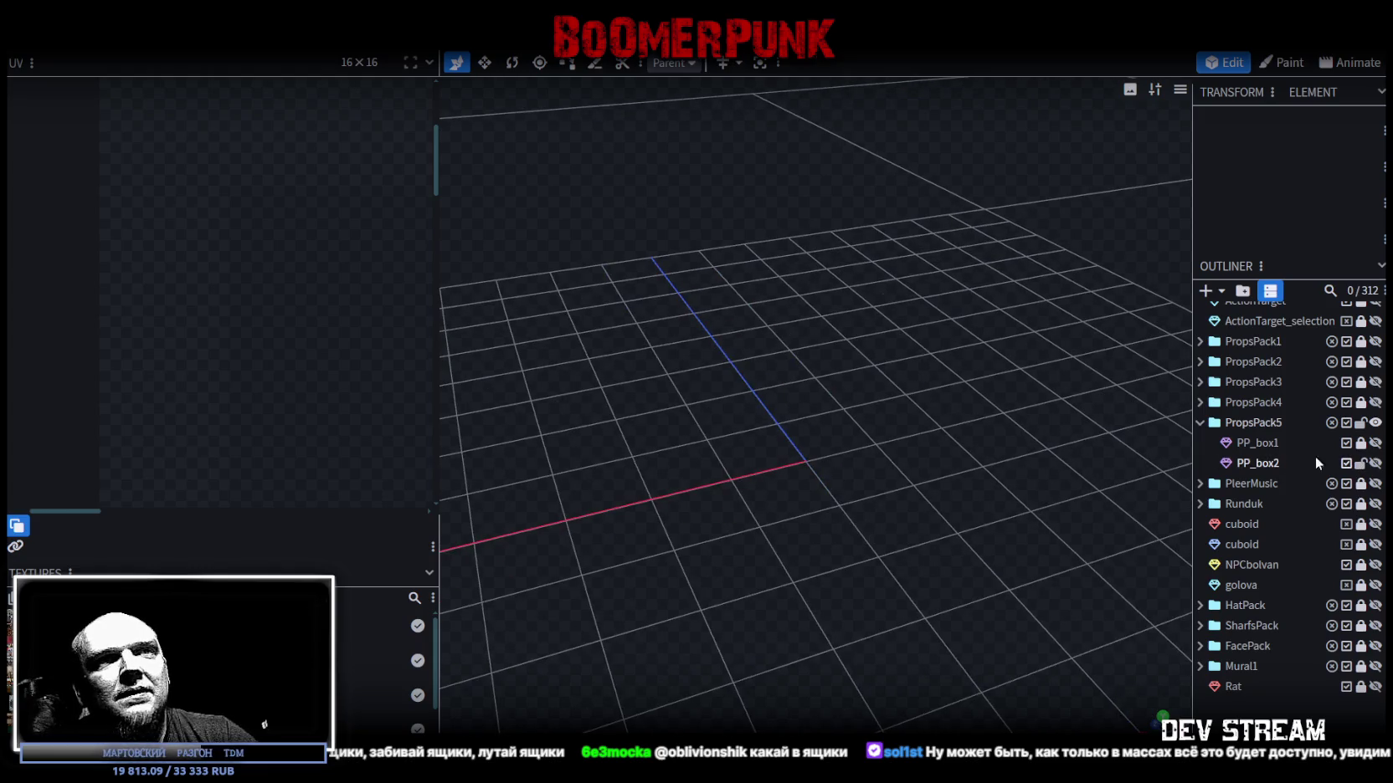
pyautogui.click(1311, 470)
pyautogui.hotkey('ctrl', 'd')
# Turn on PP_box3's visibility and widen the crate atlas UV panel.
pyautogui.click(1374, 464)
pyautogui.click(1374, 464)
pyautogui.click(1376, 484)
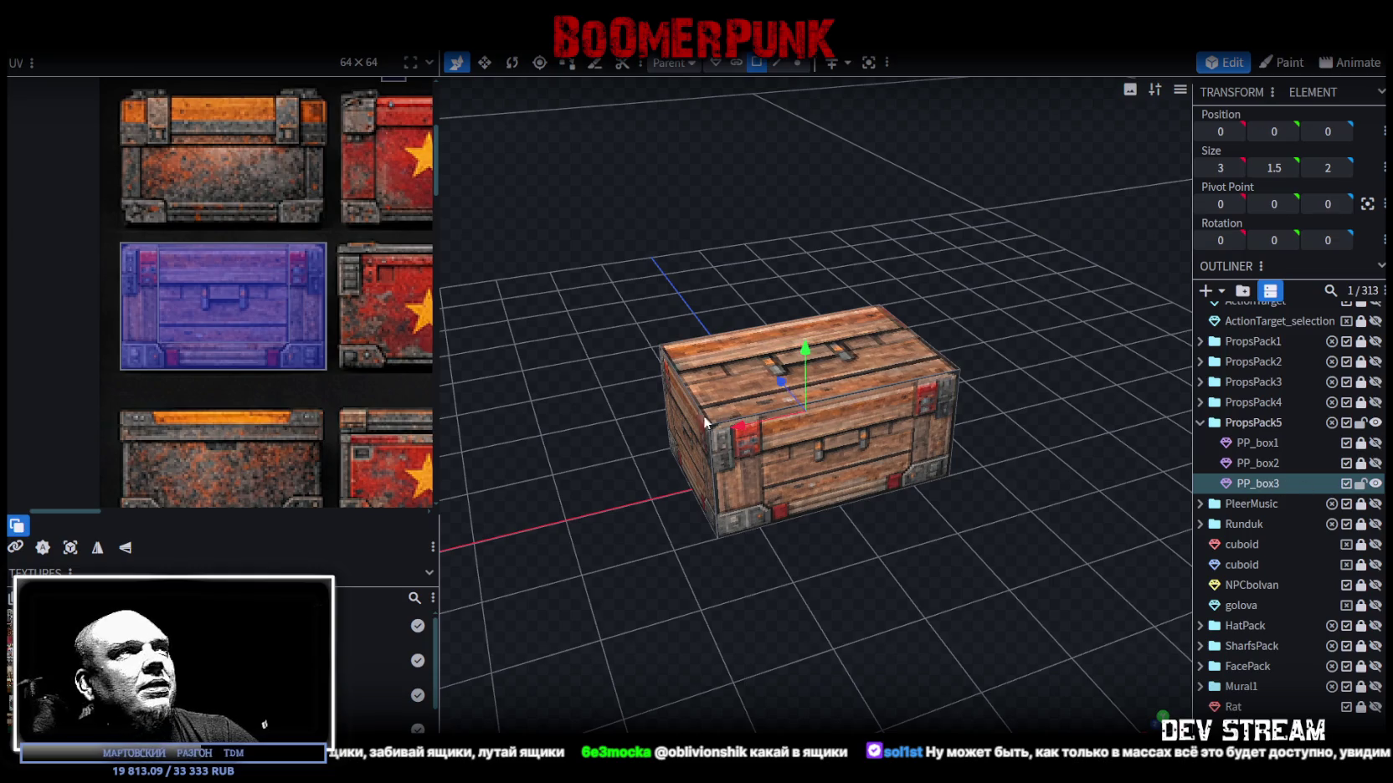
pyautogui.scroll(-3, 837, 443)
pyautogui.scroll(-3, 344, 385)
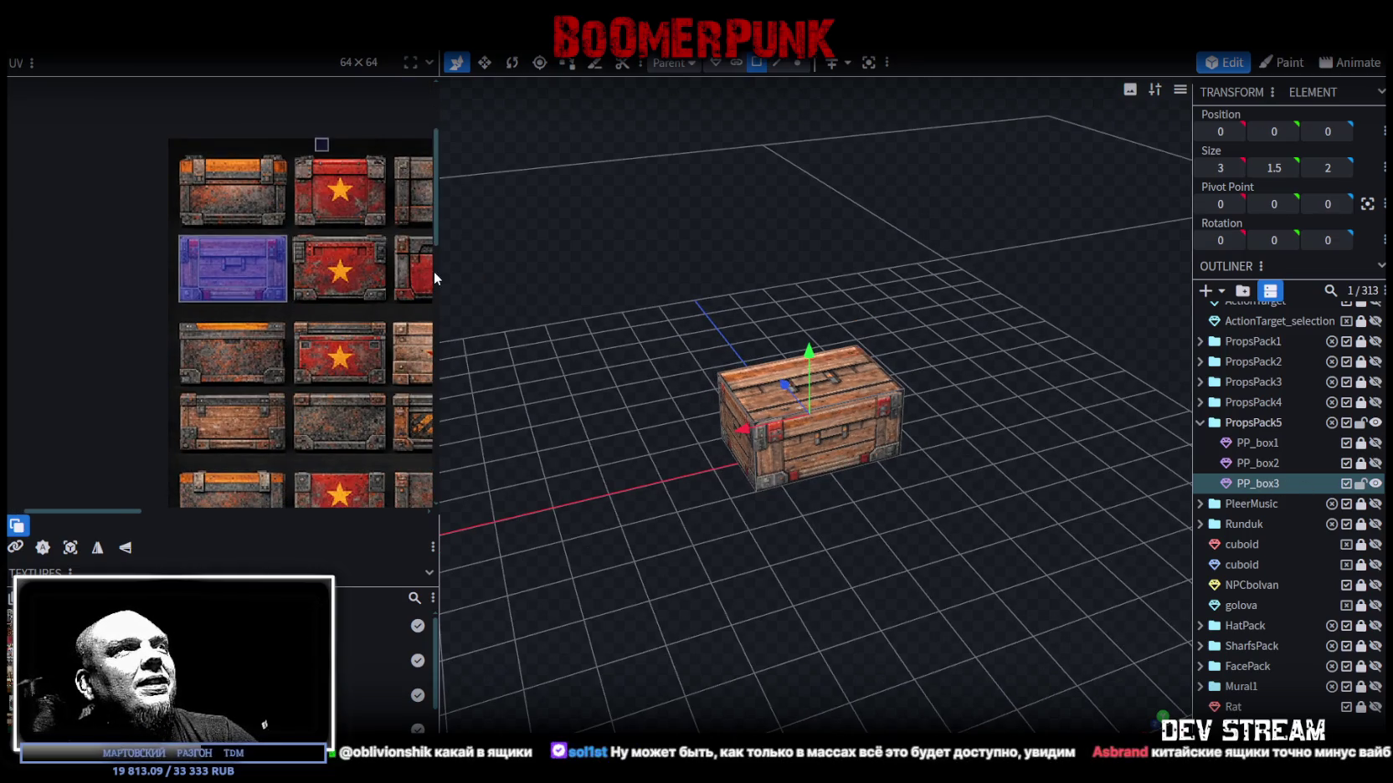
pyautogui.moveTo(440, 271); pyautogui.dragTo(640, 274)
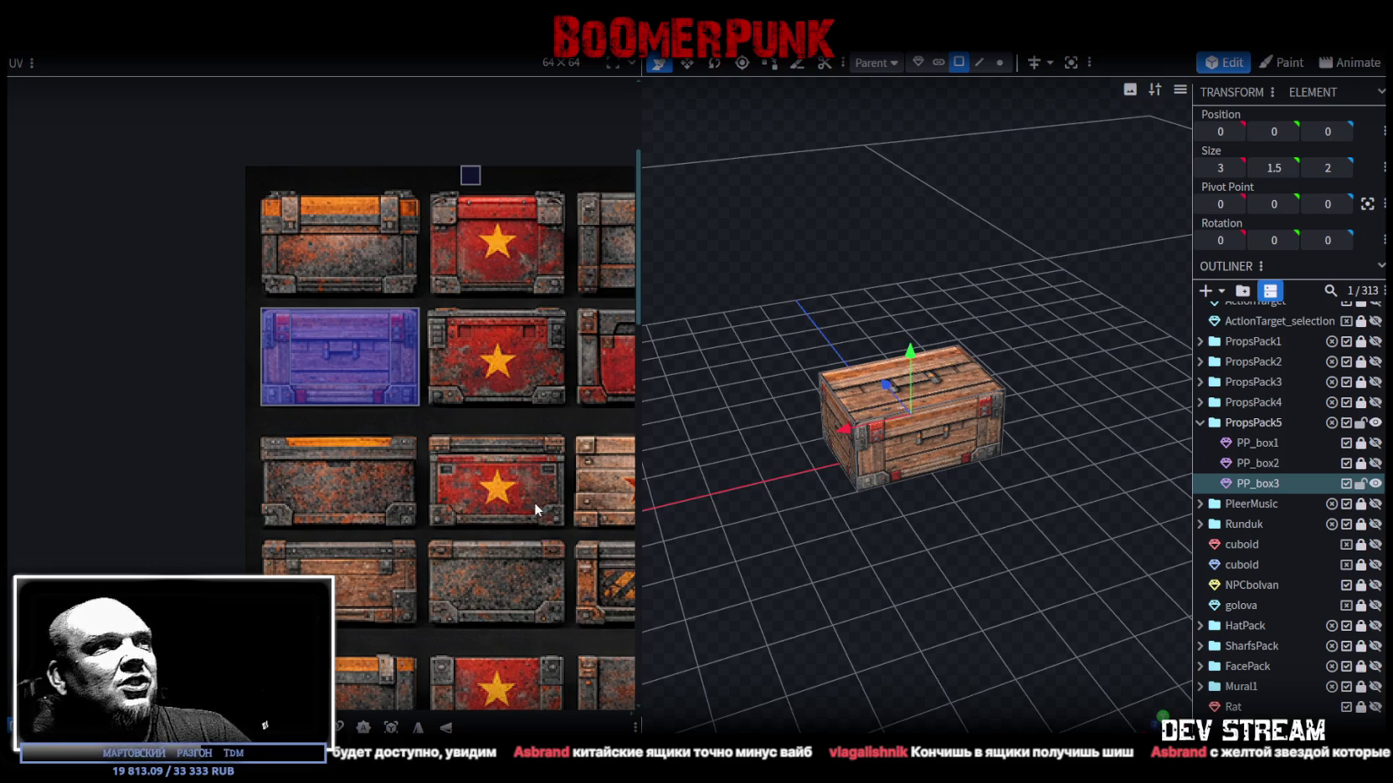
pyautogui.scroll(-3, 535, 506)
pyautogui.press('KP_1')
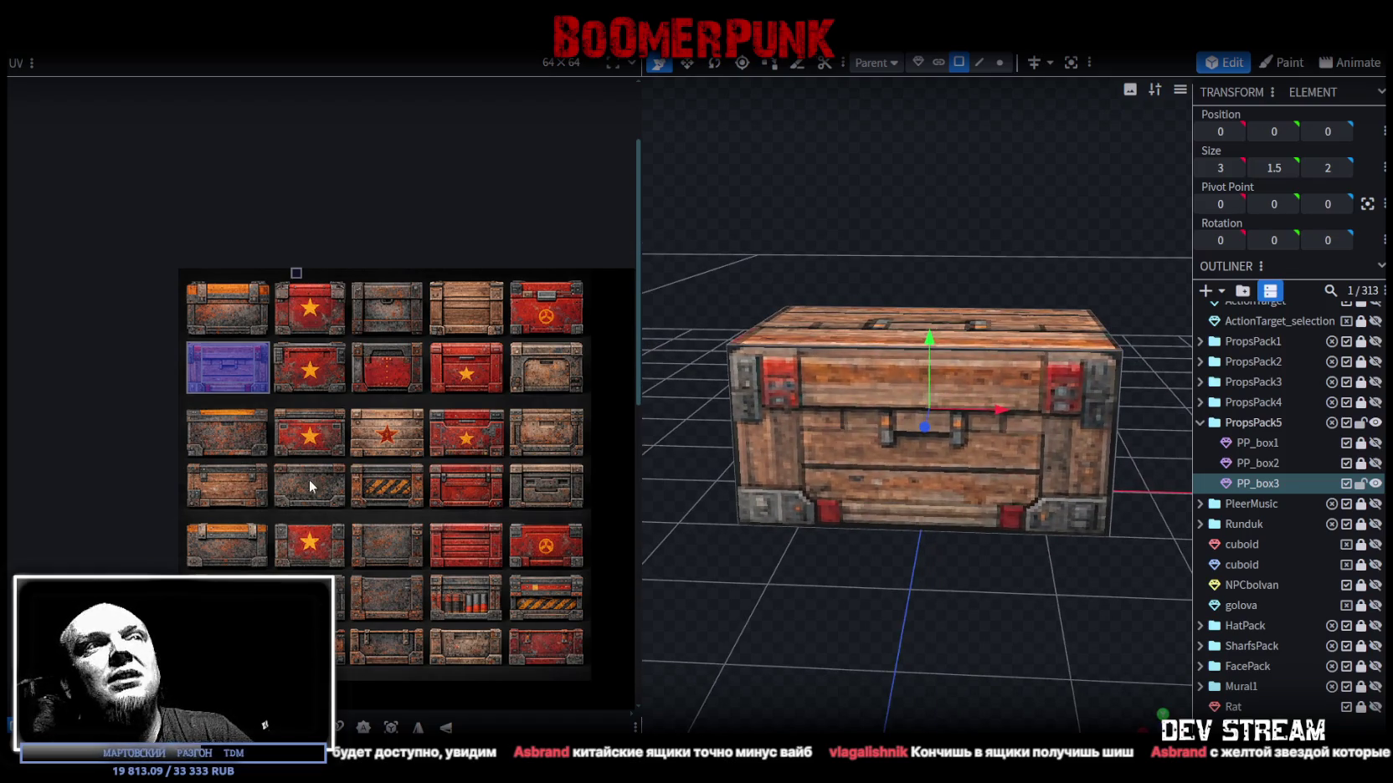
pyautogui.moveTo(962, 578); pyautogui.dragTo(946, 603)
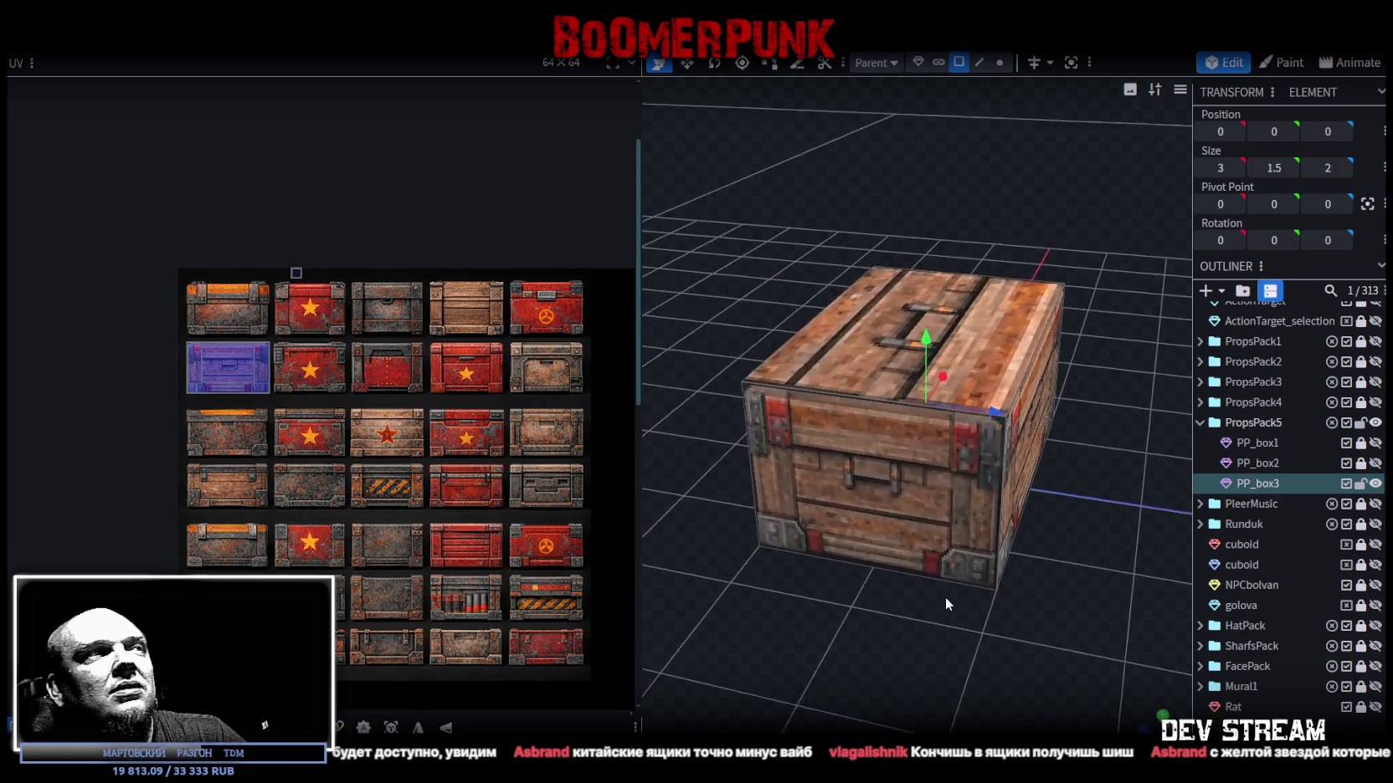
pyautogui.moveTo(944, 598); pyautogui.dragTo(928, 573)
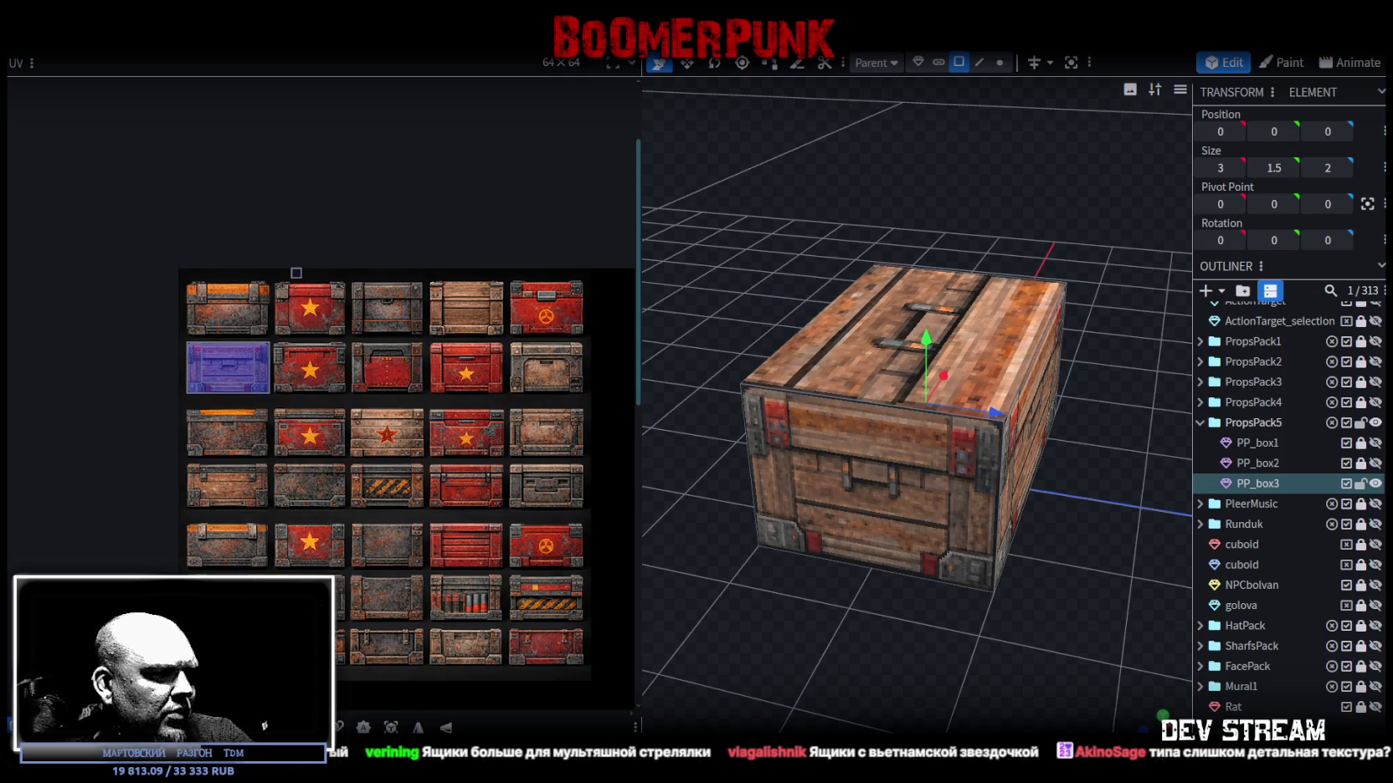
# Scale the placed crate atlas from 18.06 to 36.12 cm to fill the canvas and commit it.
pyautogui.hotkey('alt', 'Tab')
pyautogui.moveTo(365, 413)
pyautogui.mouseDown()
pyautogui.moveTo(657, 441)
pyautogui.moveTo(548, 423)
pyautogui.moveTo(541, 365)
pyautogui.moveTo(609, 330)
pyautogui.moveTo(595, 395)
pyautogui.moveTo(593, 370)
pyautogui.mouseUp()
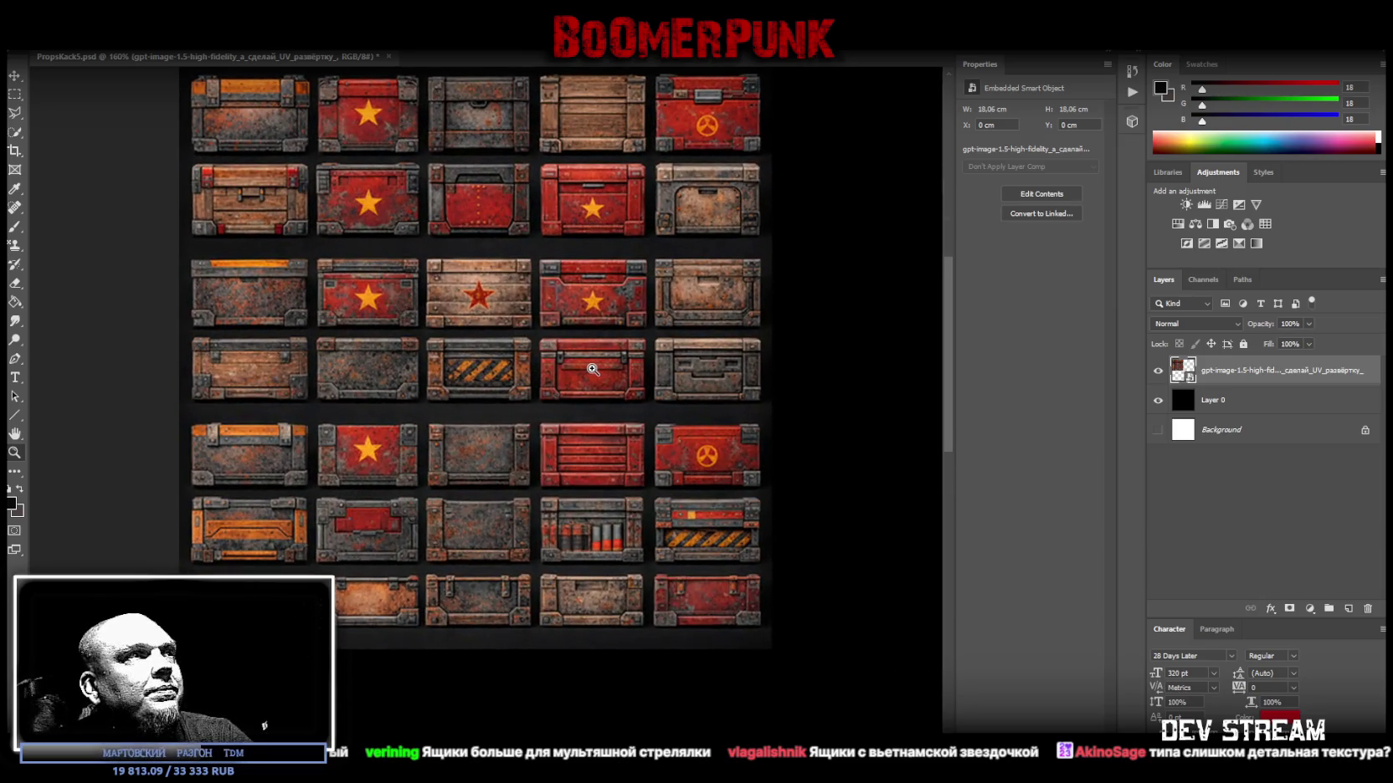
pyautogui.moveTo(593, 369); pyautogui.dragTo(518, 367)
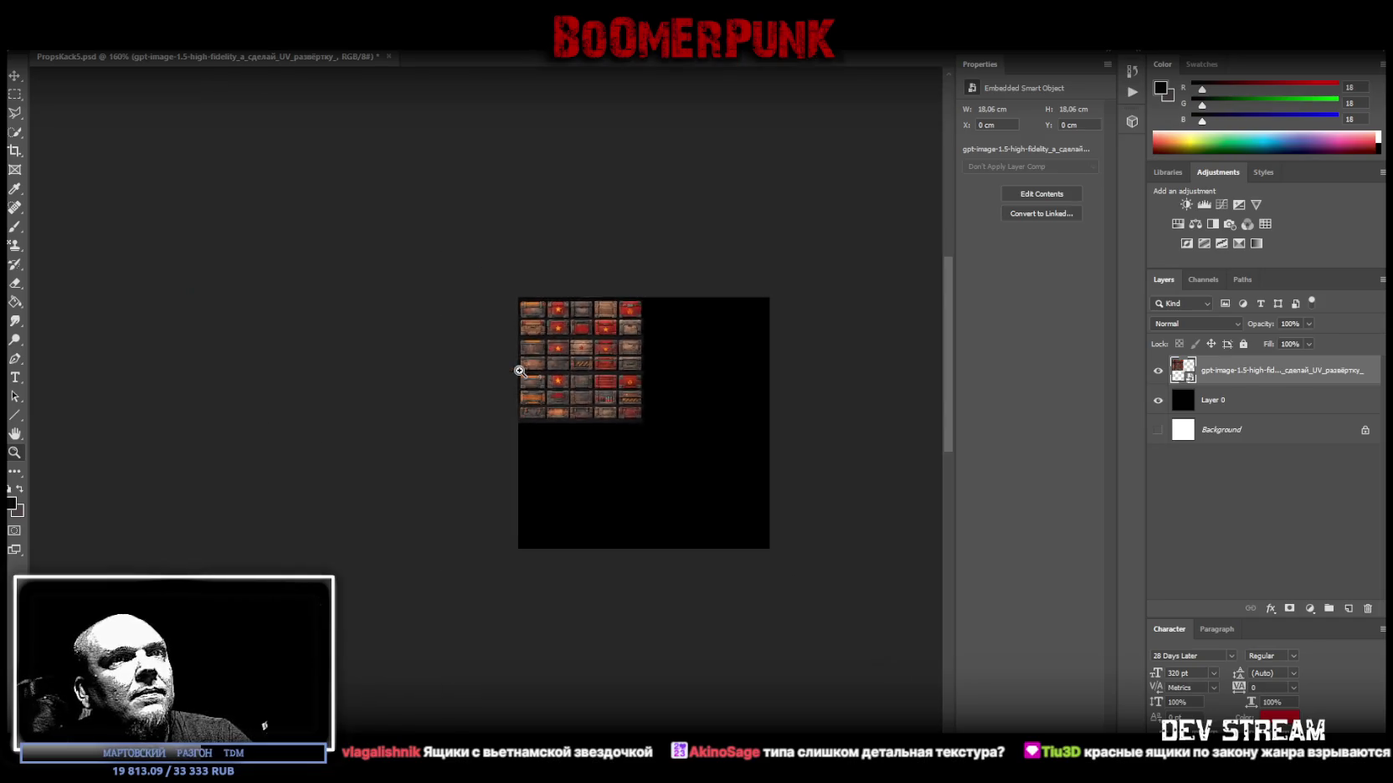
pyautogui.hotkey('ctrl', 't')
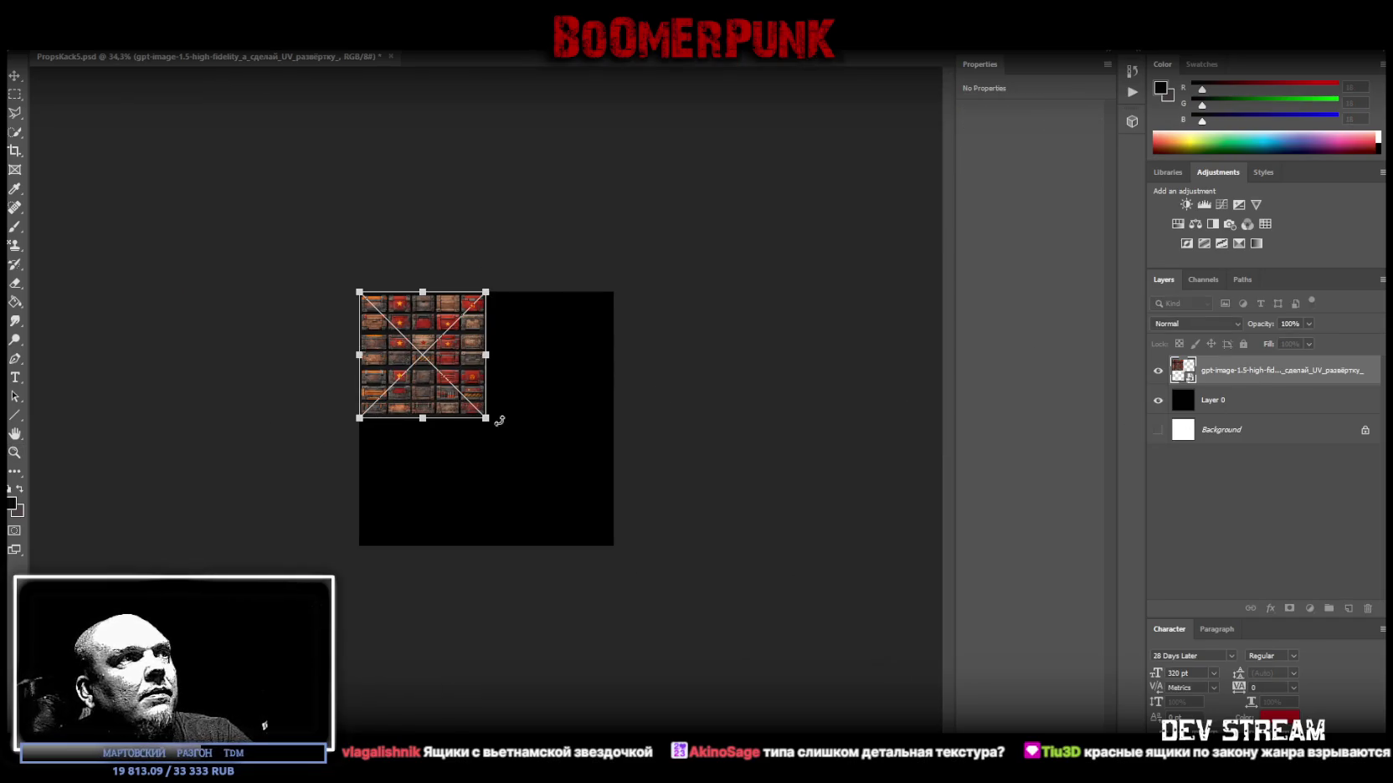
pyautogui.moveTo(498, 364)
pyautogui.mouseDown()
pyautogui.moveTo(613, 355)
pyautogui.moveTo(567, 414)
pyautogui.mouseUp()
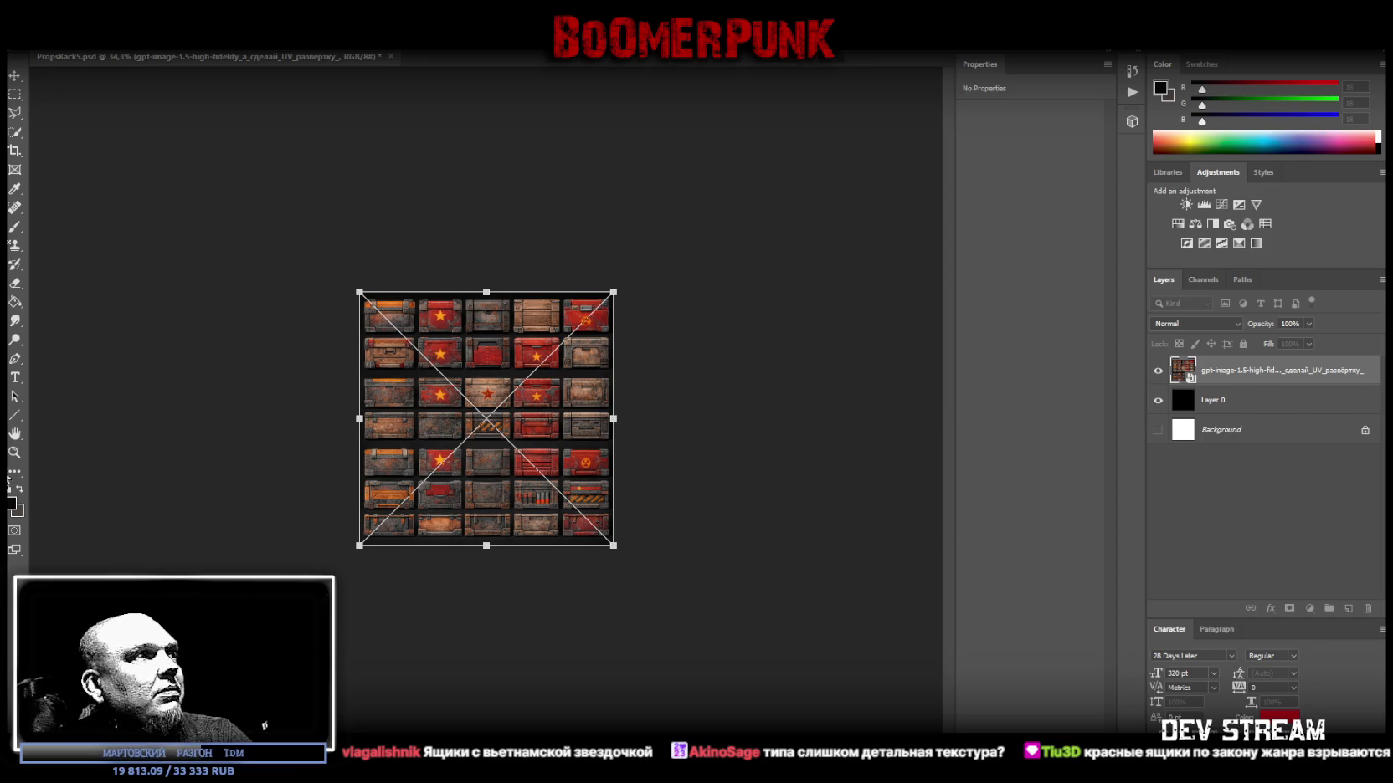
pyautogui.click(18, 453)
pyautogui.moveTo(127, 436); pyautogui.dragTo(523, 463)
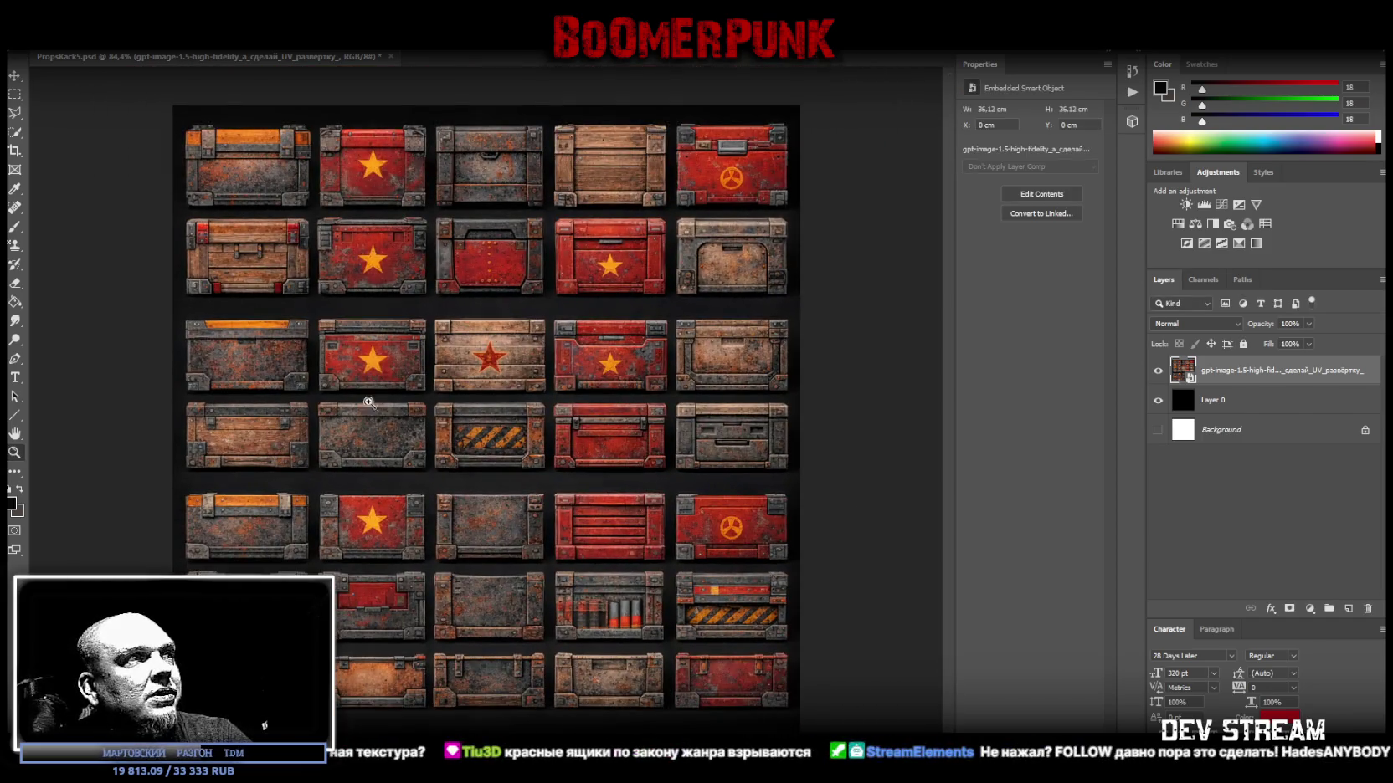
# Marquee-select the bottom crate row and add the left-column crates.
pyautogui.click(15, 94)
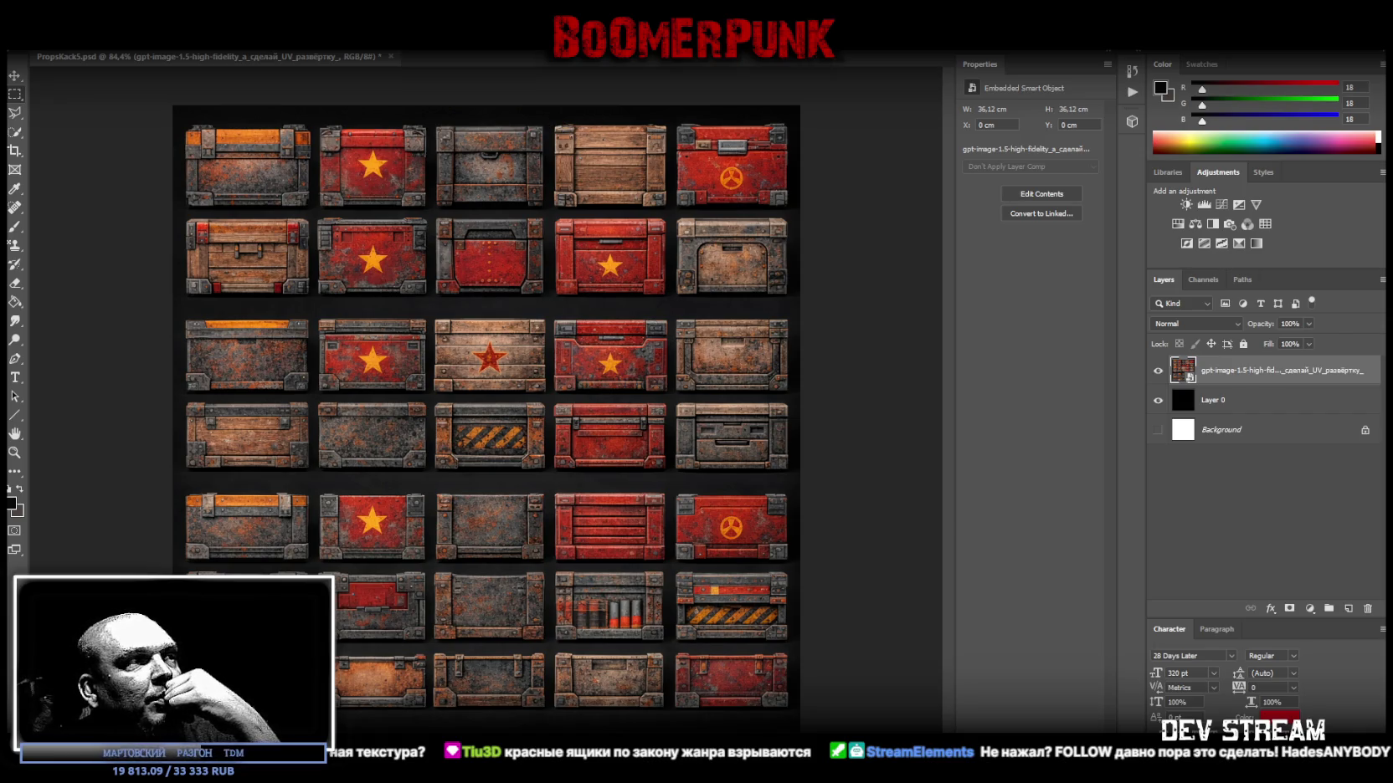
pyautogui.moveTo(177, 647); pyautogui.dragTo(877, 720)
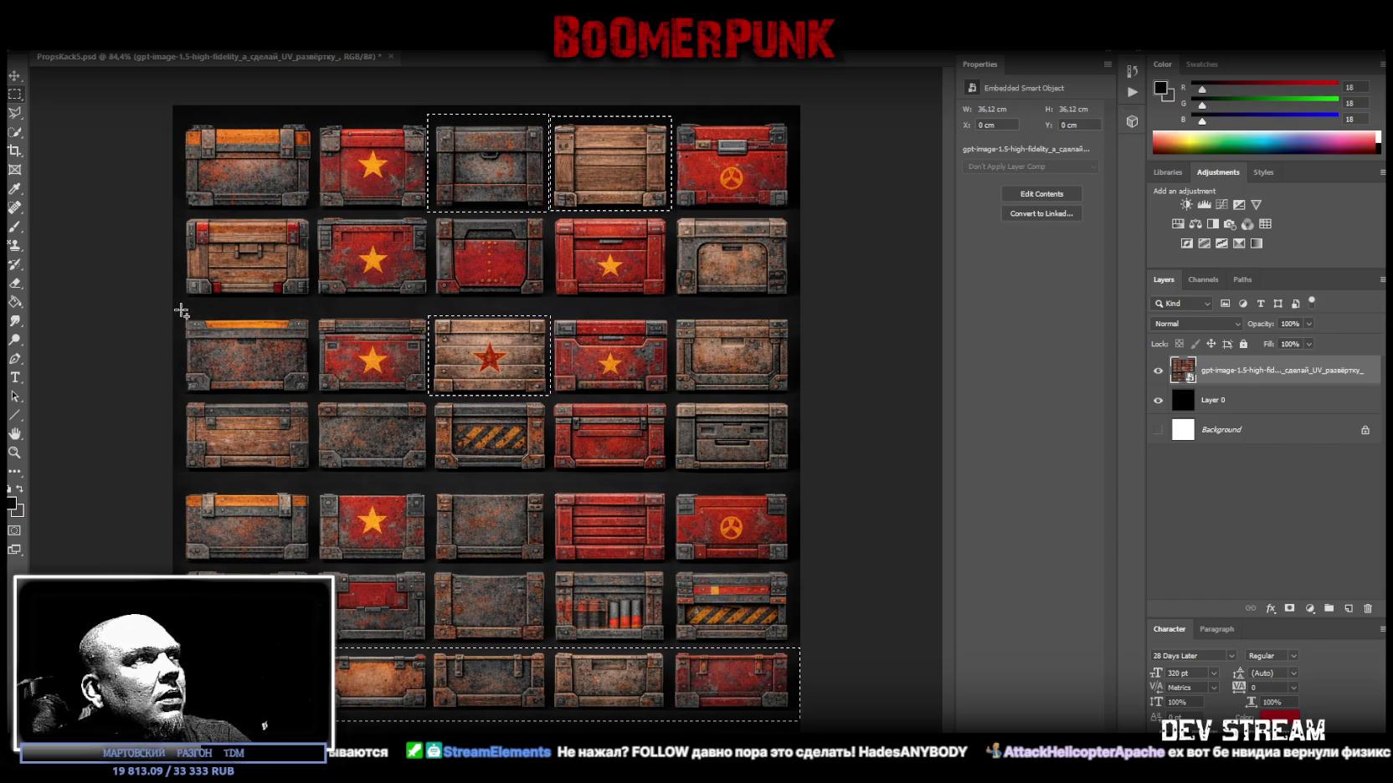
pyautogui.keyDown('shift'); pyautogui.moveTo(180, 311); pyautogui.dragTo(313, 568); pyautogui.keyUp('shift')
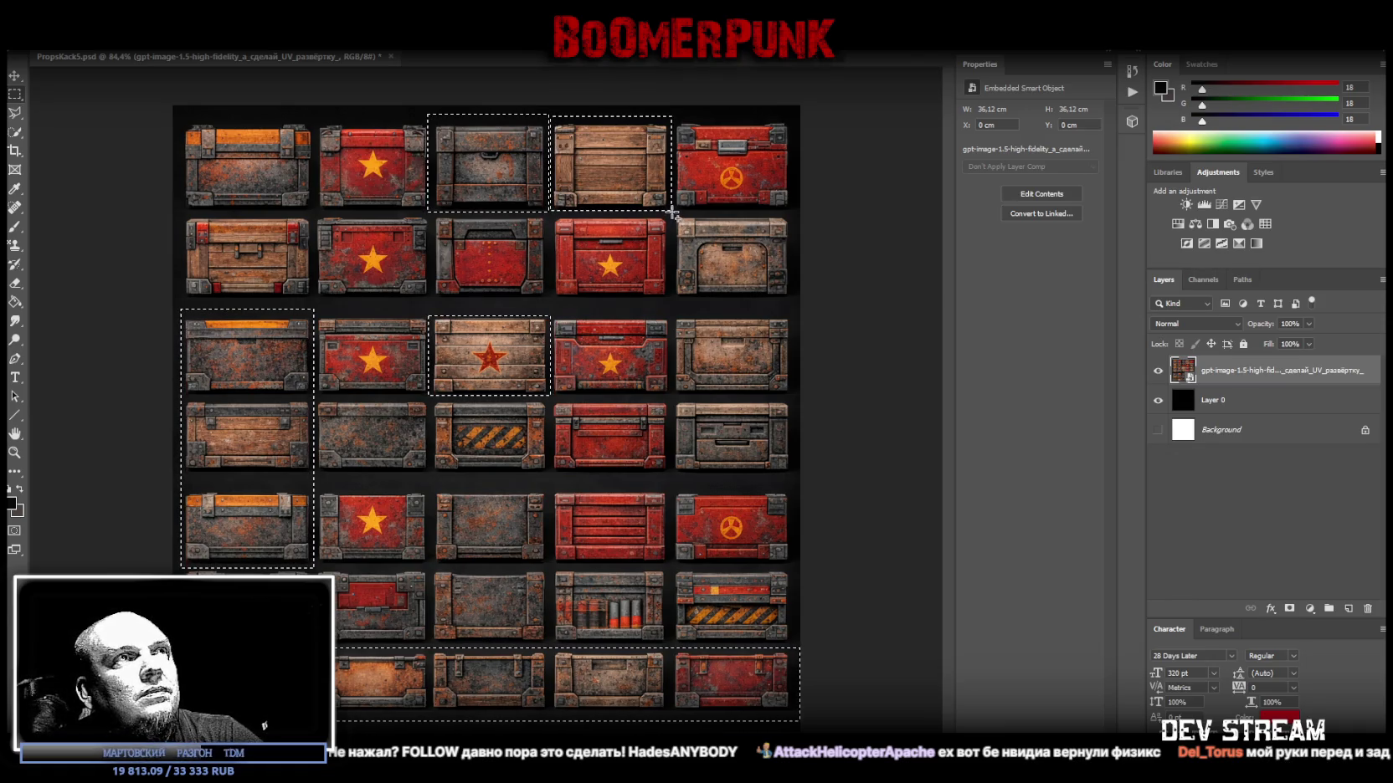
# Add the right-side crates to the marquee selection.
pyautogui.keyDown('shift'); pyautogui.moveTo(672, 213); pyautogui.dragTo(793, 399); pyautogui.keyUp('shift')
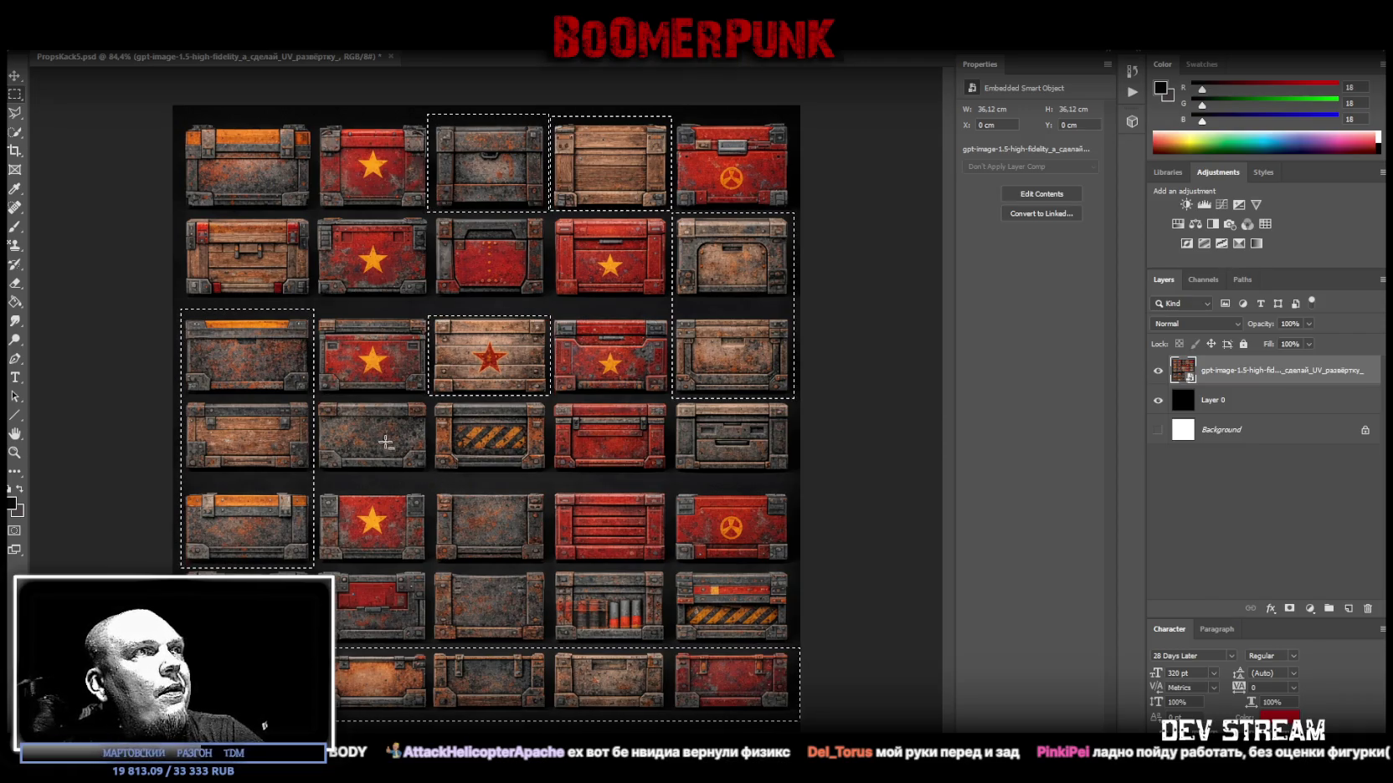
# Add the row-4 grey crate, nearby cells and the two top-middle crates, trimming their edges.
pyautogui.keyDown('shift'); pyautogui.moveTo(430, 400); pyautogui.dragTo(314, 470); pyautogui.keyUp('shift')
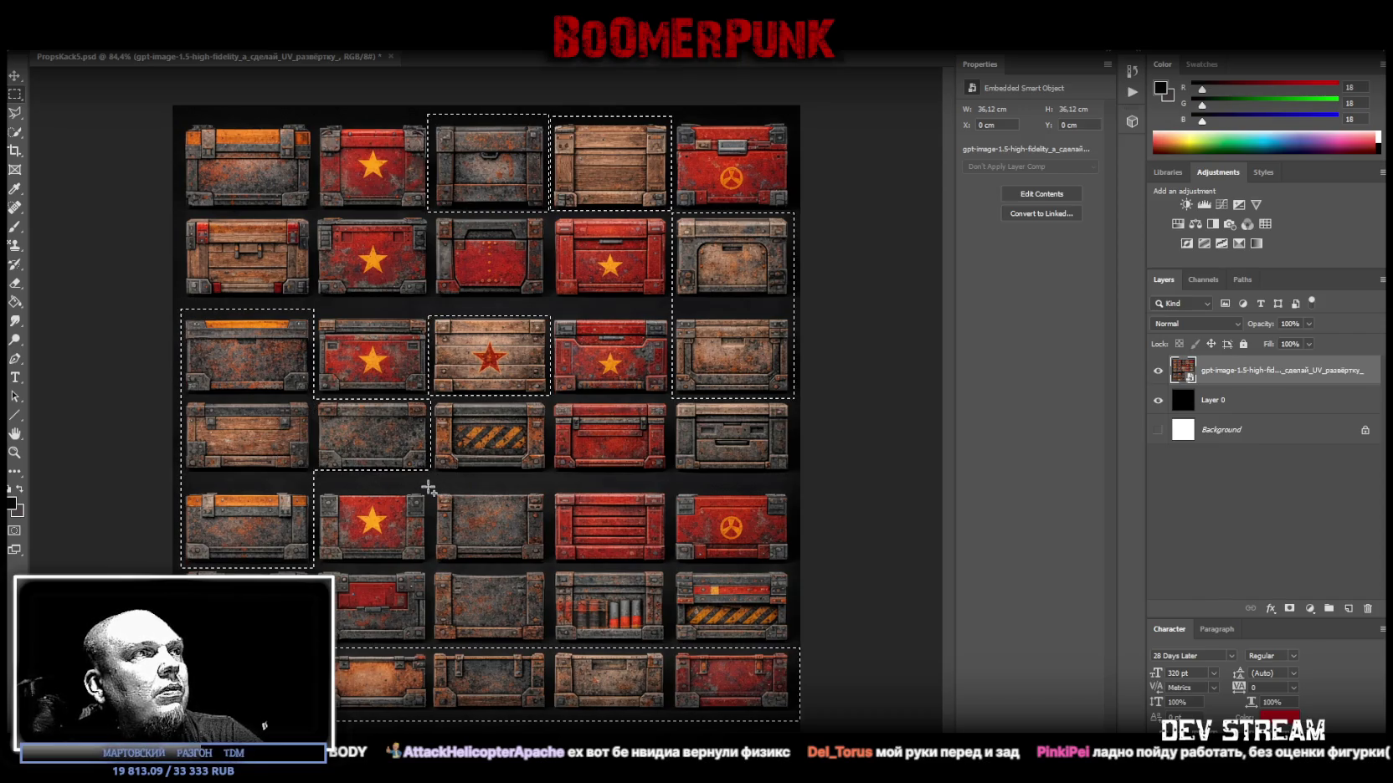
pyautogui.moveTo(430, 490)
pyautogui.keyDown('shift'); pyautogui.mouseDown()
pyautogui.moveTo(503, 667)
pyautogui.moveTo(550, 660)
pyautogui.mouseUp(); pyautogui.keyUp('shift')
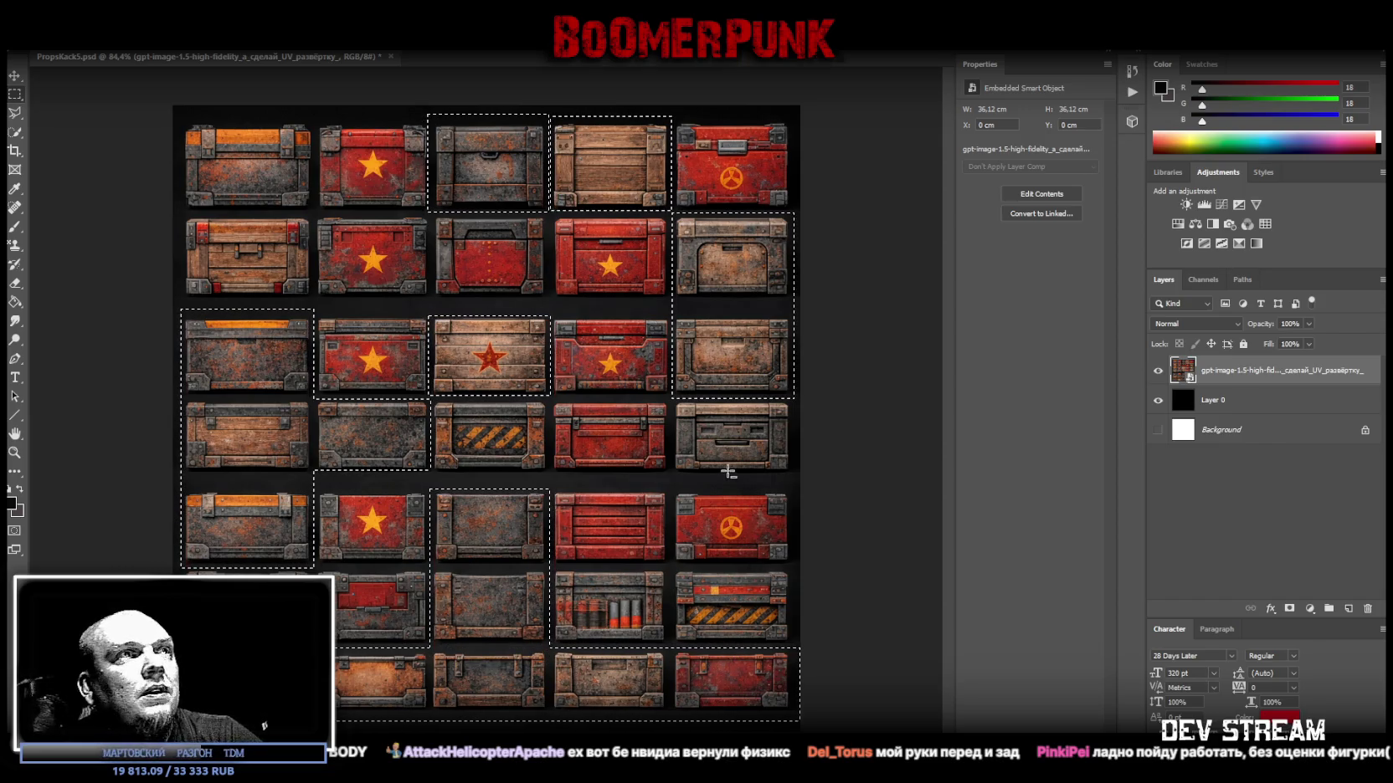
pyautogui.keyDown('shift'); pyautogui.moveTo(671, 476); pyautogui.dragTo(795, 390); pyautogui.keyUp('shift')
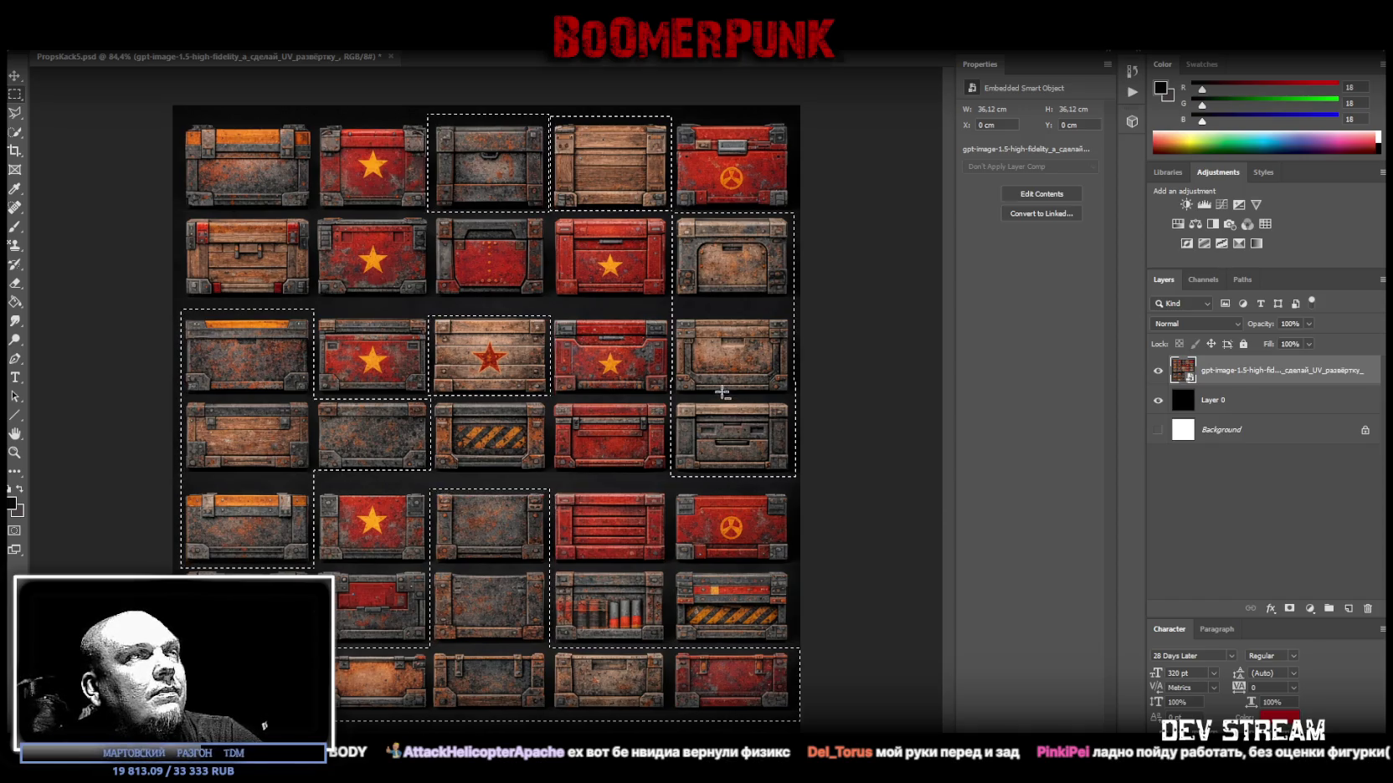
pyautogui.keyDown('alt'); pyautogui.moveTo(419, 112); pyautogui.dragTo(432, 220); pyautogui.keyUp('alt')
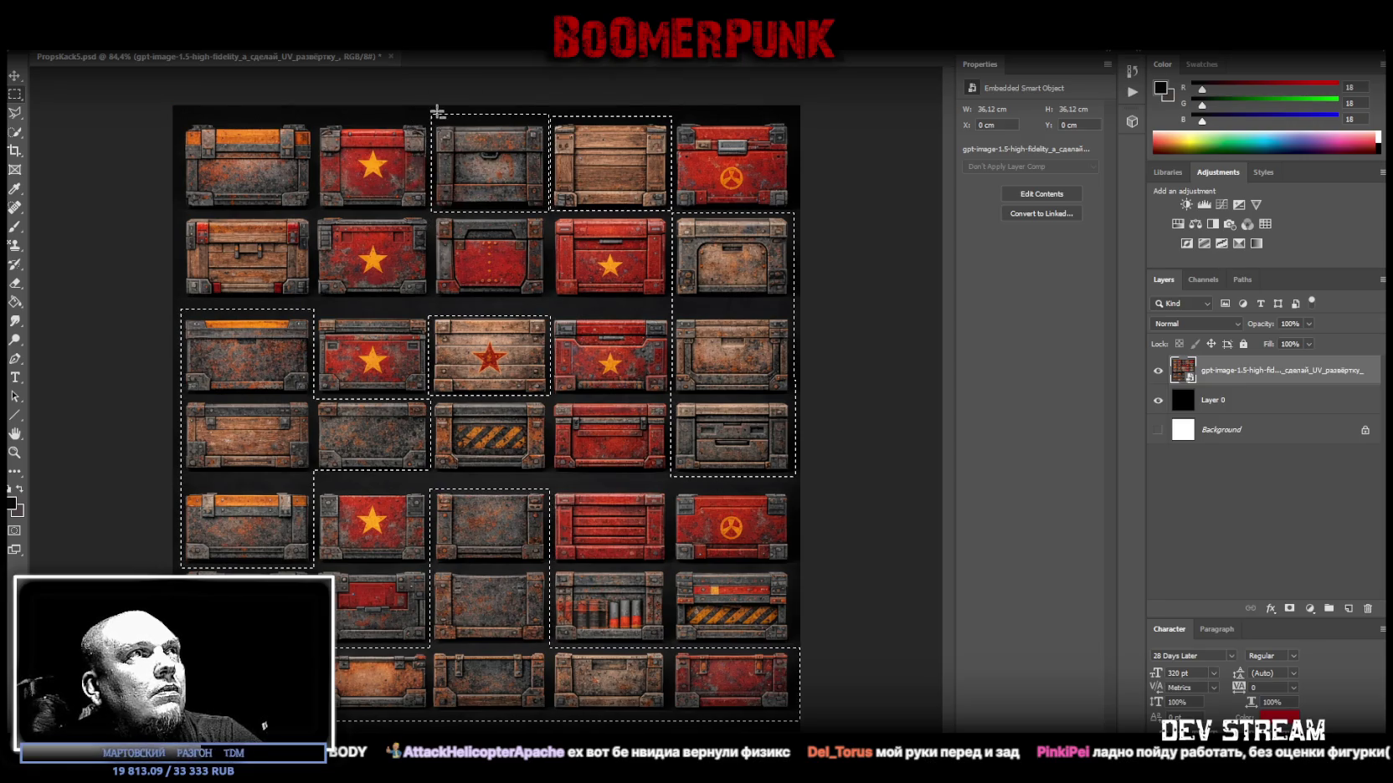
pyautogui.keyDown('shift'); pyautogui.moveTo(429, 108); pyautogui.dragTo(663, 211); pyautogui.keyUp('shift')
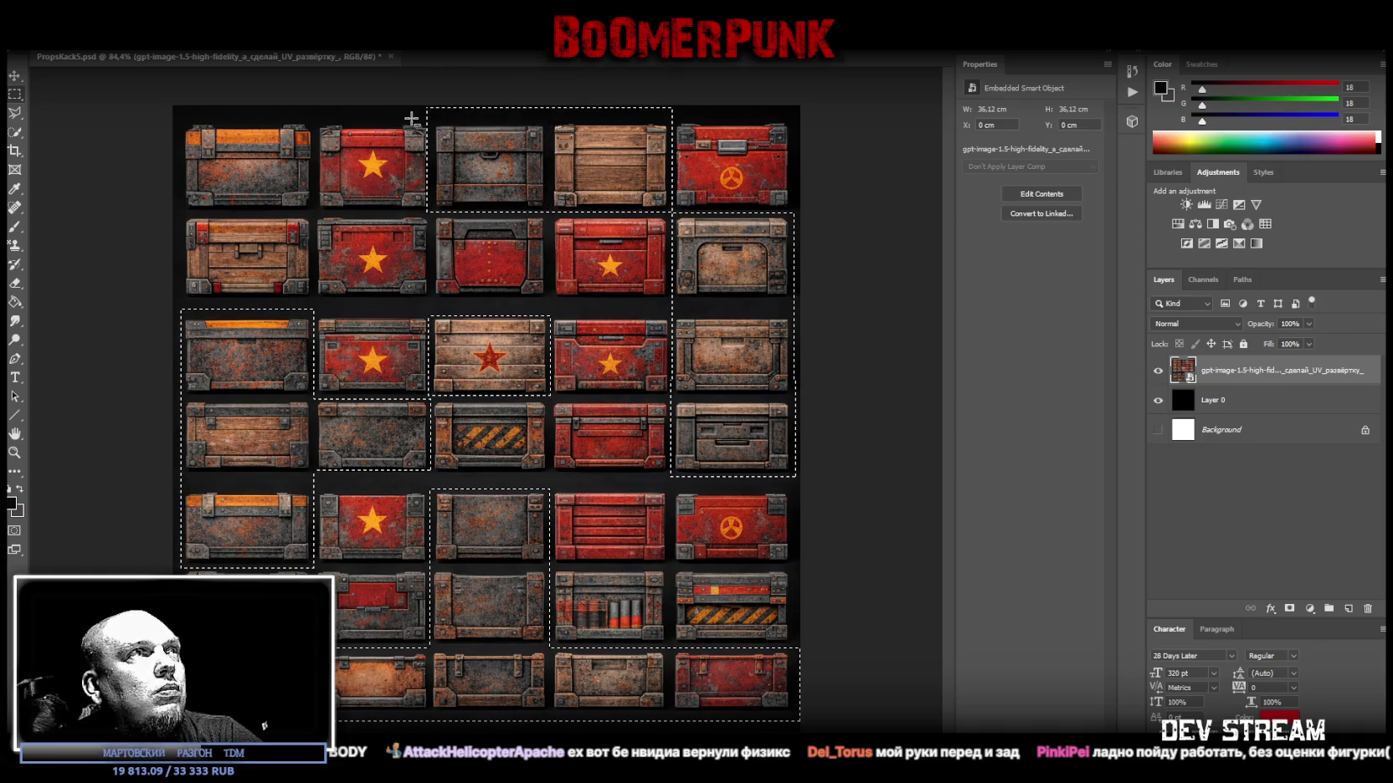
pyautogui.keyDown('alt'); pyautogui.moveTo(413, 118); pyautogui.dragTo(700, 98); pyautogui.keyUp('alt')
pyautogui.keyDown('alt'); pyautogui.moveTo(416, 104); pyautogui.dragTo(429, 228); pyautogui.keyUp('alt')
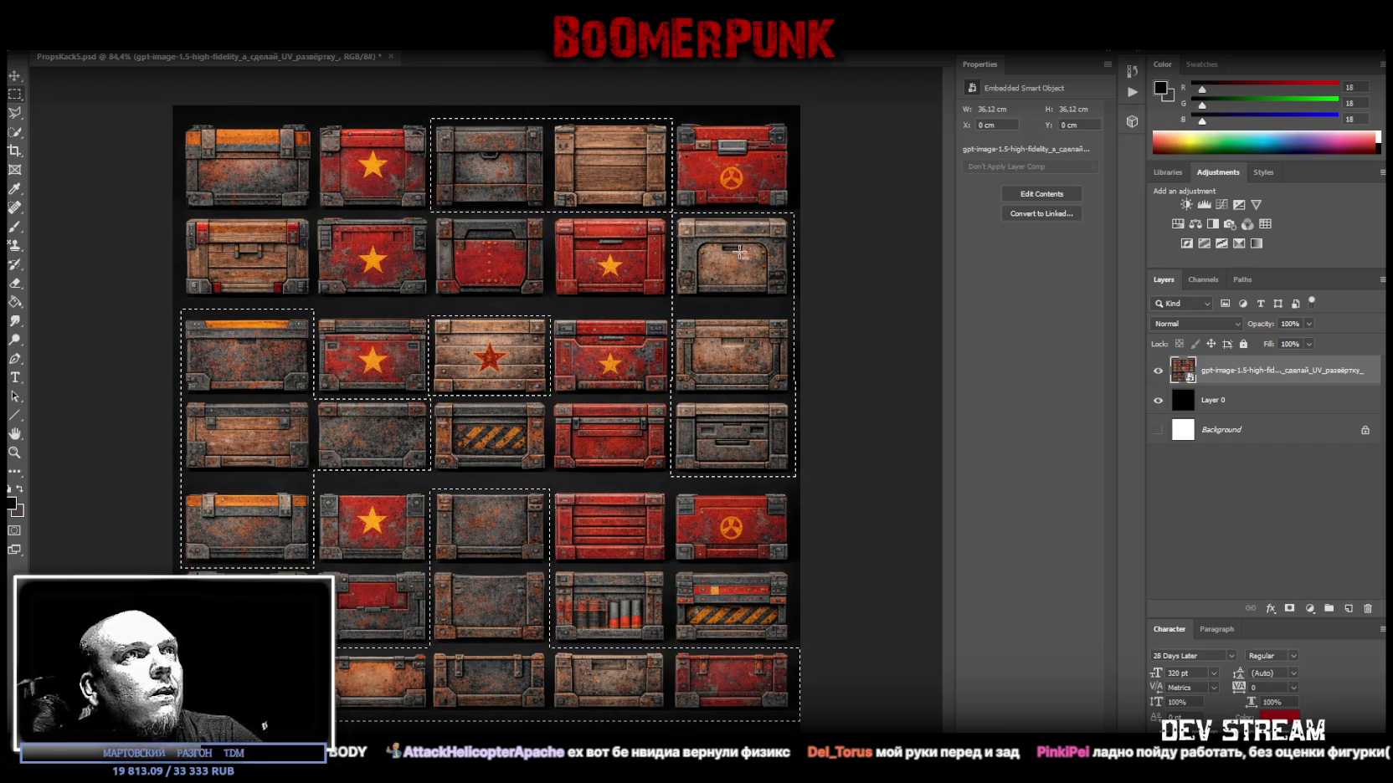
# Trim thin vertical strips, then add the middle red crate and lower-right red crates.
pyautogui.moveTo(802, 198); pyautogui.dragTo(792, 494)
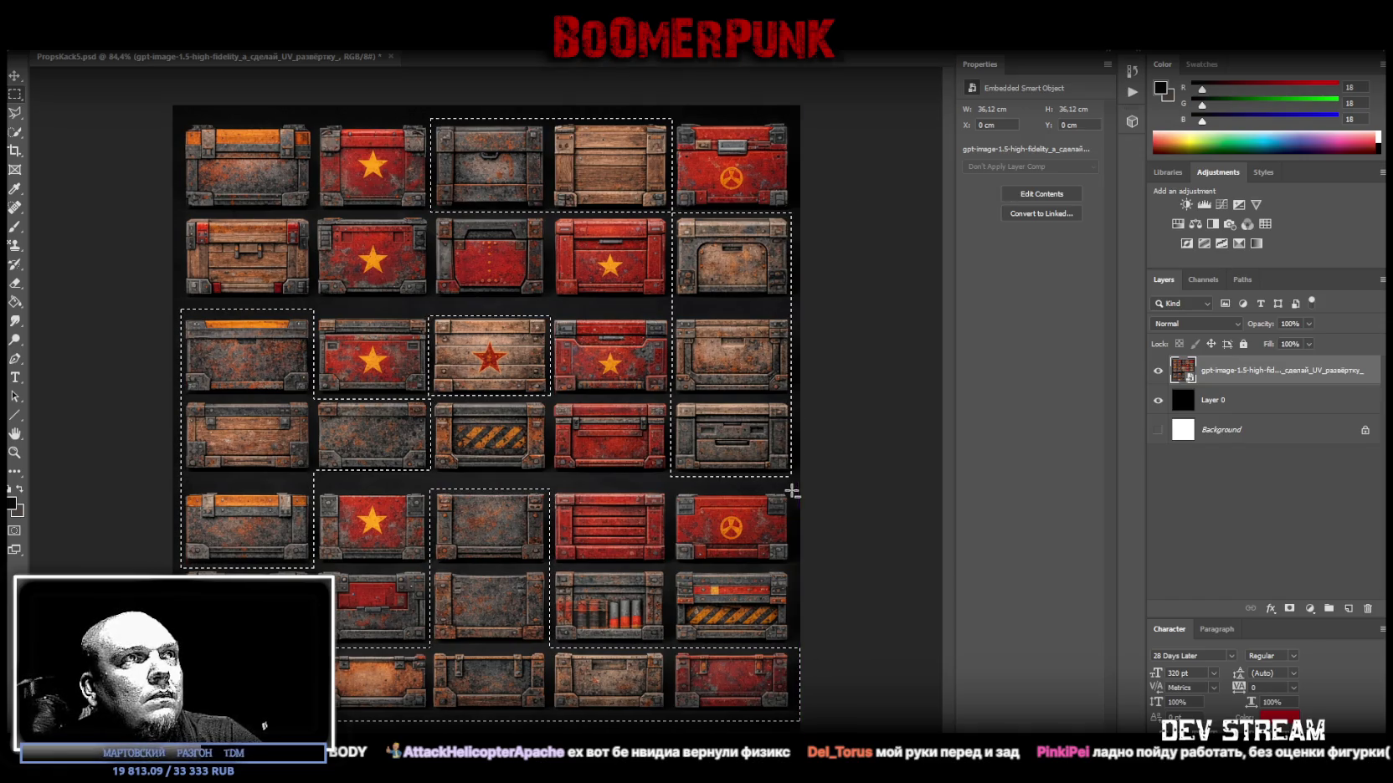
pyautogui.moveTo(644, 484)
pyautogui.mouseDown()
pyautogui.moveTo(670, 248)
pyautogui.moveTo(672, 485)
pyautogui.mouseUp()
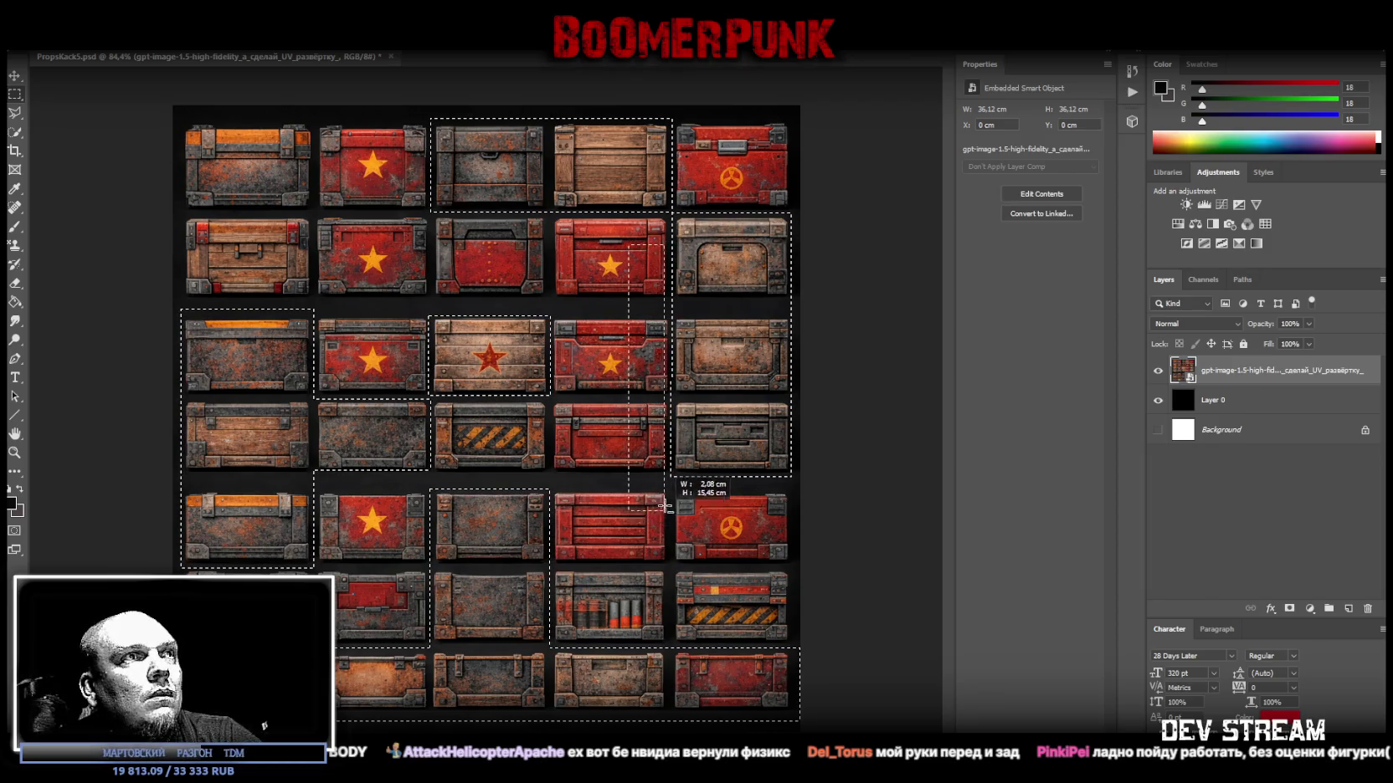
pyautogui.moveTo(671, 486); pyautogui.dragTo(674, 484)
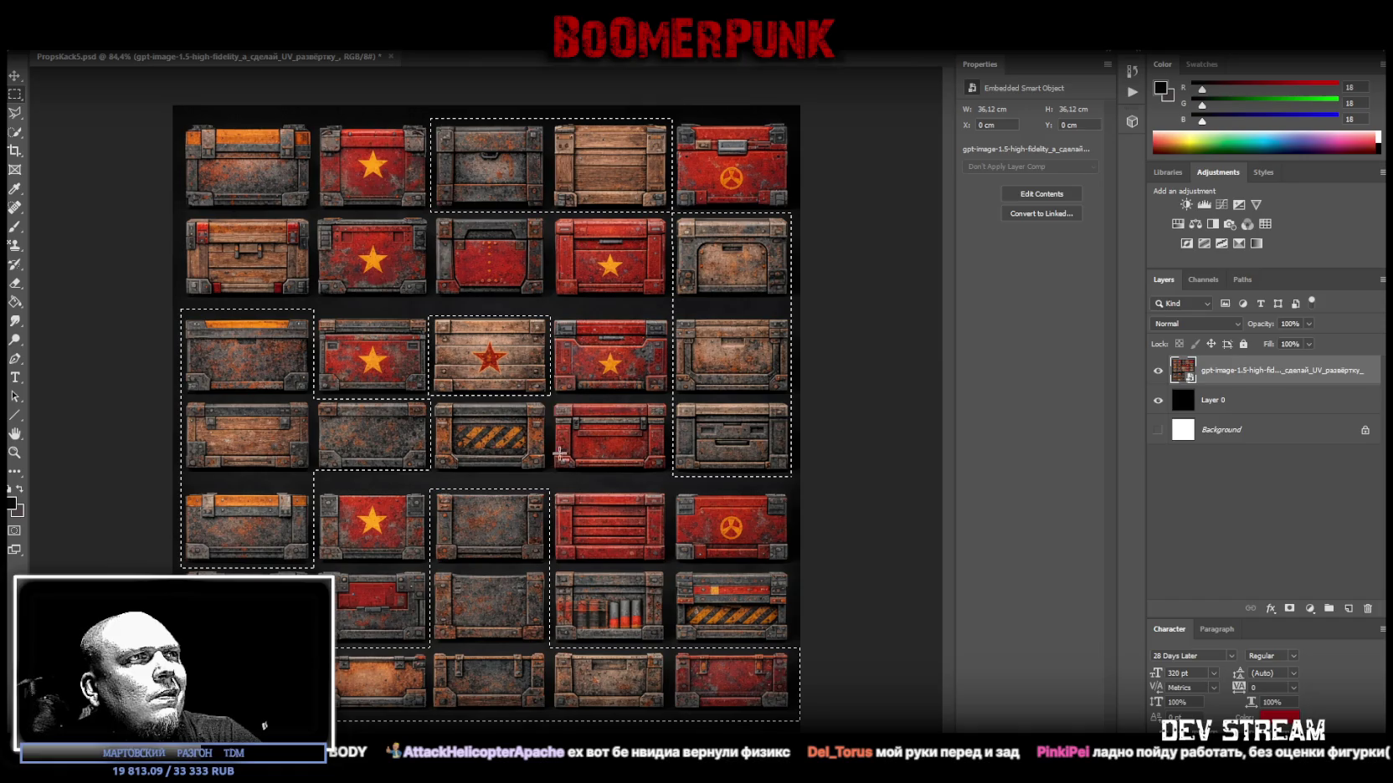
pyautogui.keyDown('shift'); pyautogui.moveTo(551, 401); pyautogui.dragTo(670, 477); pyautogui.keyUp('shift')
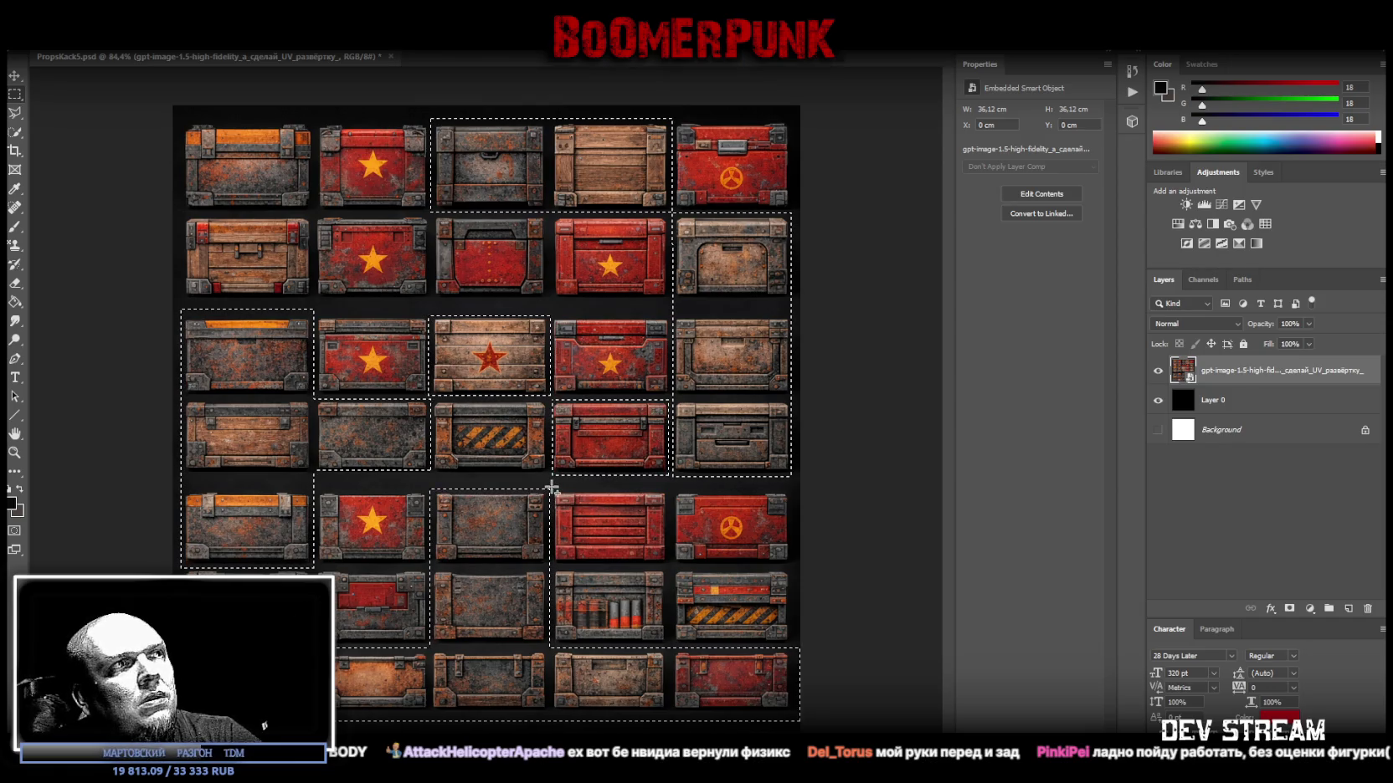
pyautogui.keyDown('shift'); pyautogui.moveTo(552, 490); pyautogui.dragTo(793, 566); pyautogui.keyUp('shift')
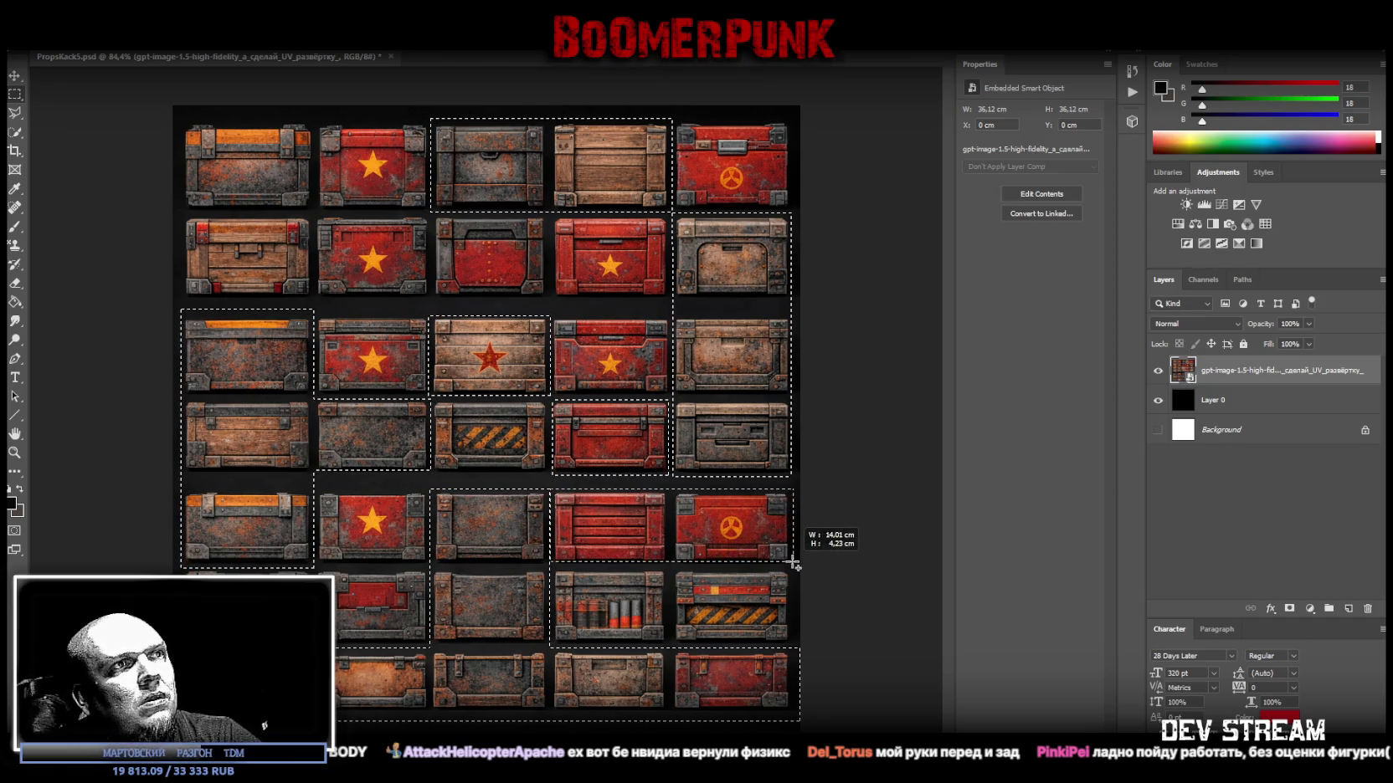
pyautogui.keyDown('shift'); pyautogui.moveTo(794, 567); pyautogui.dragTo(794, 569); pyautogui.keyUp('shift')
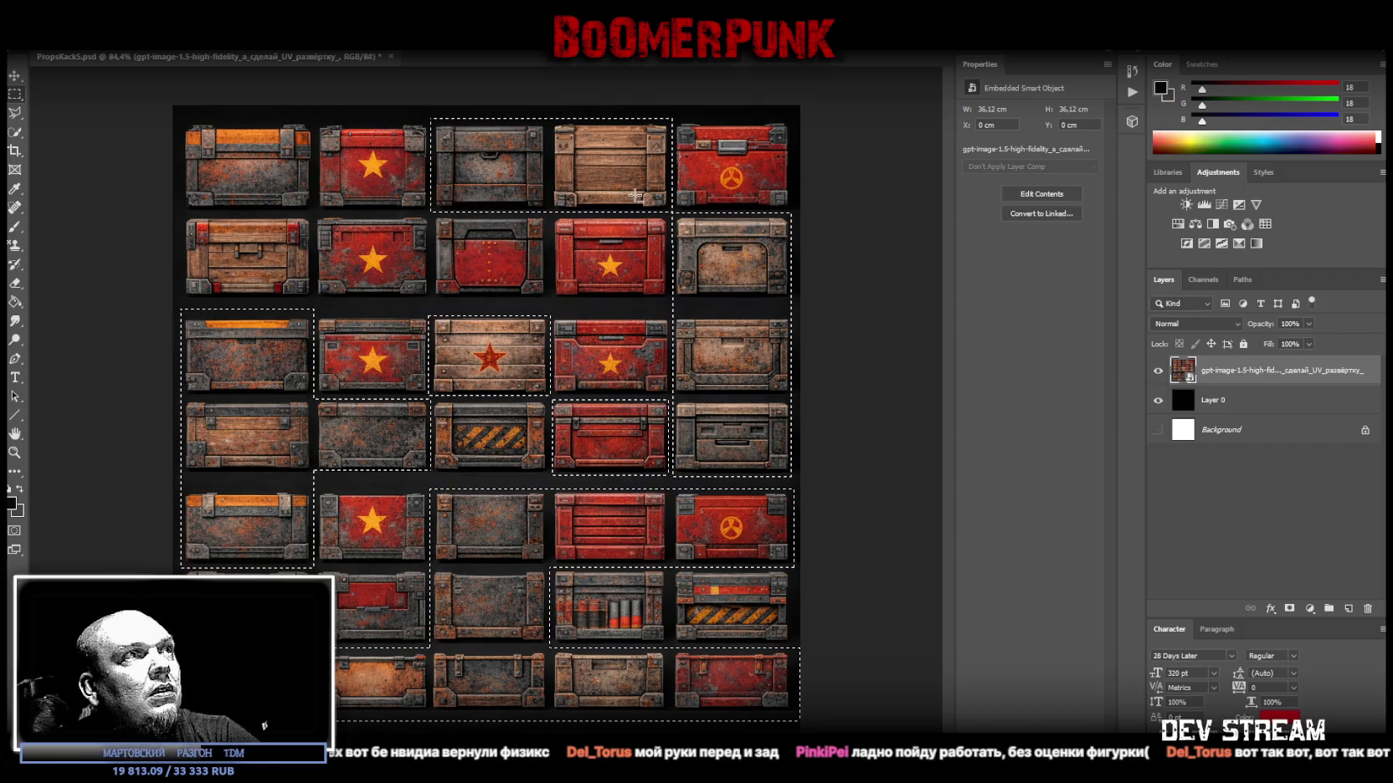
# Bring up the context menu for the crate selection on the canvas.
pyautogui.rightClick(472, 172)
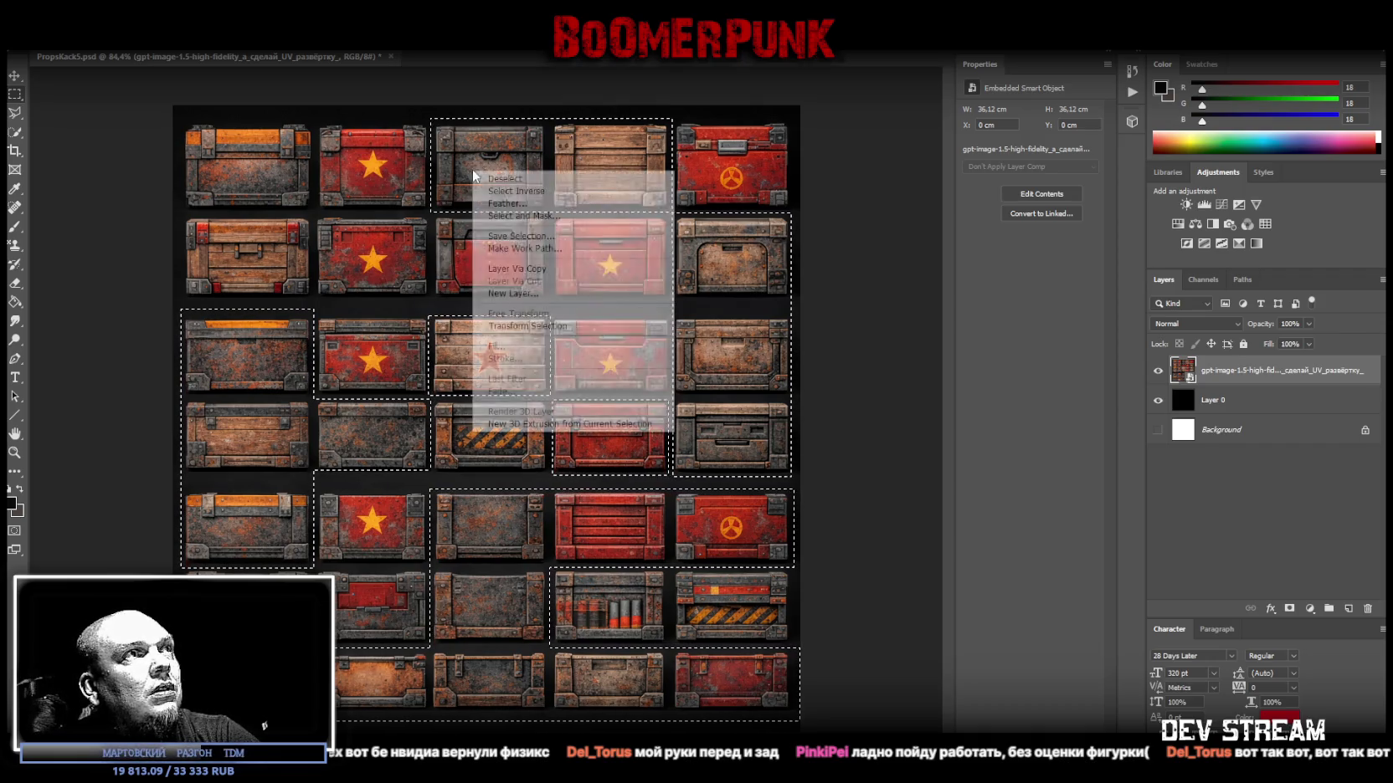
# Copy the selected crates onto a new Layer 1 and hide the gpt-image atlas layer.
pyautogui.click(562, 269)
pyautogui.click(1221, 401)
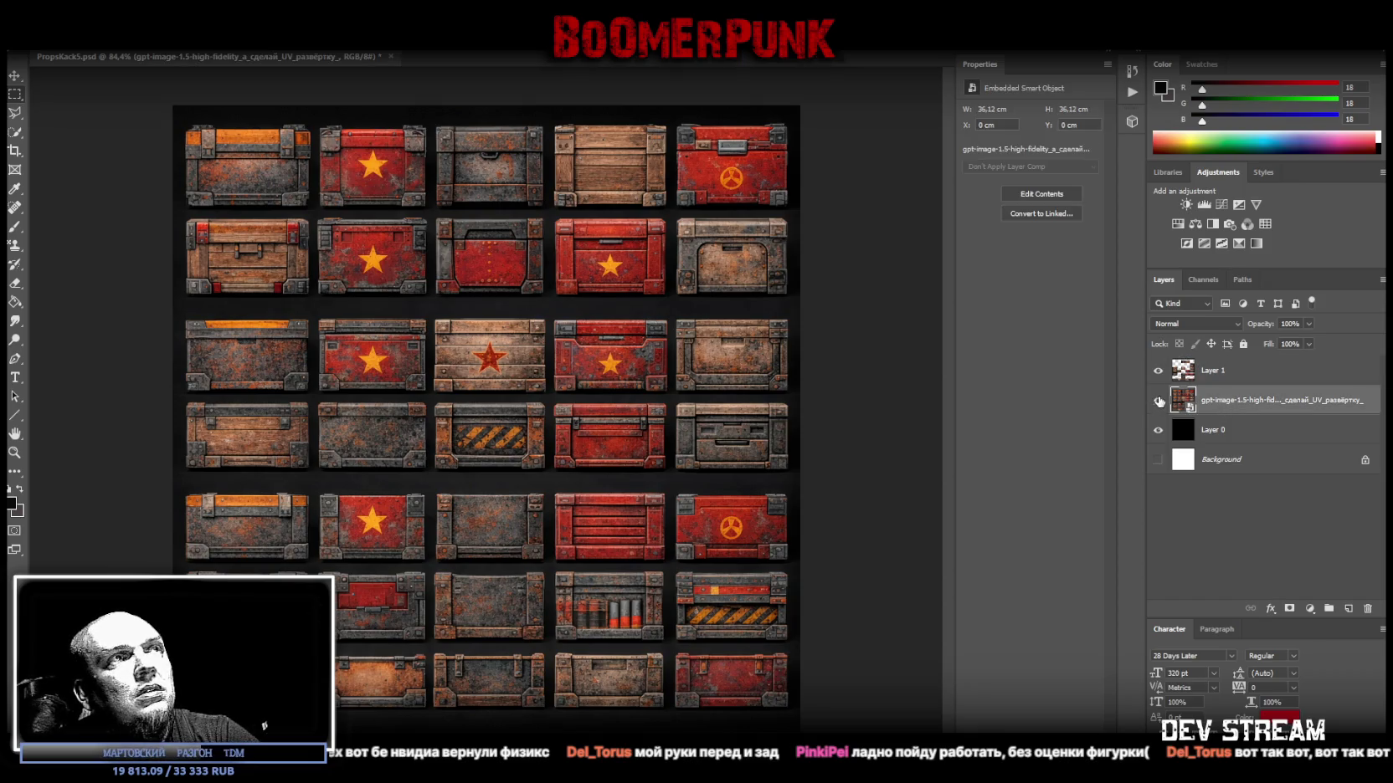
pyautogui.click(1157, 400)
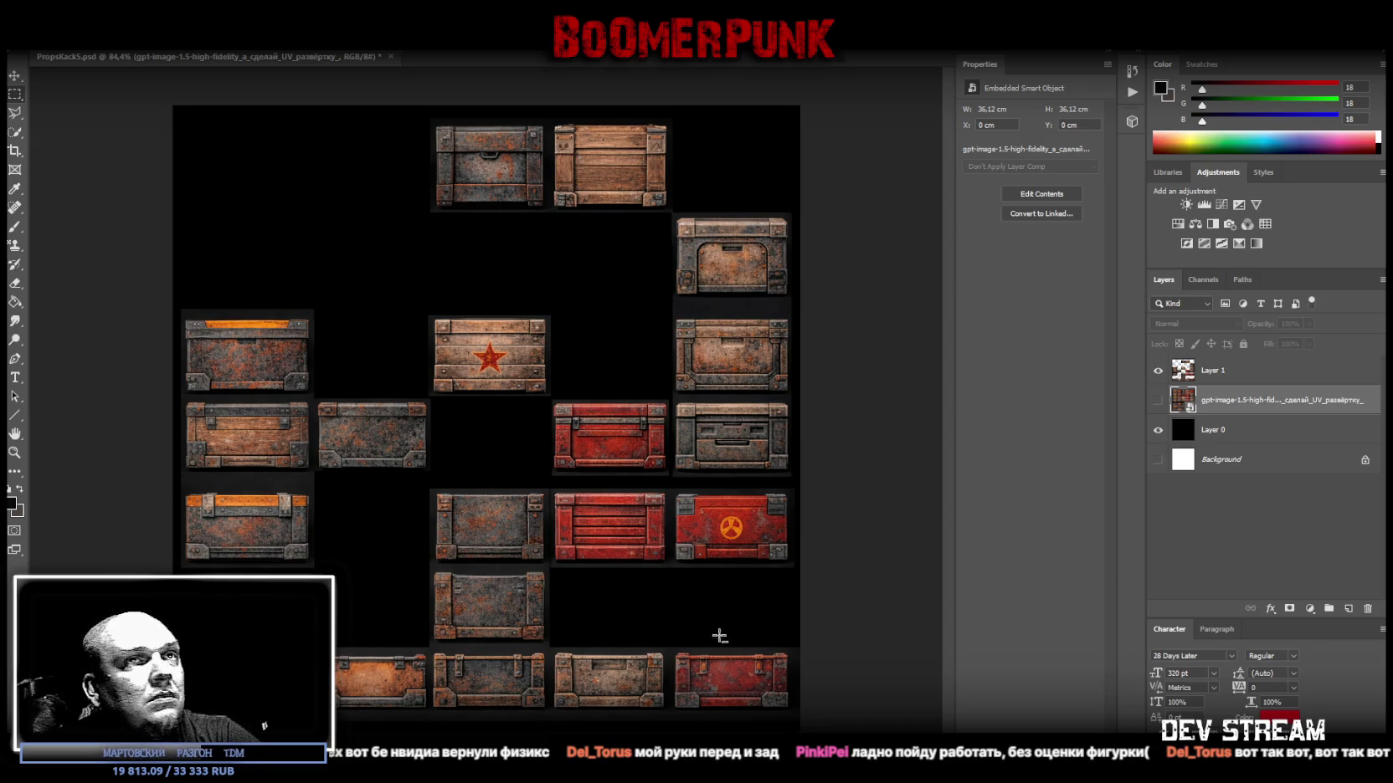
pyautogui.click(1251, 370)
pyautogui.rightClick(254, 419)
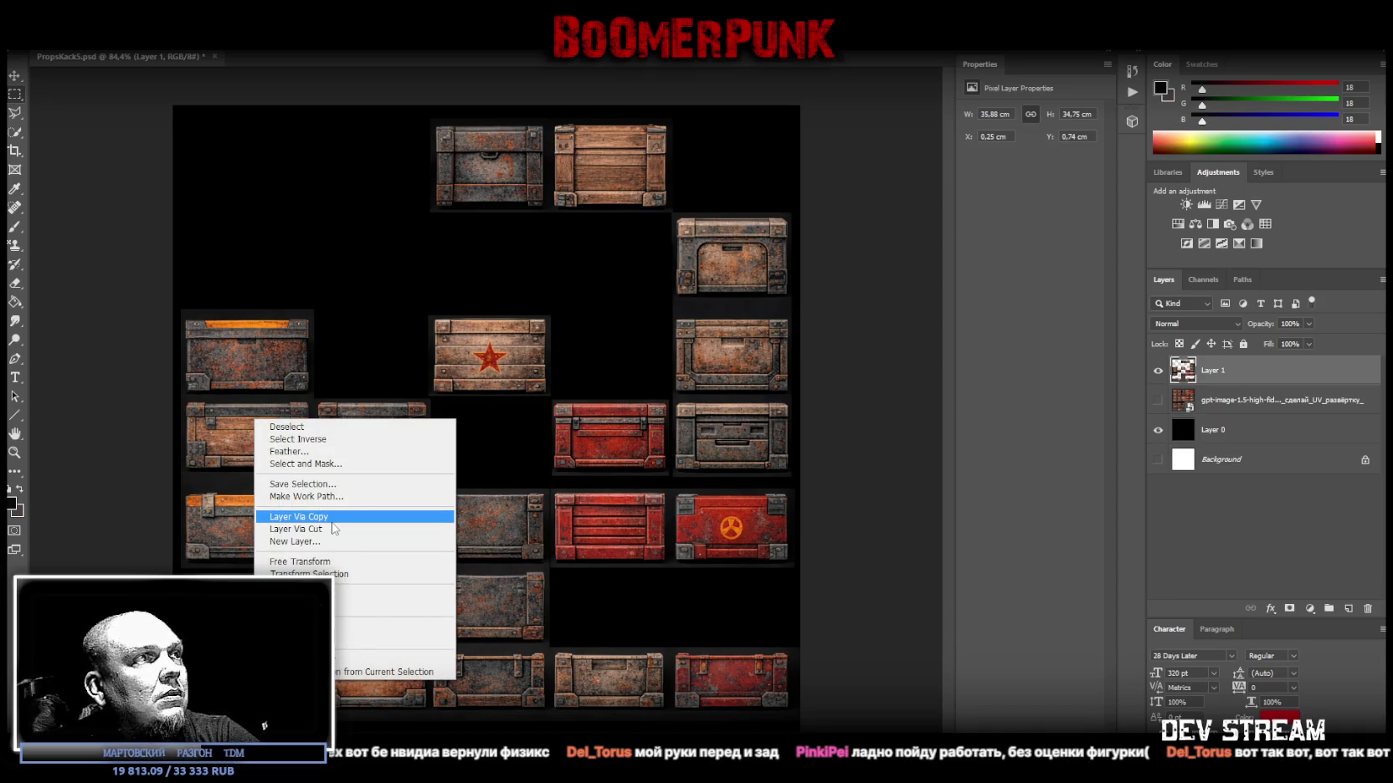
# Cut one crate onto a new Layer 2, shift it slightly upward, and reselect Layer 1.
pyautogui.click(334, 534)
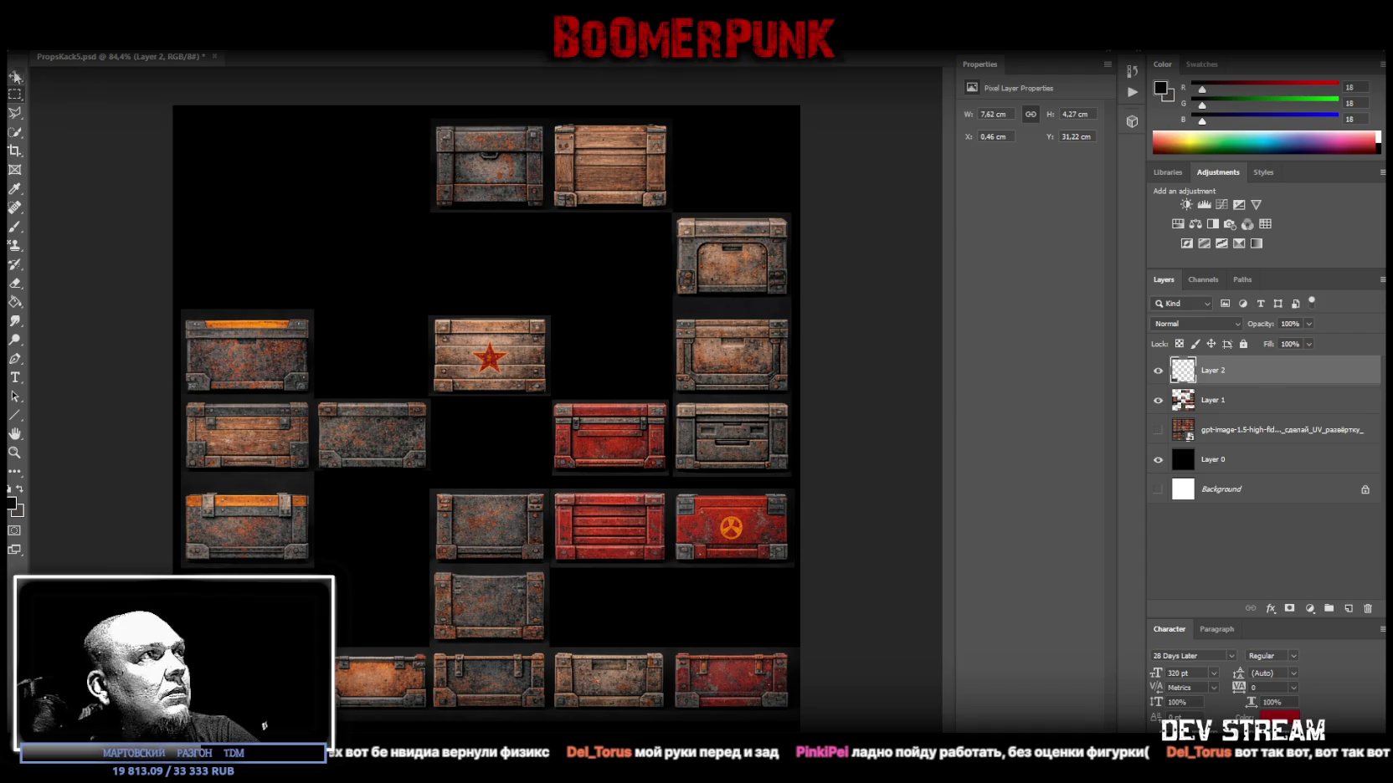
pyautogui.moveTo(233, 686)
pyautogui.mouseDown()
pyautogui.moveTo(234, 144)
pyautogui.moveTo(245, 677)
pyautogui.moveTo(245, 595)
pyautogui.mouseUp()
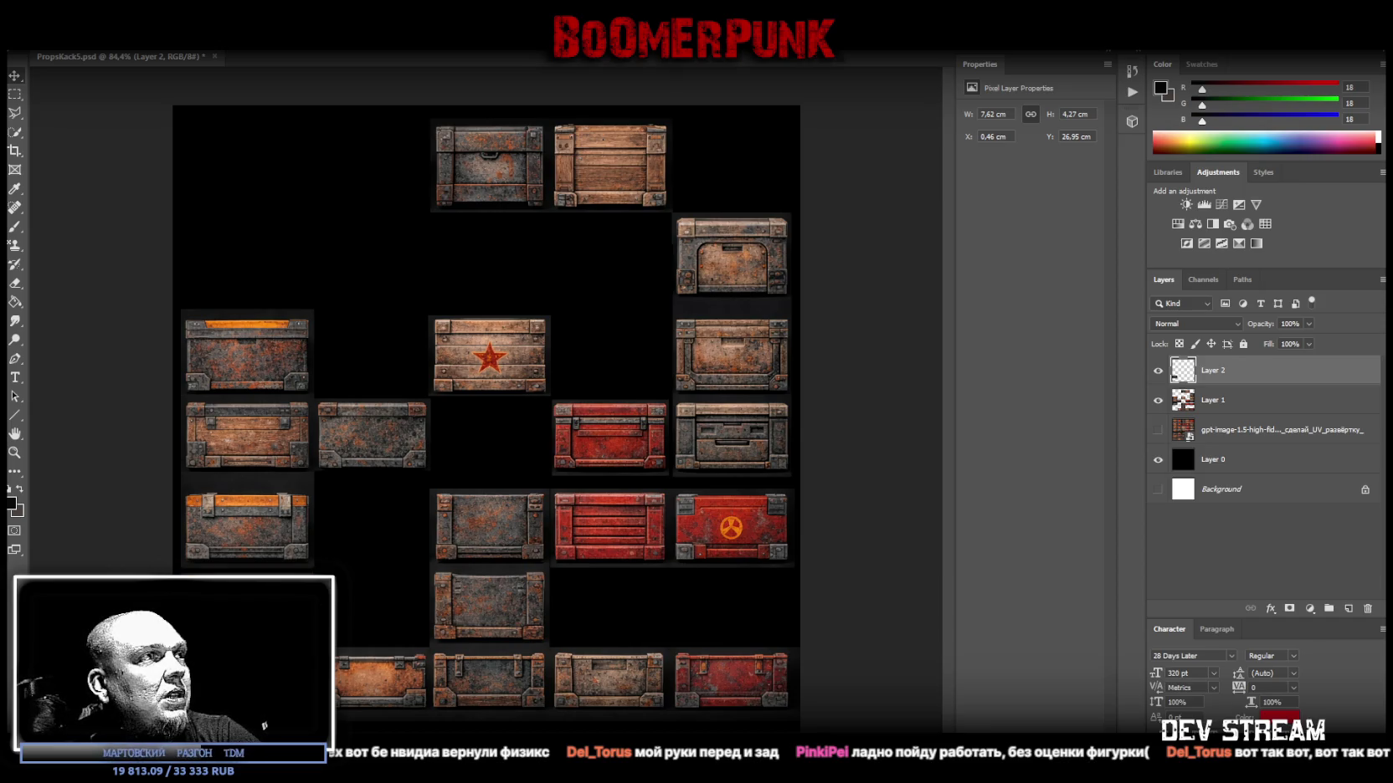
pyautogui.moveTo(245, 594); pyautogui.dragTo(245, 586)
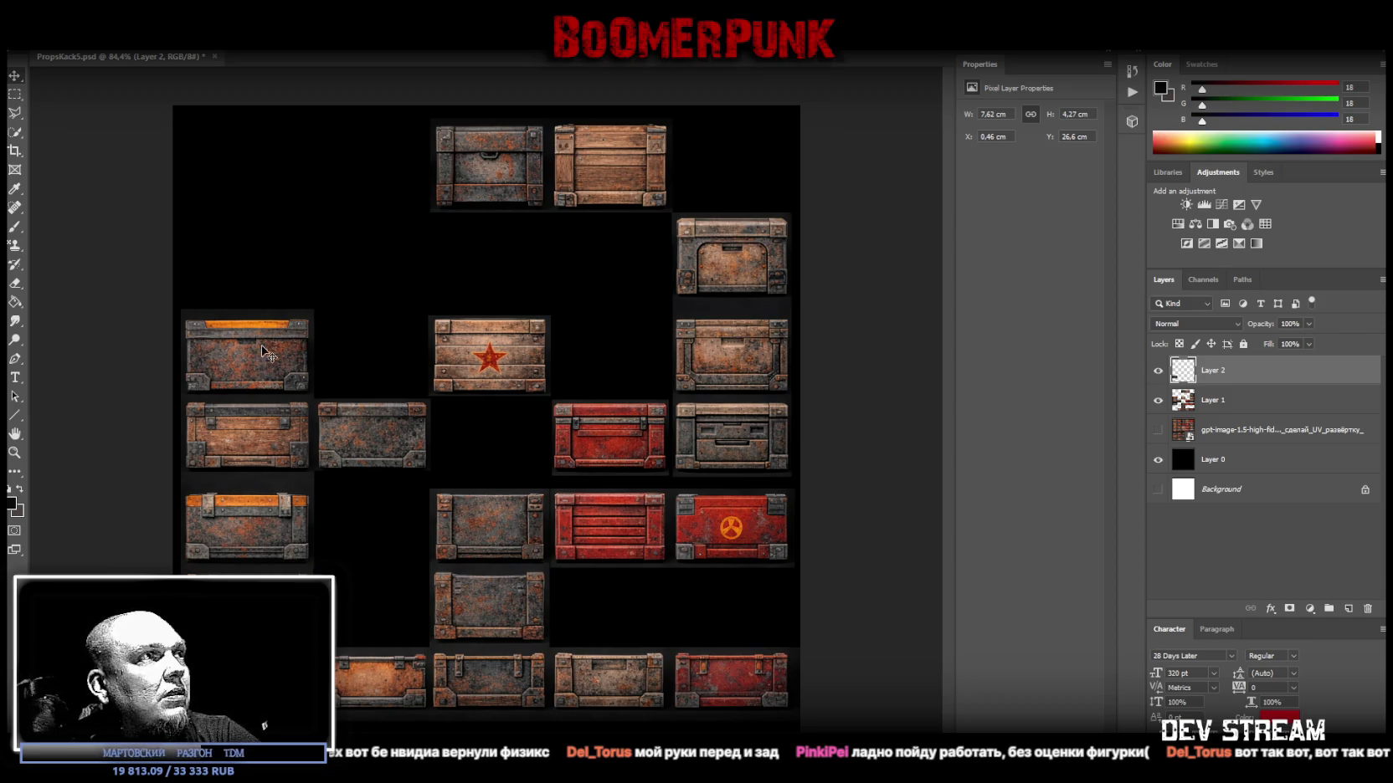
pyautogui.click(15, 94)
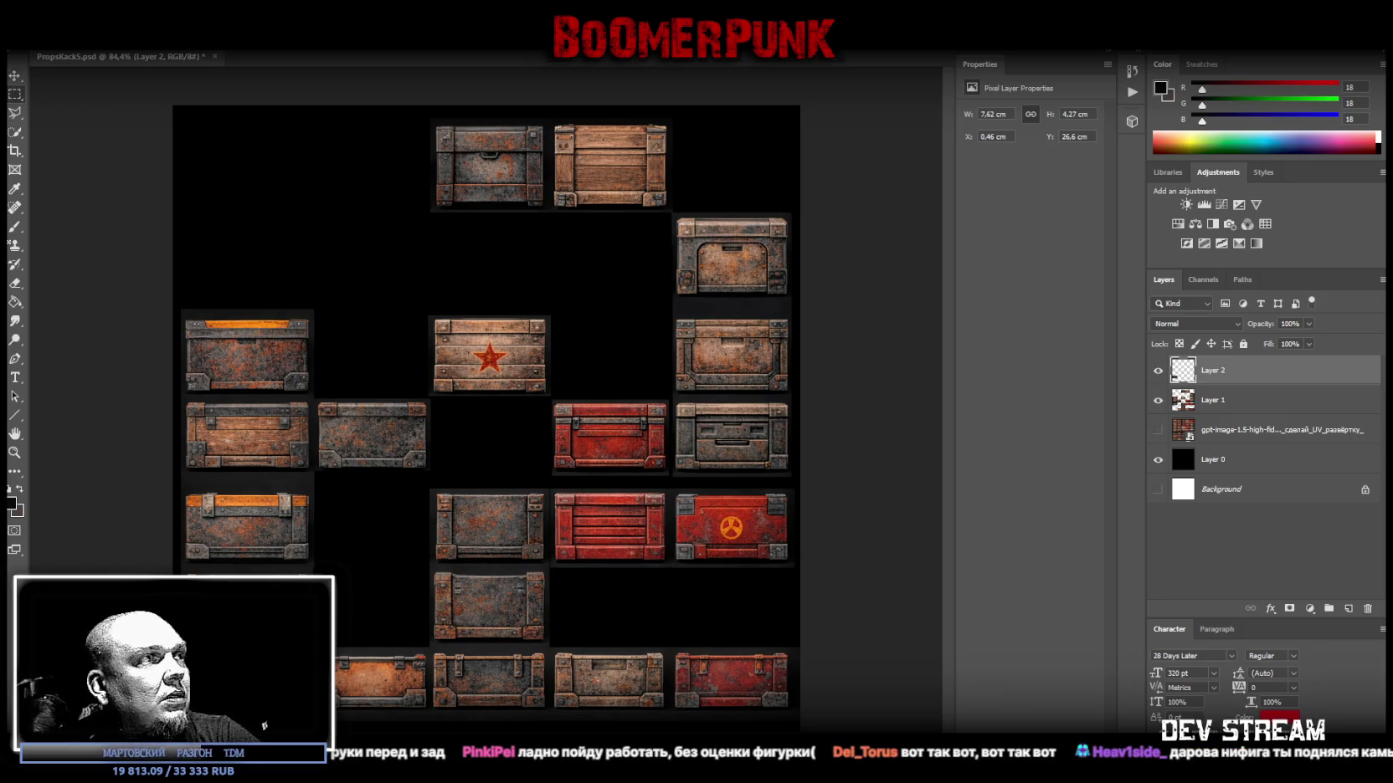
pyautogui.click(1235, 415)
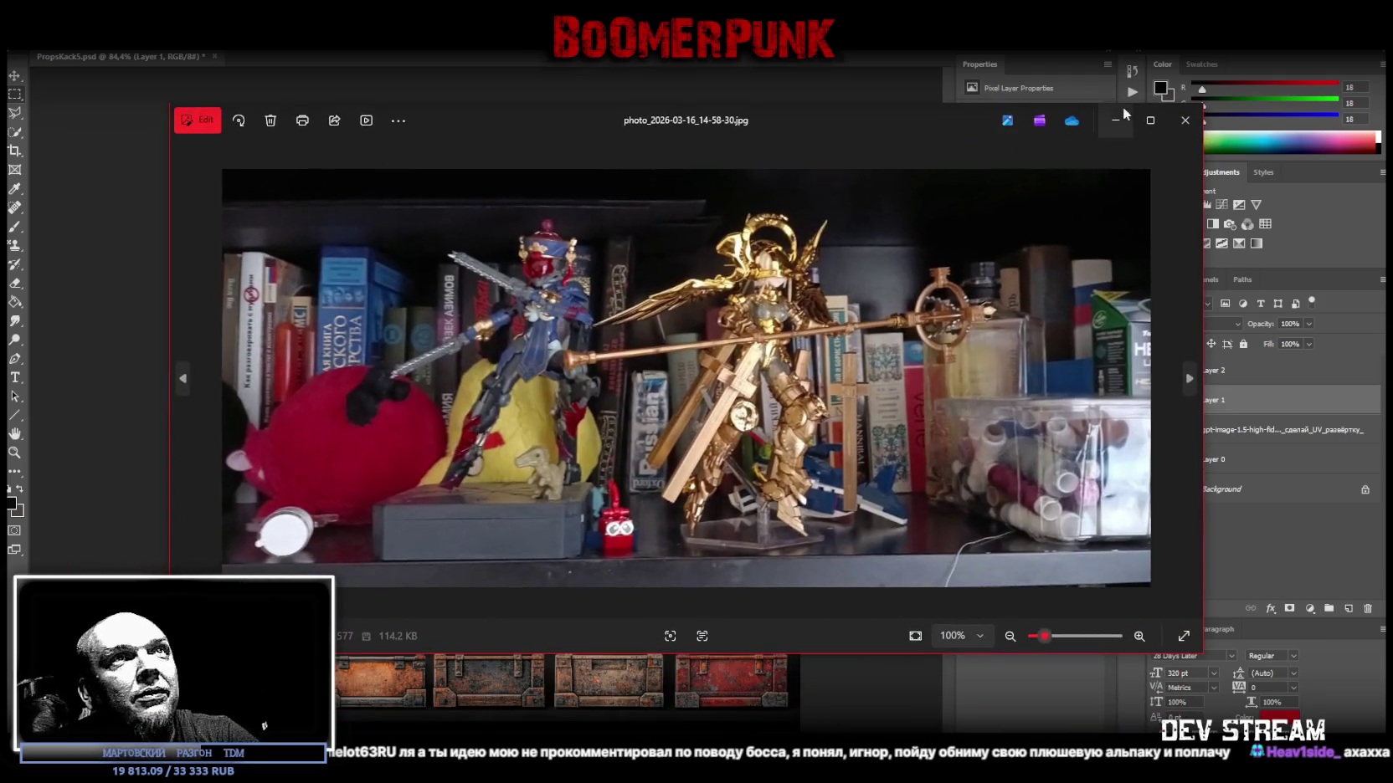
# Open the shelf photo in the Windows Photos viewer.
pyautogui.click(1124, 107)
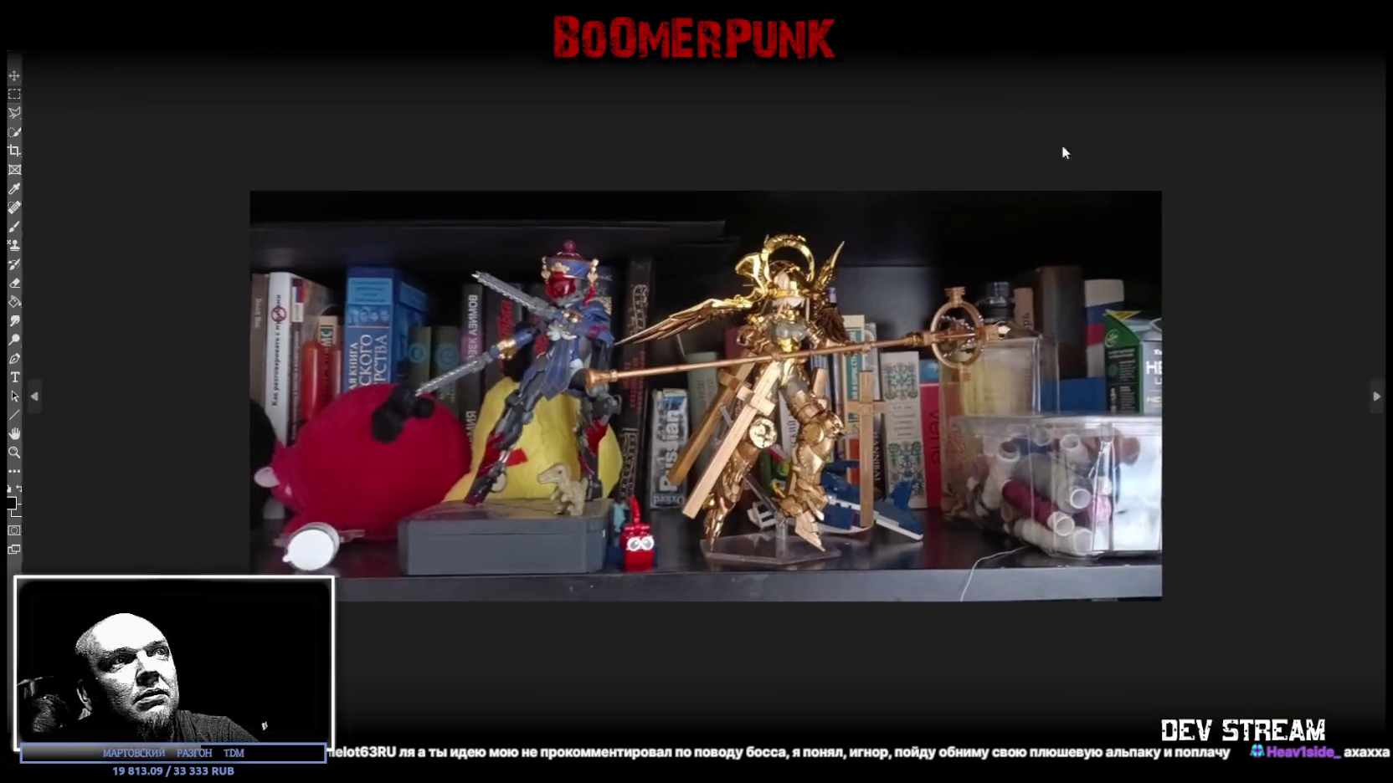
# Zoom out on the shelf photo until the whole bookshelf fits in view.
pyautogui.scroll(5, 647, 482)
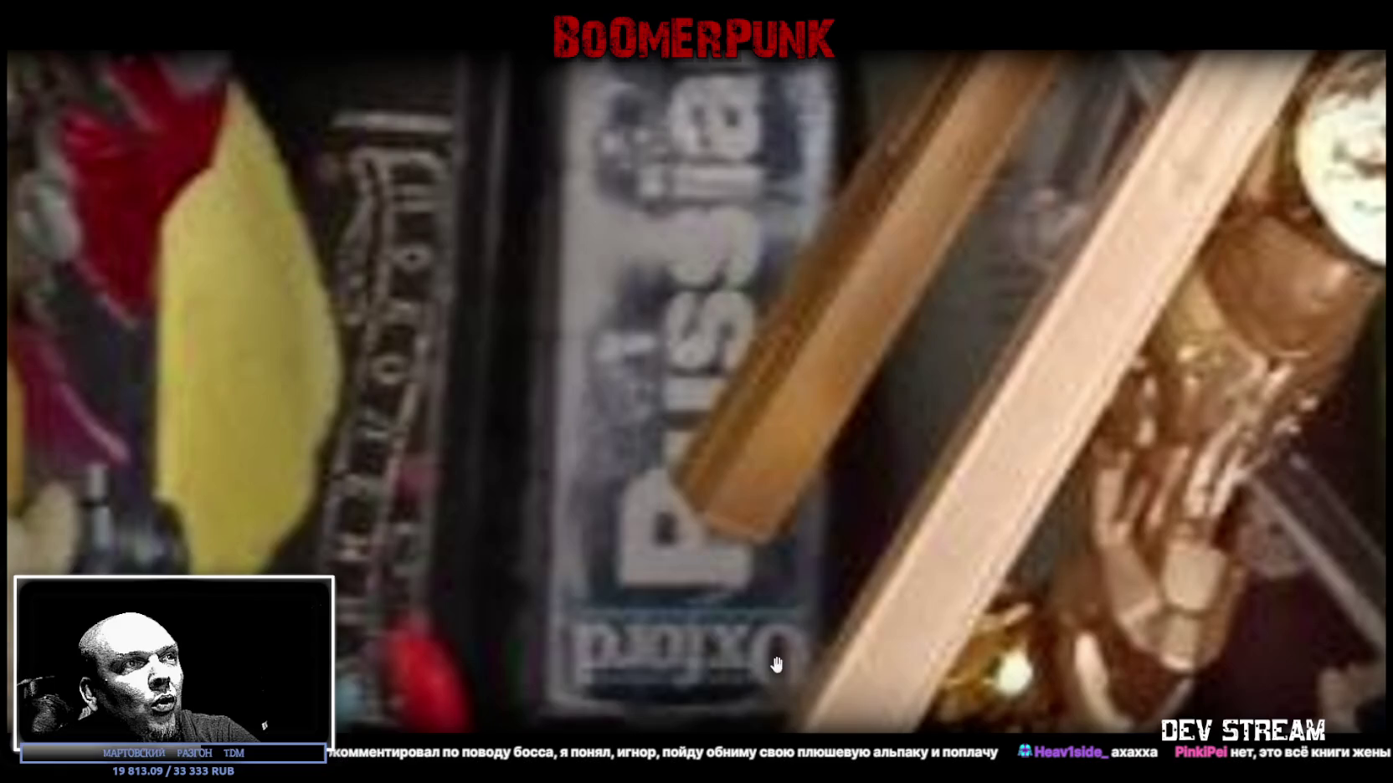
pyautogui.scroll(-2, 647, 624)
pyautogui.scroll(-3, 686, 523)
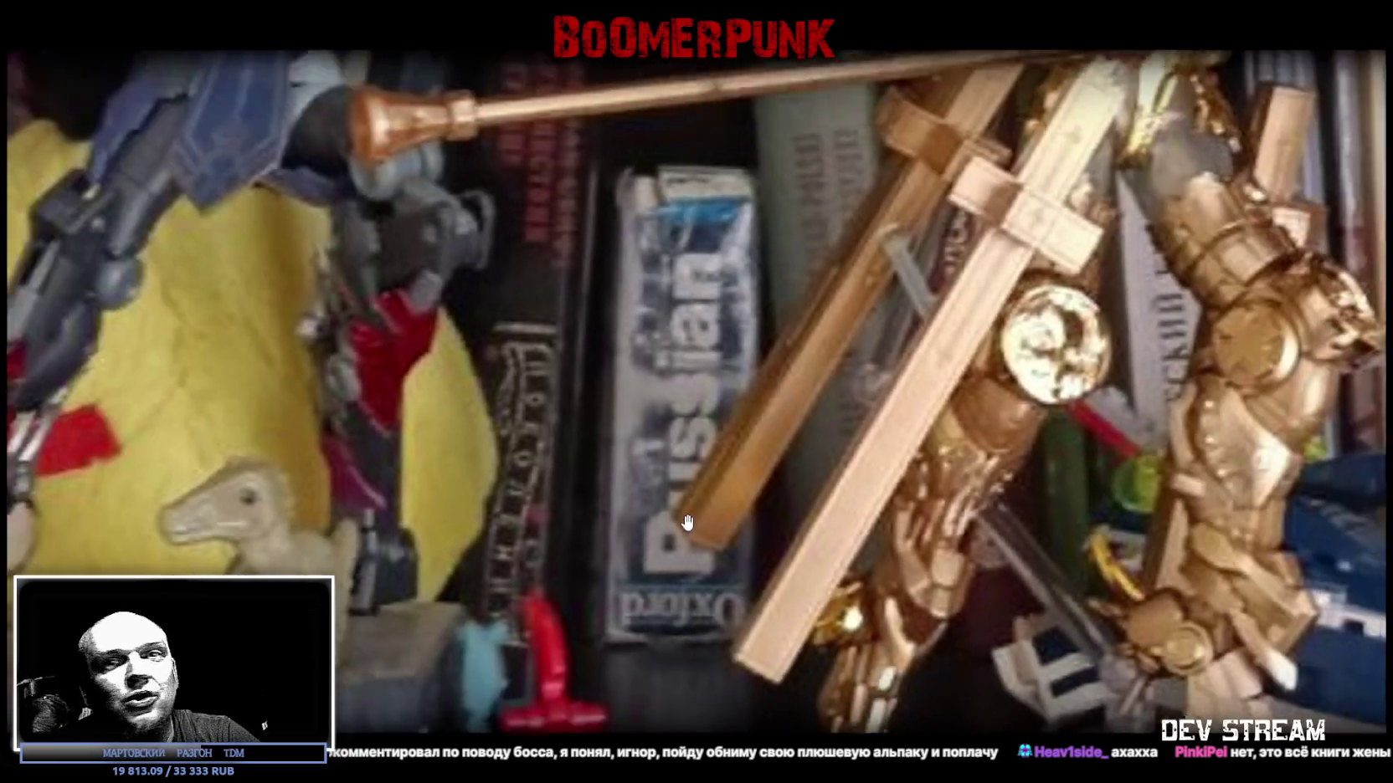
pyautogui.scroll(-2, 686, 523)
pyautogui.scroll(-2, 686, 523)
pyautogui.scroll(-2, 686, 522)
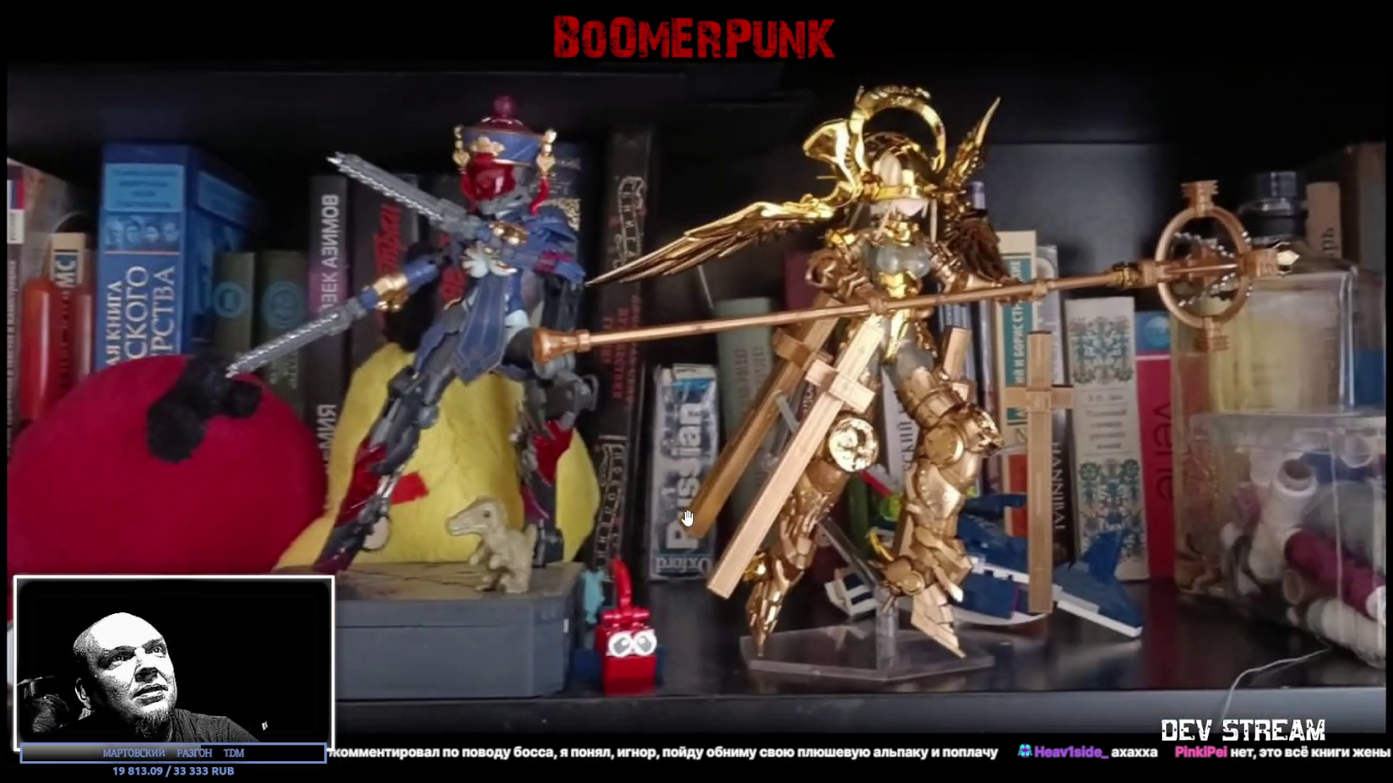
pyautogui.scroll(-1, 686, 520)
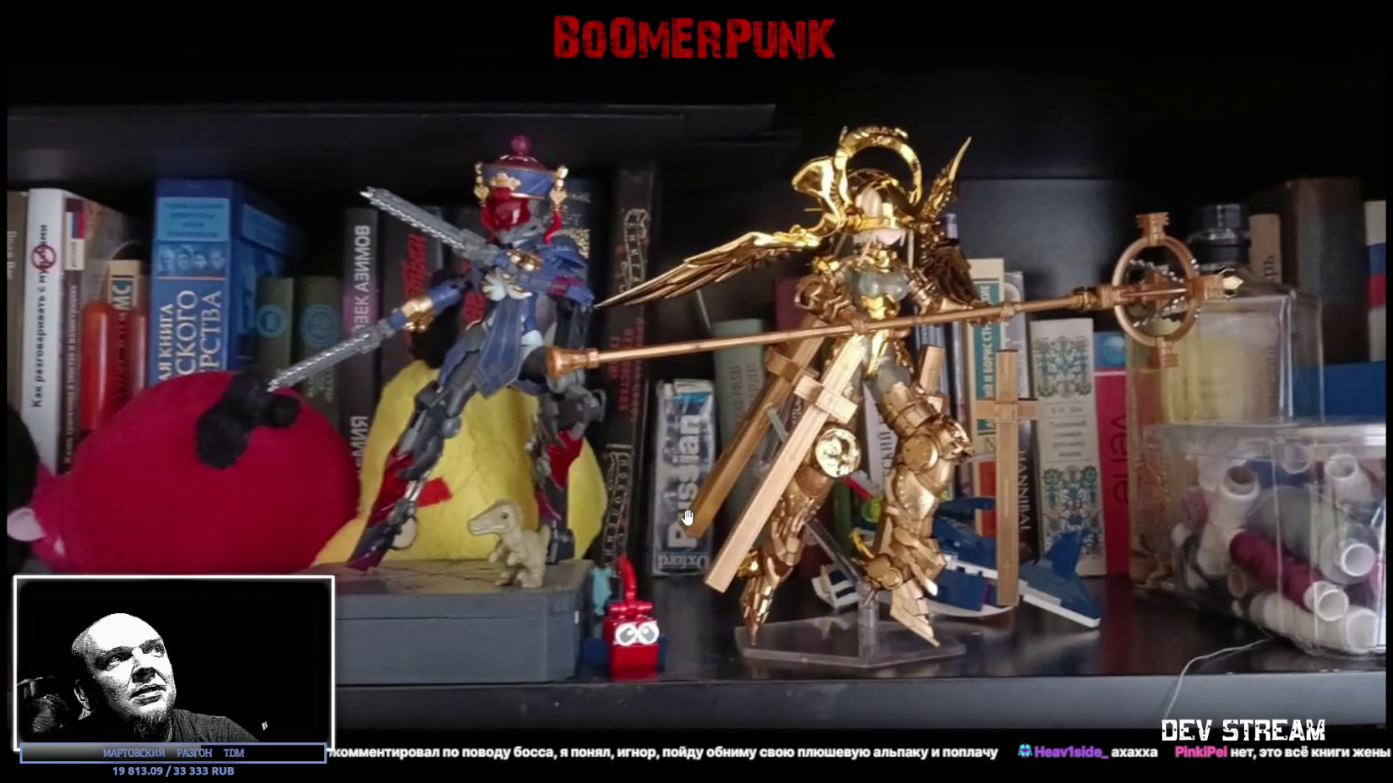
pyautogui.scroll(-1, 687, 519)
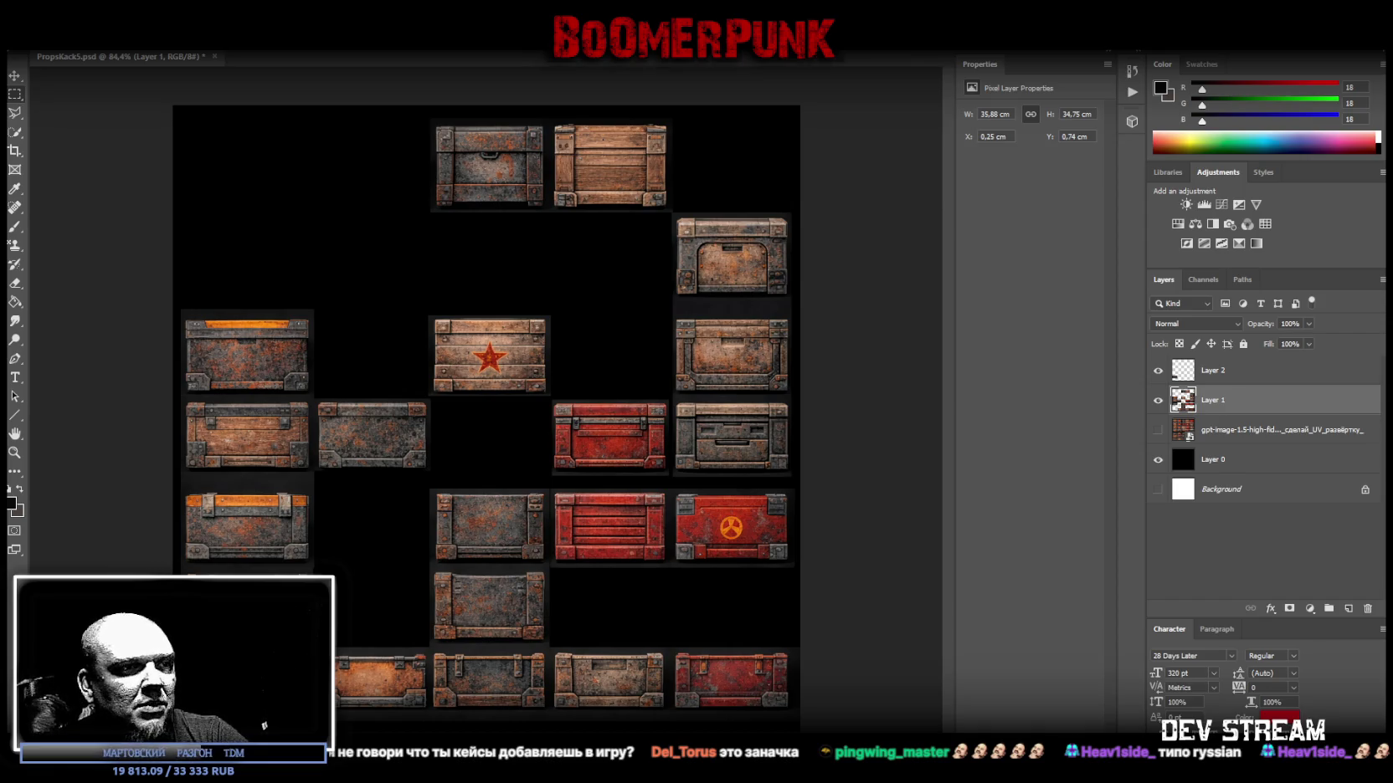
pyautogui.scroll(3, 688, 365)
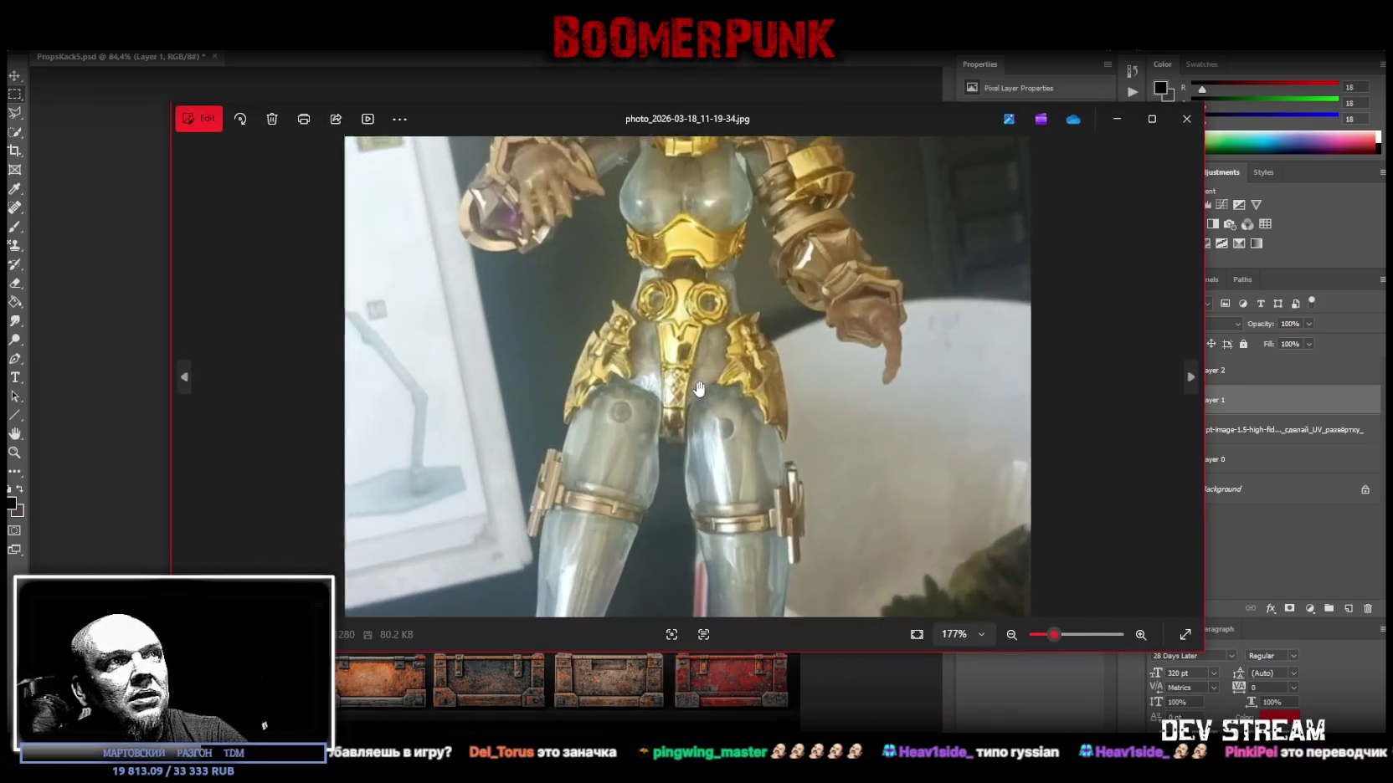
pyautogui.press('F11')
pyautogui.scroll(-3, 816, 243)
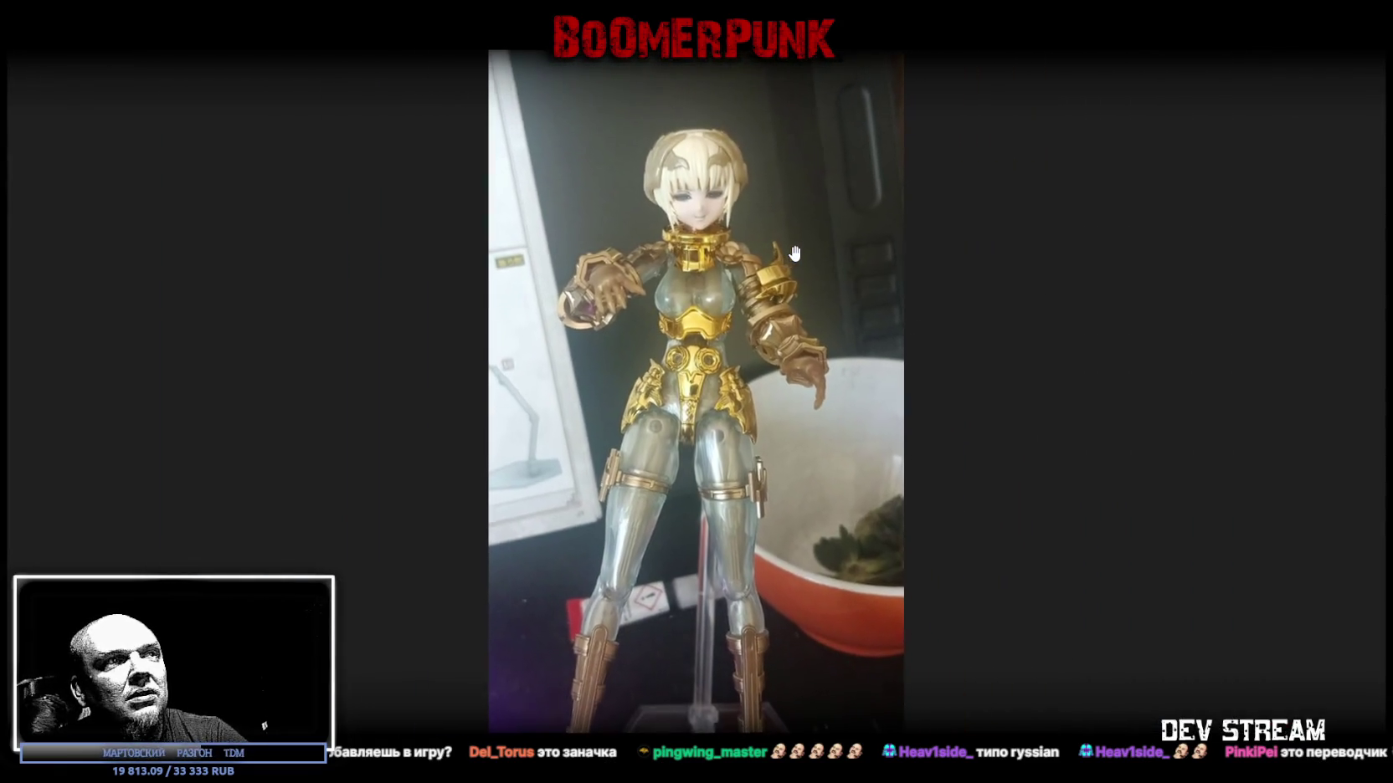
pyautogui.scroll(-1, 794, 253)
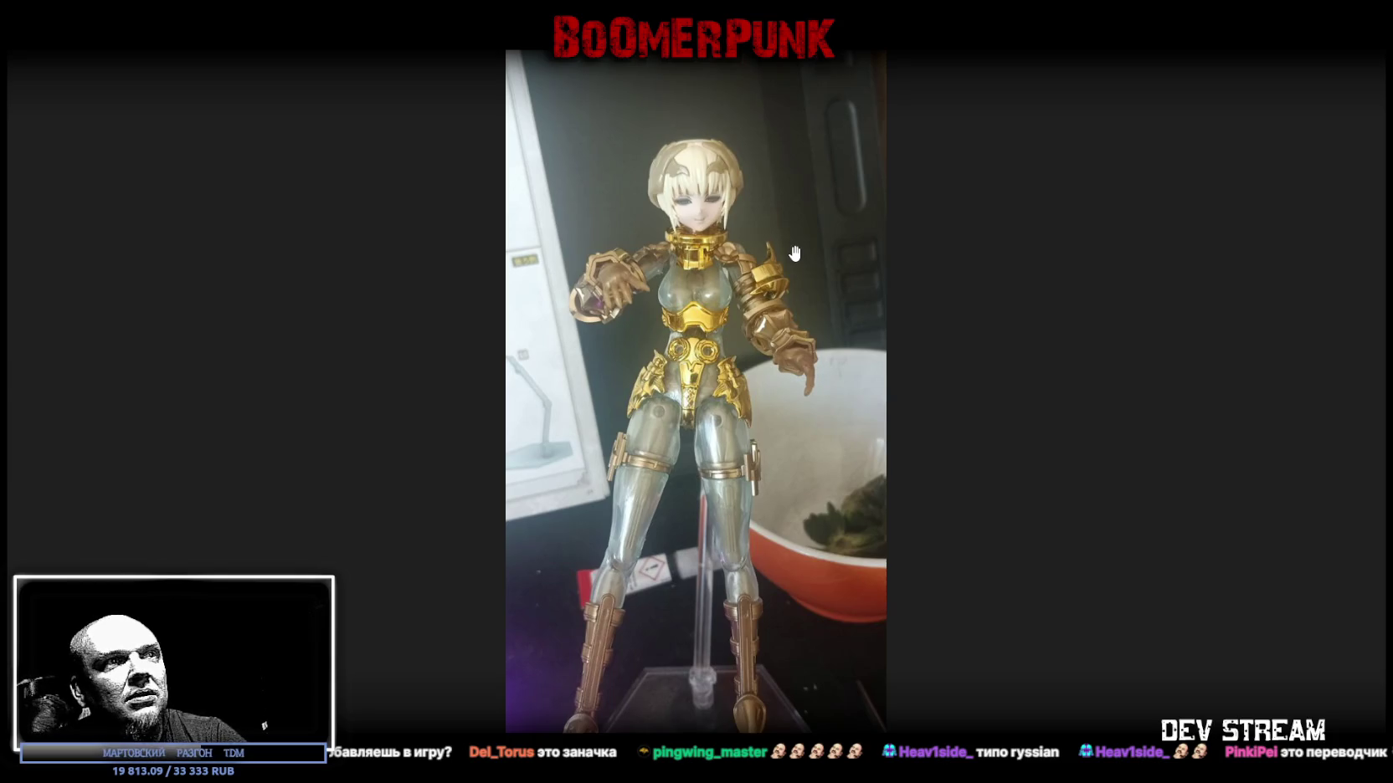
pyautogui.scroll(-1, 794, 253)
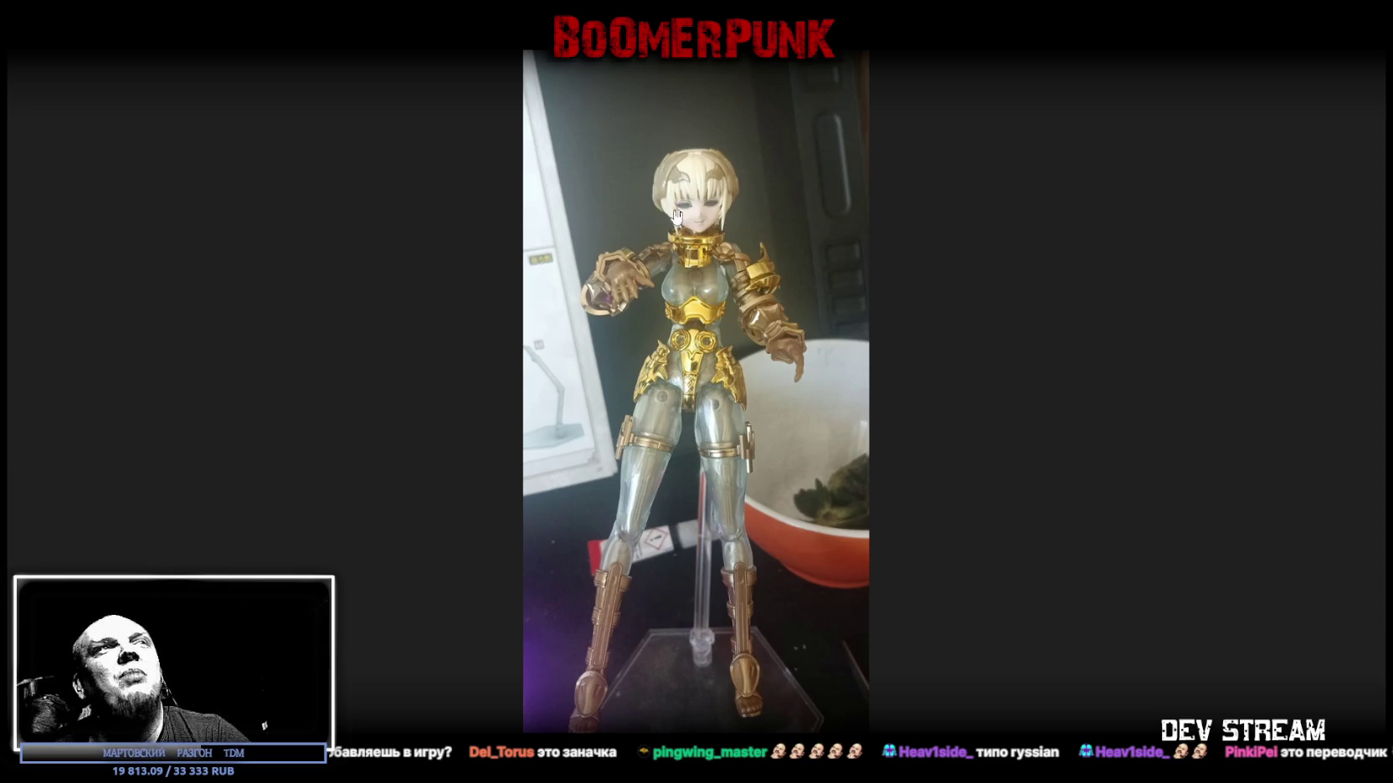
pyautogui.press('Escape')
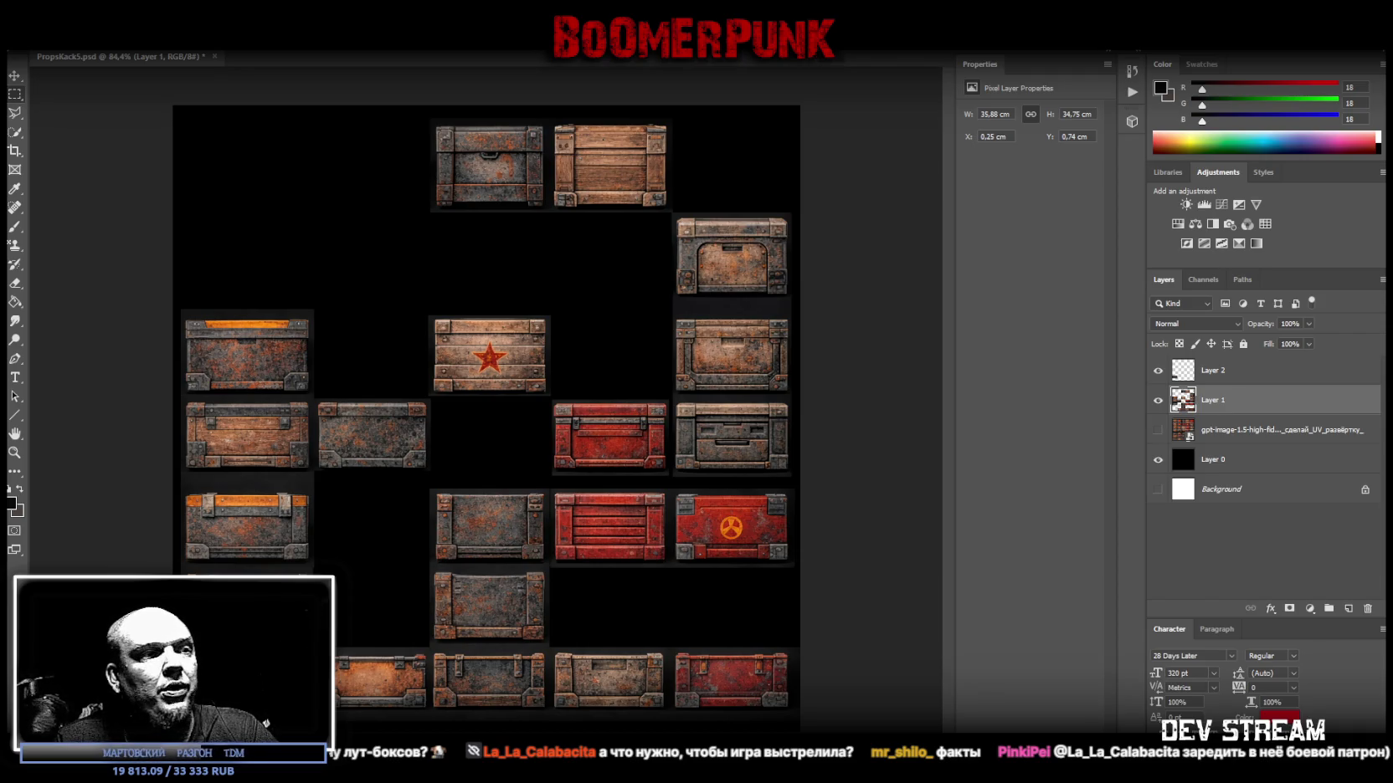
# Switch from Photoshop to the Chrome window showing ECHO's Steam store page.
pyautogui.hotkey('alt', 'Tab')
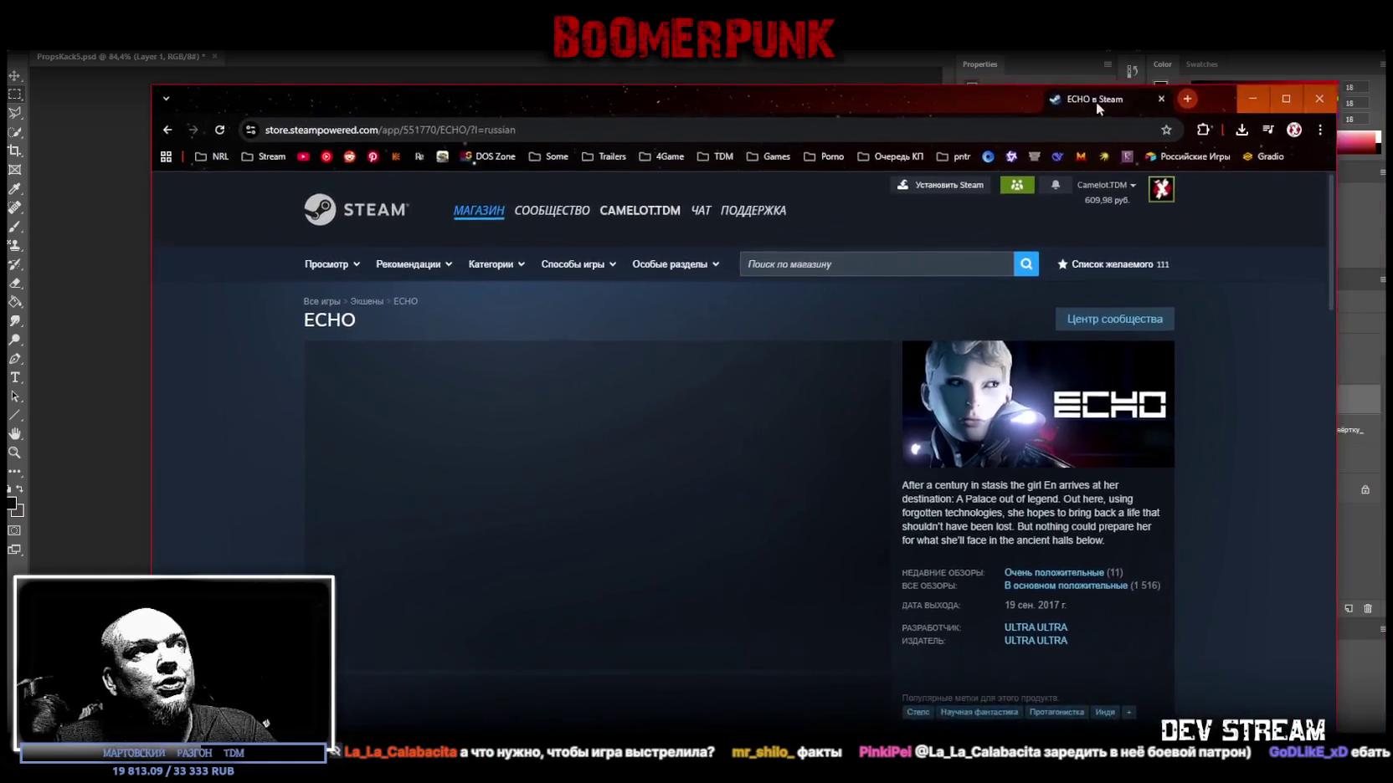
# Maximize the browser window showing ECHO's Steam store page.
pyautogui.click(626, 123)
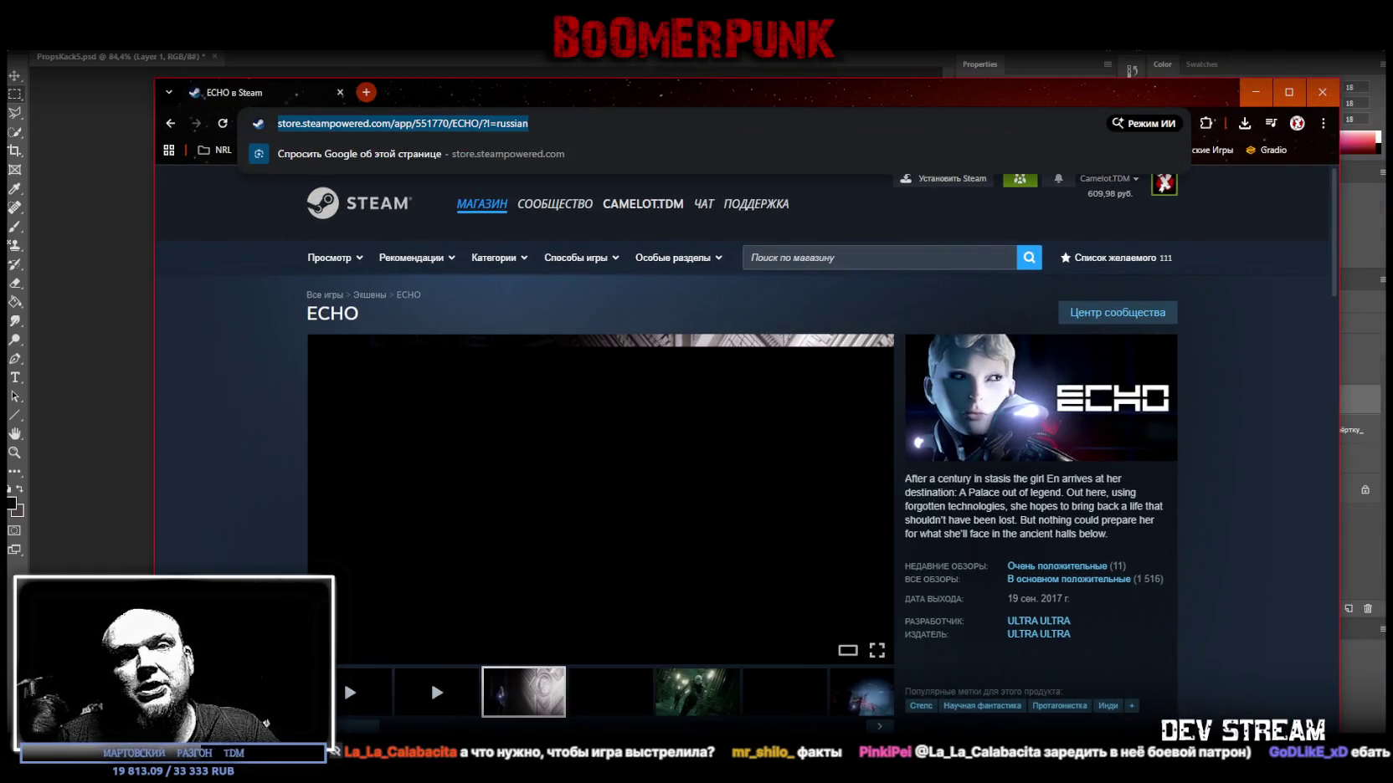
pyautogui.click(343, 680)
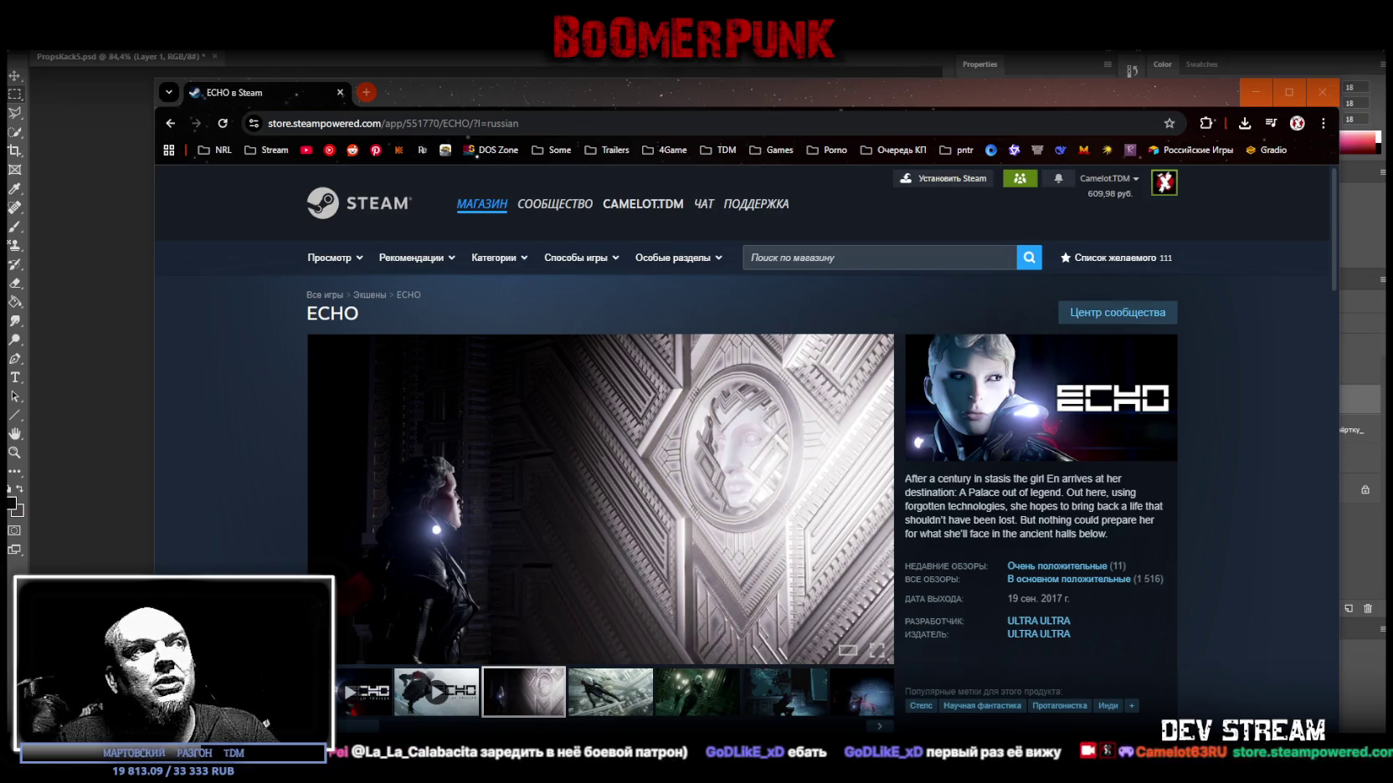
pyautogui.click(1289, 92)
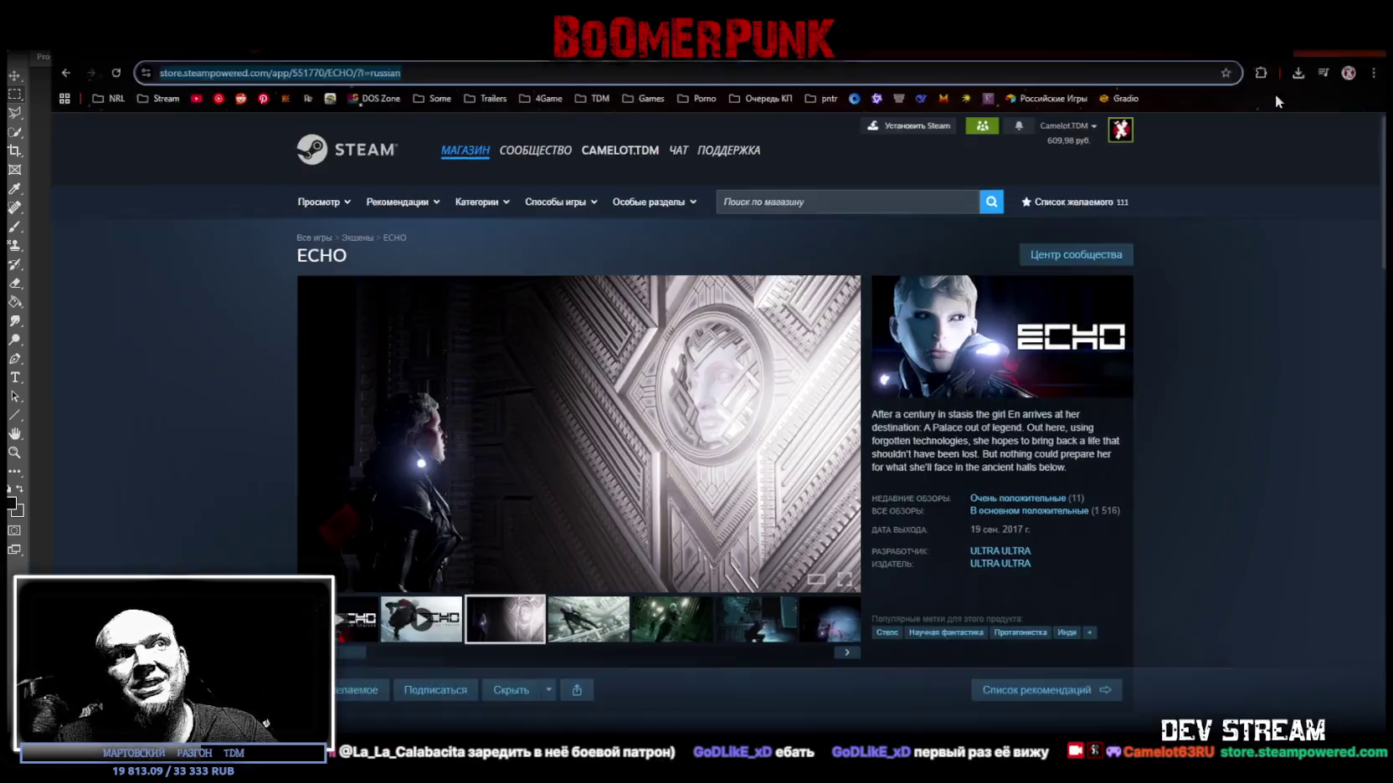
# Play the ECHO trailer full screen, then exit back to the store page.
pyautogui.click(376, 619)
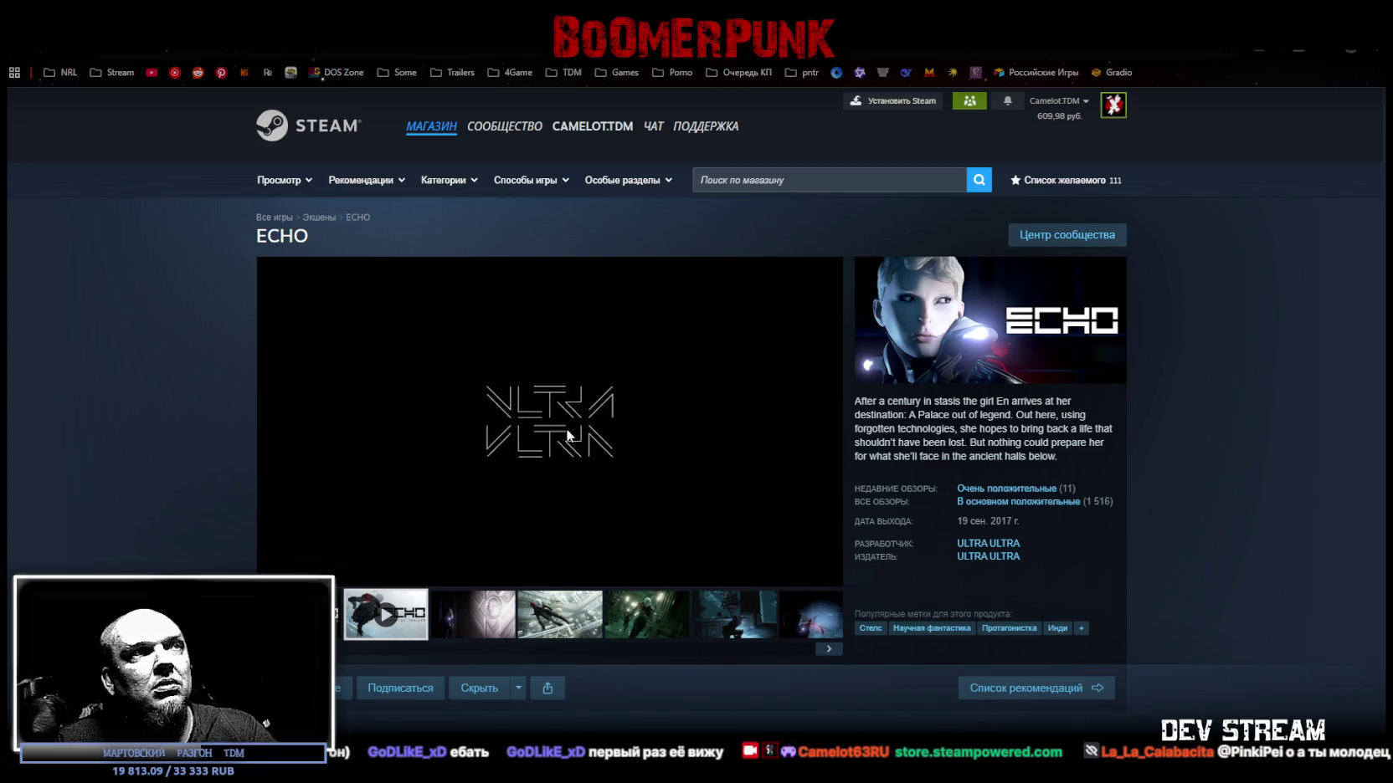
pyautogui.click(825, 573)
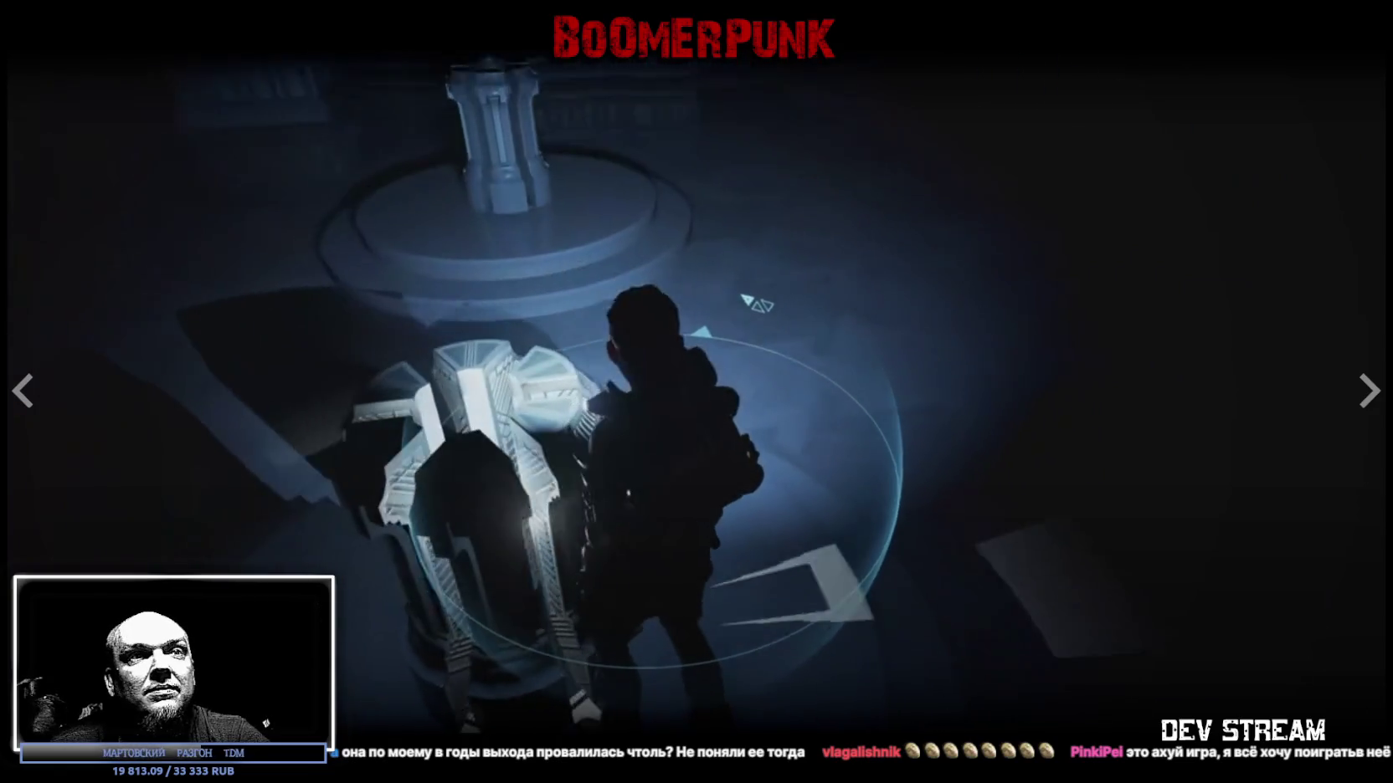
pyautogui.press('Escape')
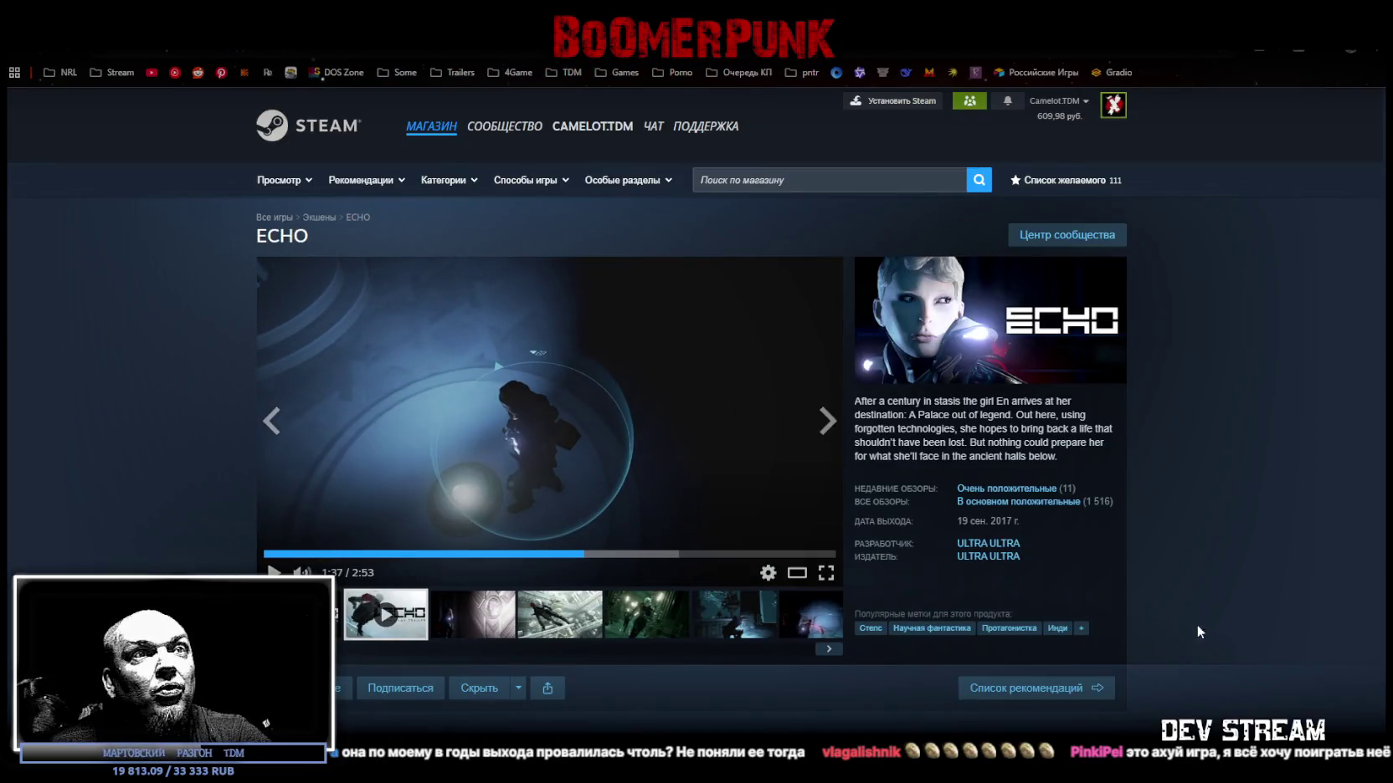
# Jump to ECHO's user reviews and drop the language filter to show all languages.
pyautogui.scroll(-1, 1268, 563)
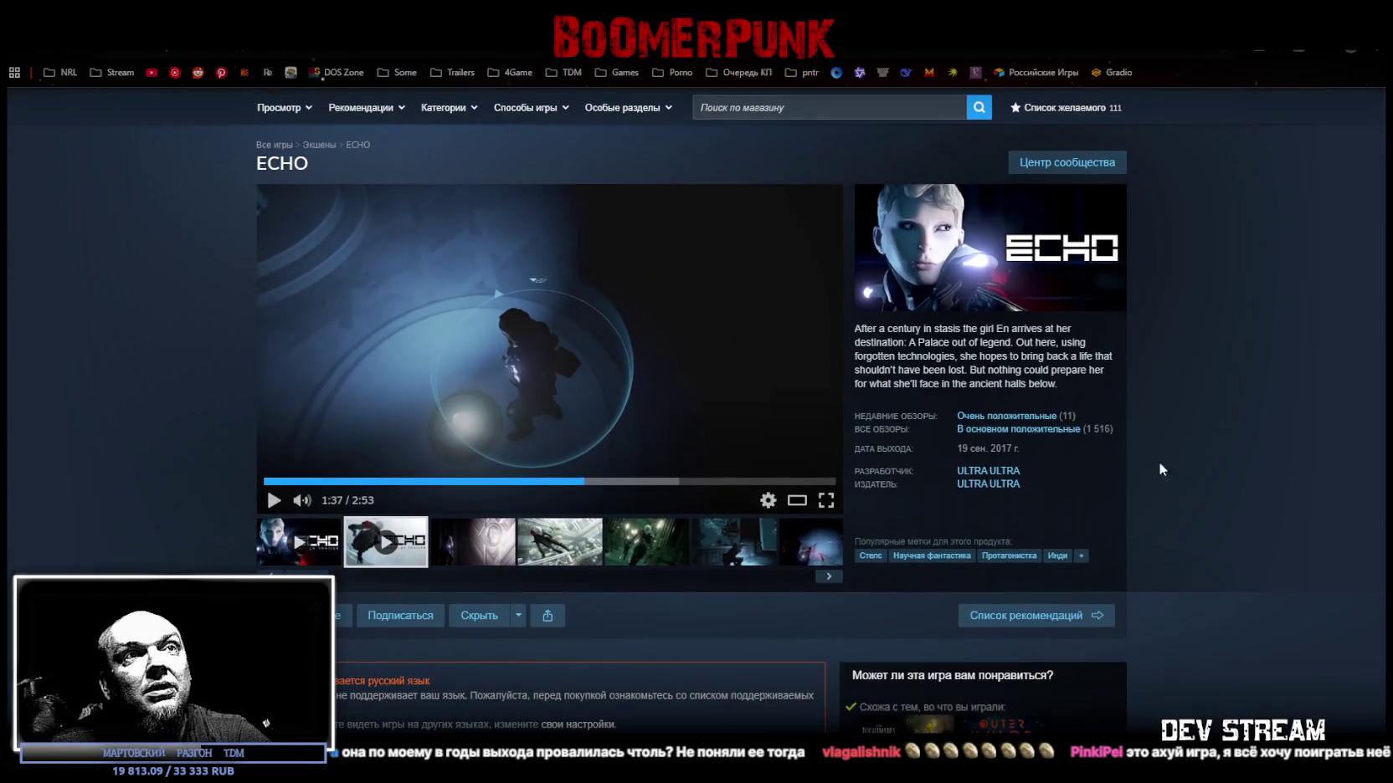
pyautogui.click(1067, 429)
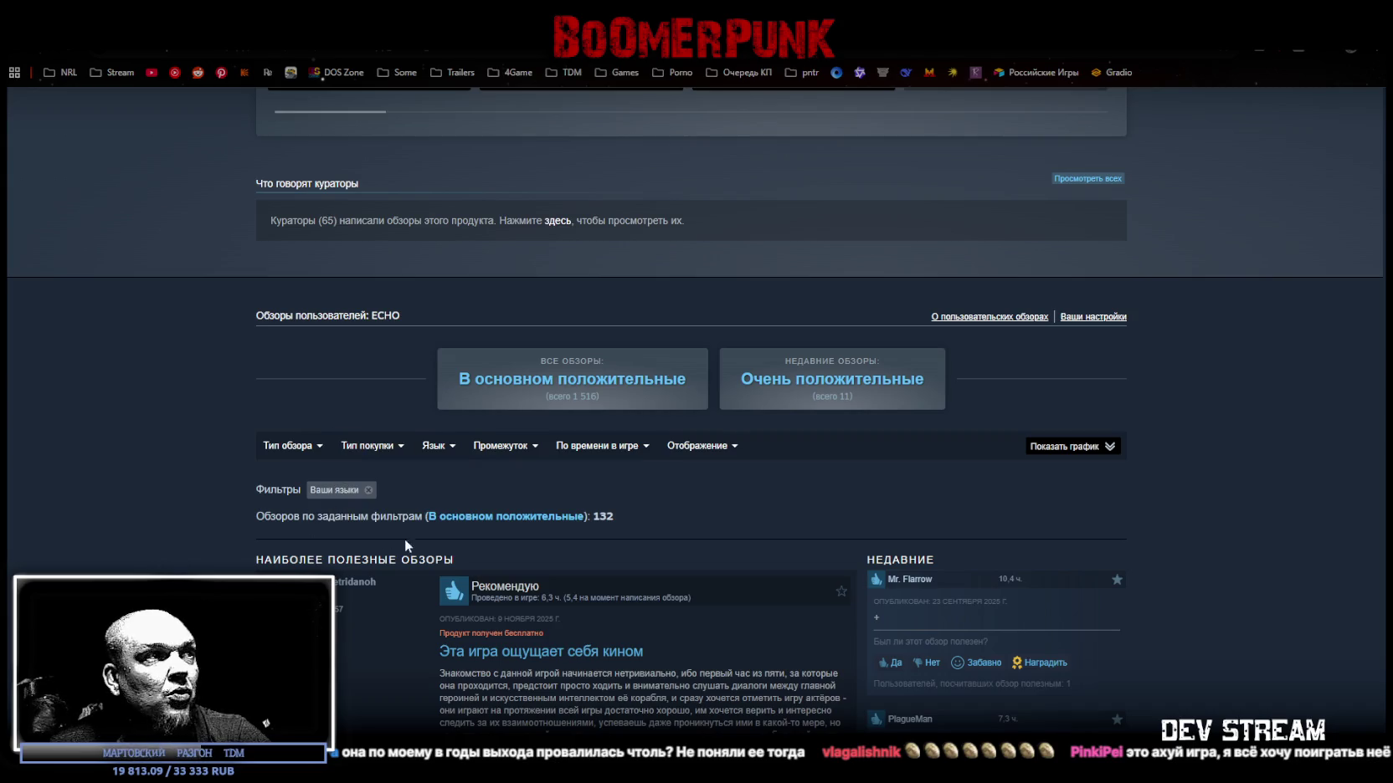
pyautogui.click(369, 491)
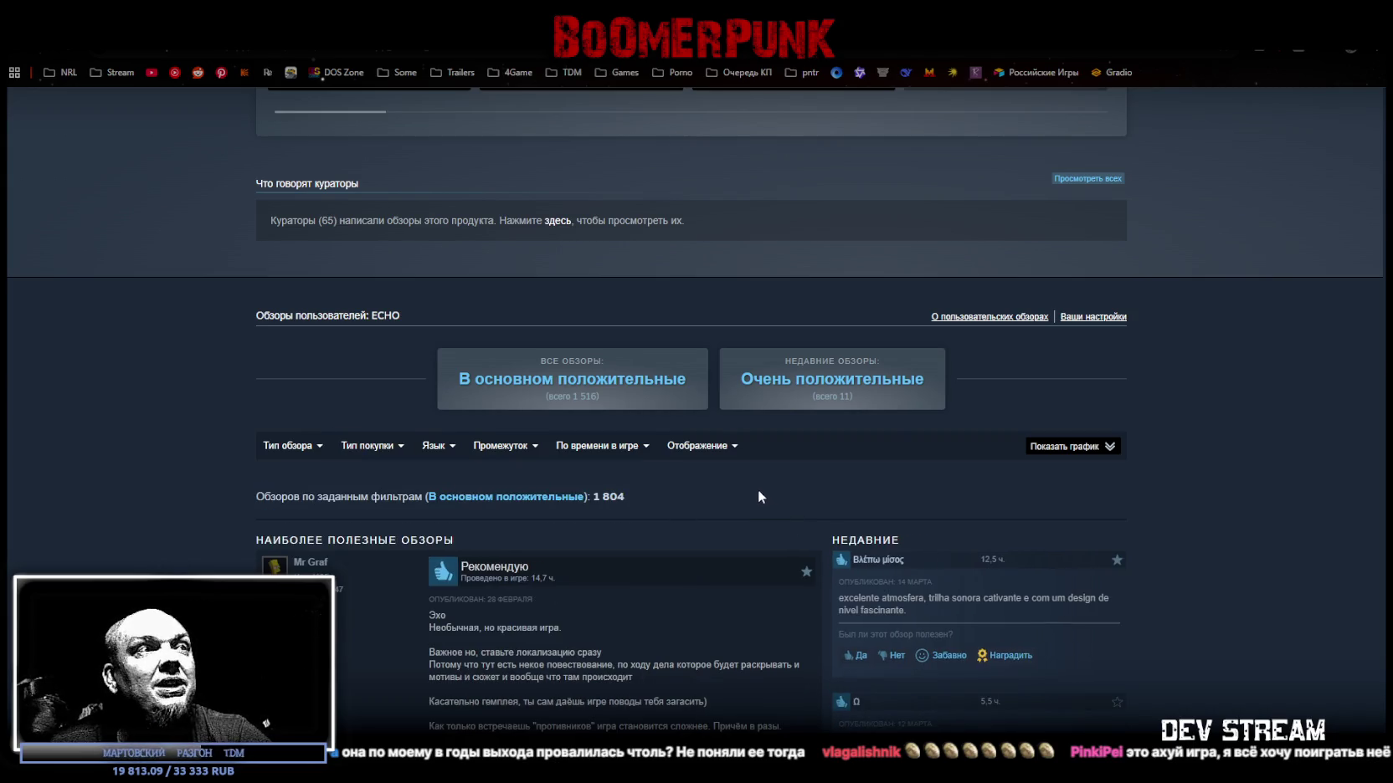
# Skim through the reviews, then return to the crate sprite sheet in Photoshop.
pyautogui.scroll(-1, 758, 491)
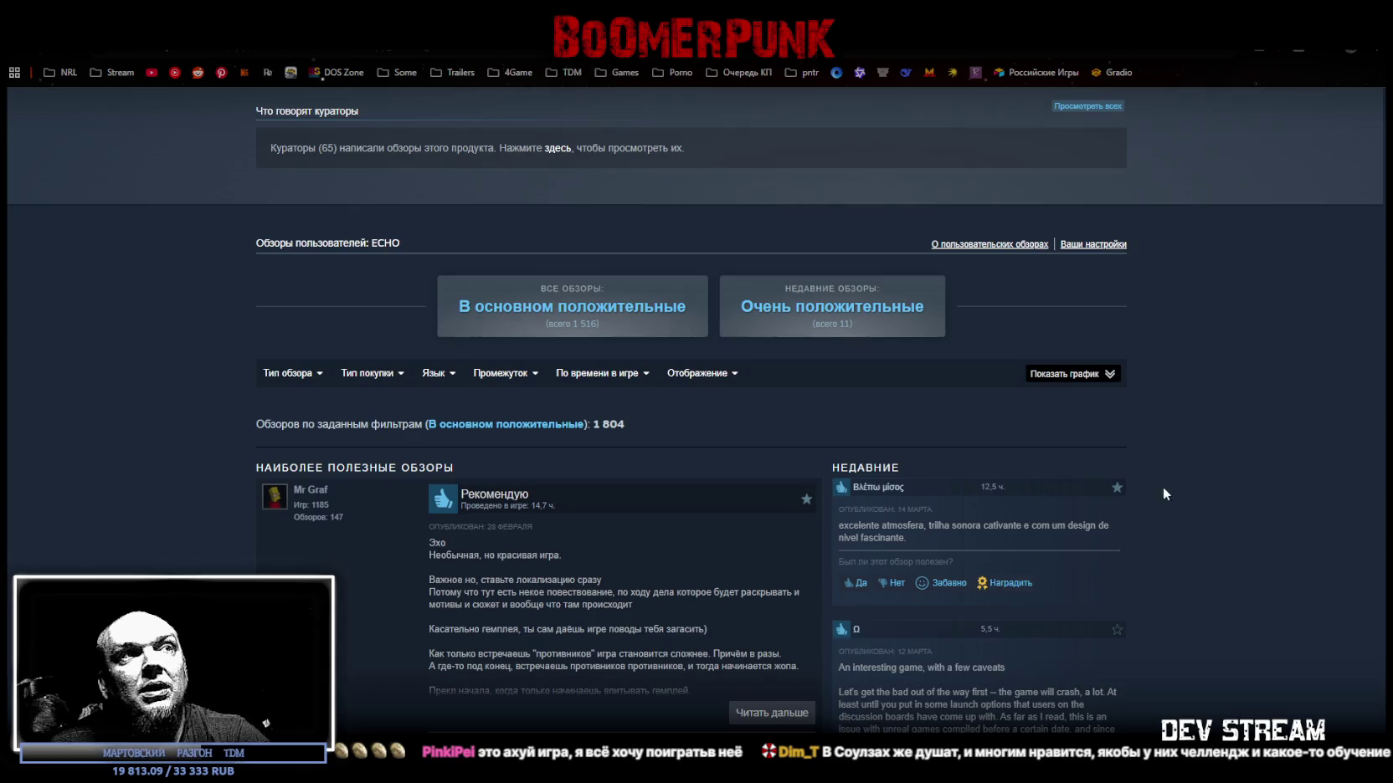
pyautogui.scroll(10, 1214, 471)
pyautogui.scroll(8, 1214, 470)
pyautogui.scroll(10, 1213, 470)
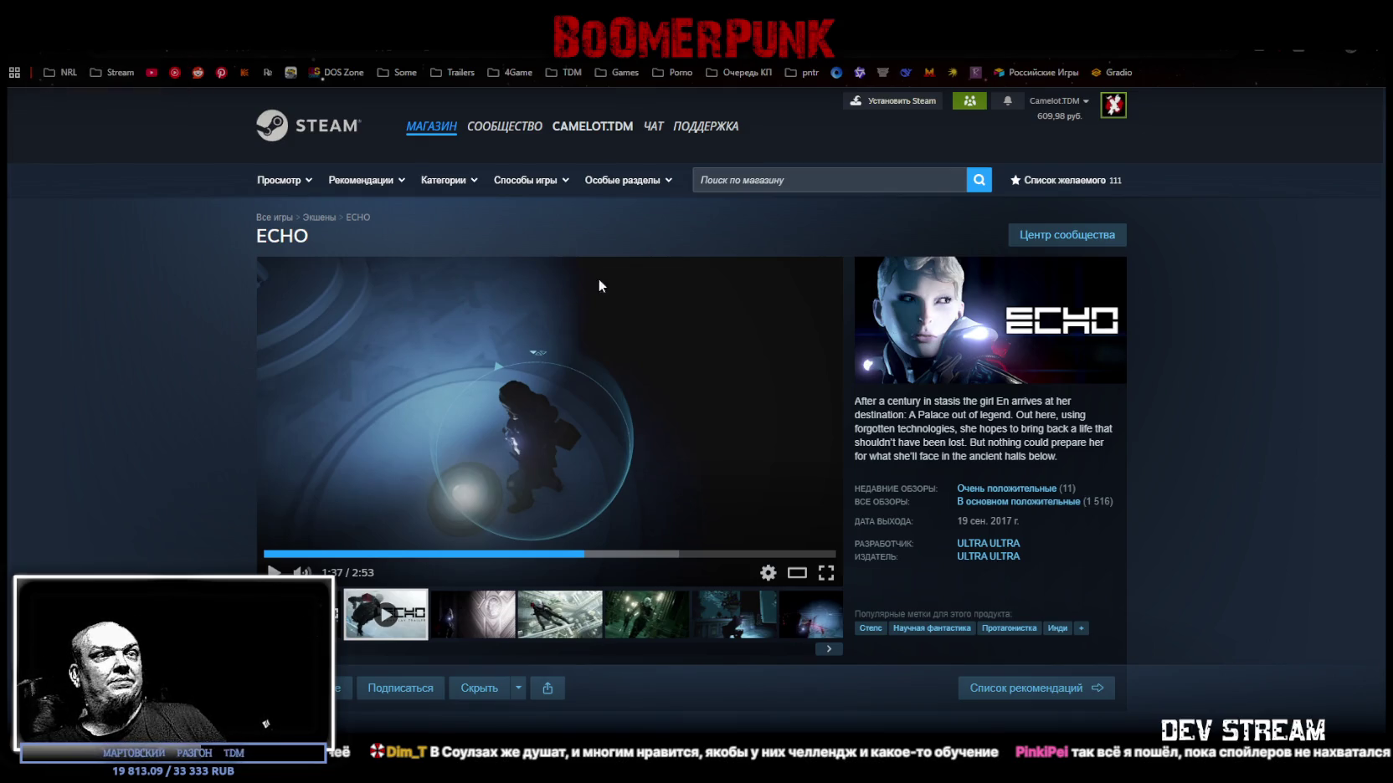
pyautogui.scroll(-10, 600, 285)
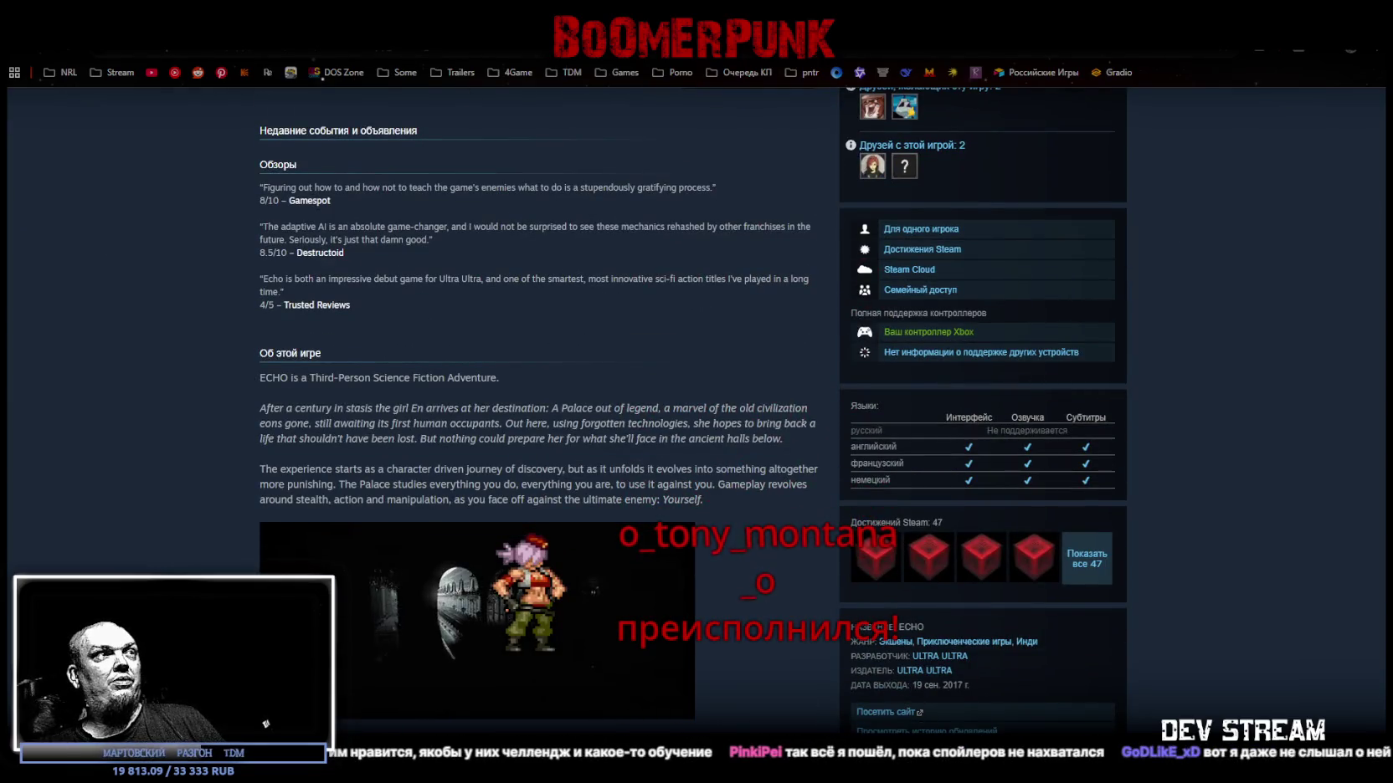
pyautogui.hotkey('alt', 'Tab')
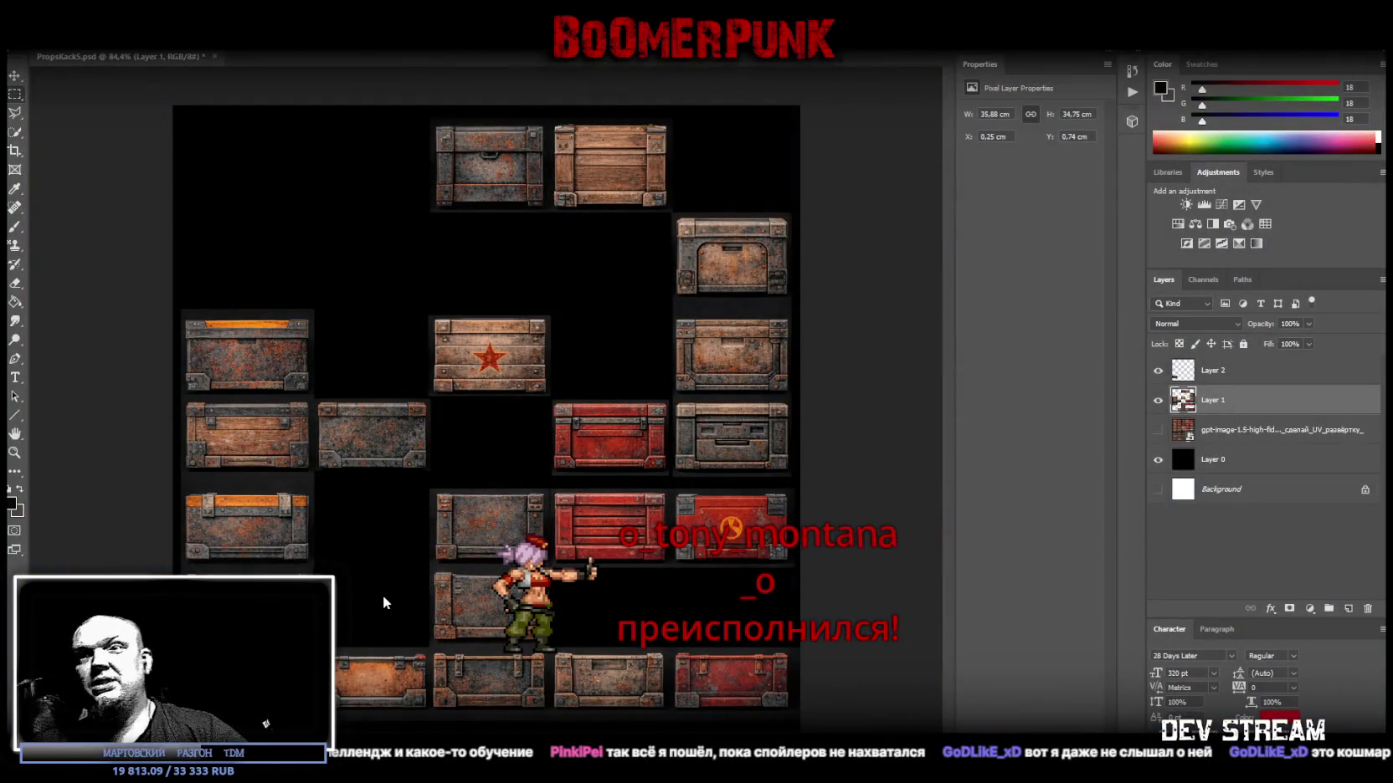
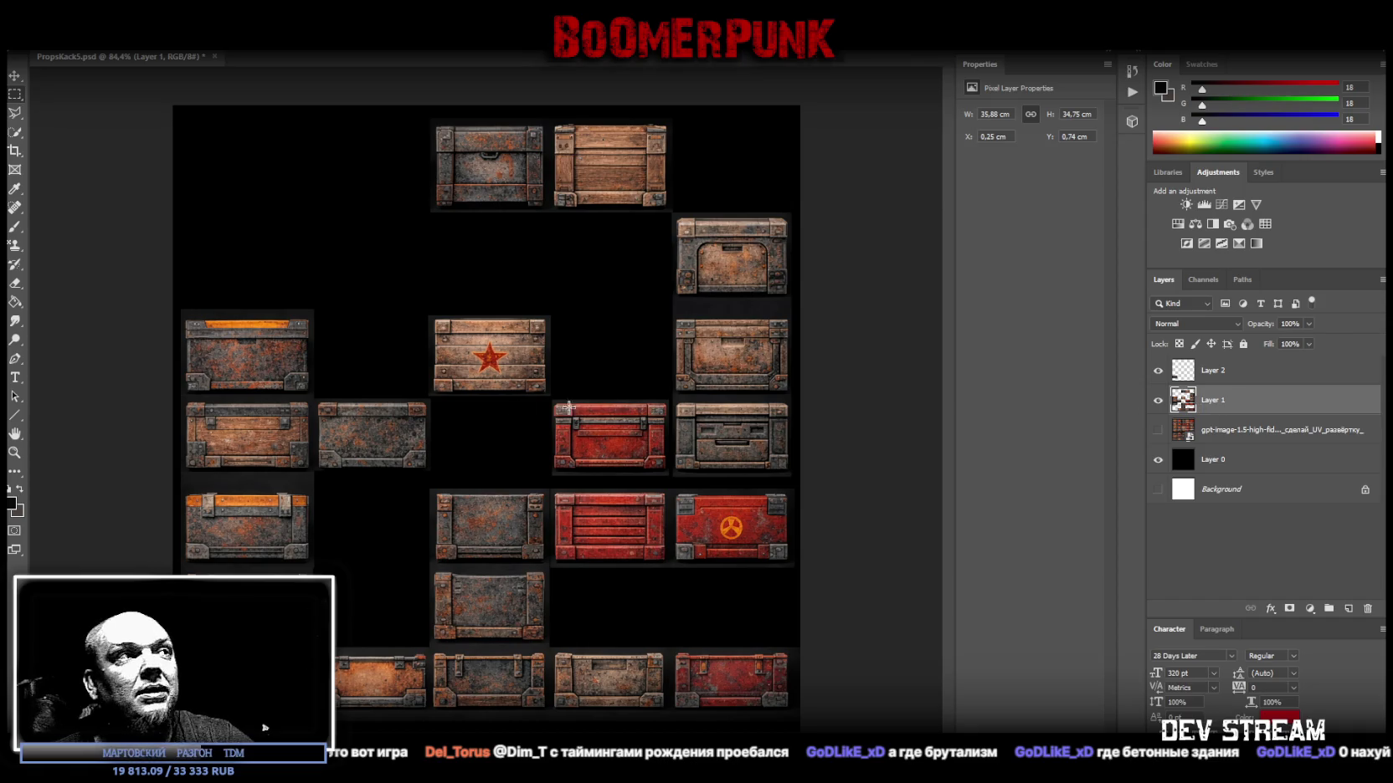
# Shift the main crates up the canvas and snap the loose crate to the top-left corner.
pyautogui.click(14, 75)
pyautogui.moveTo(225, 622)
pyautogui.mouseDown()
pyautogui.moveTo(241, 219)
pyautogui.moveTo(626, 413)
pyautogui.mouseUp()
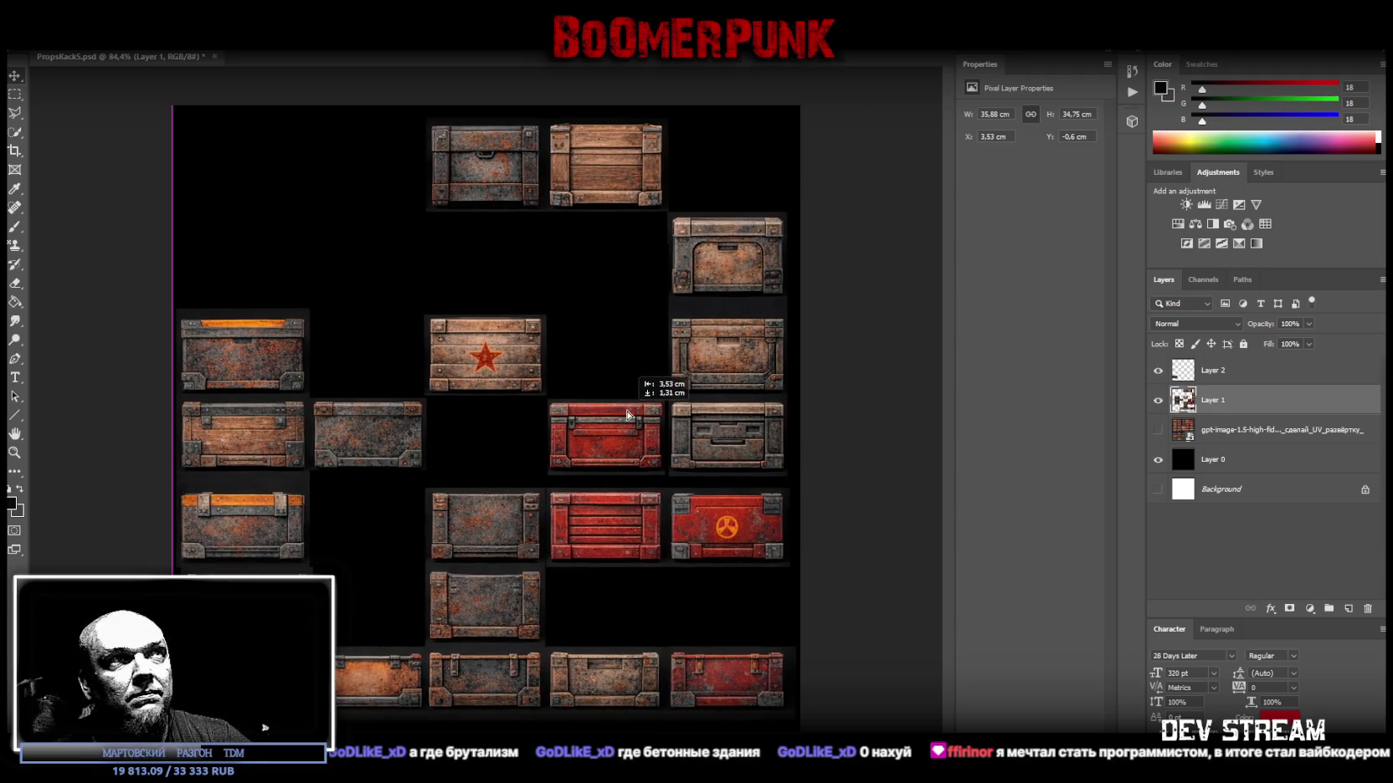
pyautogui.click(1293, 377)
pyautogui.moveTo(260, 598); pyautogui.dragTo(255, 140)
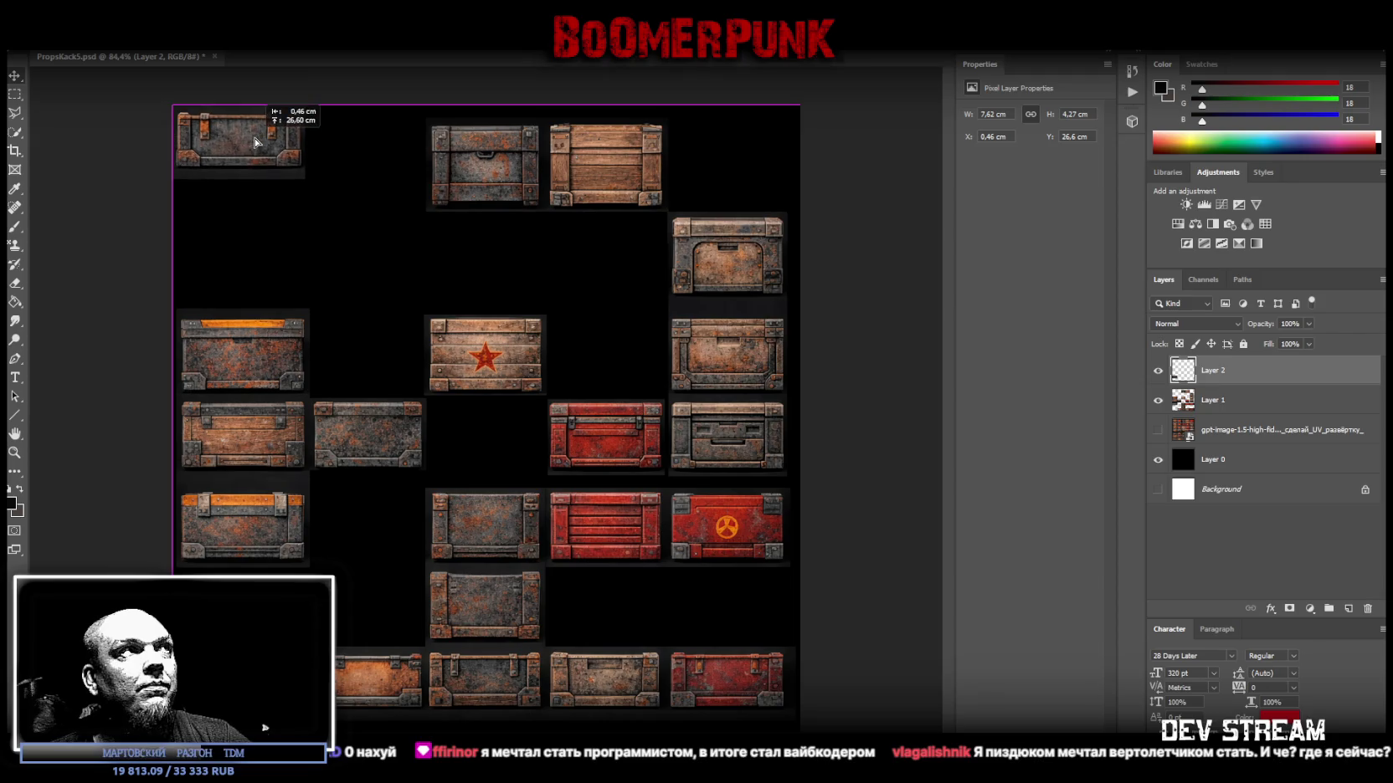
pyautogui.moveTo(255, 141); pyautogui.dragTo(253, 139)
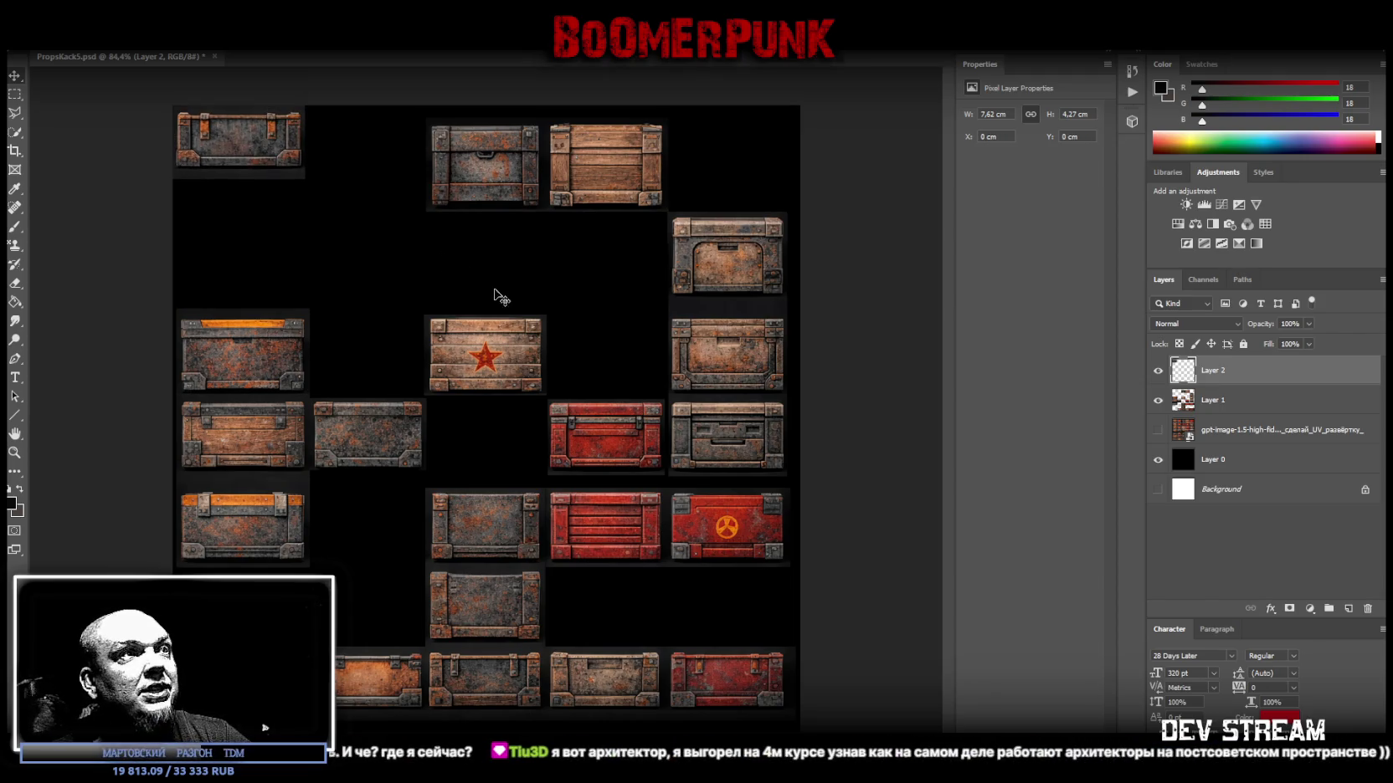
# Undo the loose crate's placement and remove its layer.
pyautogui.hotkey('ctrl', 'z')
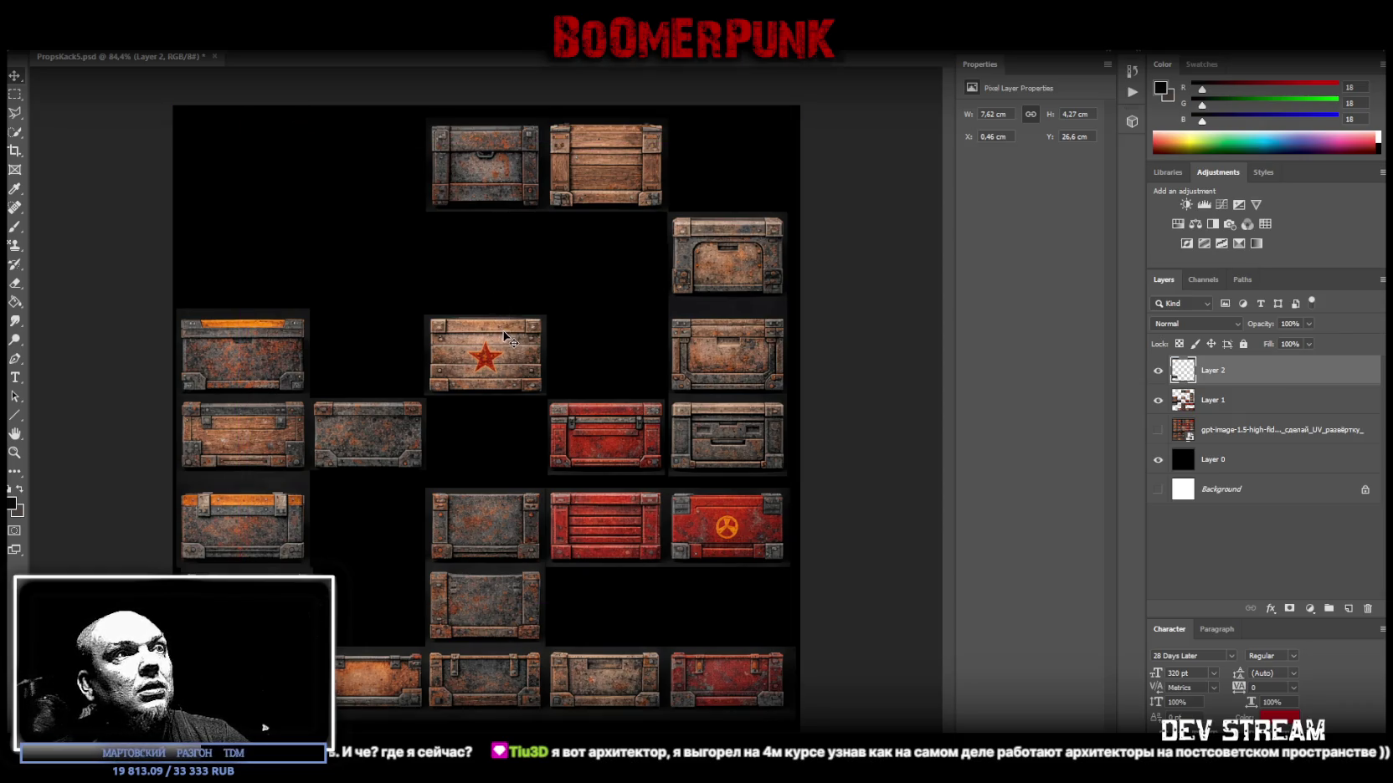
pyautogui.hotkey('ctrl', 'z')
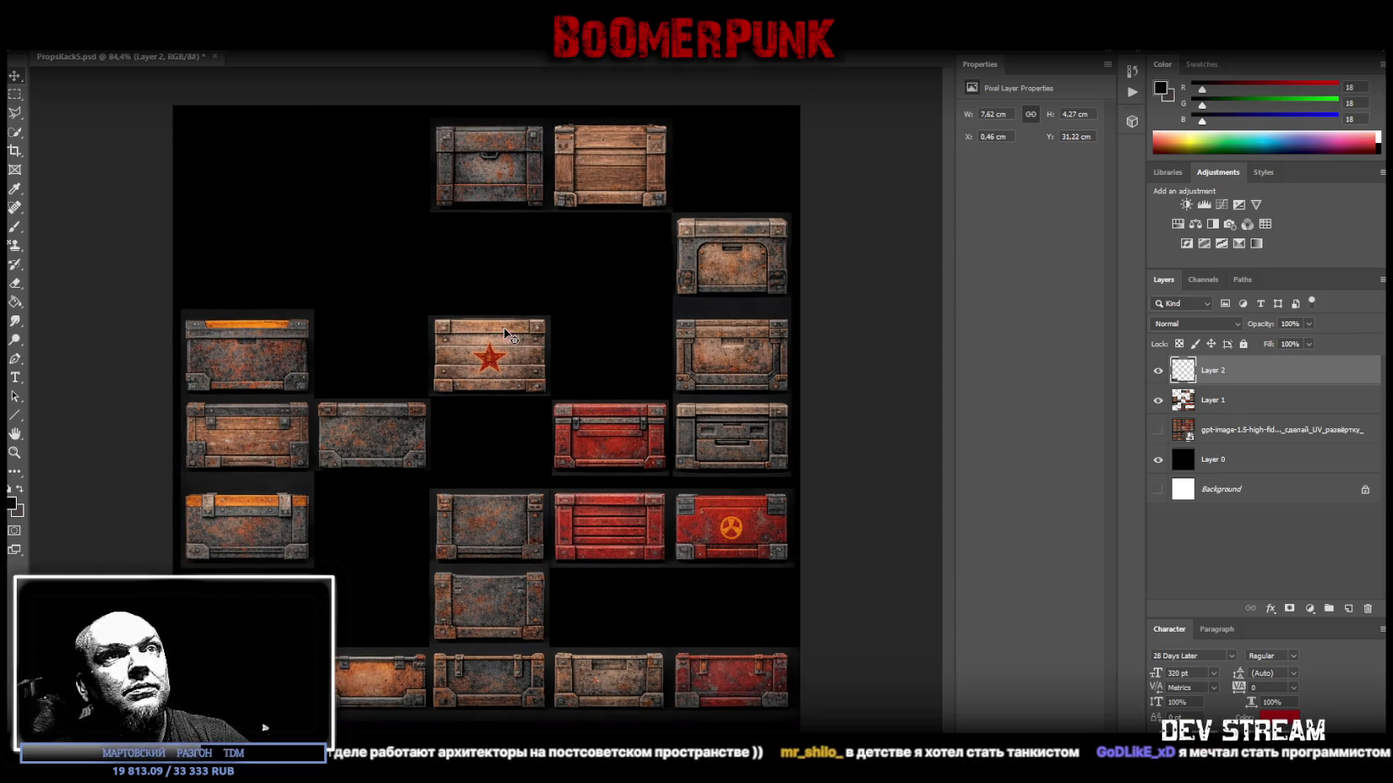
pyautogui.hotkey('ctrl', 'z')
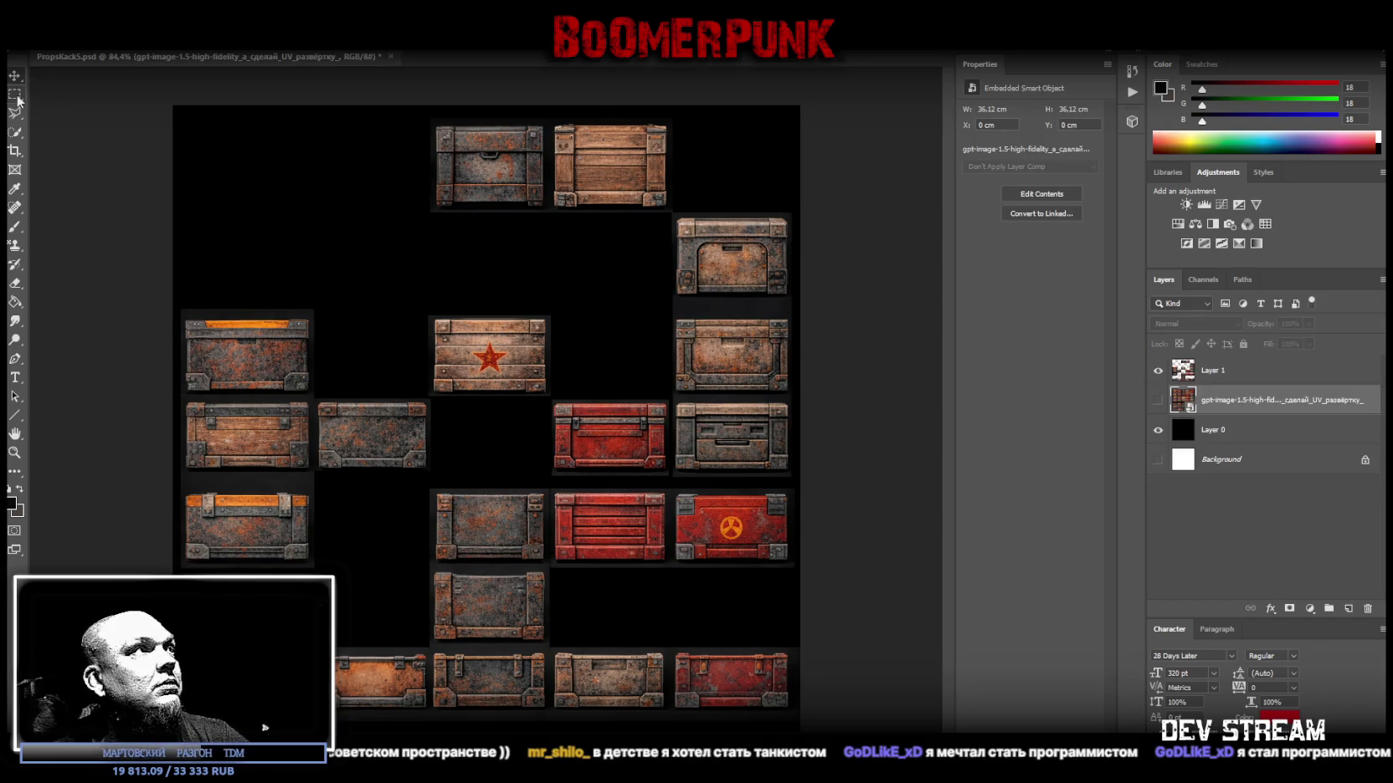
# Lasso the bottom row of crates and copy it onto a new layer.
pyautogui.rightClick(16, 112)
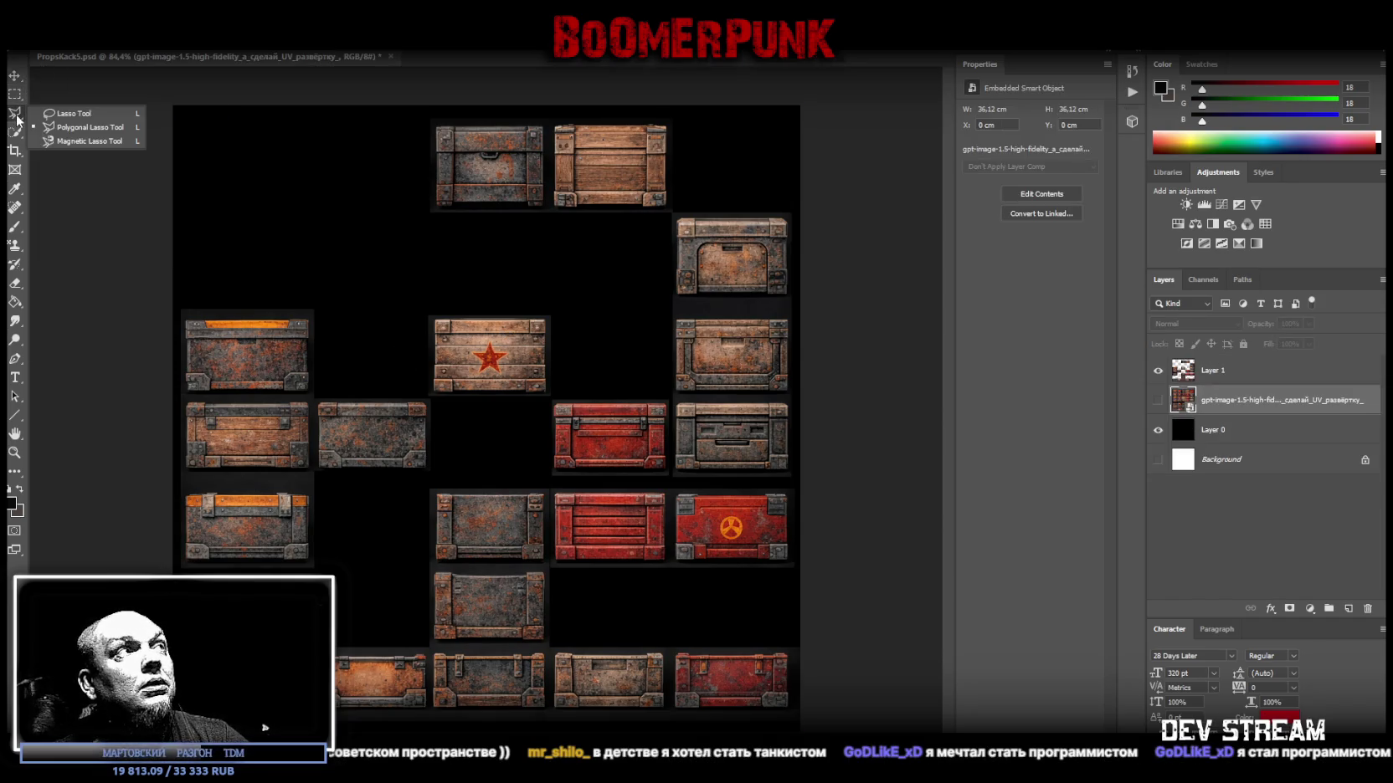
pyautogui.click(66, 113)
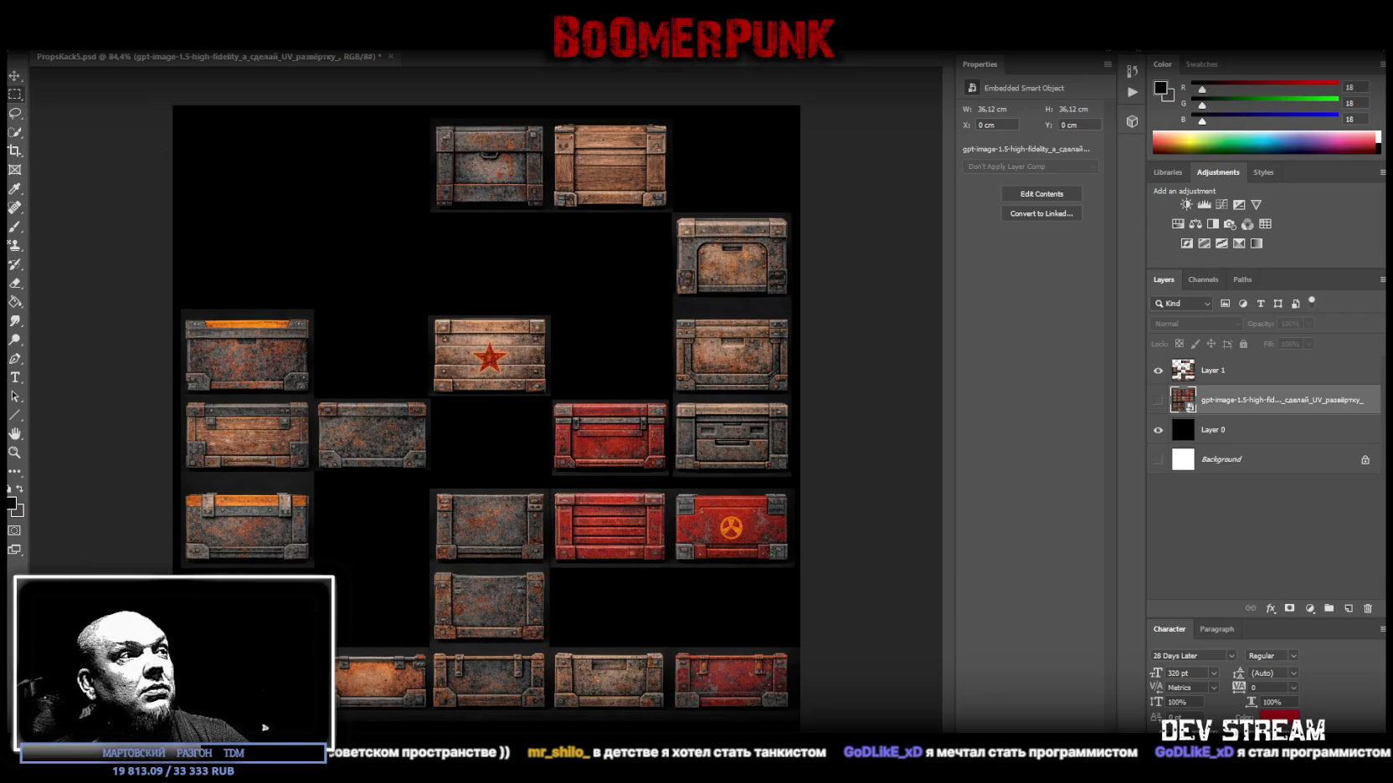
pyautogui.moveTo(173, 726); pyautogui.dragTo(808, 648)
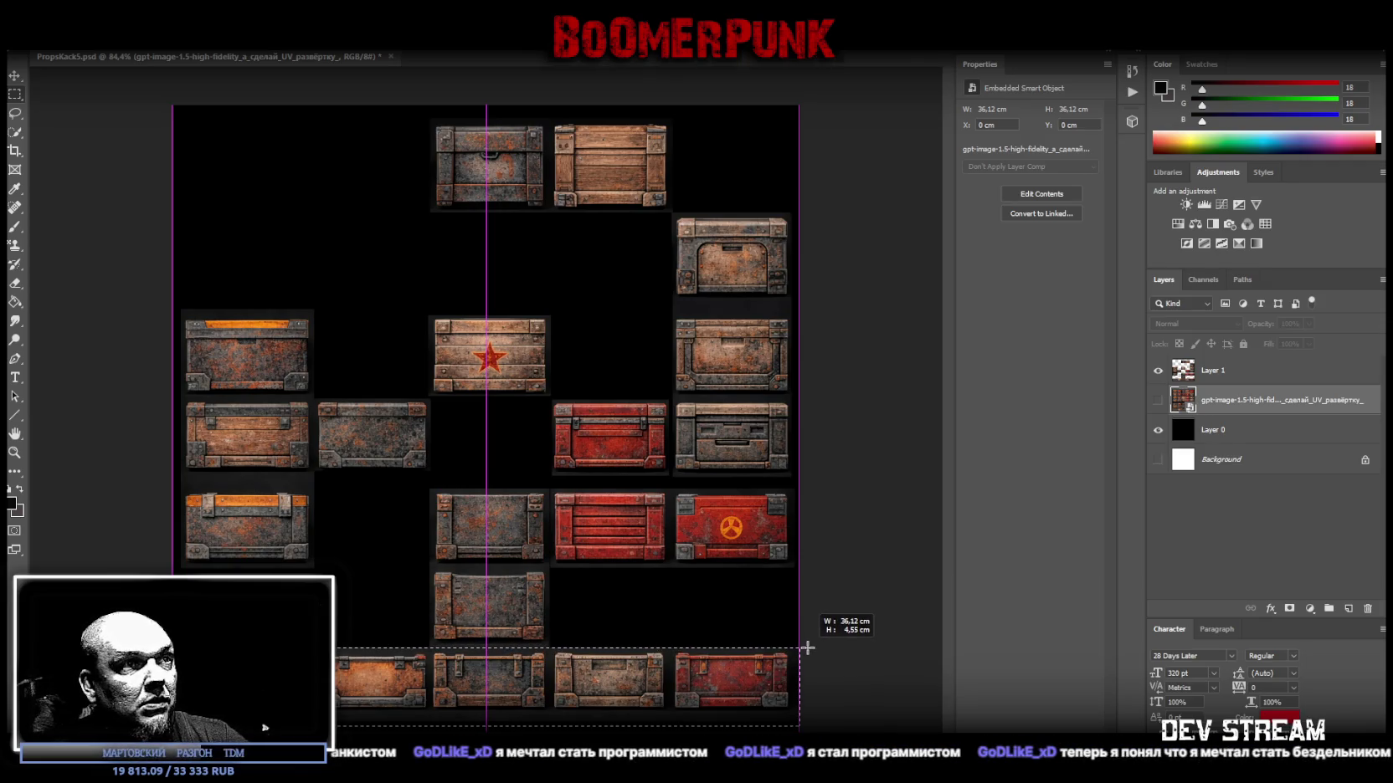
pyautogui.moveTo(808, 647); pyautogui.dragTo(808, 648)
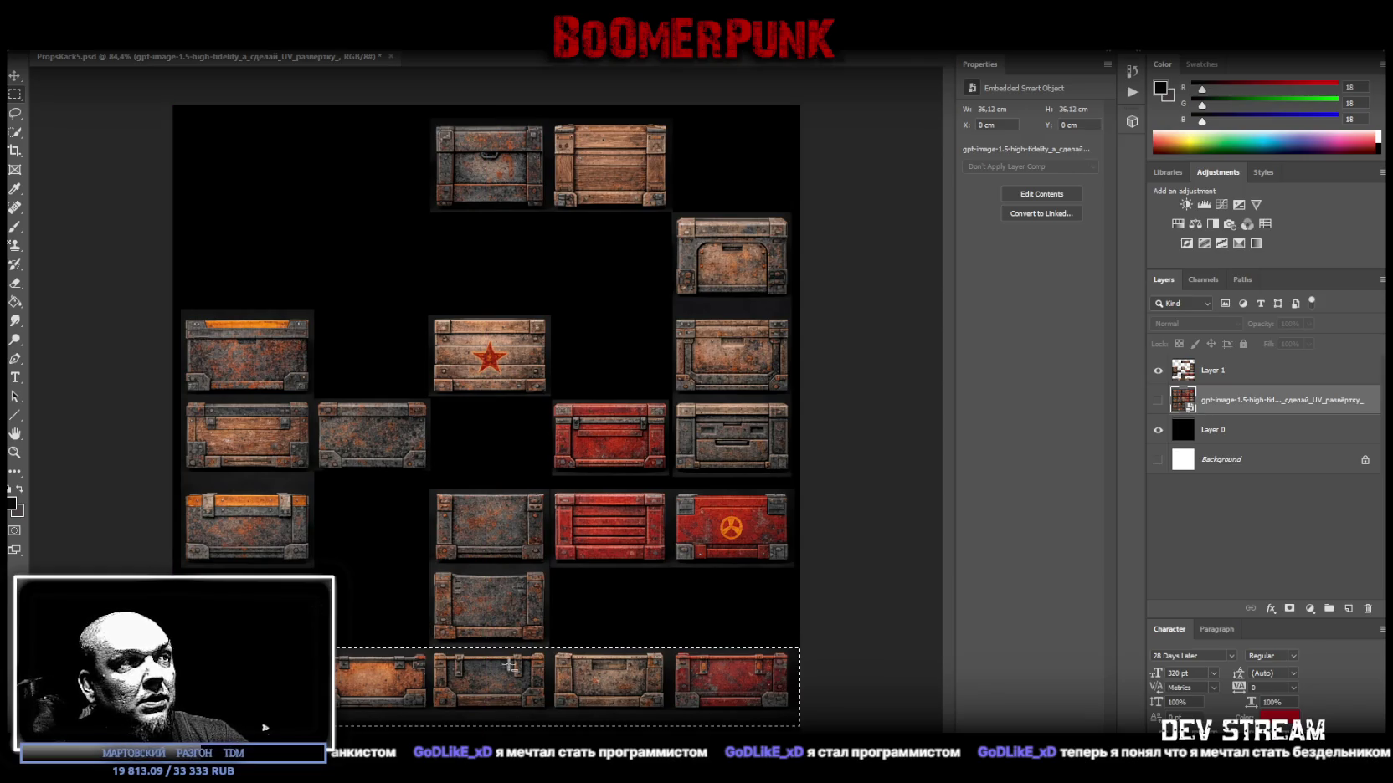
pyautogui.rightClick(370, 433)
pyautogui.click(456, 530)
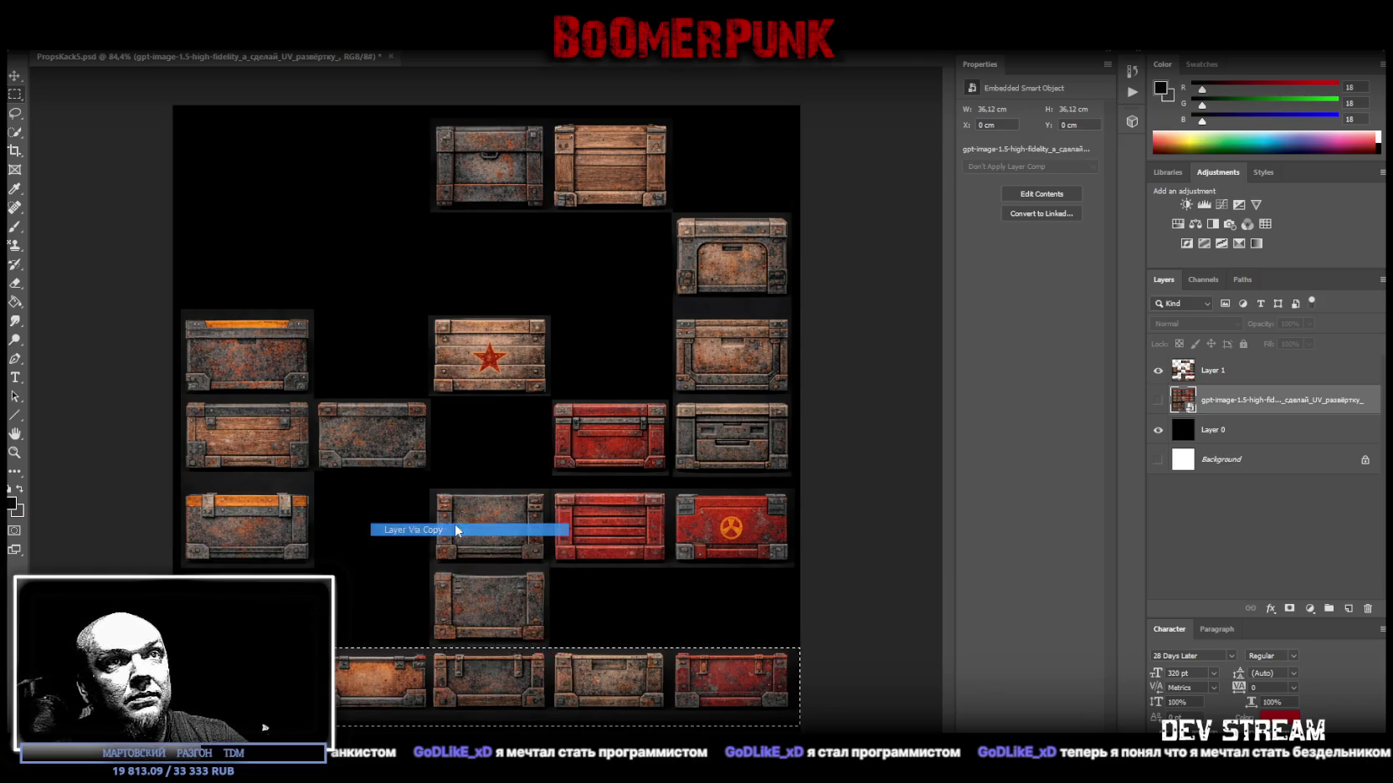
# Move the copied crate row up to the atlas's top-left corner.
pyautogui.press('v')
pyautogui.moveTo(610, 679)
pyautogui.mouseDown()
pyautogui.moveTo(633, 207)
pyautogui.moveTo(607, 164)
pyautogui.mouseUp()
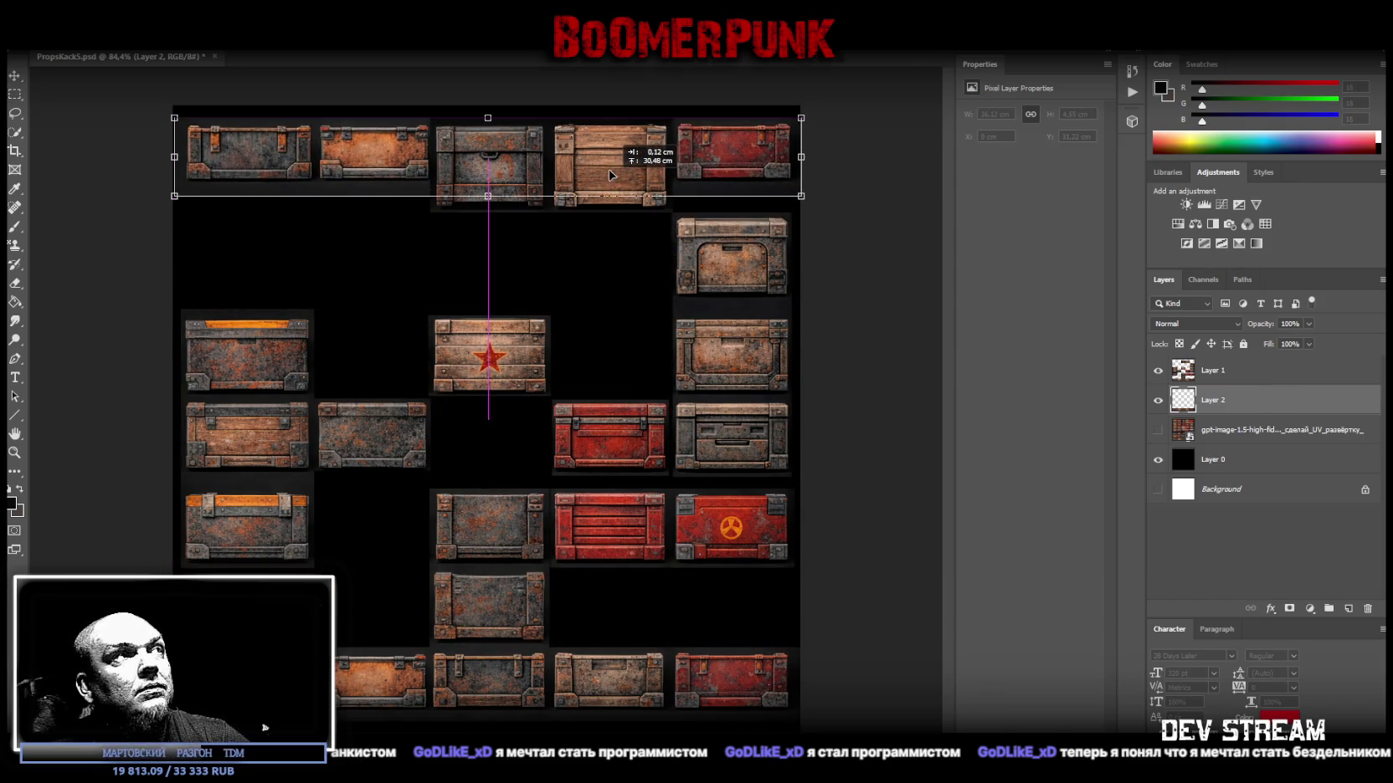
pyautogui.moveTo(606, 164); pyautogui.dragTo(607, 166)
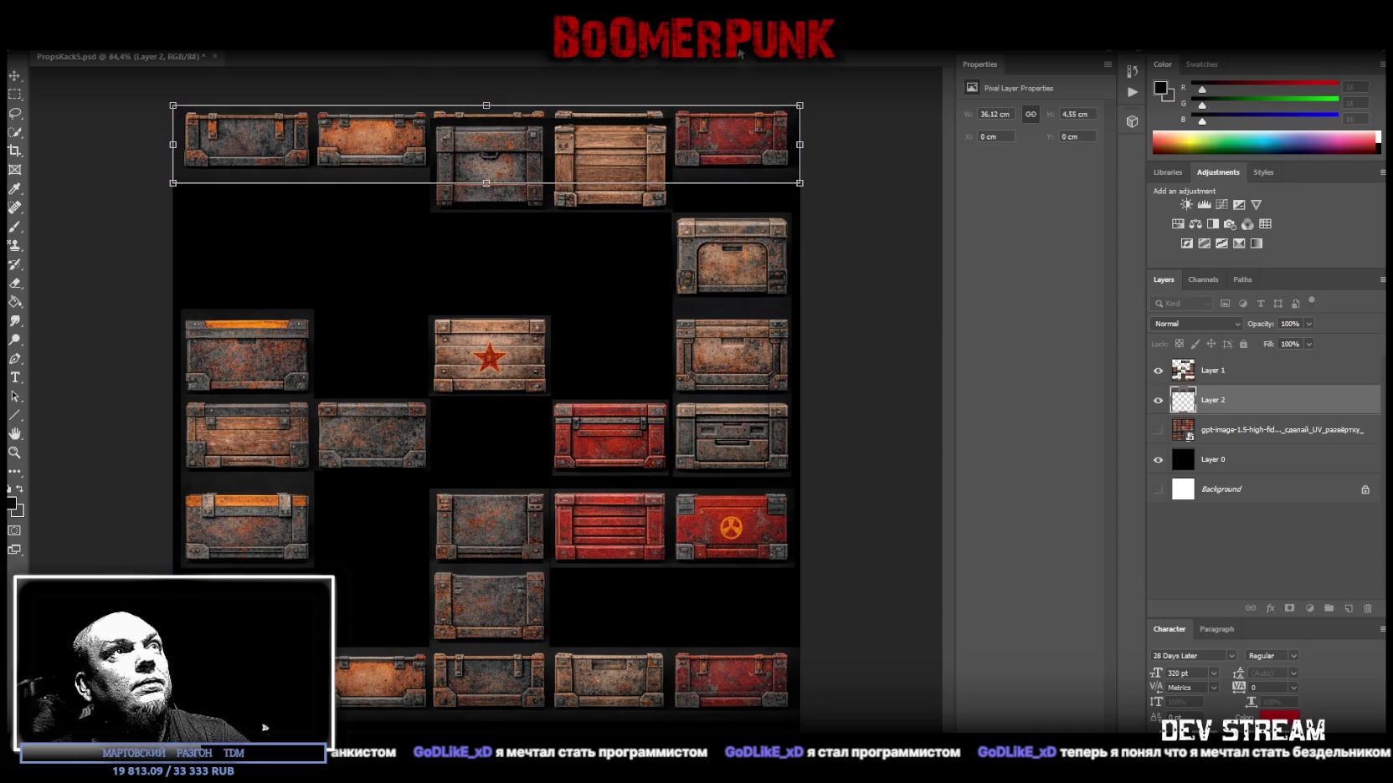
# Shift the main crates on Layer 1 down below the new top row.
pyautogui.press('m')
pyautogui.click(1224, 378)
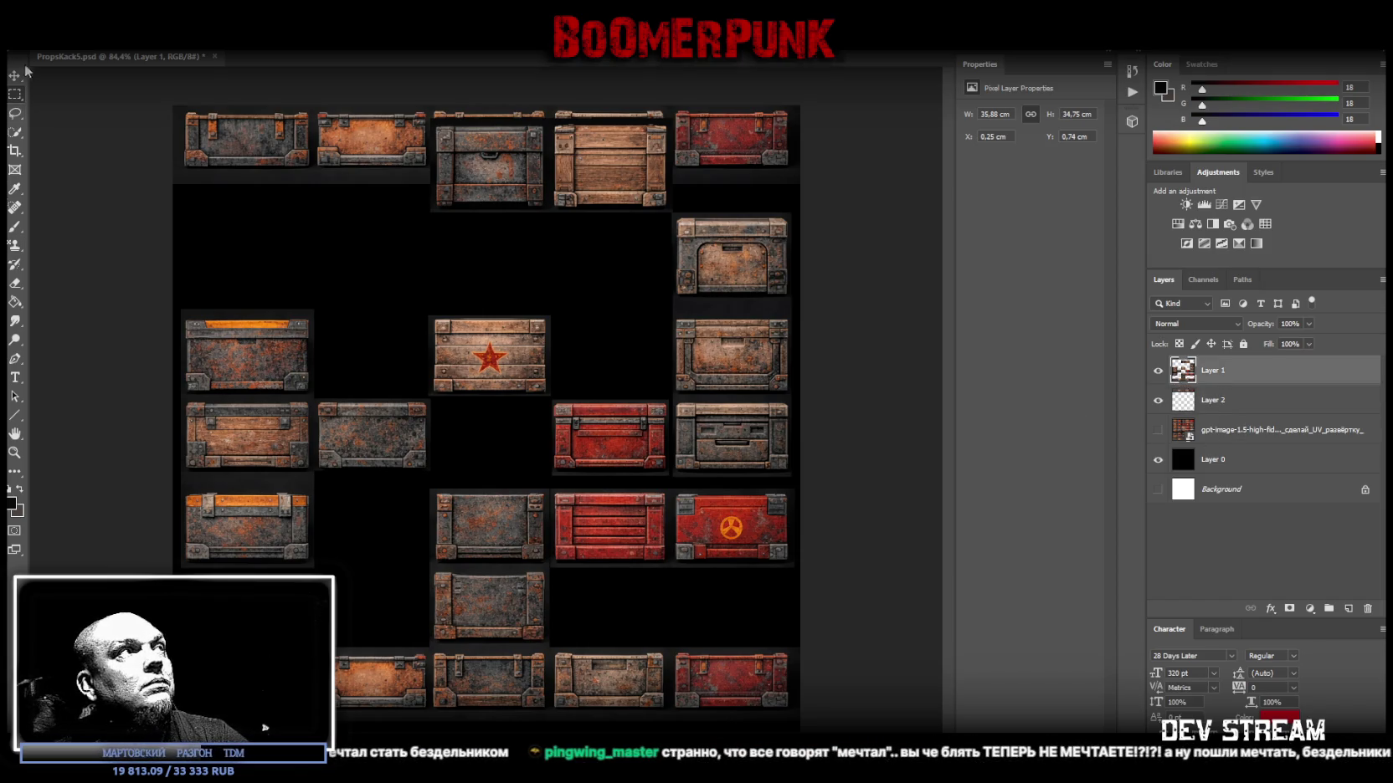
pyautogui.moveTo(706, 377); pyautogui.dragTo(709, 459)
pyautogui.click(15, 93)
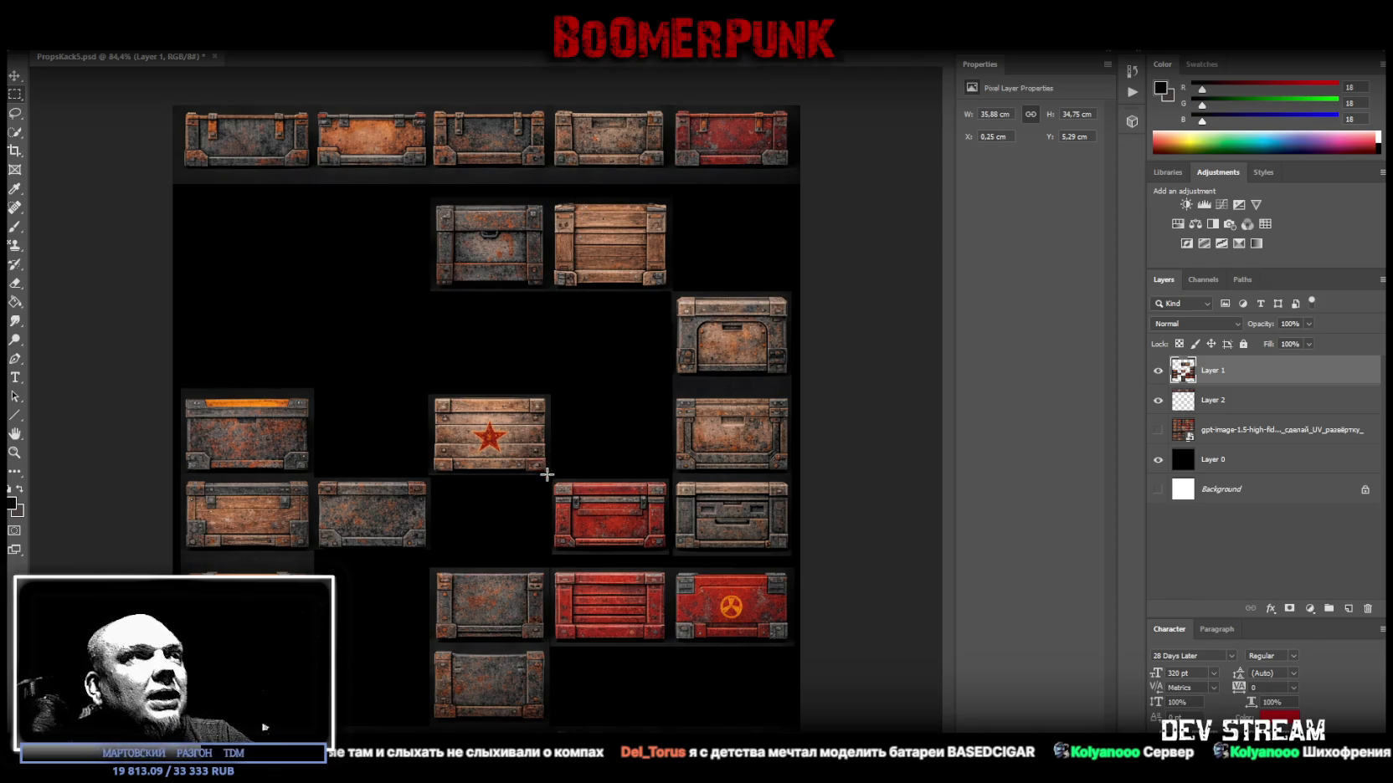
# Cut the two red crates onto a new layer and move them into the right column.
pyautogui.moveTo(549, 476); pyautogui.dragTo(671, 658)
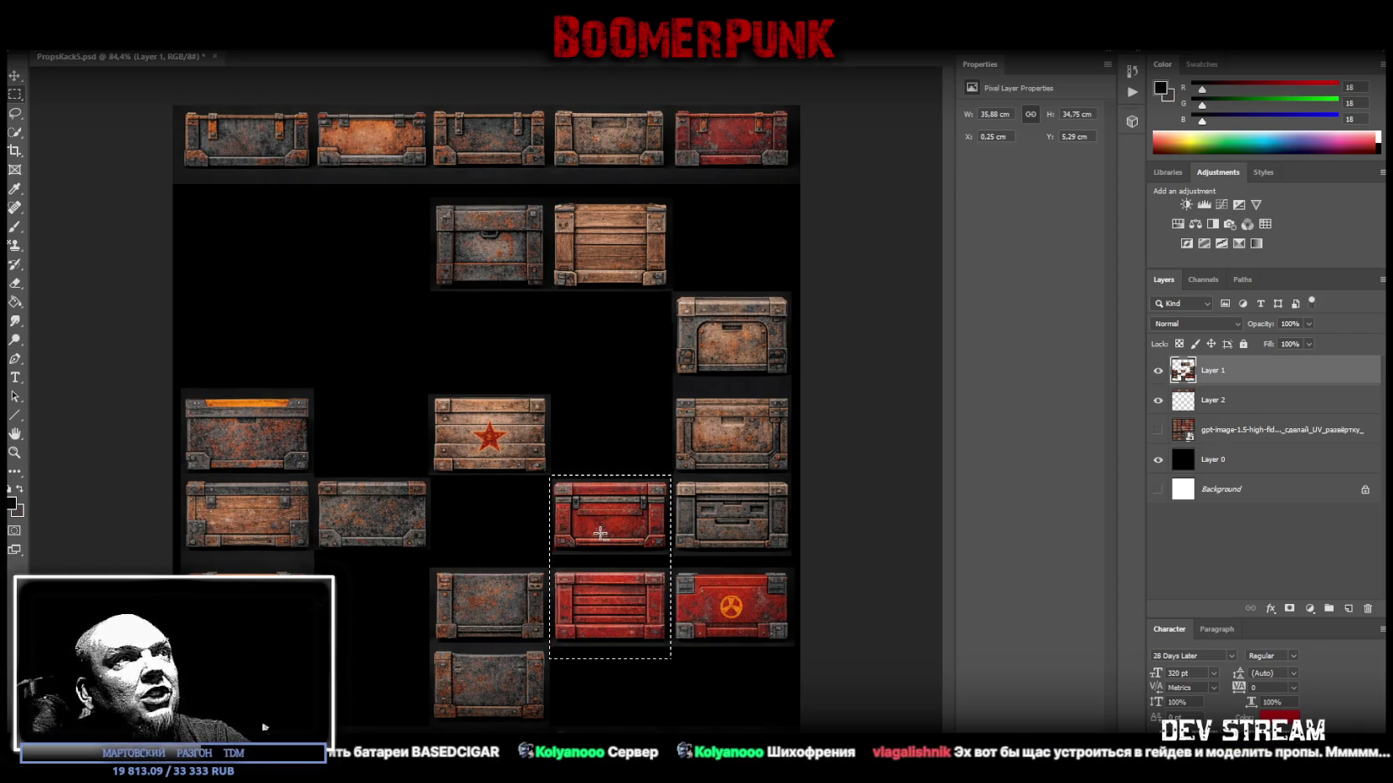
pyautogui.rightClick(603, 540)
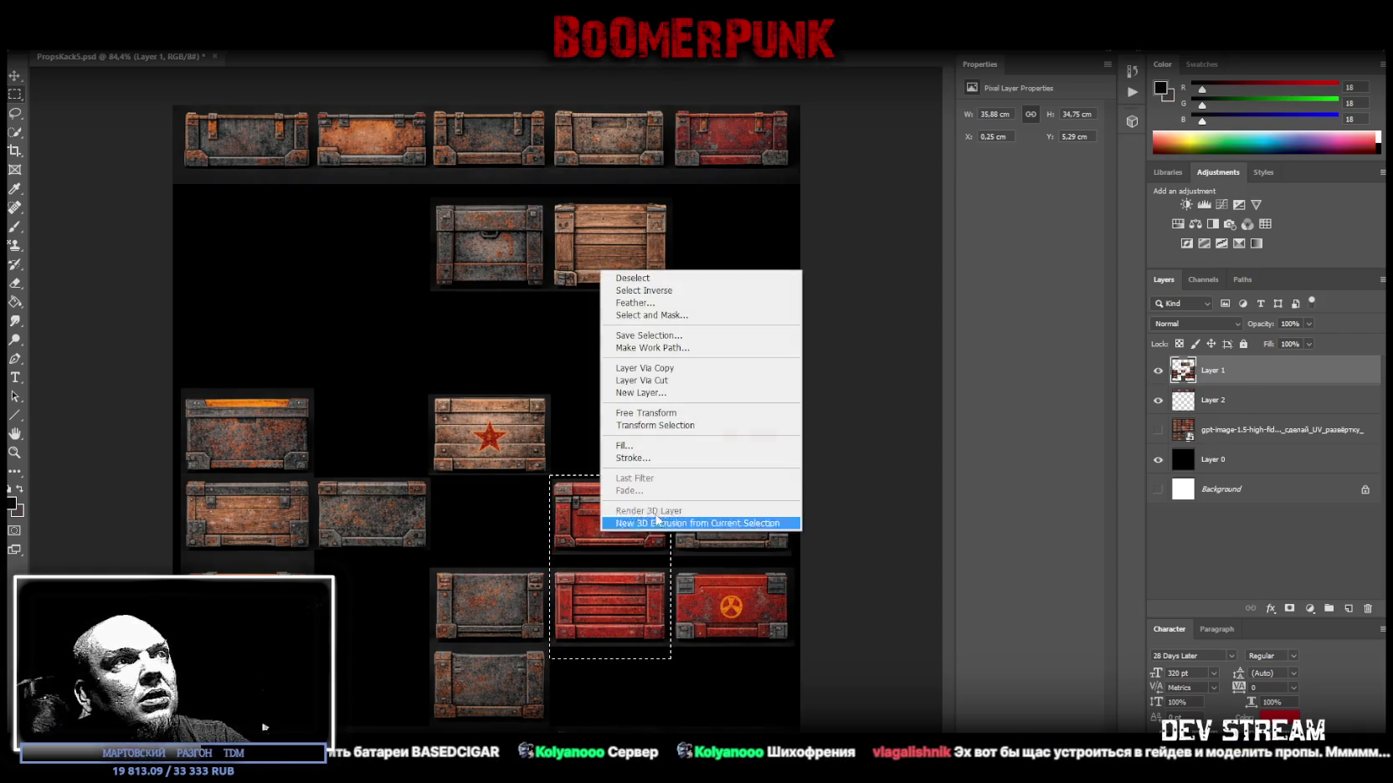
pyautogui.click(680, 383)
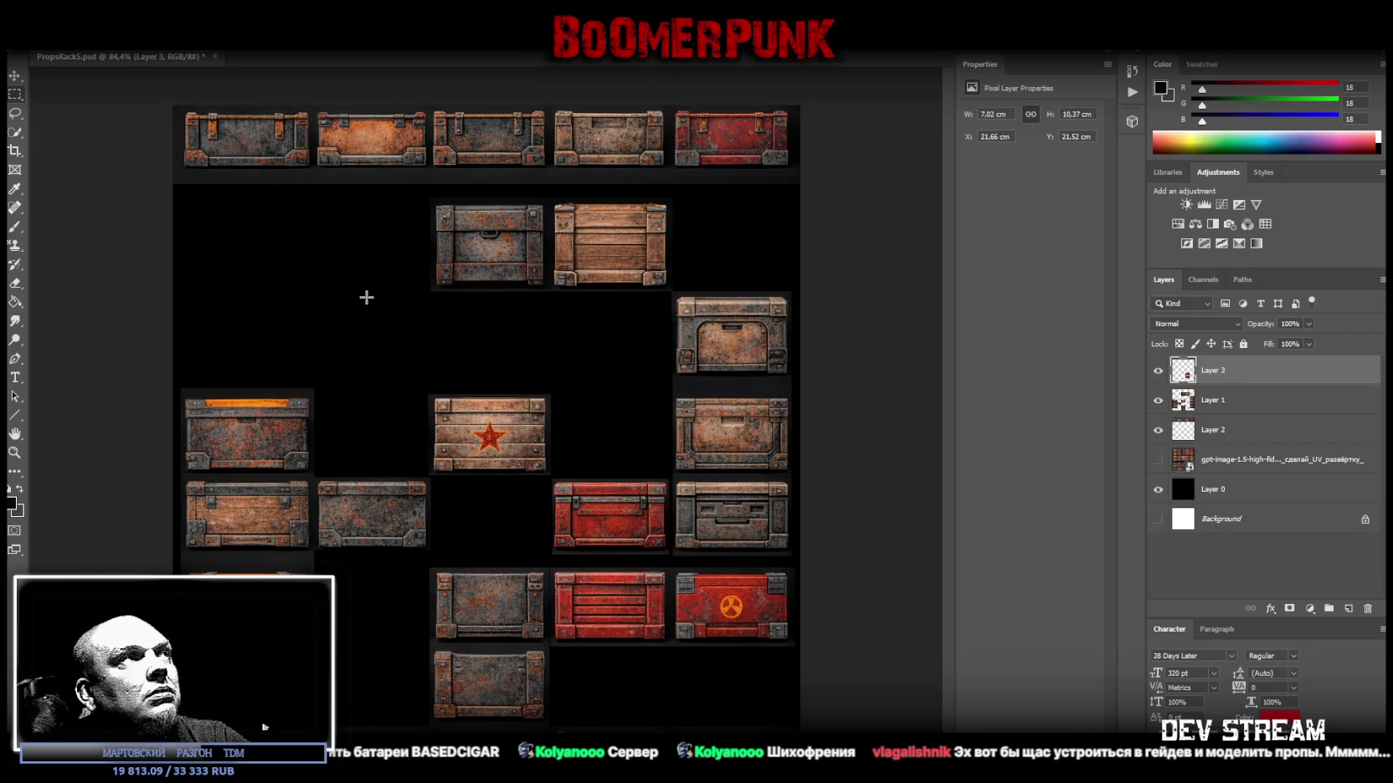
pyautogui.click(14, 76)
pyautogui.moveTo(529, 516); pyautogui.dragTo(733, 272)
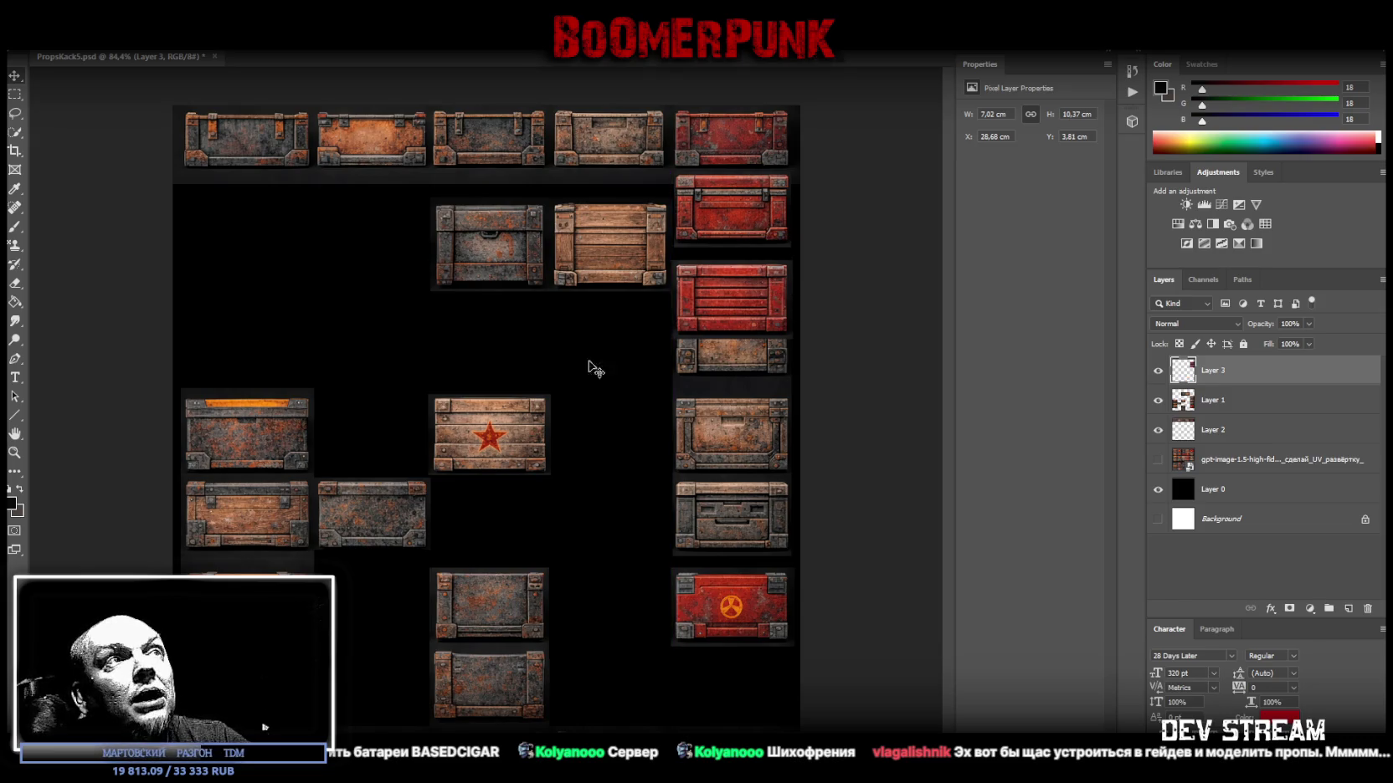
# Cut the lower red crate onto its own layer and nudge it up to close the gap.
pyautogui.moveTo(592, 367); pyautogui.dragTo(834, 256)
pyautogui.rightClick(713, 289)
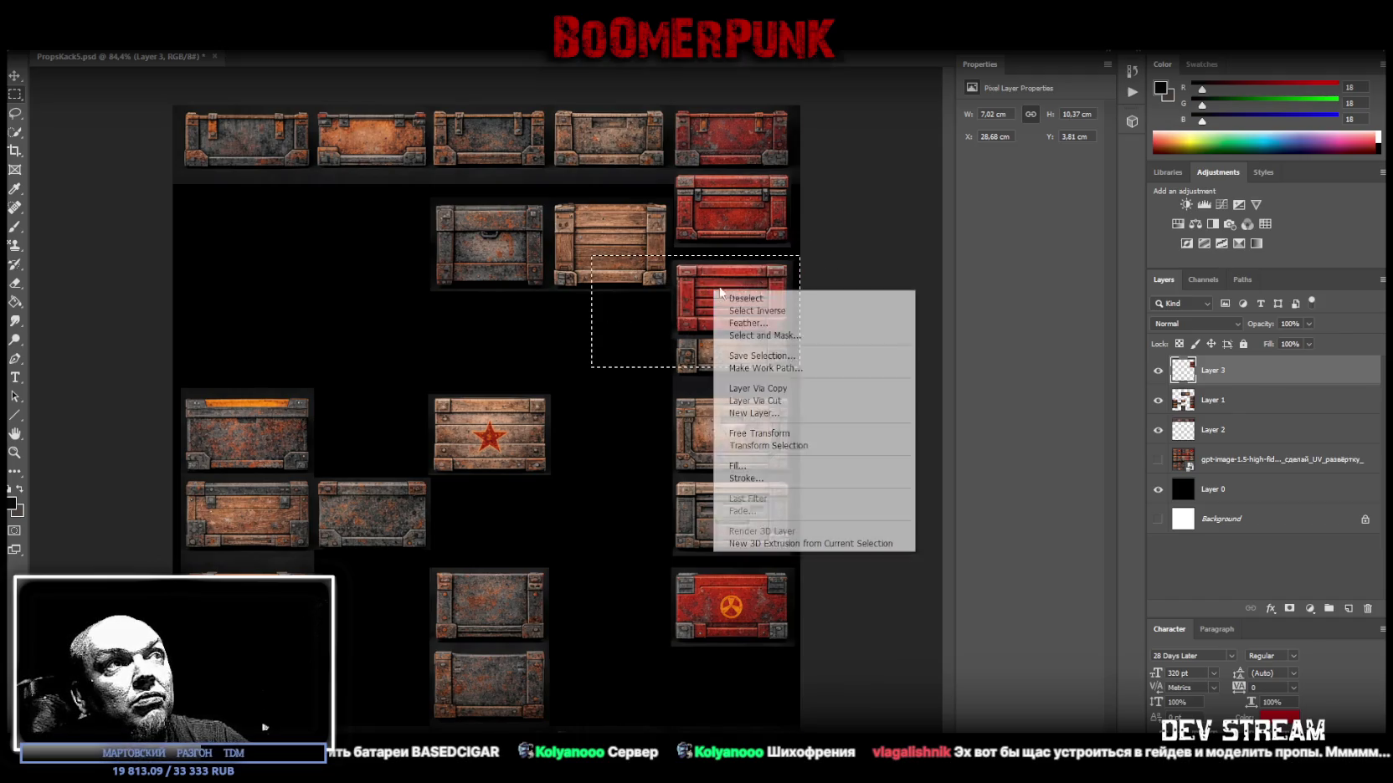
pyautogui.click(772, 401)
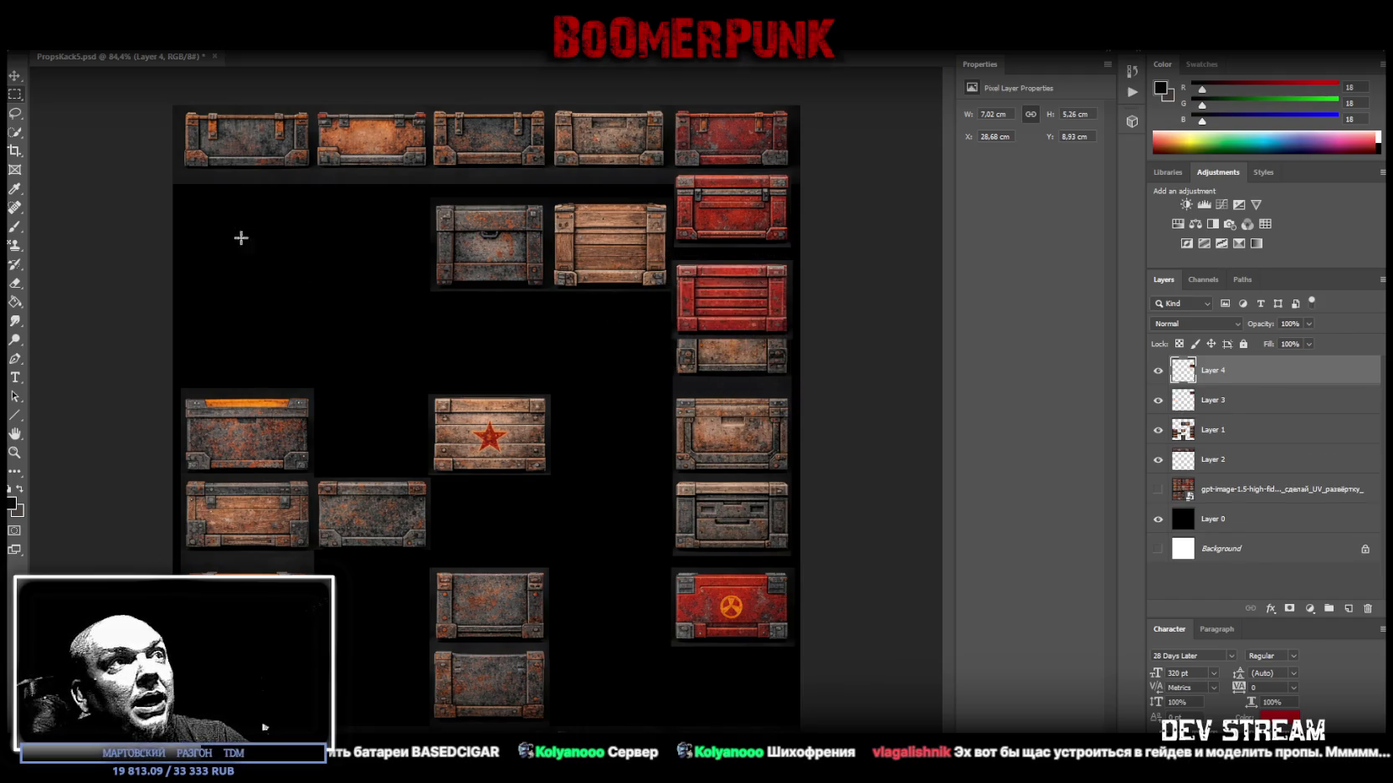
pyautogui.click(14, 75)
pyautogui.moveTo(735, 303); pyautogui.dragTo(734, 289)
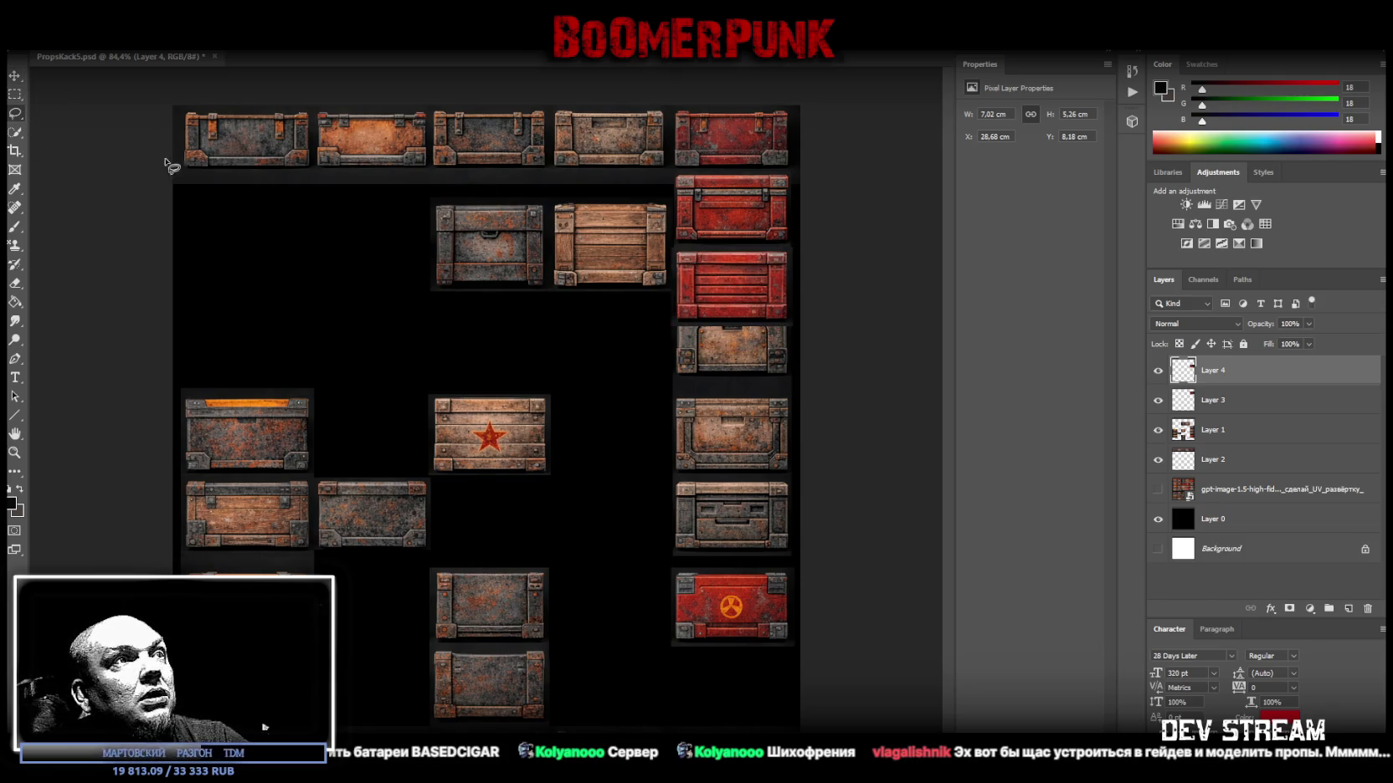
# Select the radiation-symbol crate on the main crates layer.
pyautogui.click(15, 98)
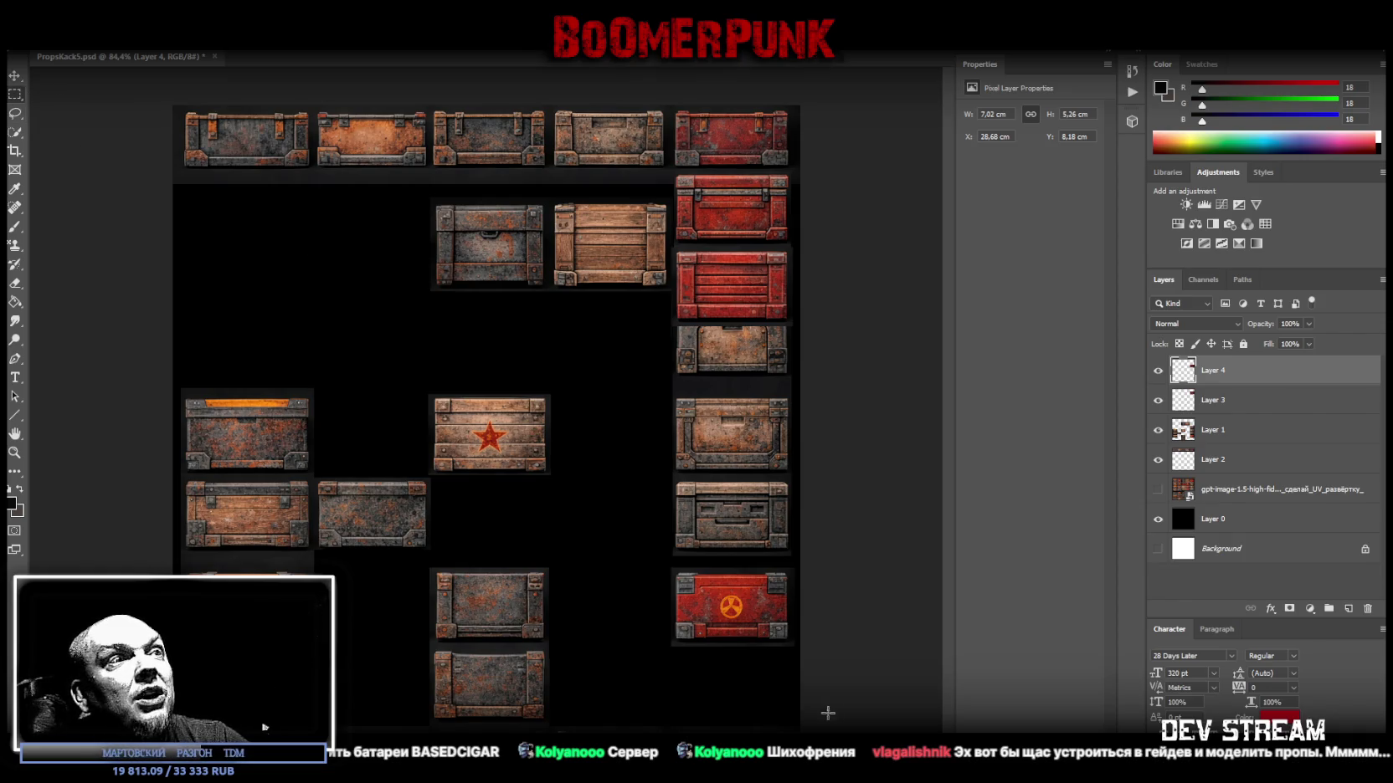
pyautogui.moveTo(625, 683); pyautogui.dragTo(905, 563)
pyautogui.keyDown('ctrl'); pyautogui.click(764, 624); pyautogui.keyUp('ctrl')
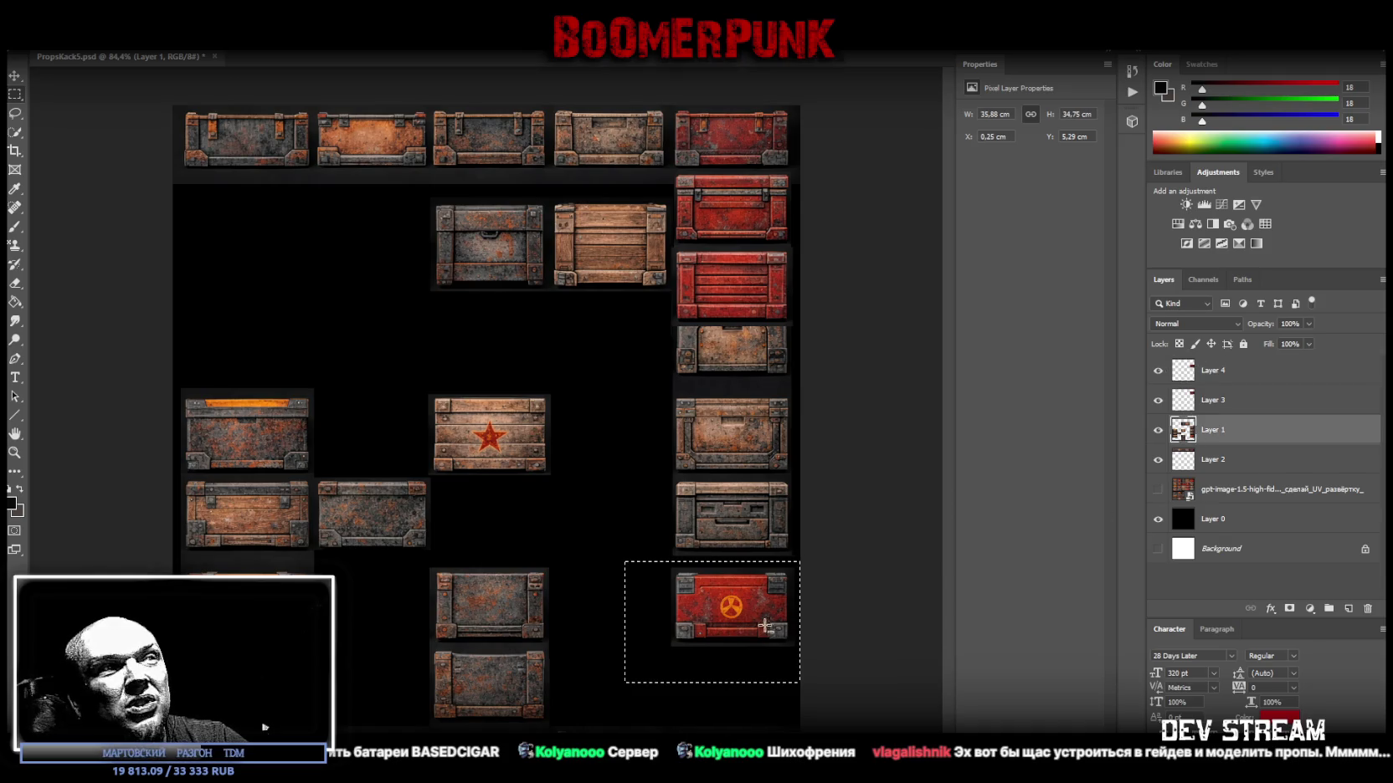
# Cut the radiation crate onto its own layer and slot it into the right column.
pyautogui.rightClick(746, 630)
pyautogui.click(760, 458)
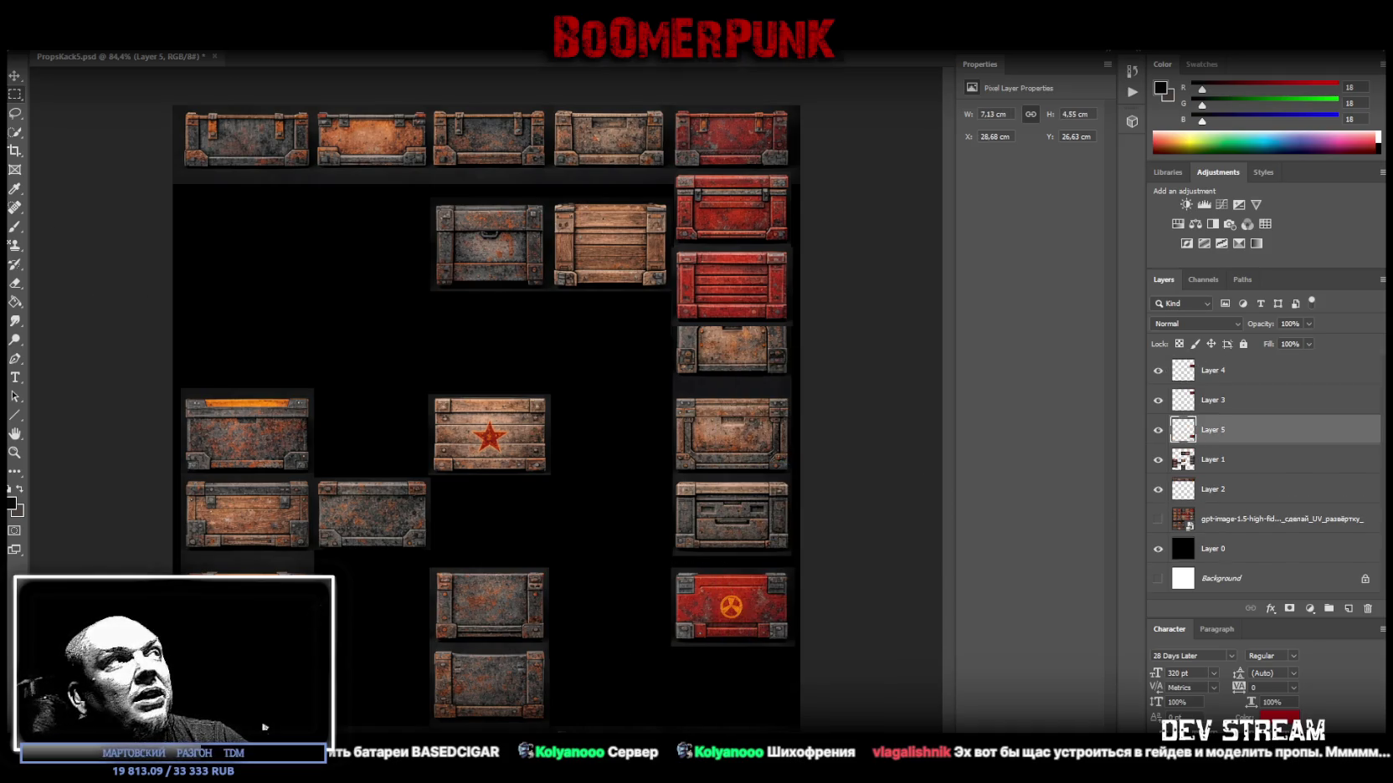
pyautogui.moveTo(747, 605); pyautogui.dragTo(750, 366)
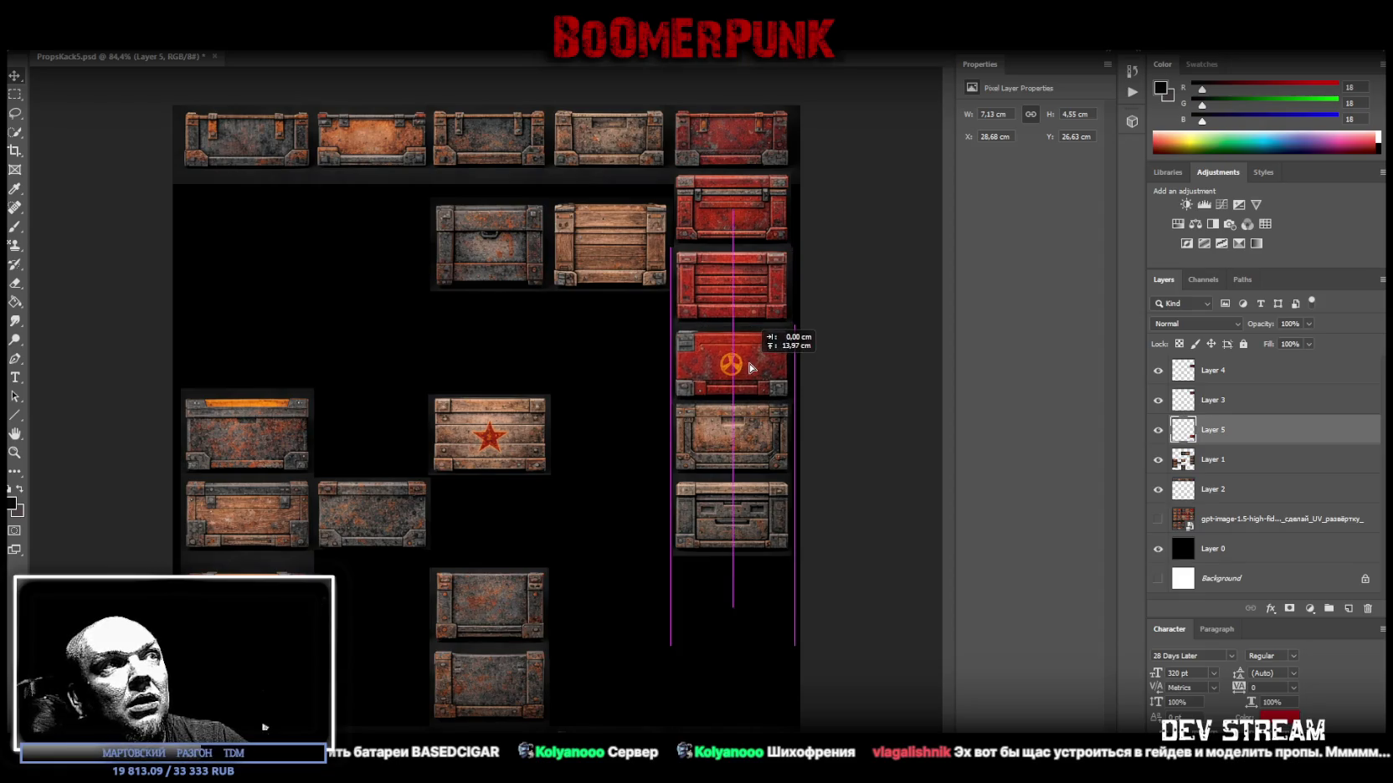
pyautogui.moveTo(751, 366); pyautogui.dragTo(750, 368)
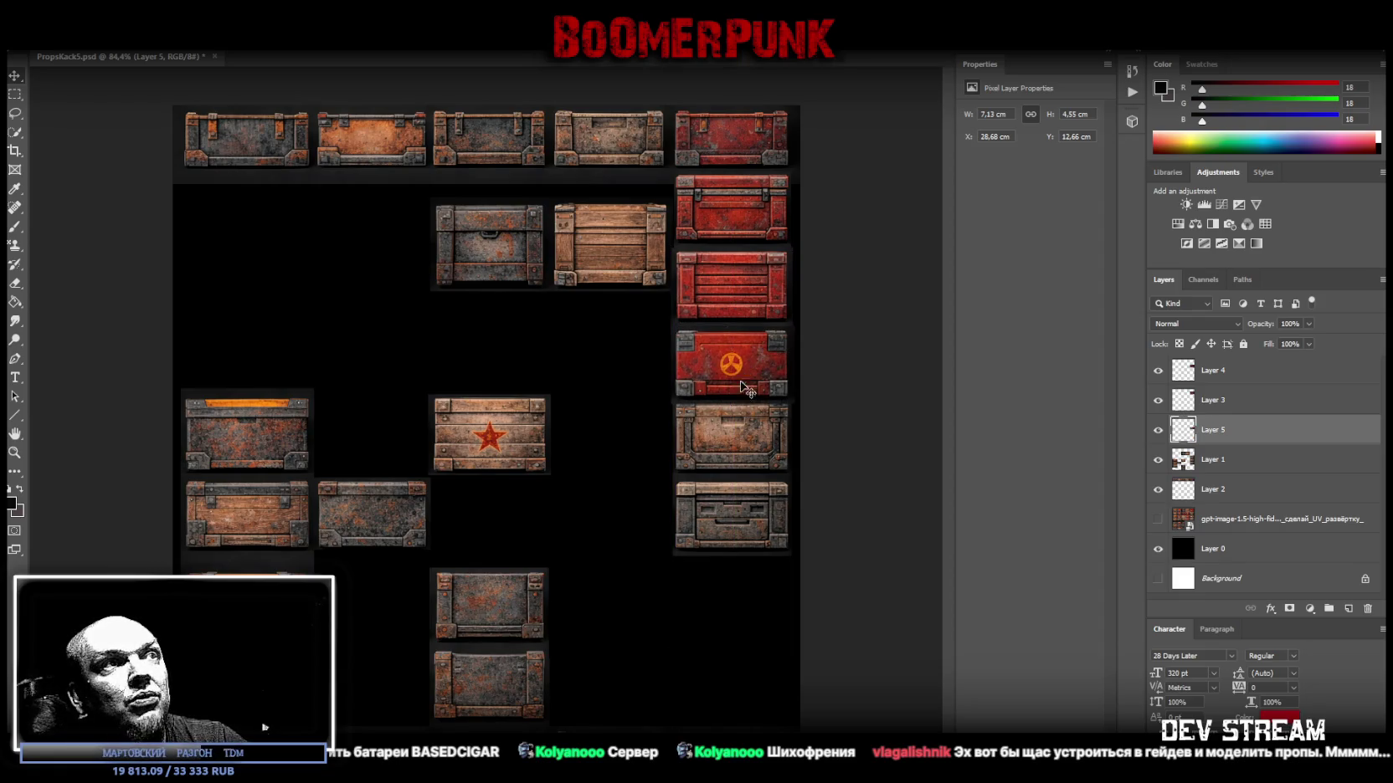
# Shift Layer 1's crates left and up, then select the column of three grey crates.
pyautogui.click(1239, 465)
pyautogui.moveTo(738, 504)
pyautogui.mouseDown()
pyautogui.moveTo(602, 479)
pyautogui.moveTo(593, 499)
pyautogui.mouseUp()
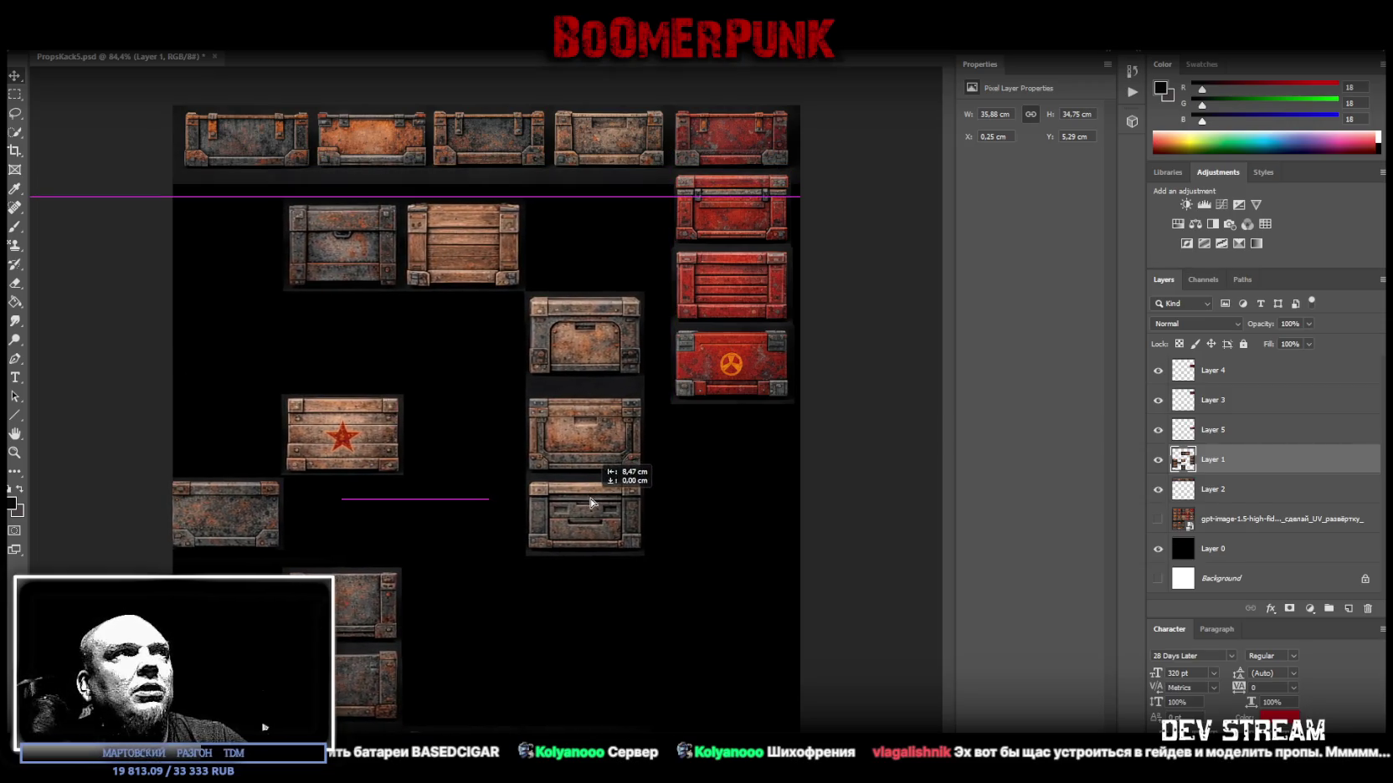
pyautogui.moveTo(593, 499)
pyautogui.mouseDown()
pyautogui.moveTo(593, 512)
pyautogui.moveTo(584, 471)
pyautogui.mouseUp()
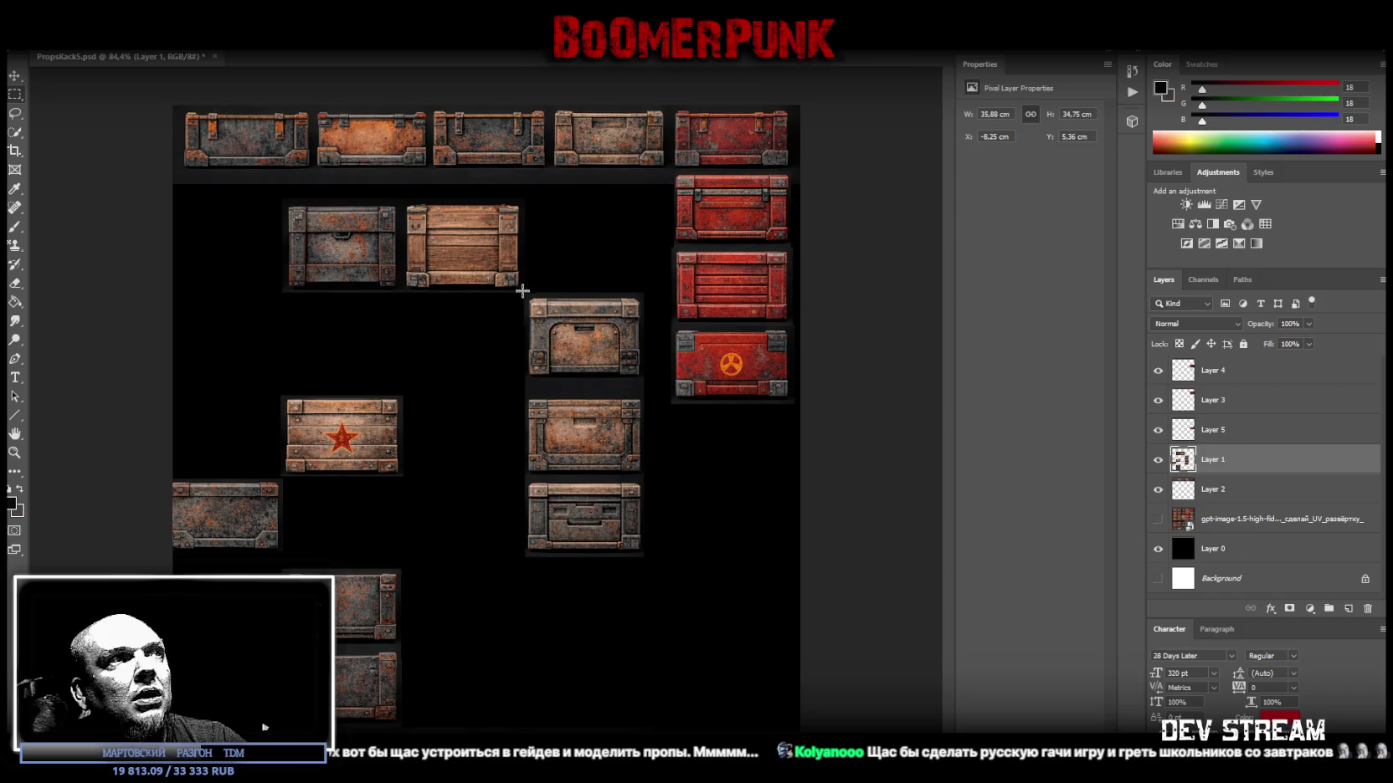
pyautogui.moveTo(523, 293); pyautogui.dragTo(645, 572)
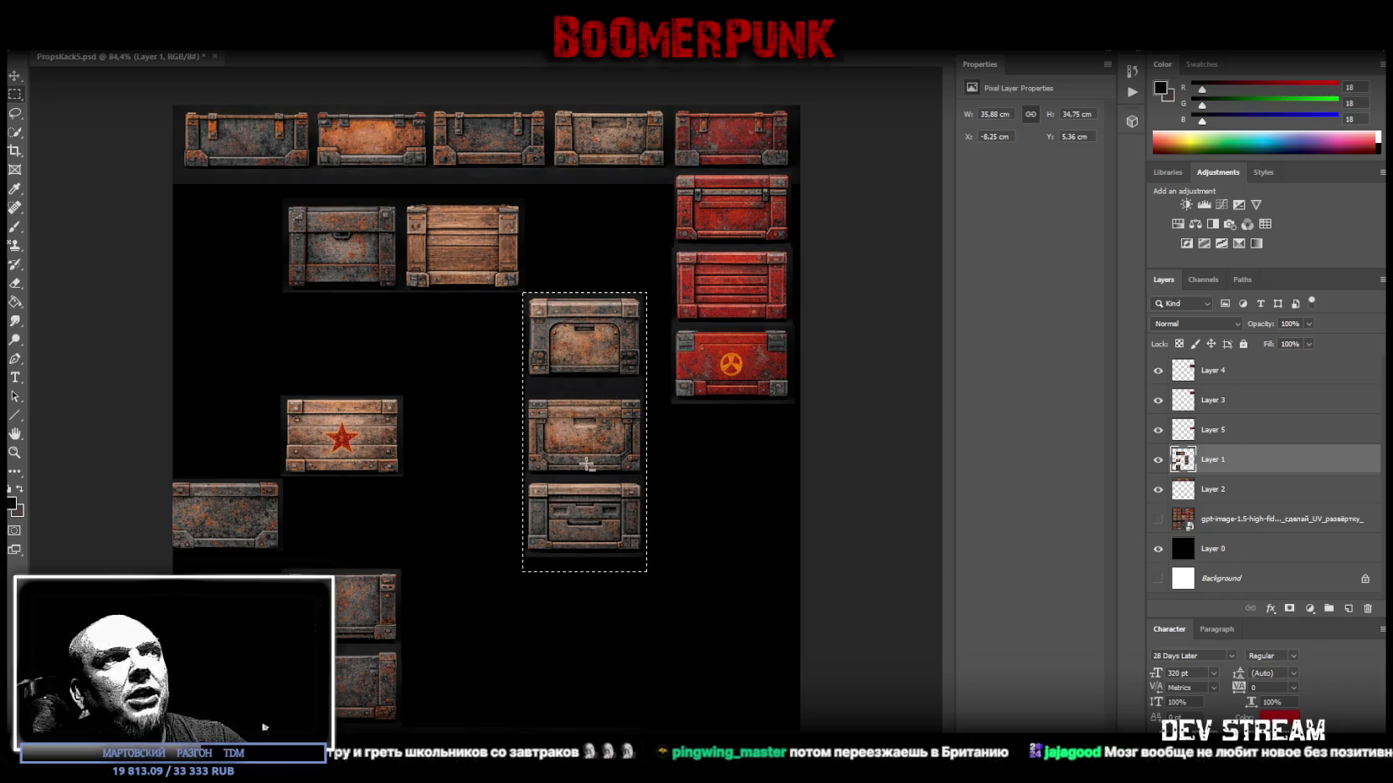
# Cut the three grey crates onto Layer 6 and place the stack beside the red crates.
pyautogui.rightClick(580, 573)
pyautogui.click(651, 574)
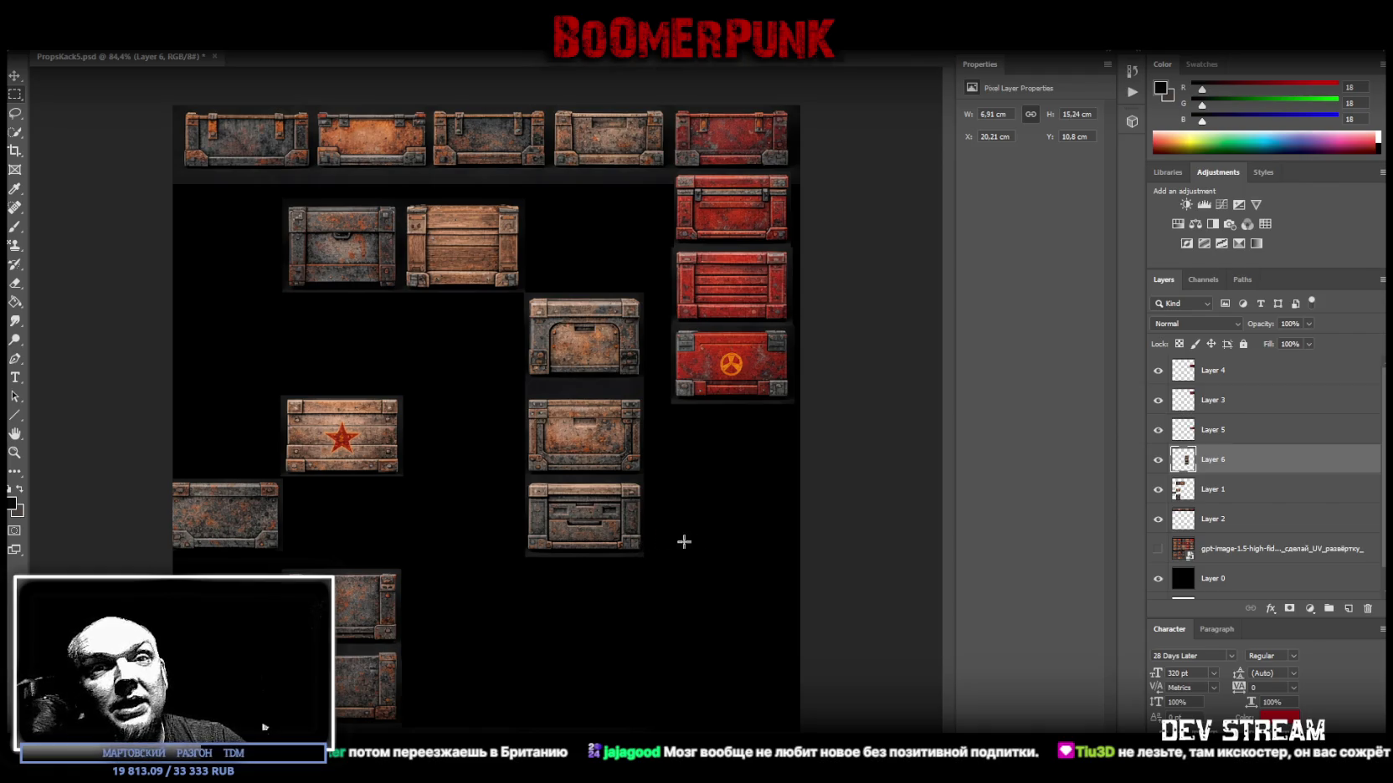
pyautogui.click(15, 79)
pyautogui.moveTo(540, 398); pyautogui.dragTo(609, 337)
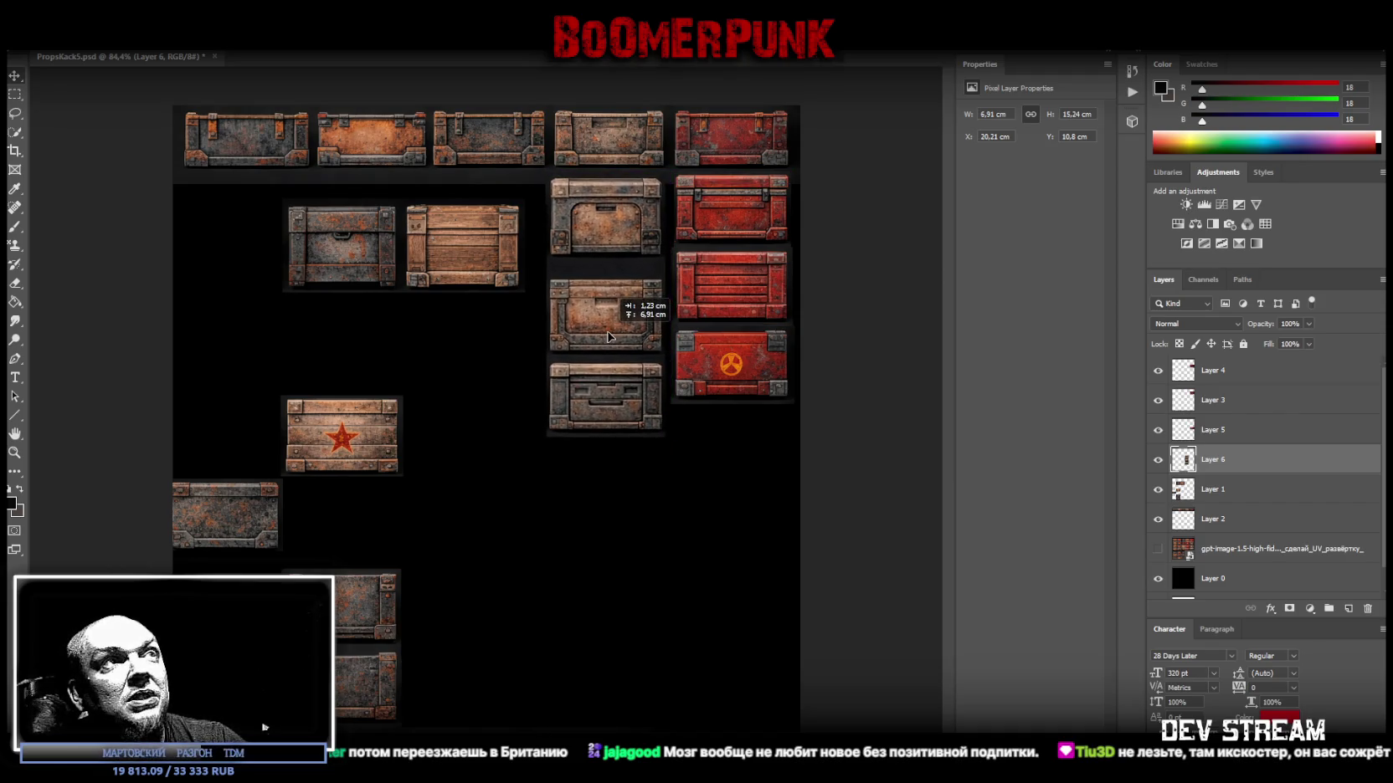
pyautogui.moveTo(608, 337); pyautogui.dragTo(609, 336)
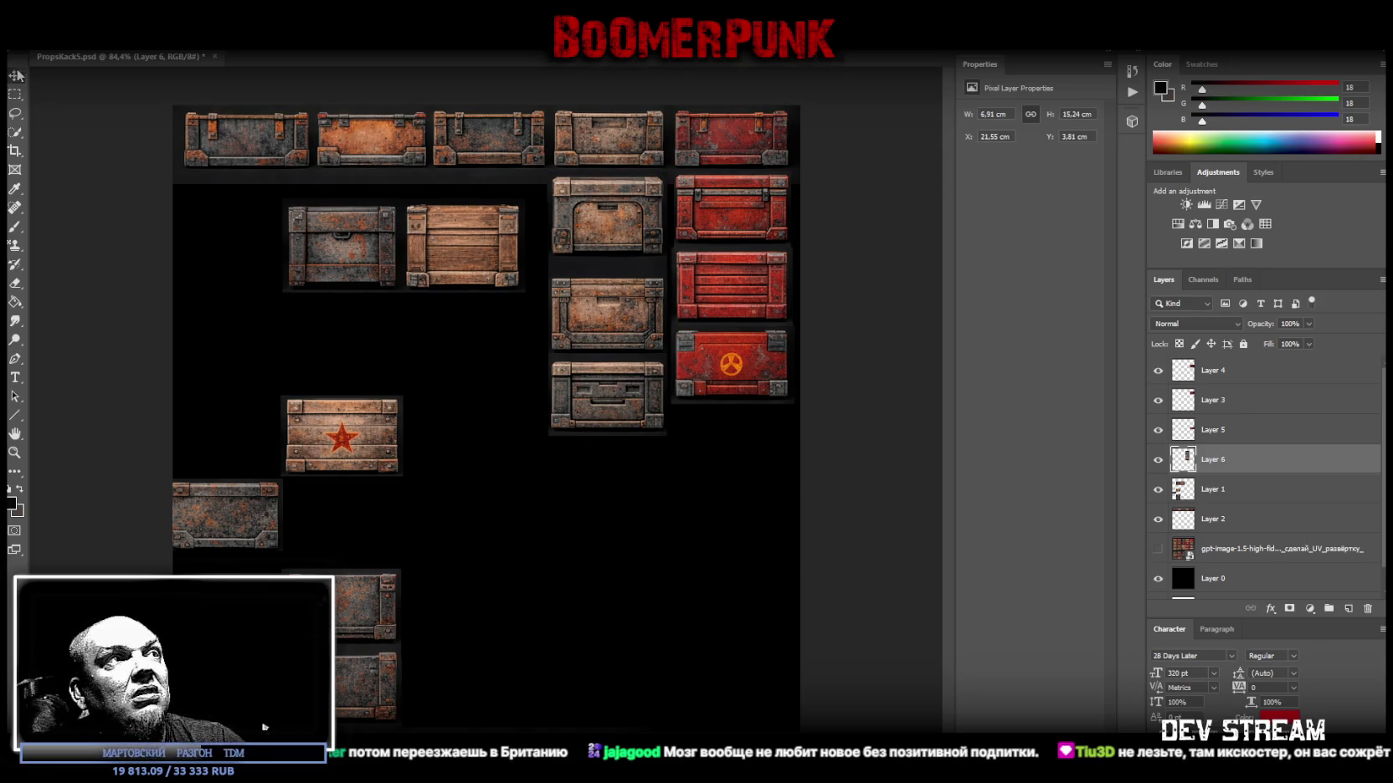
pyautogui.moveTo(349, 440)
pyautogui.mouseDown()
pyautogui.moveTo(395, 473)
pyautogui.moveTo(387, 460)
pyautogui.moveTo(328, 560)
pyautogui.mouseUp()
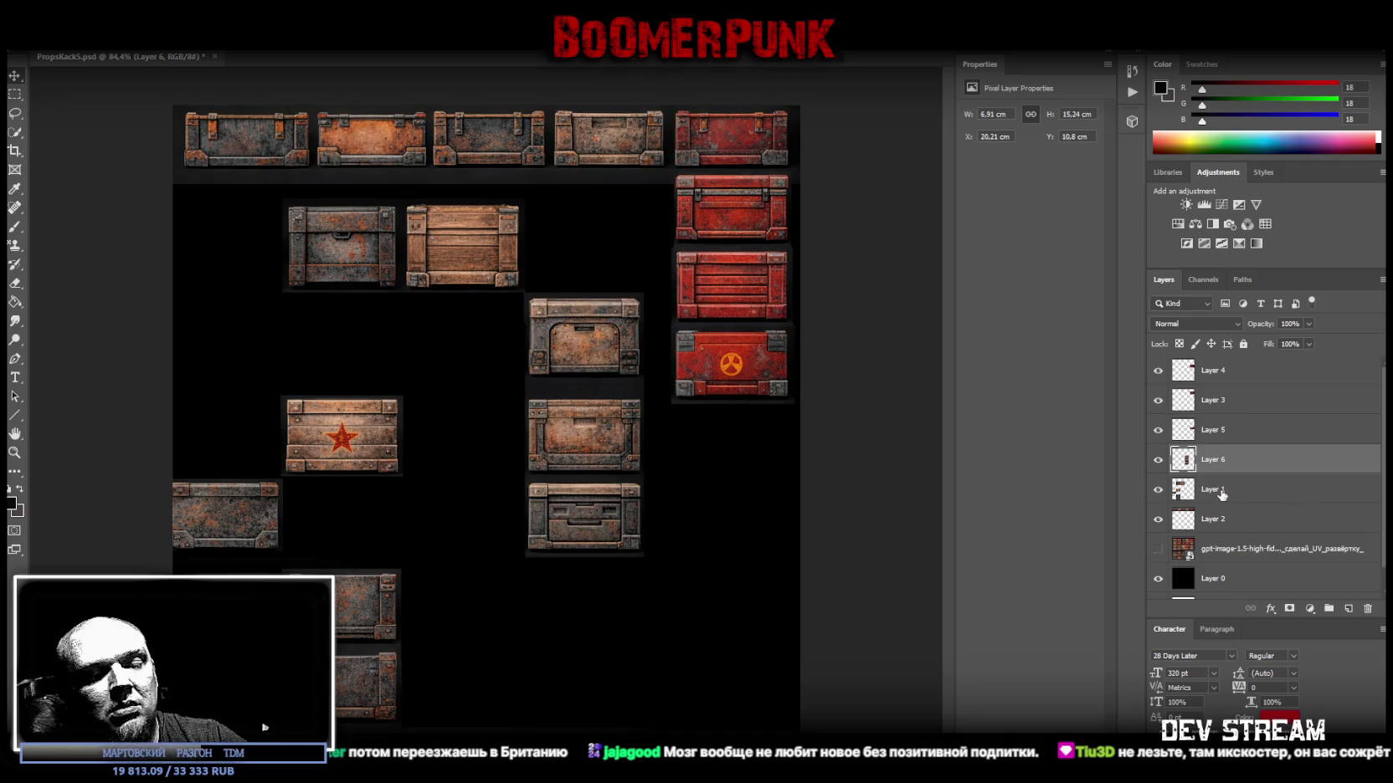
pyautogui.hotkey('ctrl', 'z')
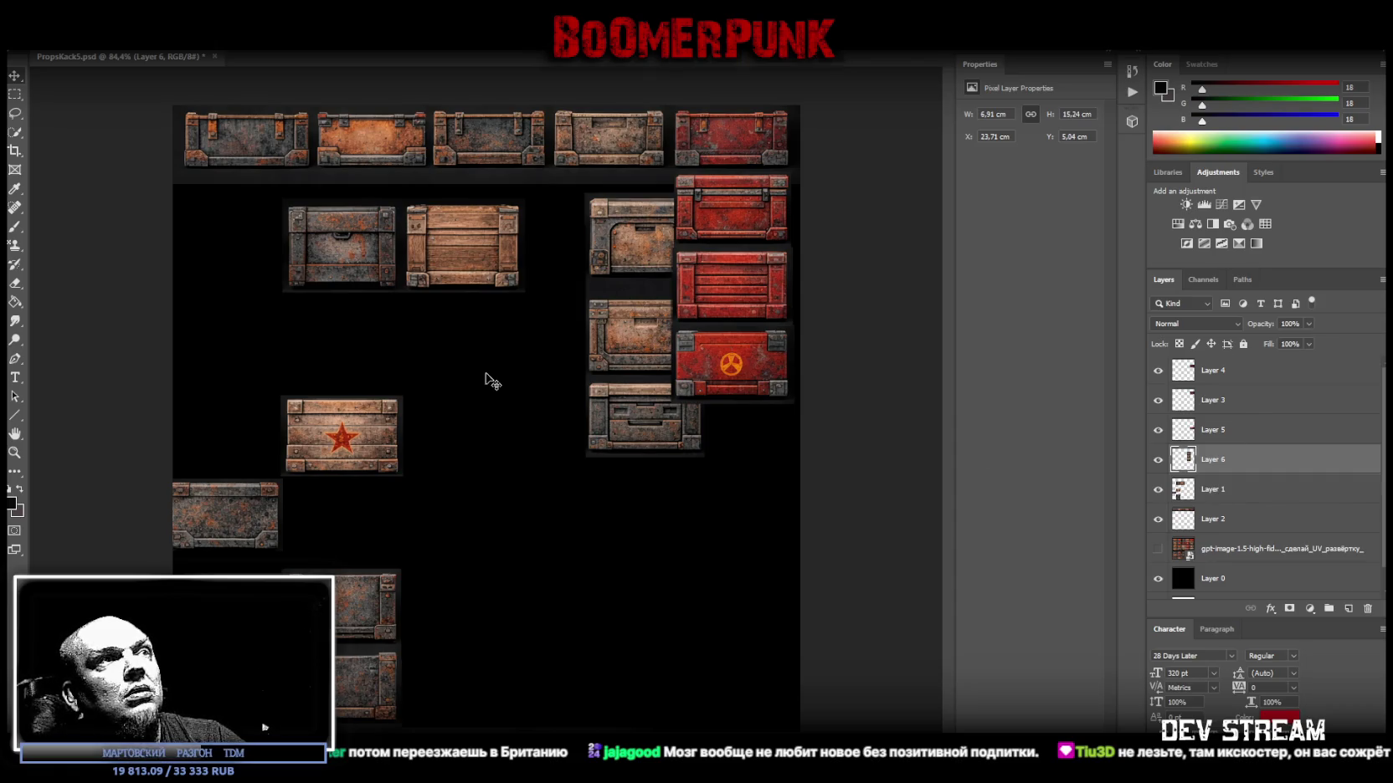
pyautogui.moveTo(600, 301); pyautogui.dragTo(584, 282)
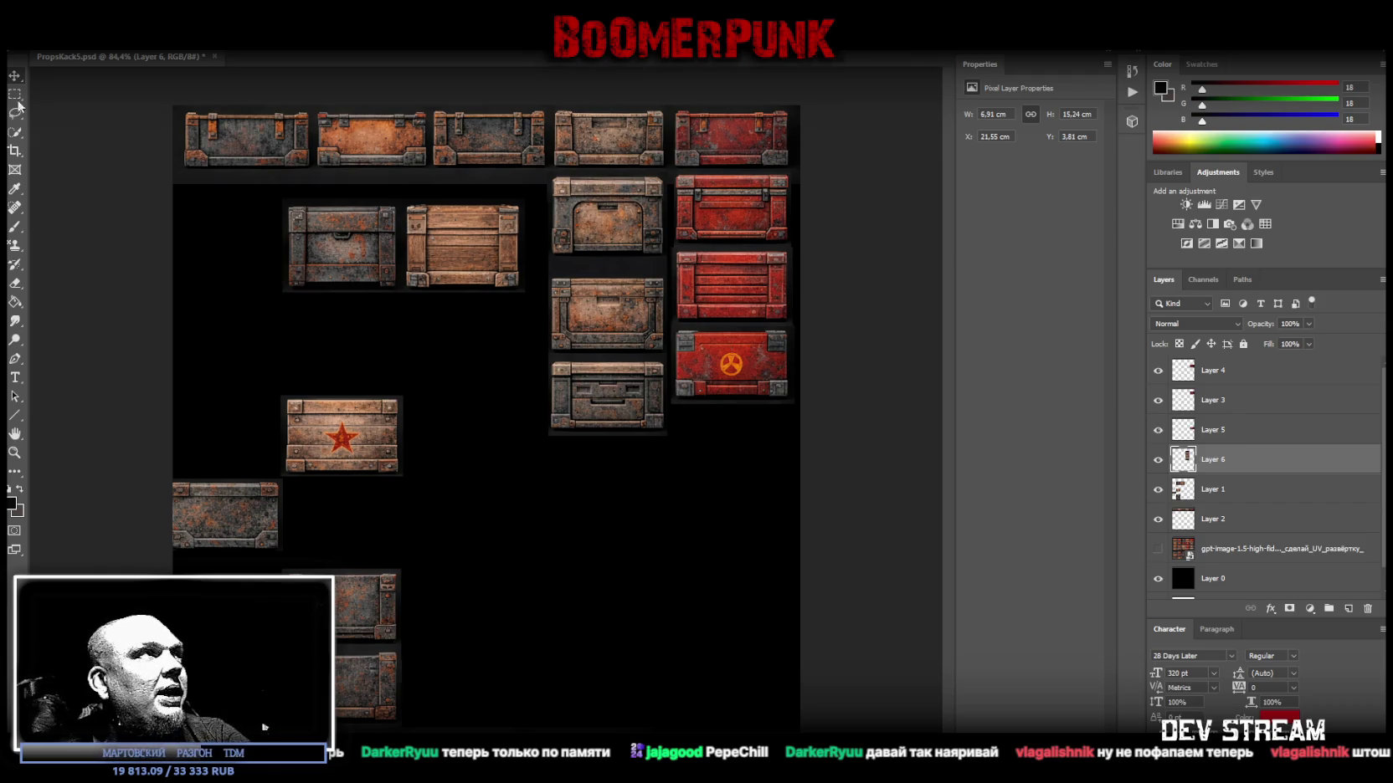
# Reposition the Layer 6 grey crate column beside the red crates.
pyautogui.moveTo(522, 473); pyautogui.dragTo(499, 591)
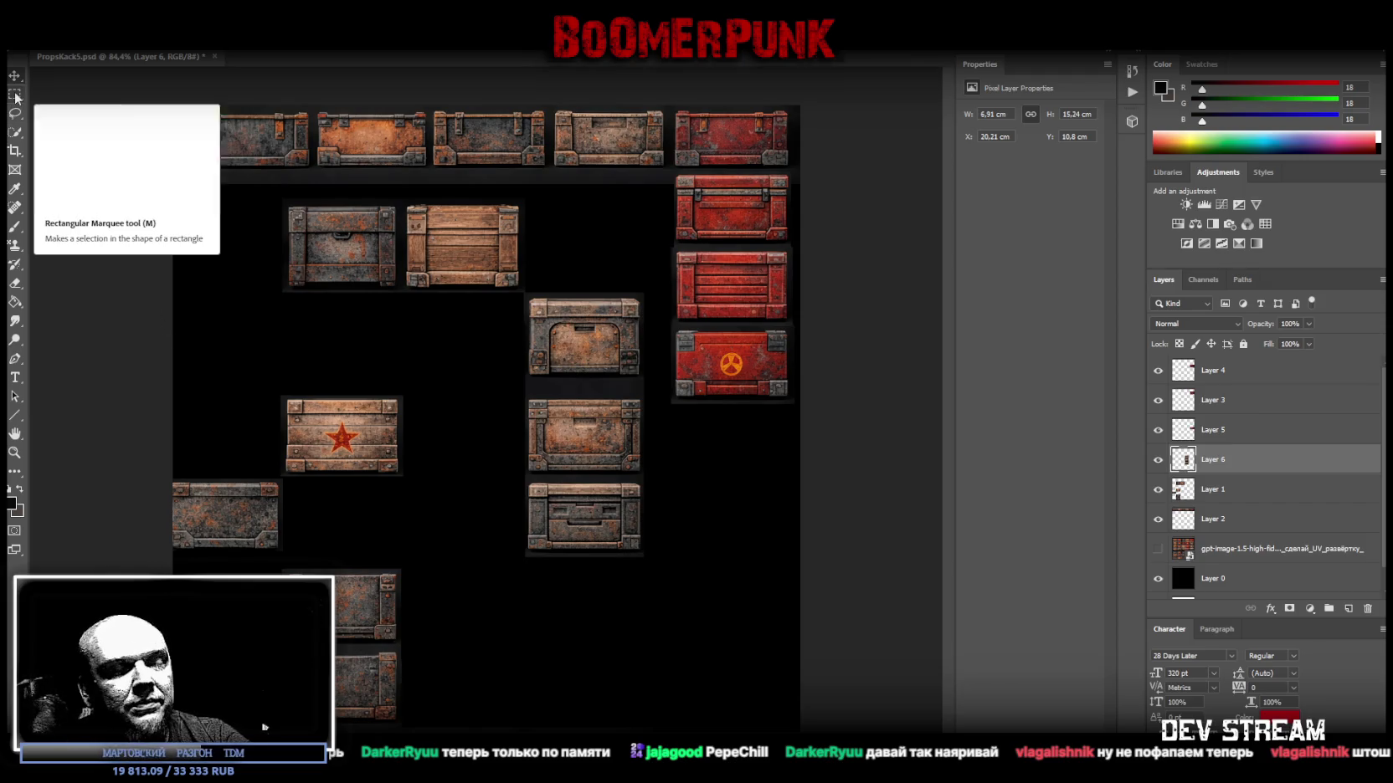
pyautogui.moveTo(607, 361); pyautogui.dragTo(629, 240)
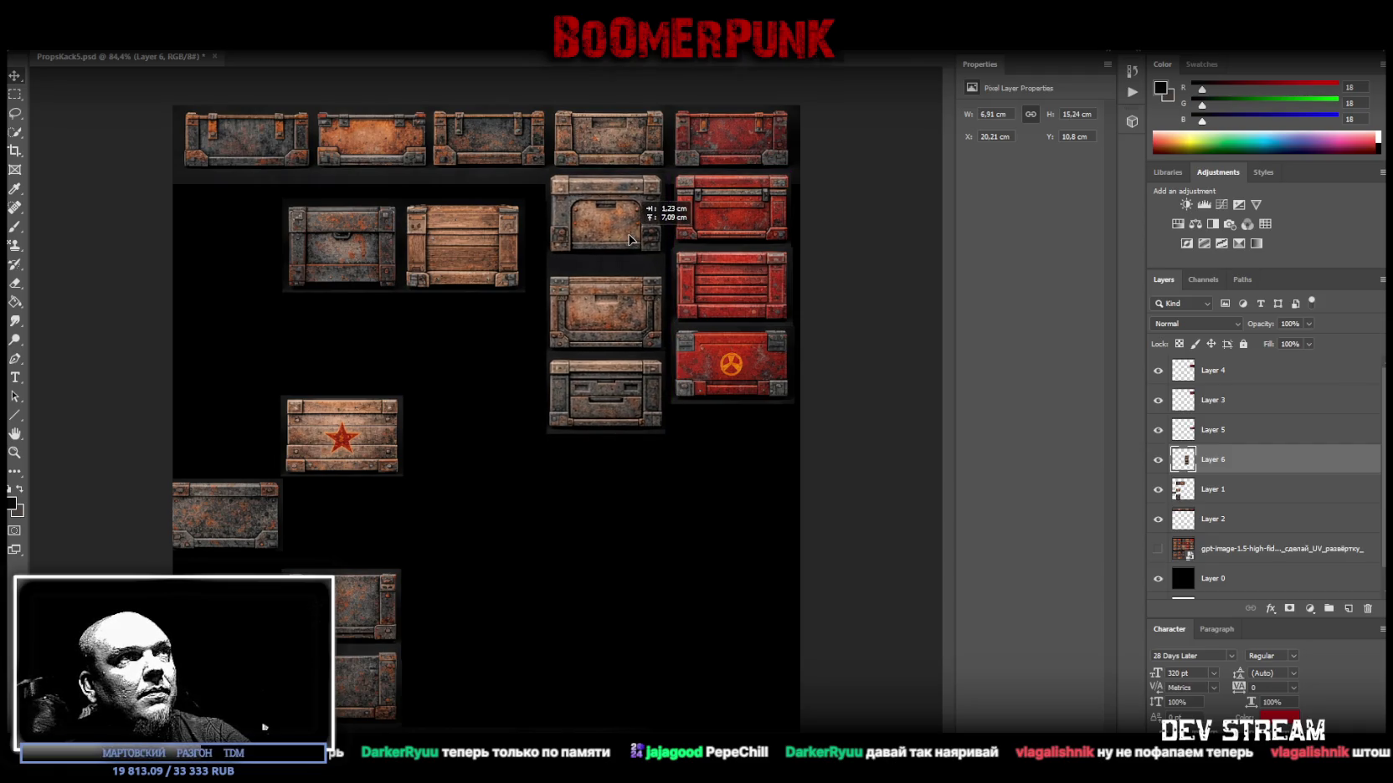
pyautogui.moveTo(629, 240); pyautogui.dragTo(631, 242)
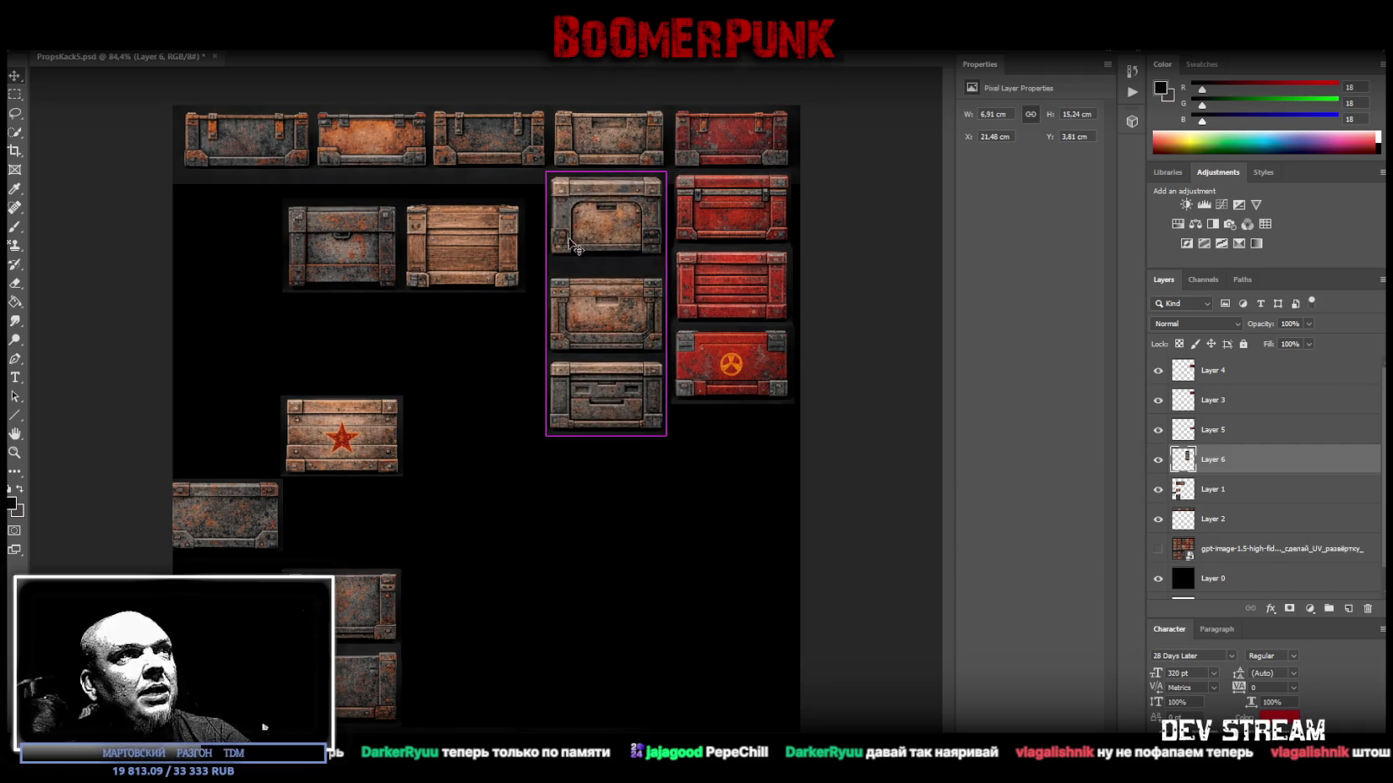
# Cut the lower two grey crates onto Layer 7 and raise them under the top crate.
pyautogui.moveTo(491, 482); pyautogui.dragTo(742, 273)
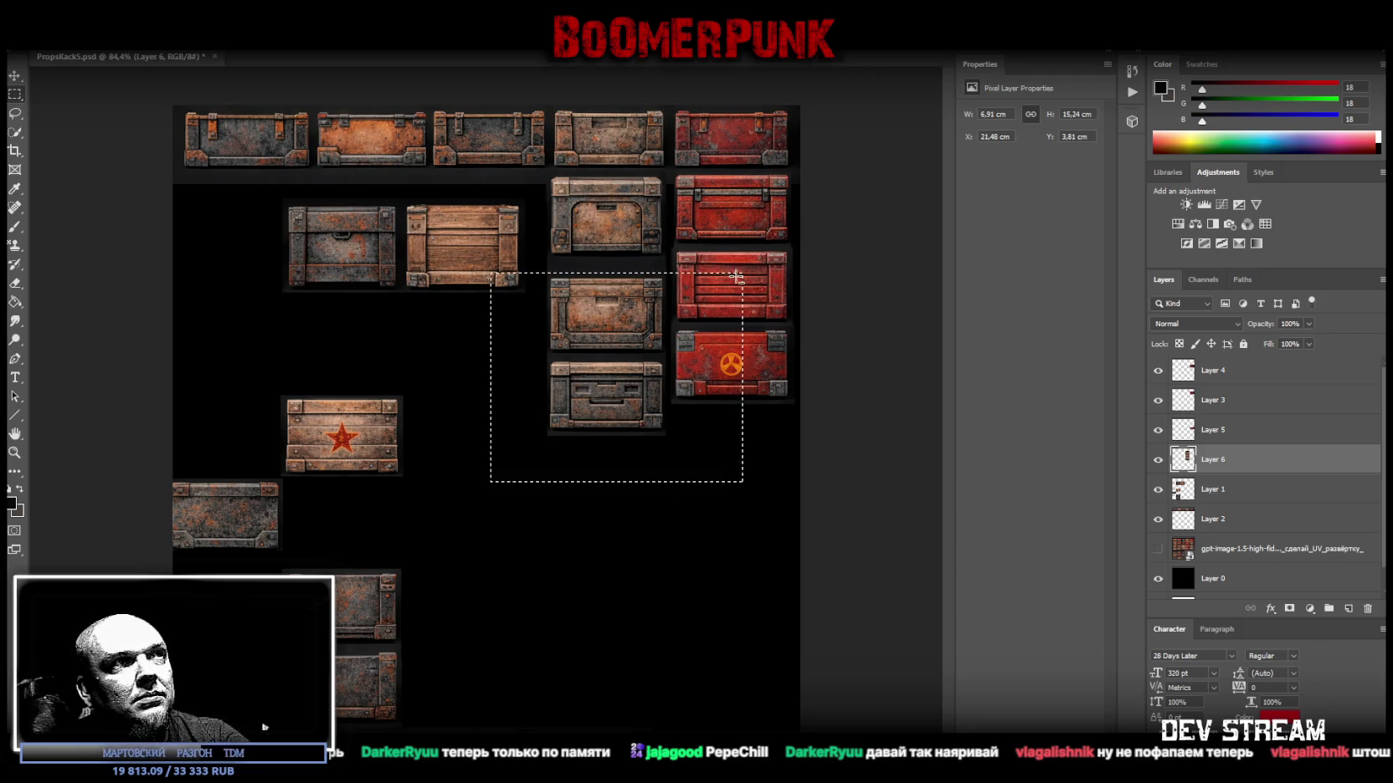
pyautogui.rightClick(598, 341)
pyautogui.click(667, 462)
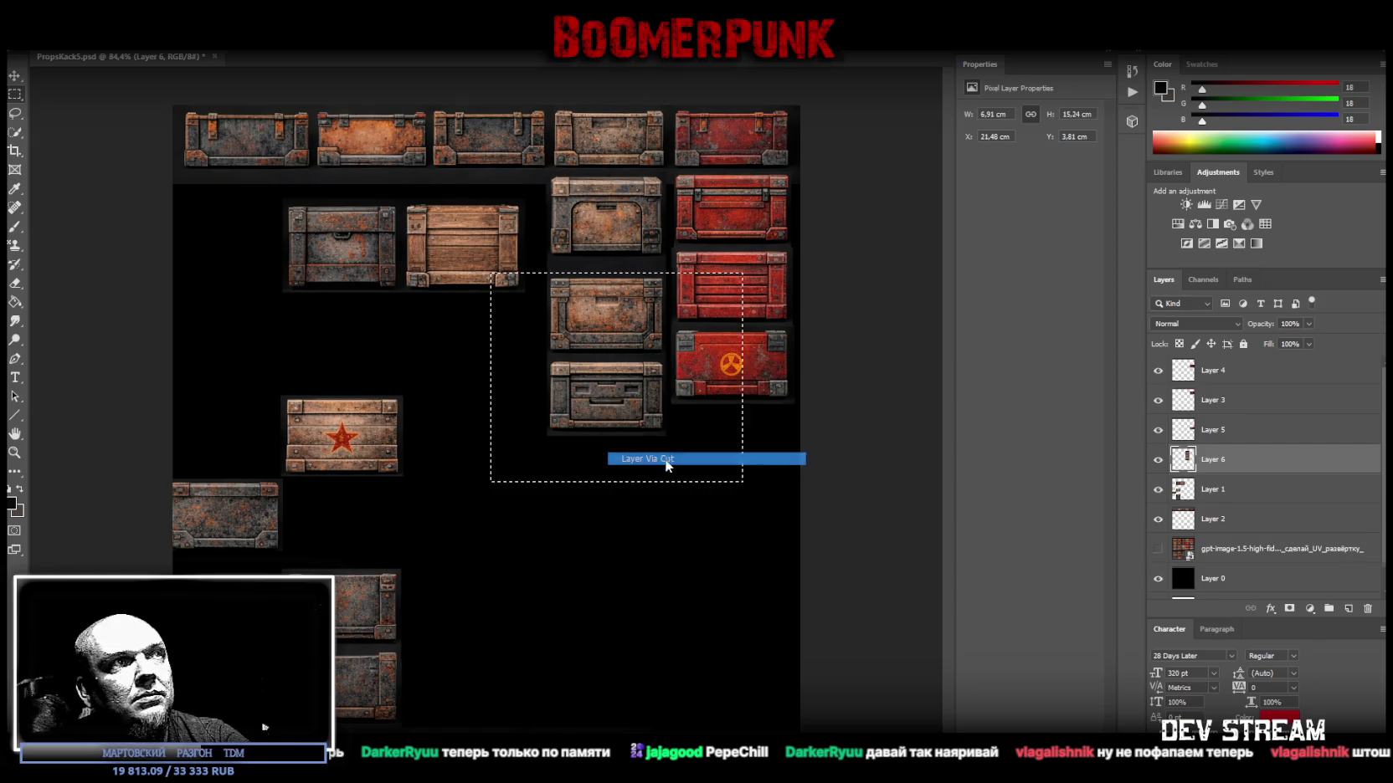
pyautogui.press('v')
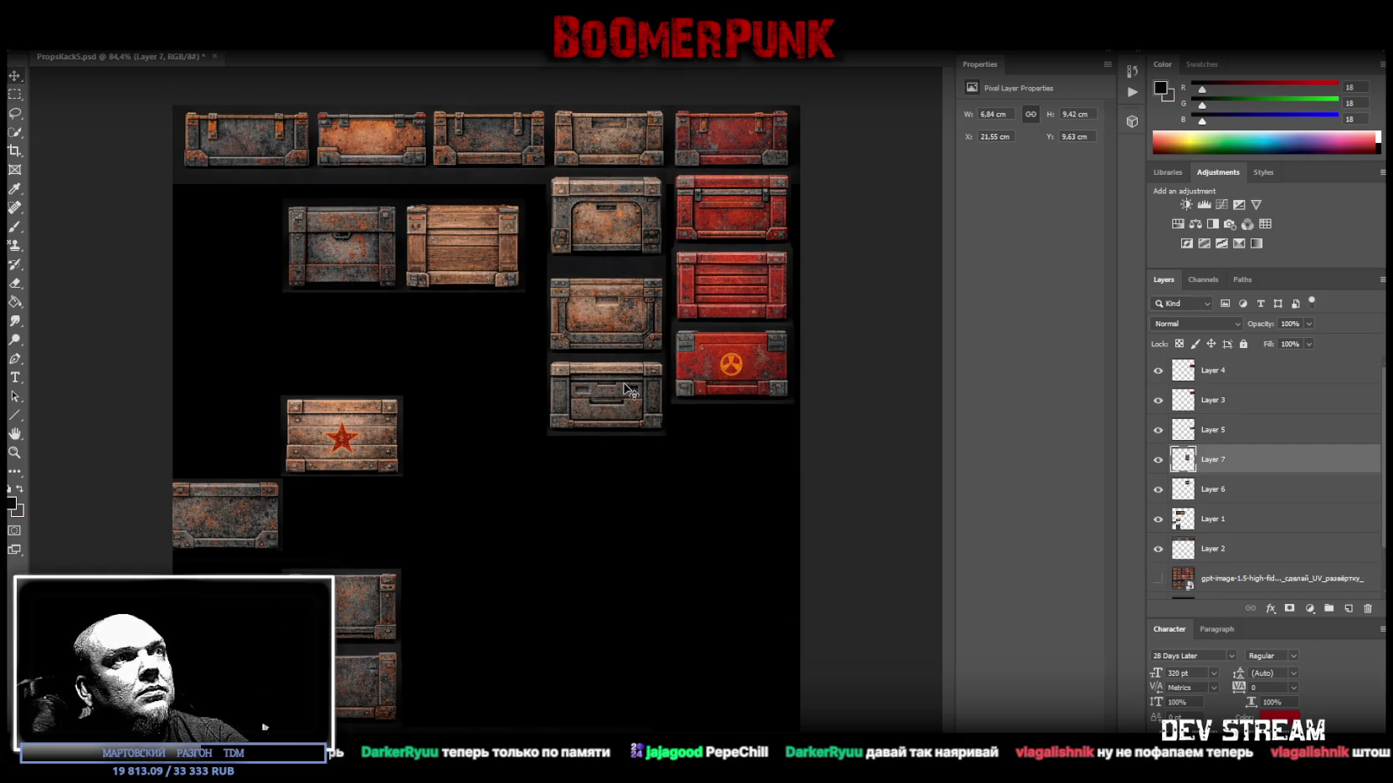
pyautogui.moveTo(626, 386); pyautogui.dragTo(626, 368)
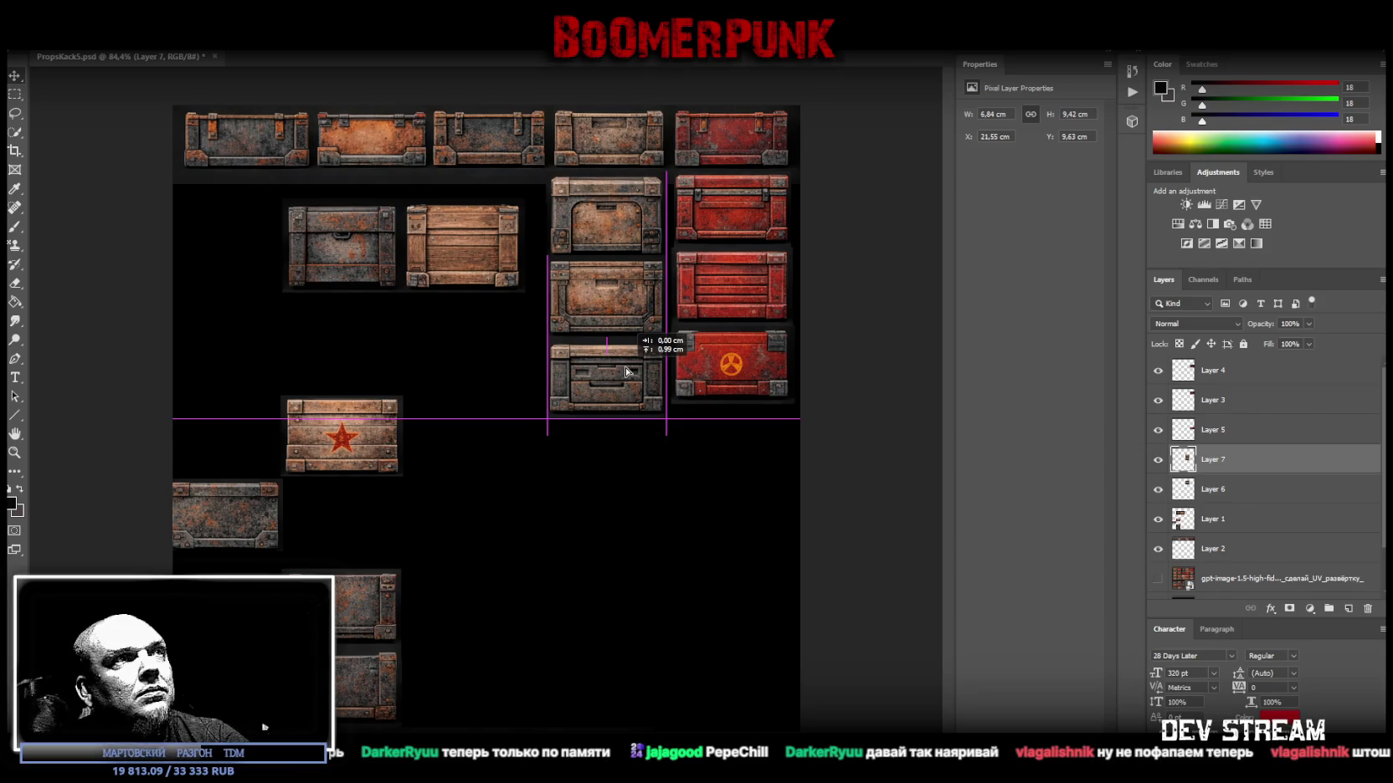
pyautogui.moveTo(626, 368); pyautogui.dragTo(626, 369)
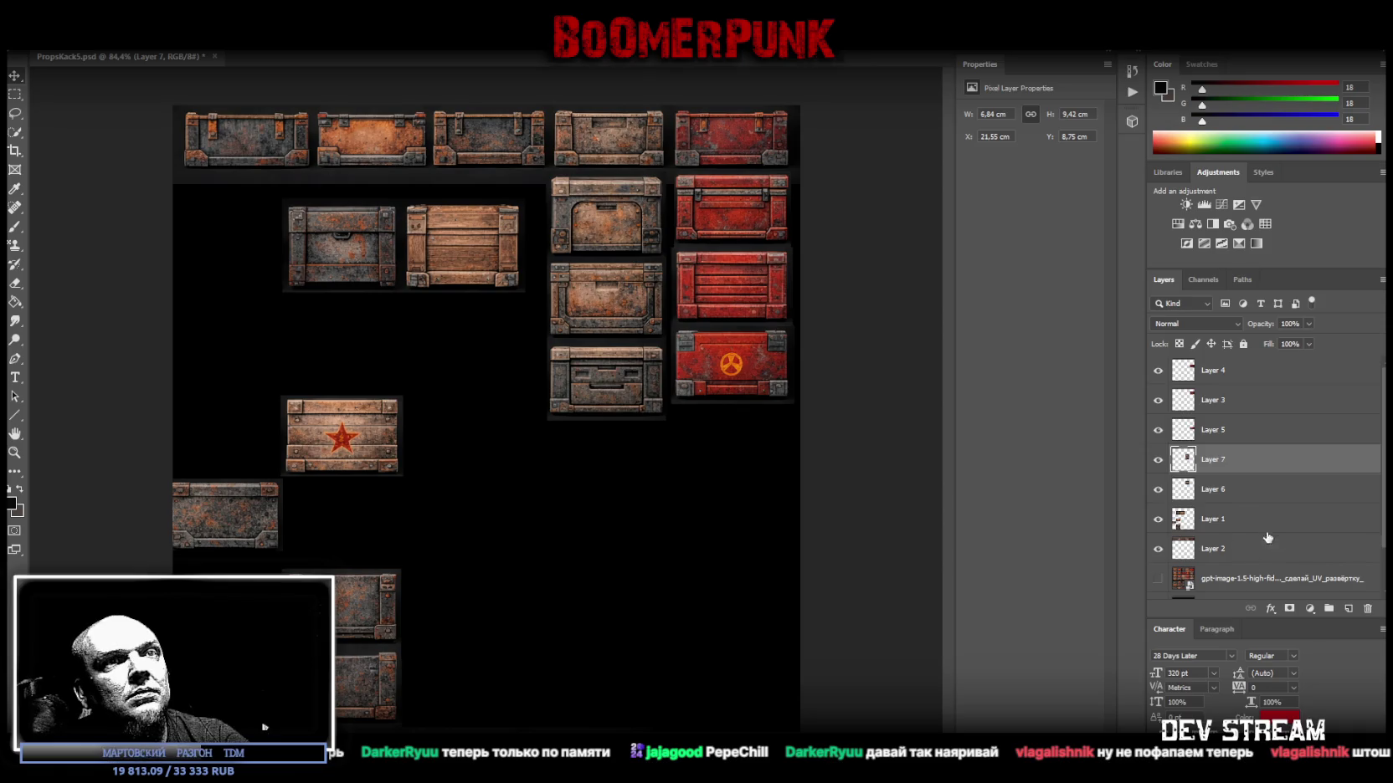
pyautogui.click(1222, 525)
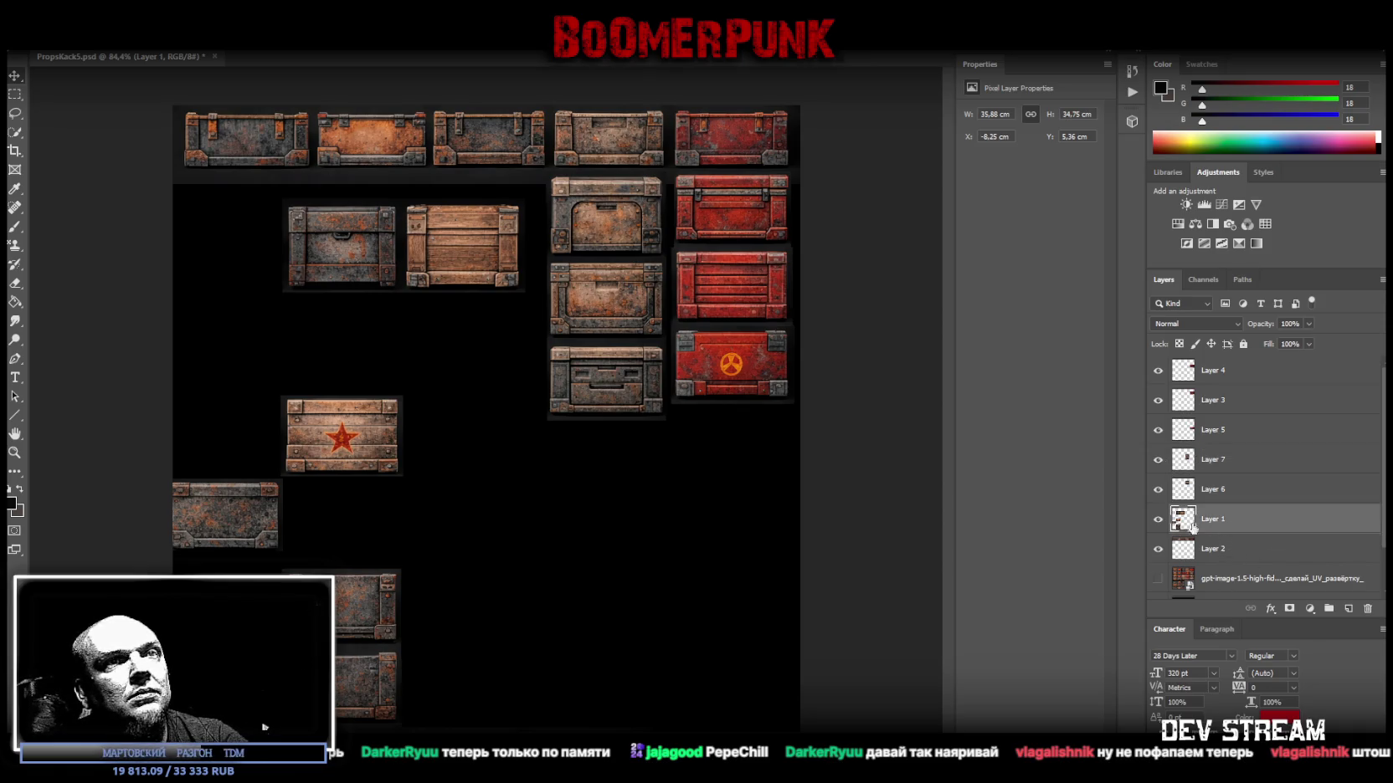
# Cut the three orange-trimmed crates onto Layer 8 and move them to the atlas's top-left.
pyautogui.moveTo(329, 434)
pyautogui.mouseDown()
pyautogui.moveTo(527, 407)
pyautogui.moveTo(483, 391)
pyautogui.moveTo(451, 457)
pyautogui.moveTo(426, 461)
pyautogui.moveTo(529, 386)
pyautogui.moveTo(518, 371)
pyautogui.mouseUp()
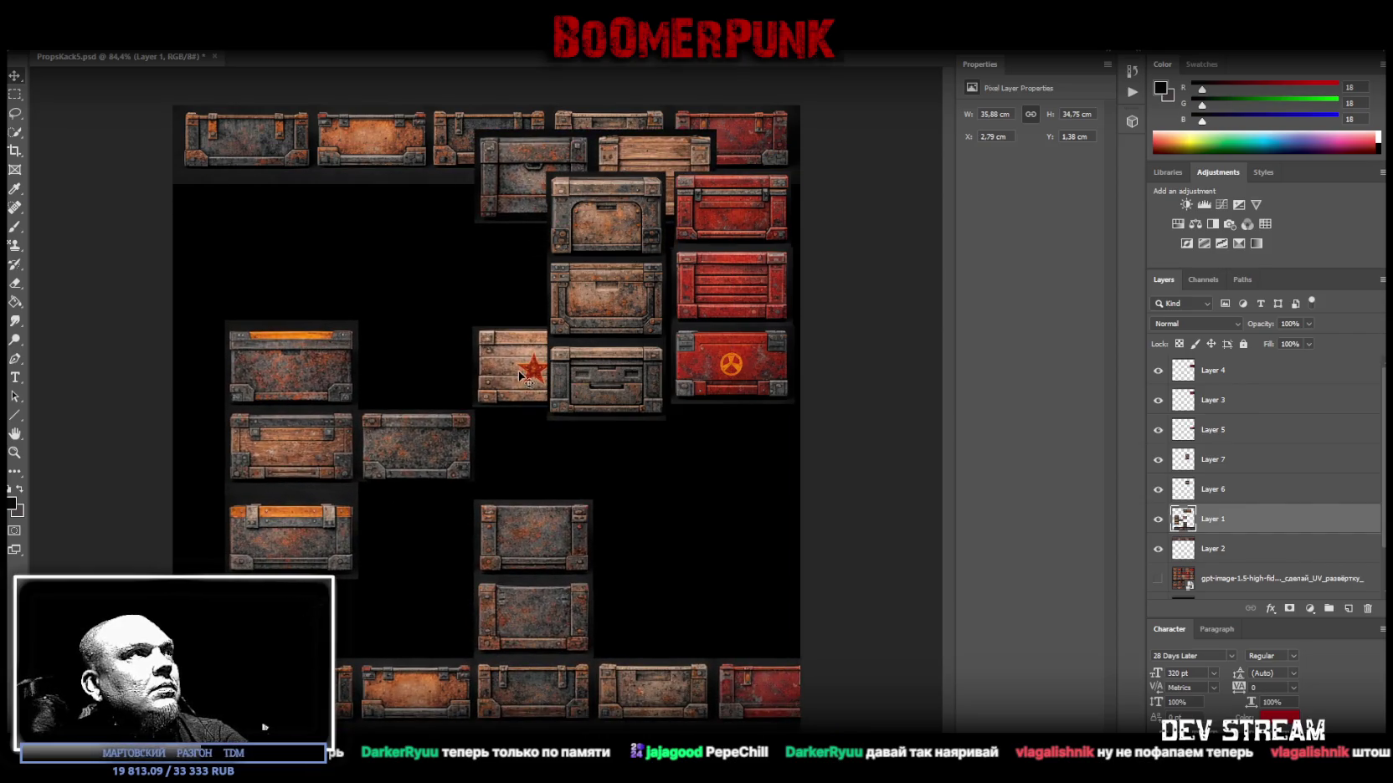
pyautogui.moveTo(190, 285); pyautogui.dragTo(358, 611)
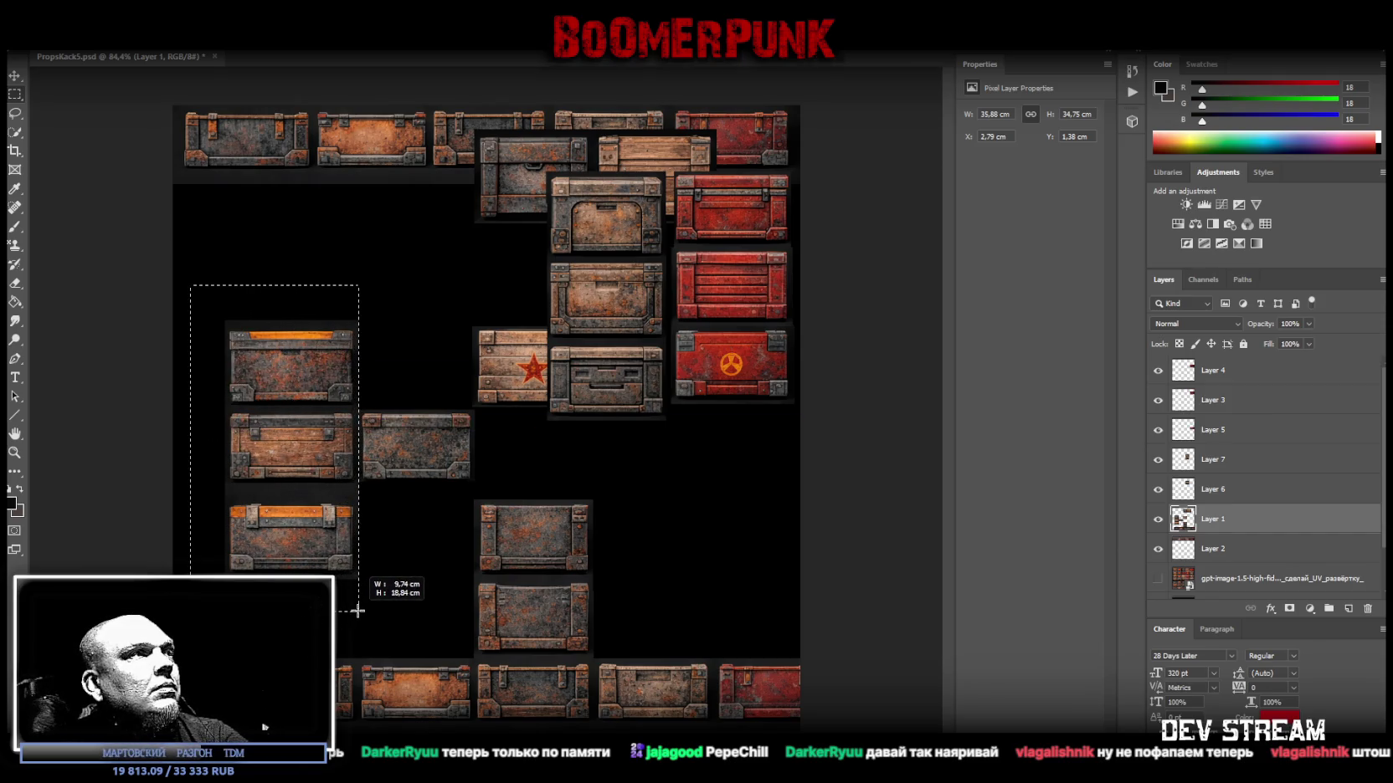
pyautogui.rightClick(285, 606)
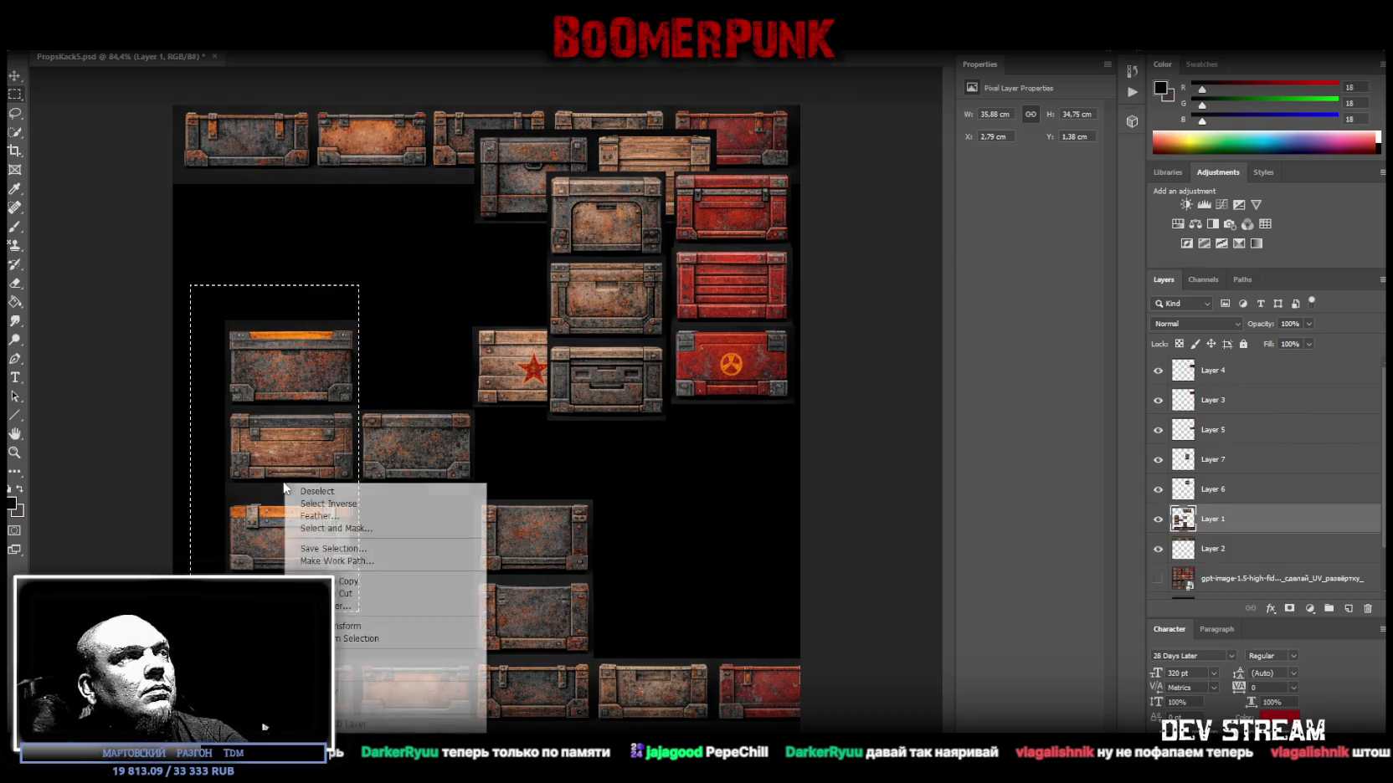
pyautogui.click(371, 594)
pyautogui.click(15, 80)
pyautogui.moveTo(288, 417); pyautogui.dragTo(241, 273)
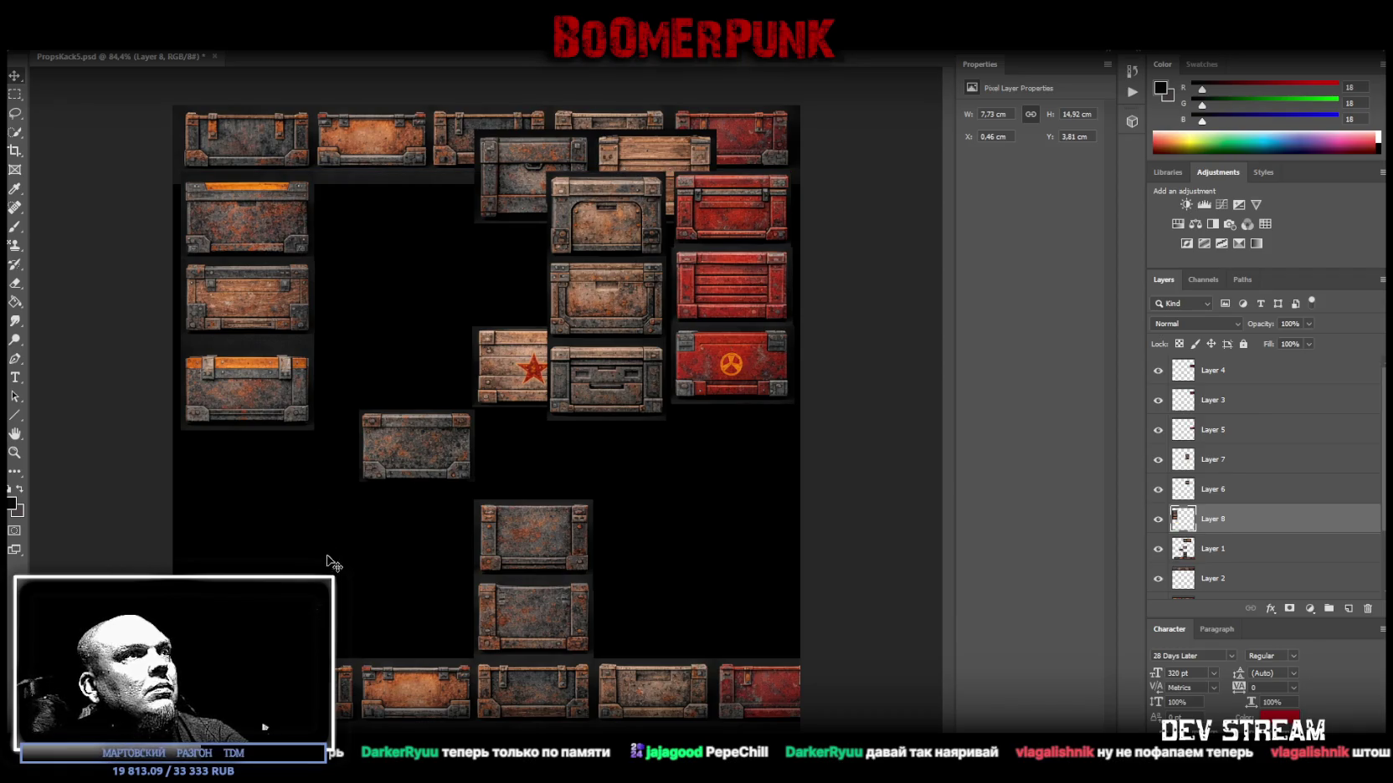
# Cut the wooden plank crate onto Layer 9 and place it below the radiation crate.
pyautogui.click(1216, 551)
pyautogui.moveTo(505, 367)
pyautogui.mouseDown()
pyautogui.moveTo(383, 614)
pyautogui.moveTo(425, 392)
pyautogui.moveTo(350, 466)
pyautogui.mouseUp()
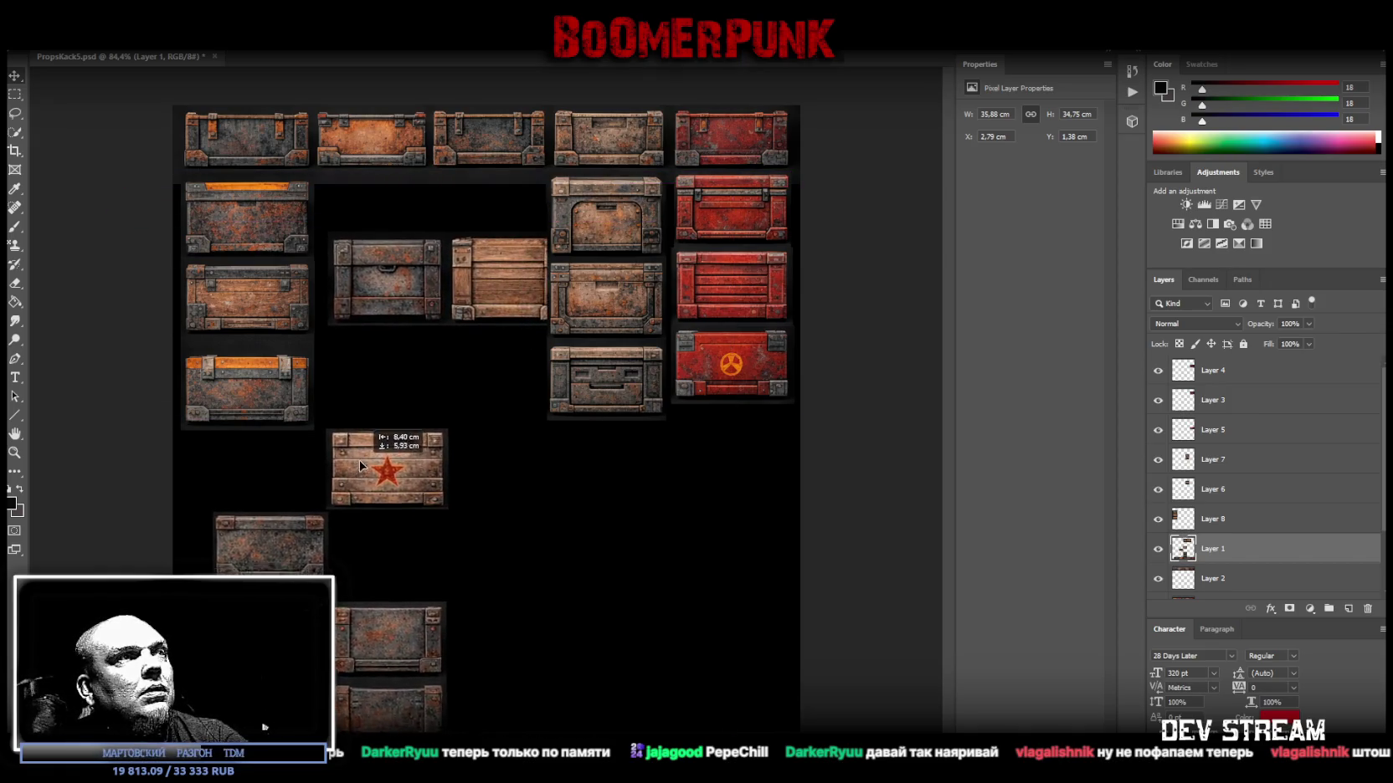
pyautogui.click(14, 94)
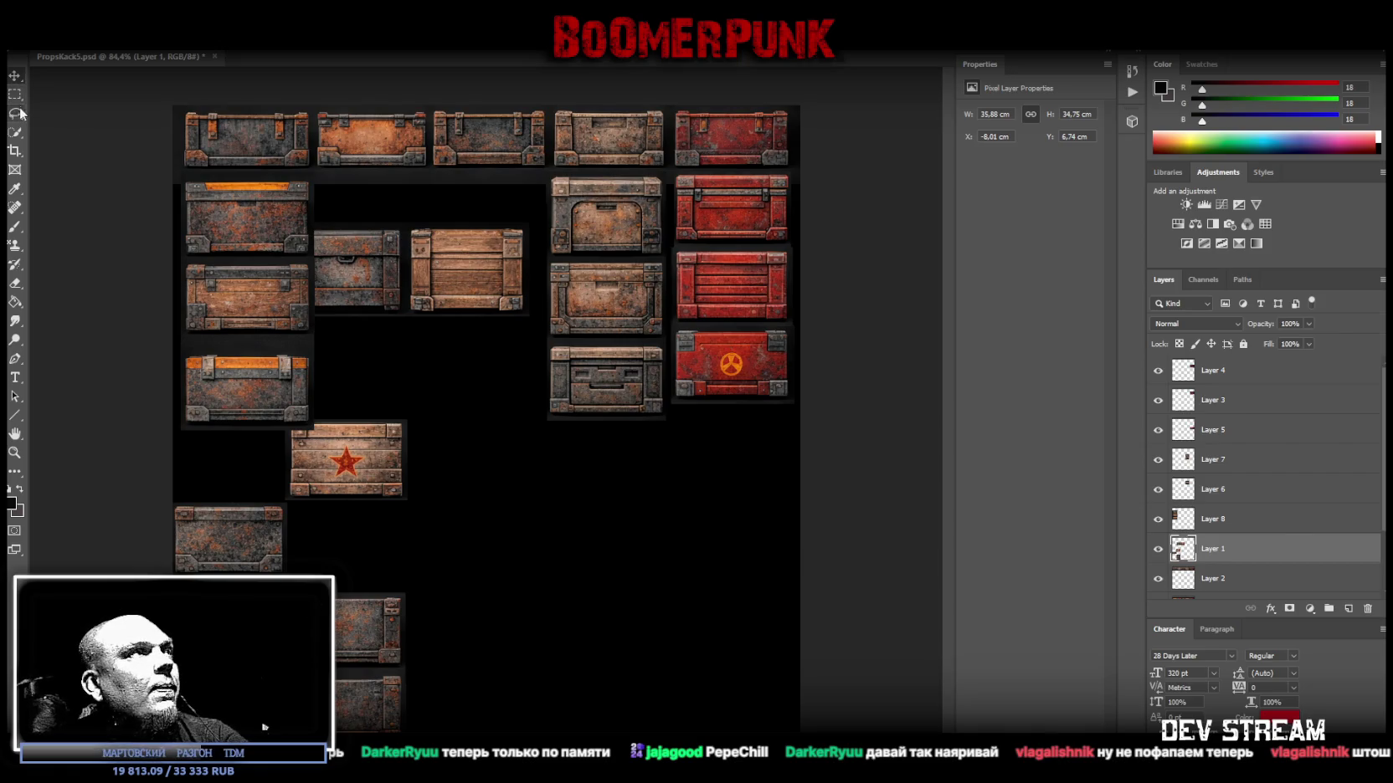
pyautogui.moveTo(403, 223); pyautogui.dragTo(530, 315)
pyautogui.rightClick(462, 272)
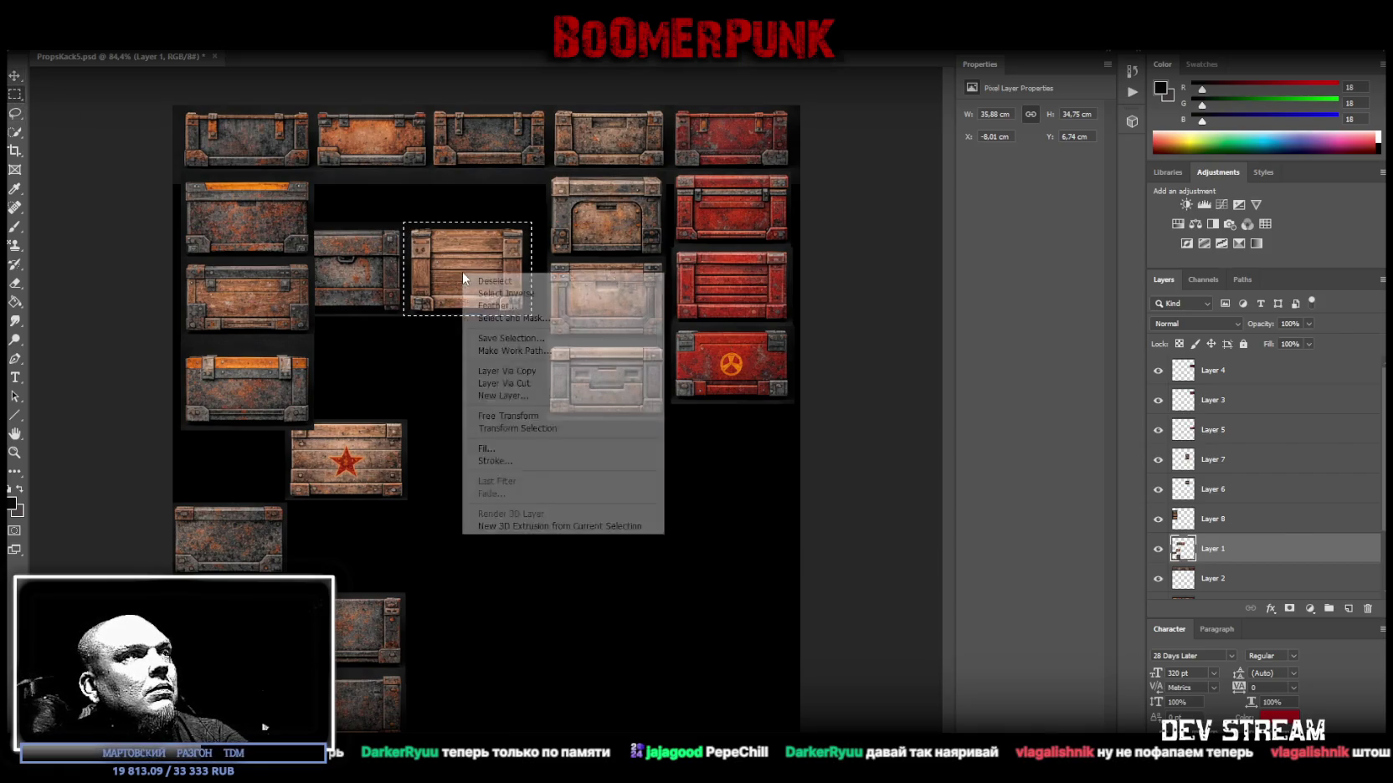
pyautogui.click(545, 381)
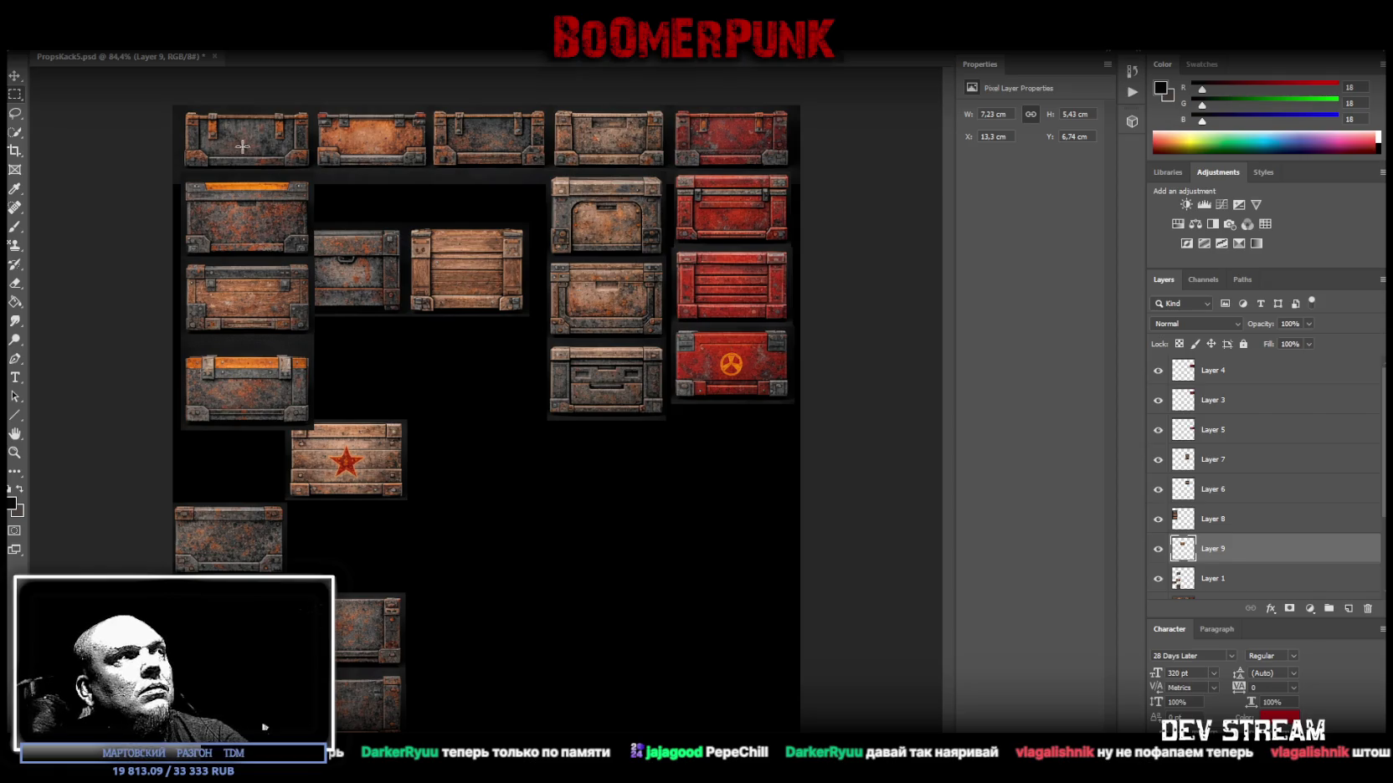
pyautogui.click(15, 75)
pyautogui.moveTo(453, 255); pyautogui.dragTo(718, 437)
pyautogui.click(1221, 577)
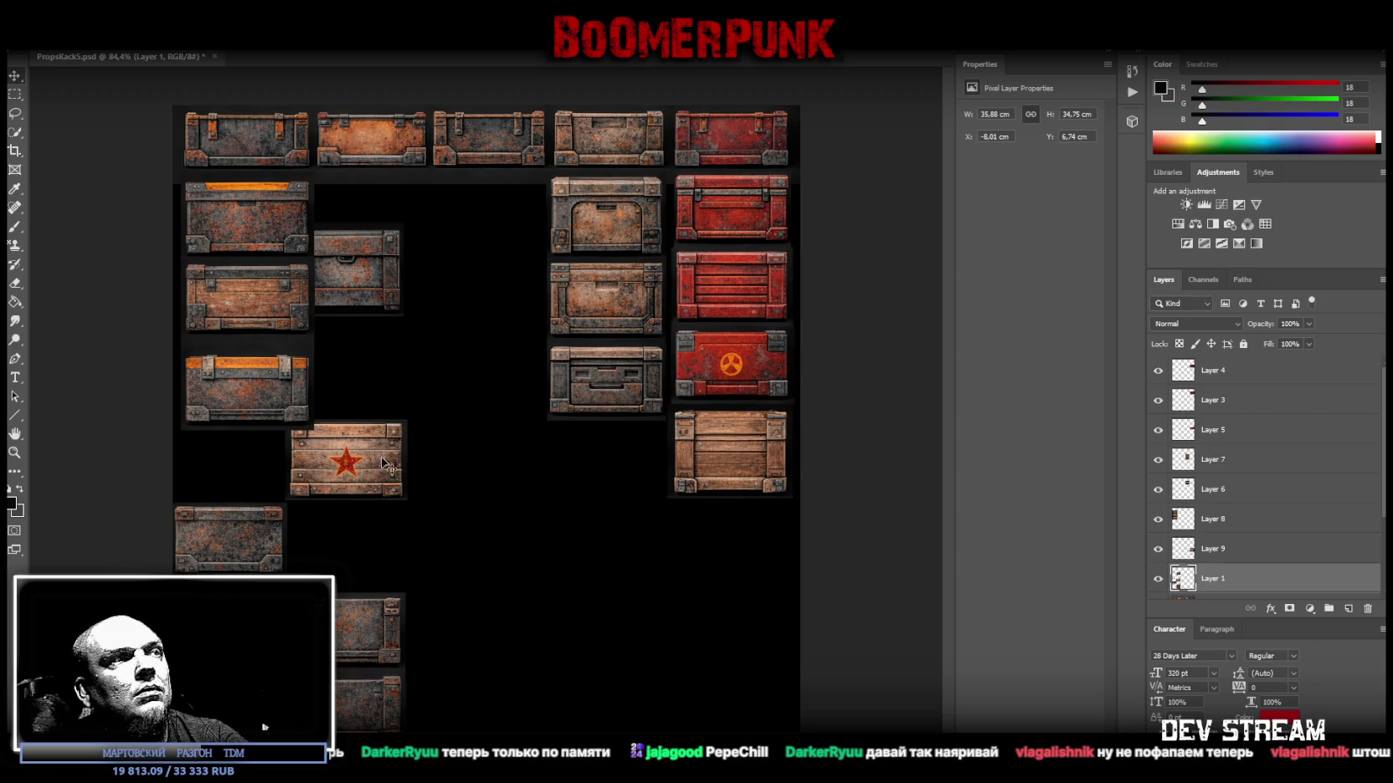
# Cut the star crate onto its own layer and move it below the wooden crate.
pyautogui.click(14, 92)
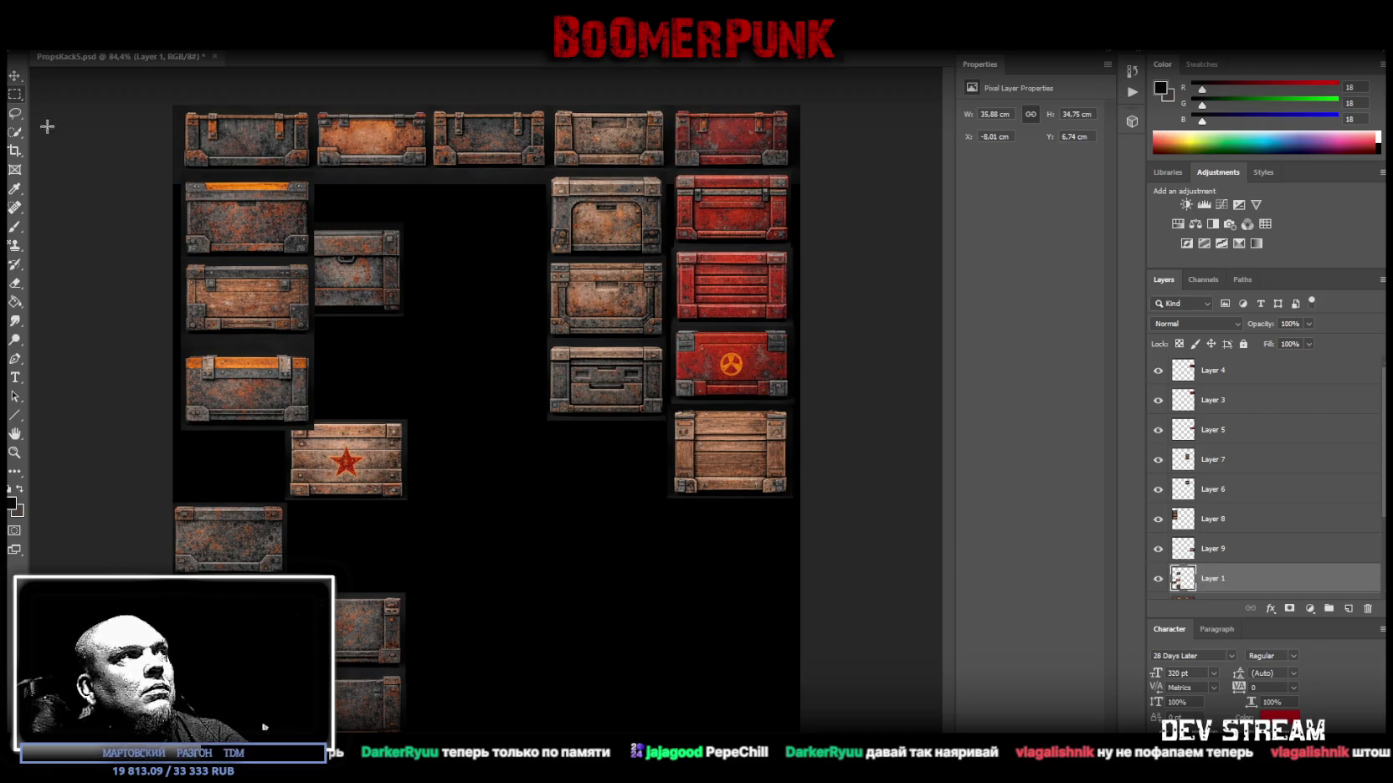
pyautogui.moveTo(450, 502); pyautogui.dragTo(282, 407)
pyautogui.keyDown('shift'); pyautogui.moveTo(203, 565); pyautogui.dragTo(460, 501); pyautogui.keyUp('shift')
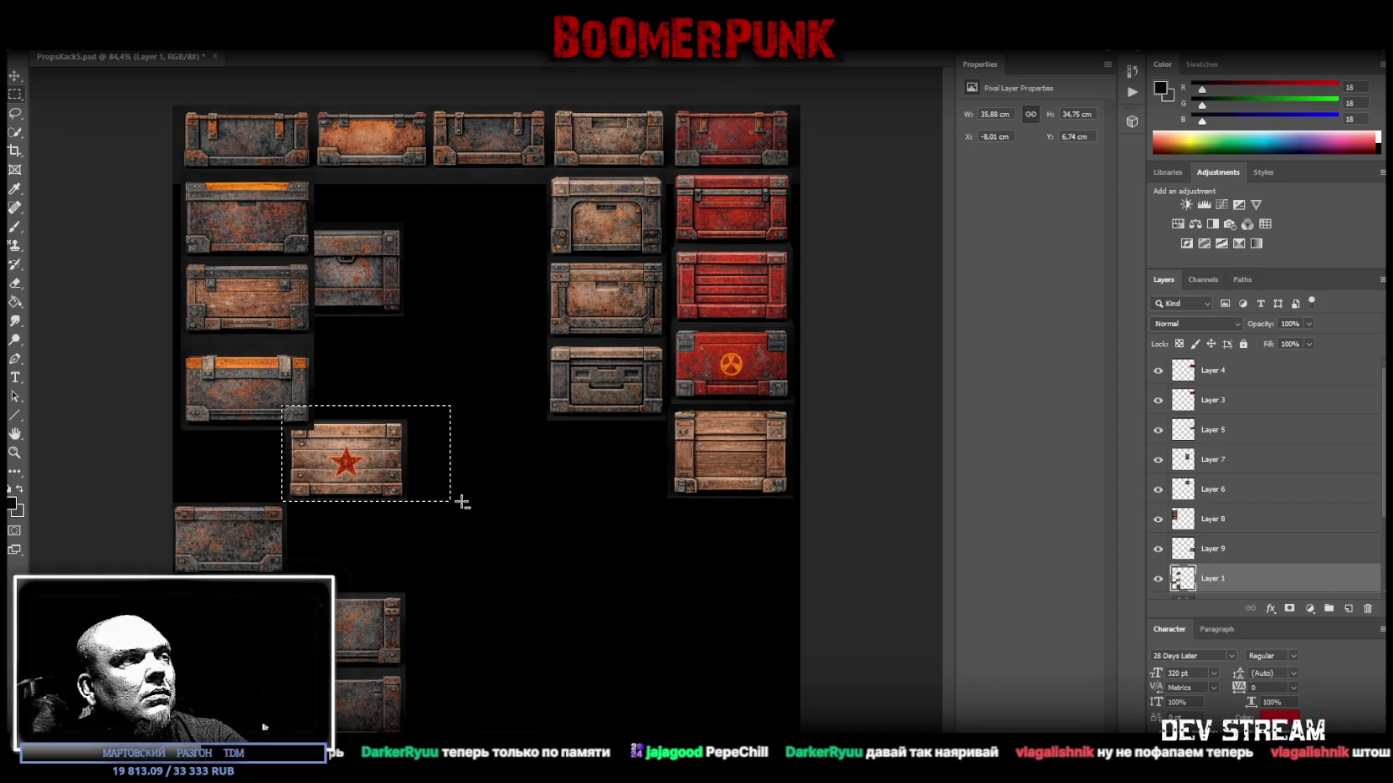
pyautogui.rightClick(358, 477)
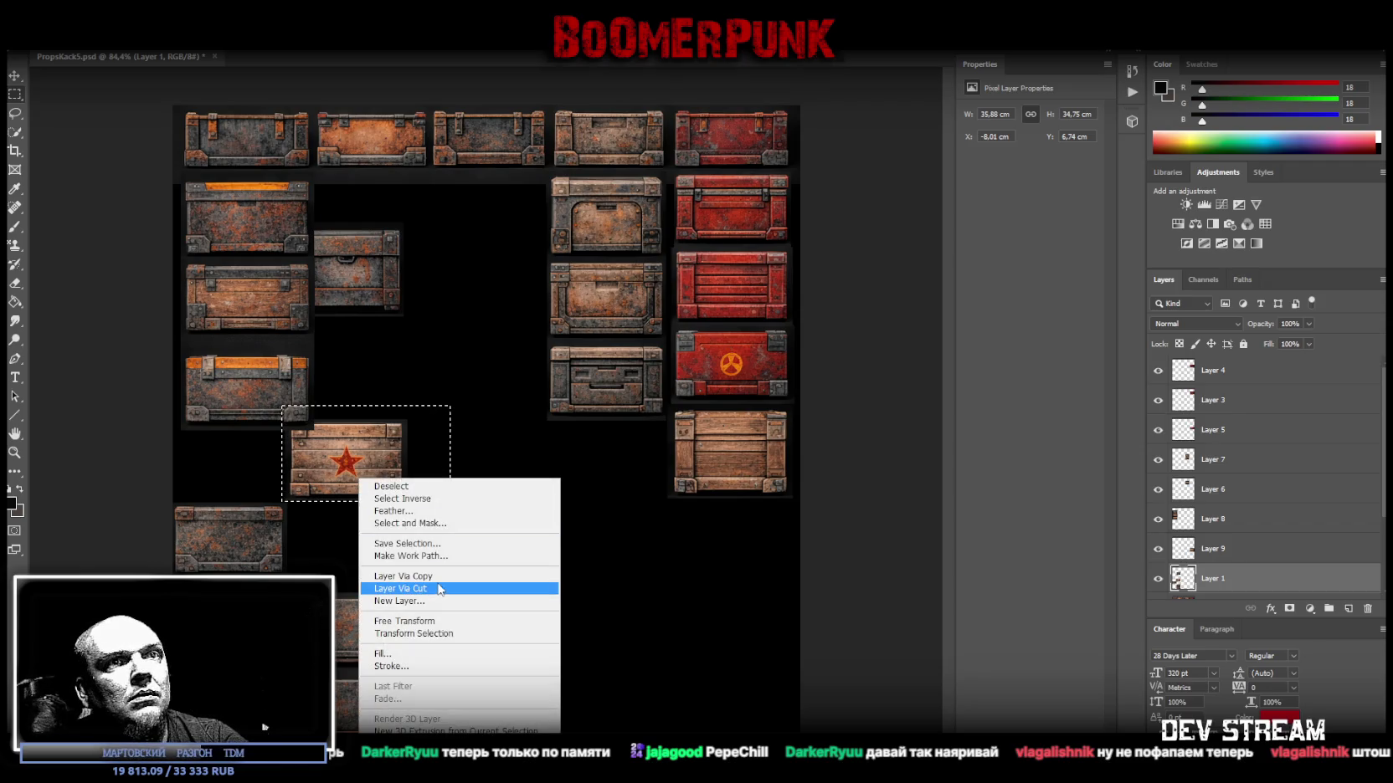
pyautogui.click(435, 583)
pyautogui.moveTo(346, 458); pyautogui.dragTo(721, 541)
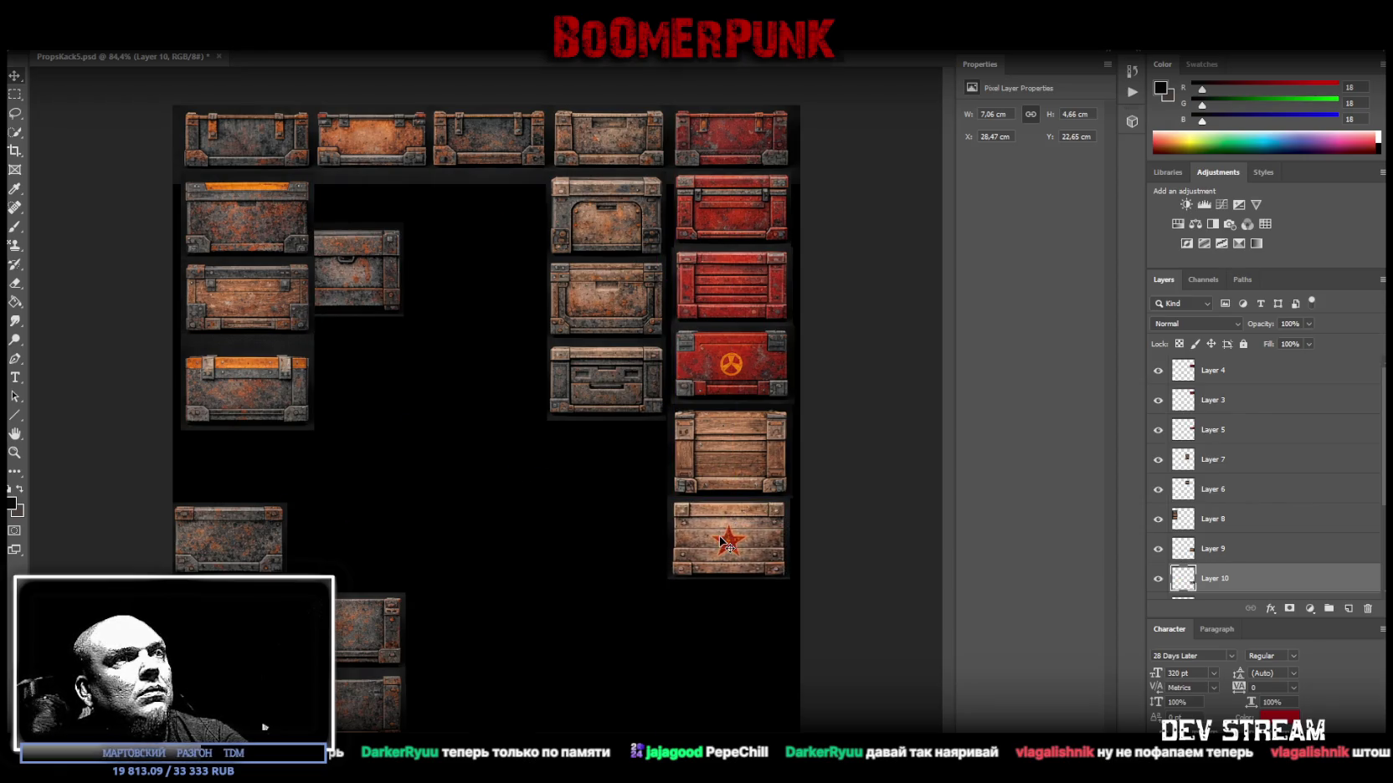
# Shift Layer 1's small crates right, then cut the loose crates onto their own layer.
pyautogui.scroll(-2, 1232, 580)
pyautogui.click(1231, 552)
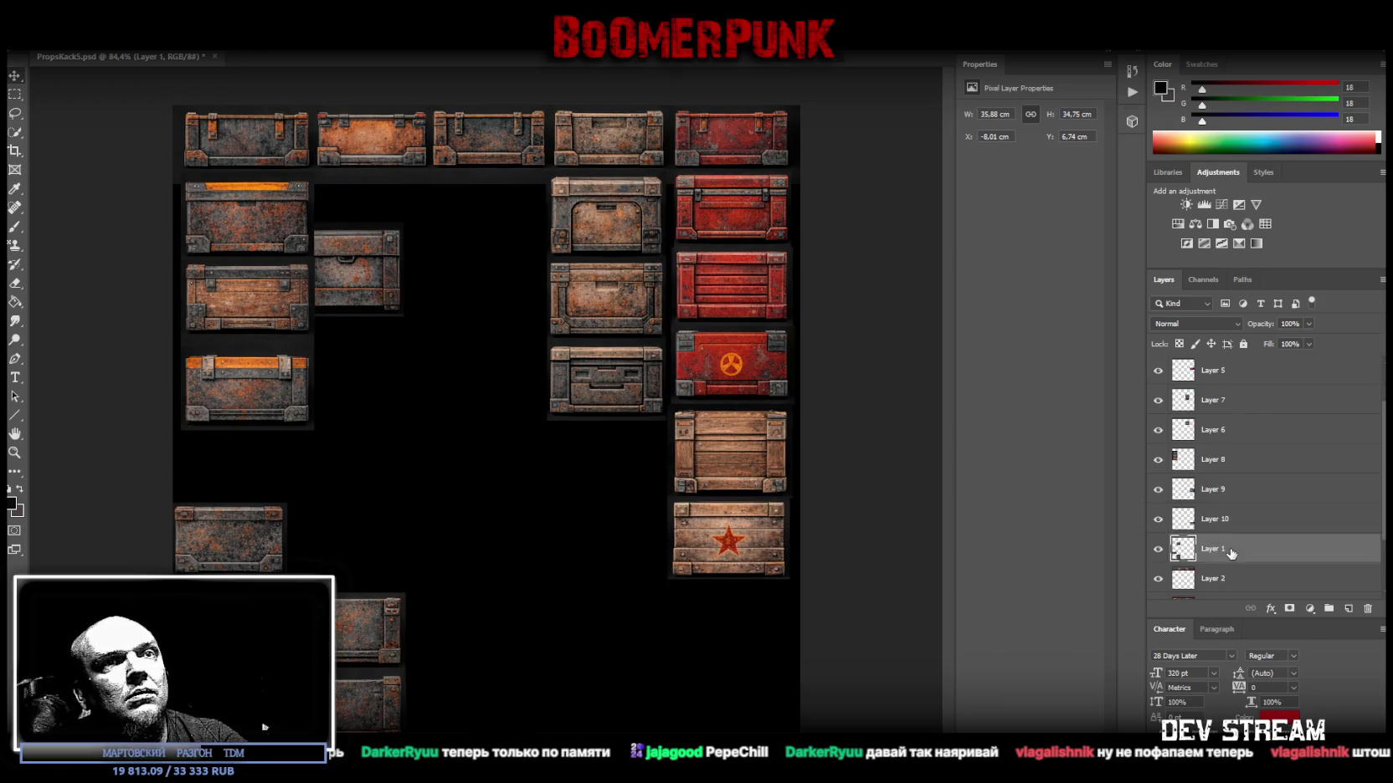
pyautogui.moveTo(360, 636); pyautogui.dragTo(460, 615)
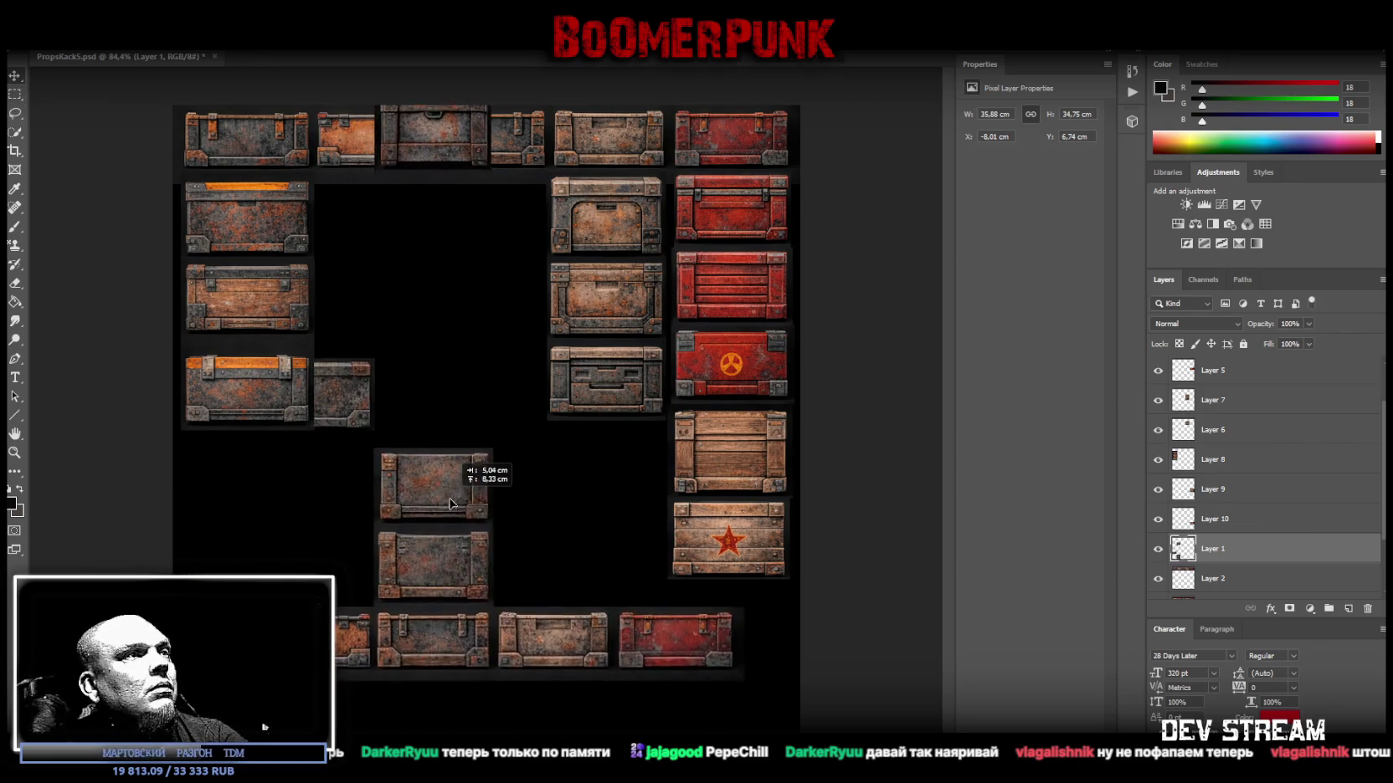
pyautogui.moveTo(460, 616); pyautogui.dragTo(476, 615)
pyautogui.press('m')
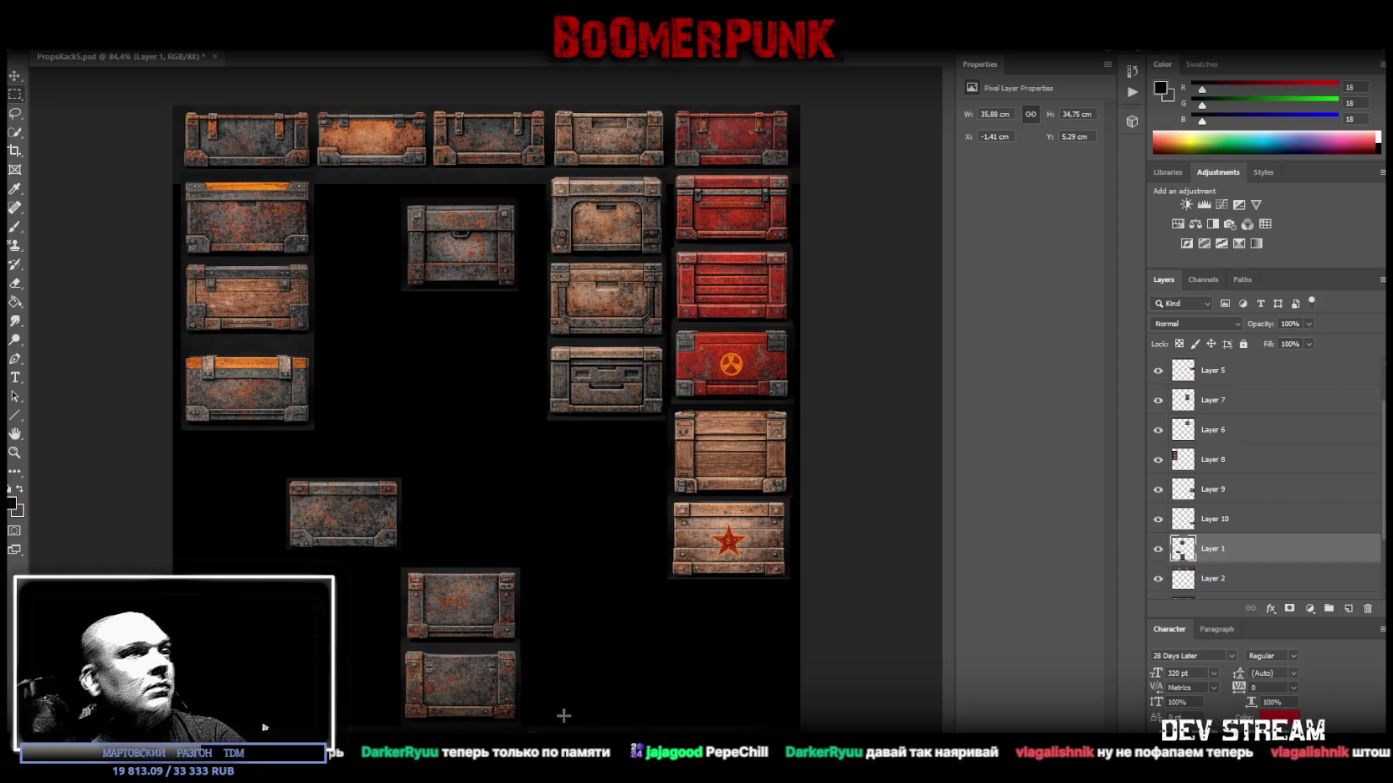
pyautogui.moveTo(526, 723); pyautogui.dragTo(272, 182)
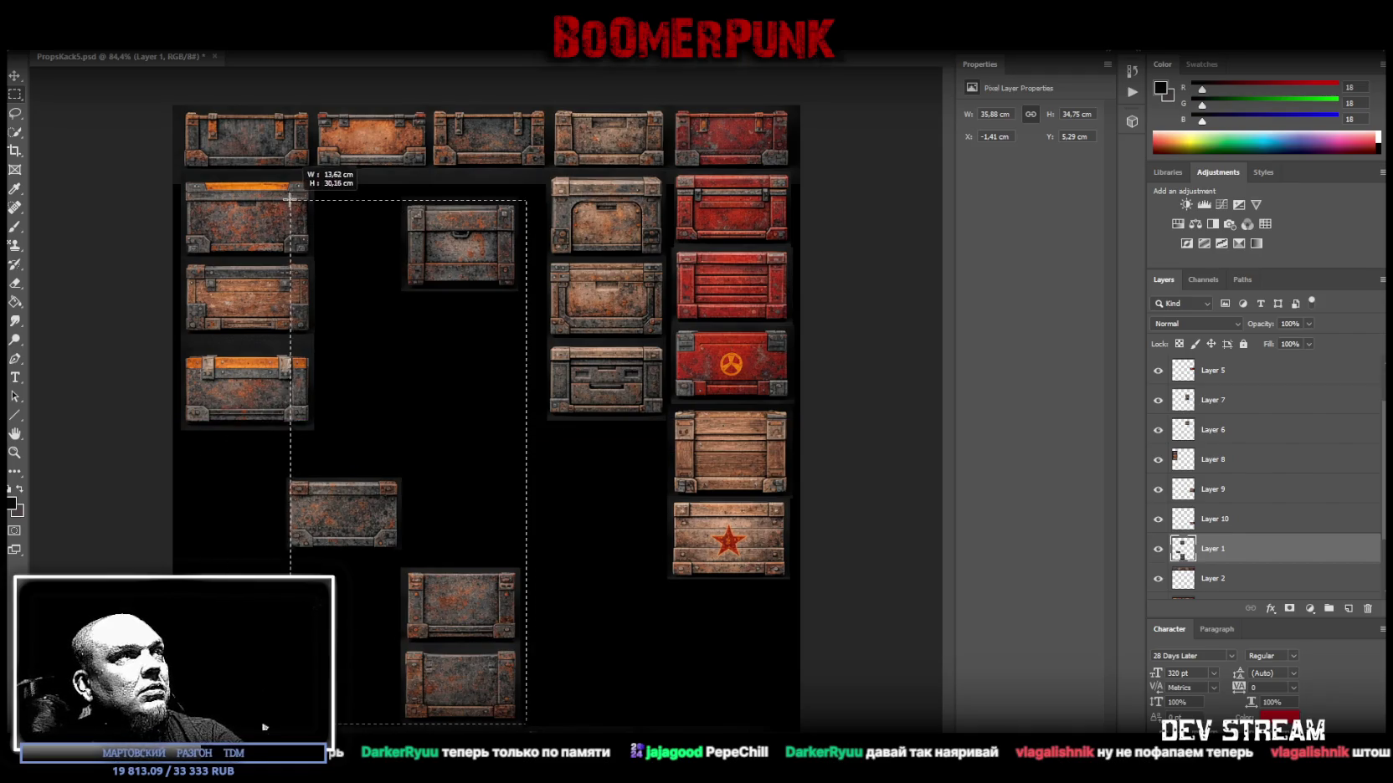
pyautogui.rightClick(478, 231)
pyautogui.click(588, 342)
# Delete the emptied Layer 1 and select the small chest near the top centre.
pyautogui.scroll(-2, 1250, 556)
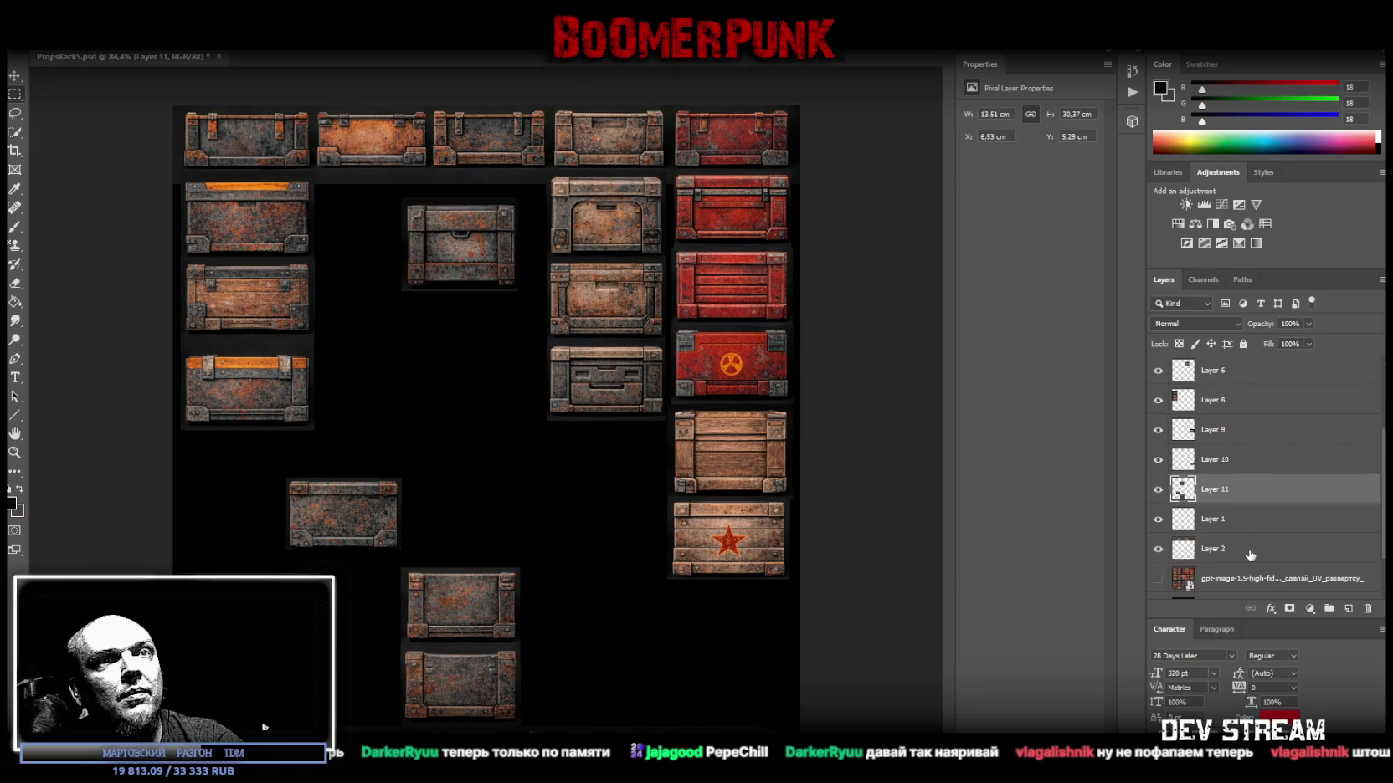
pyautogui.click(1218, 522)
pyautogui.press('Delete')
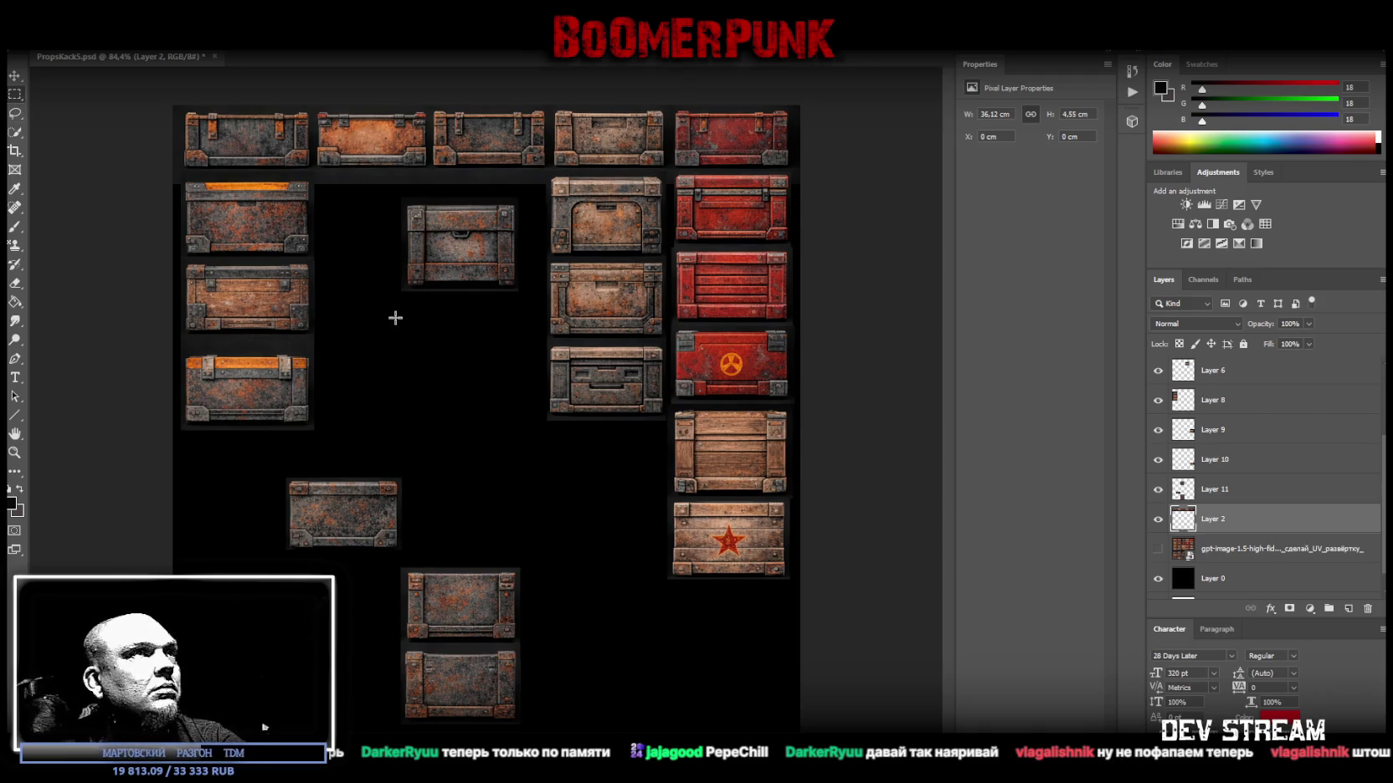
pyautogui.moveTo(387, 305); pyautogui.dragTo(525, 194)
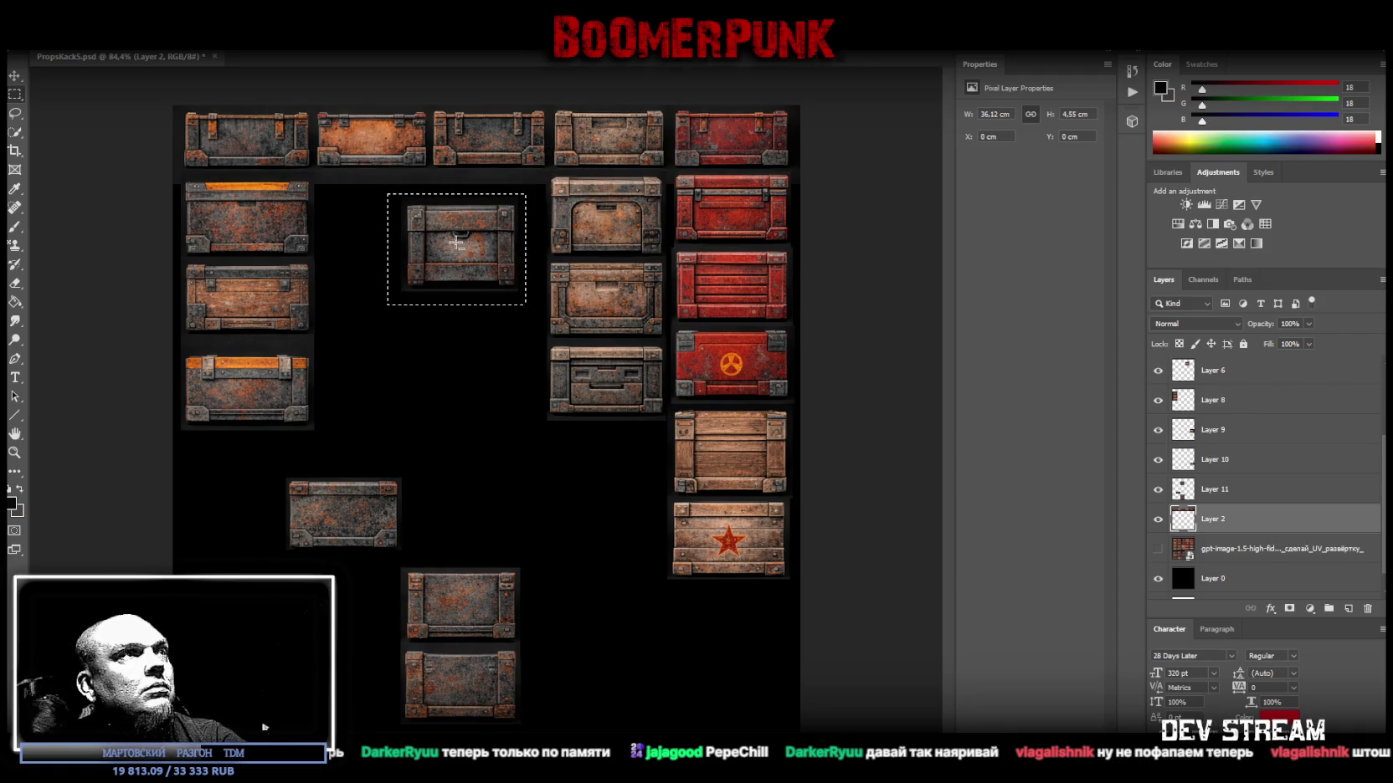
# Copy the small chest from Layer 11 onto a new layer and line it up with its neighbours.
pyautogui.rightClick(457, 243)
pyautogui.click(1255, 497)
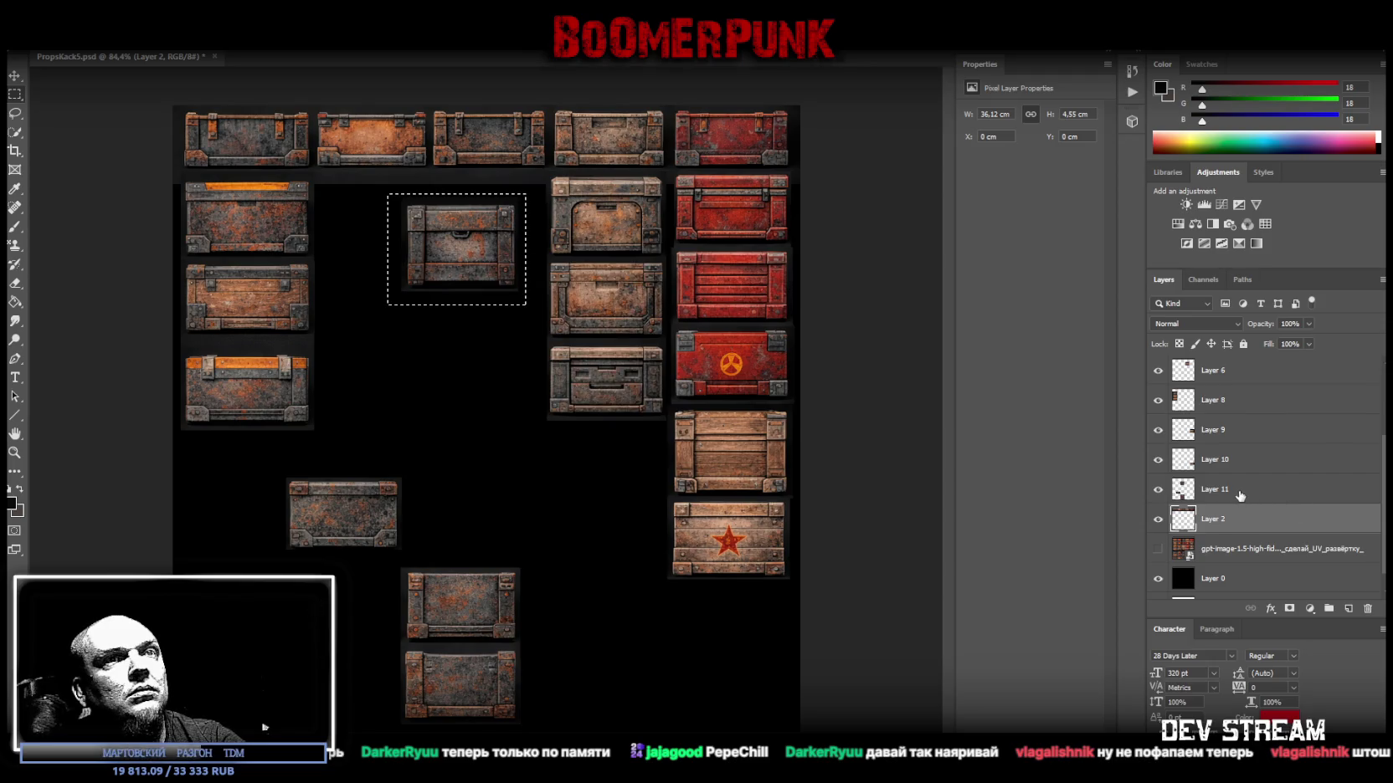
pyautogui.click(1239, 490)
pyautogui.rightClick(462, 238)
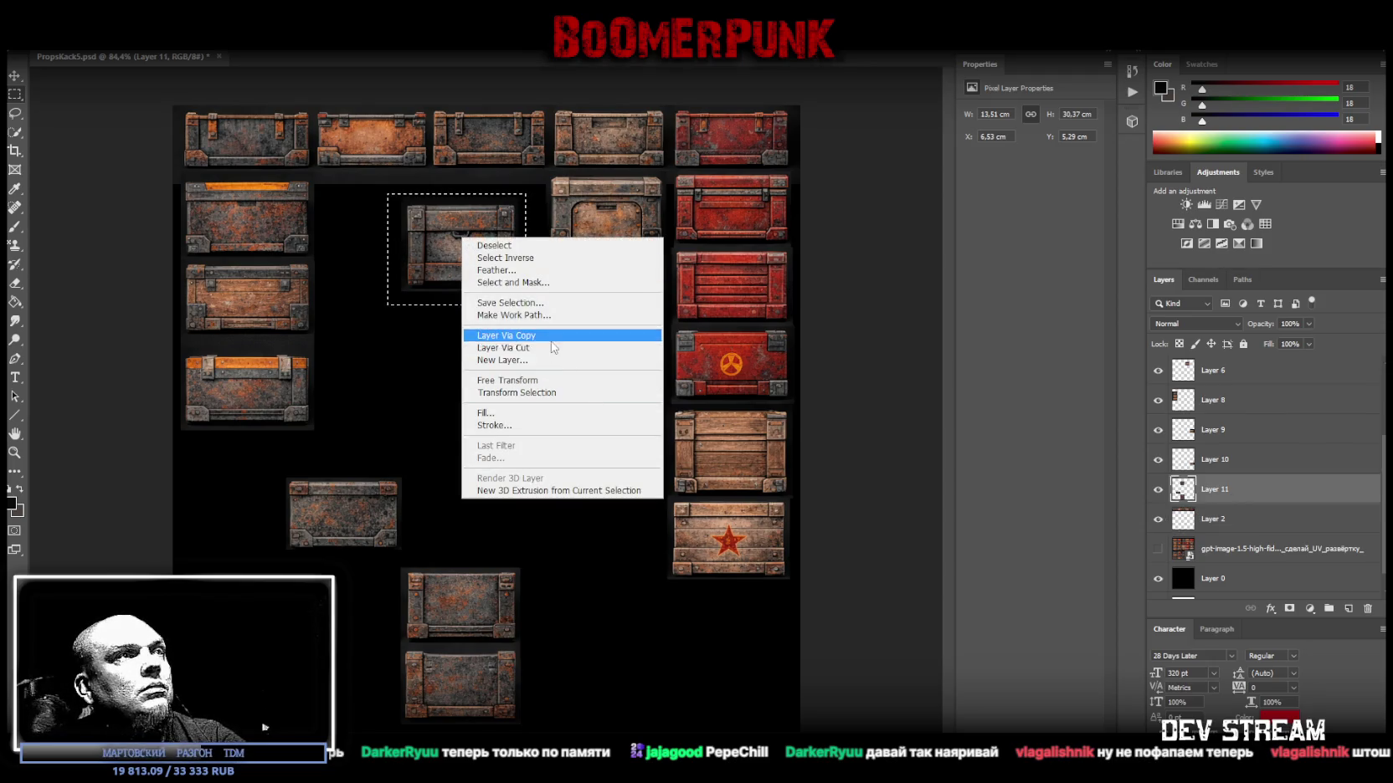
pyautogui.click(506, 335)
pyautogui.moveTo(481, 246); pyautogui.dragTo(509, 220)
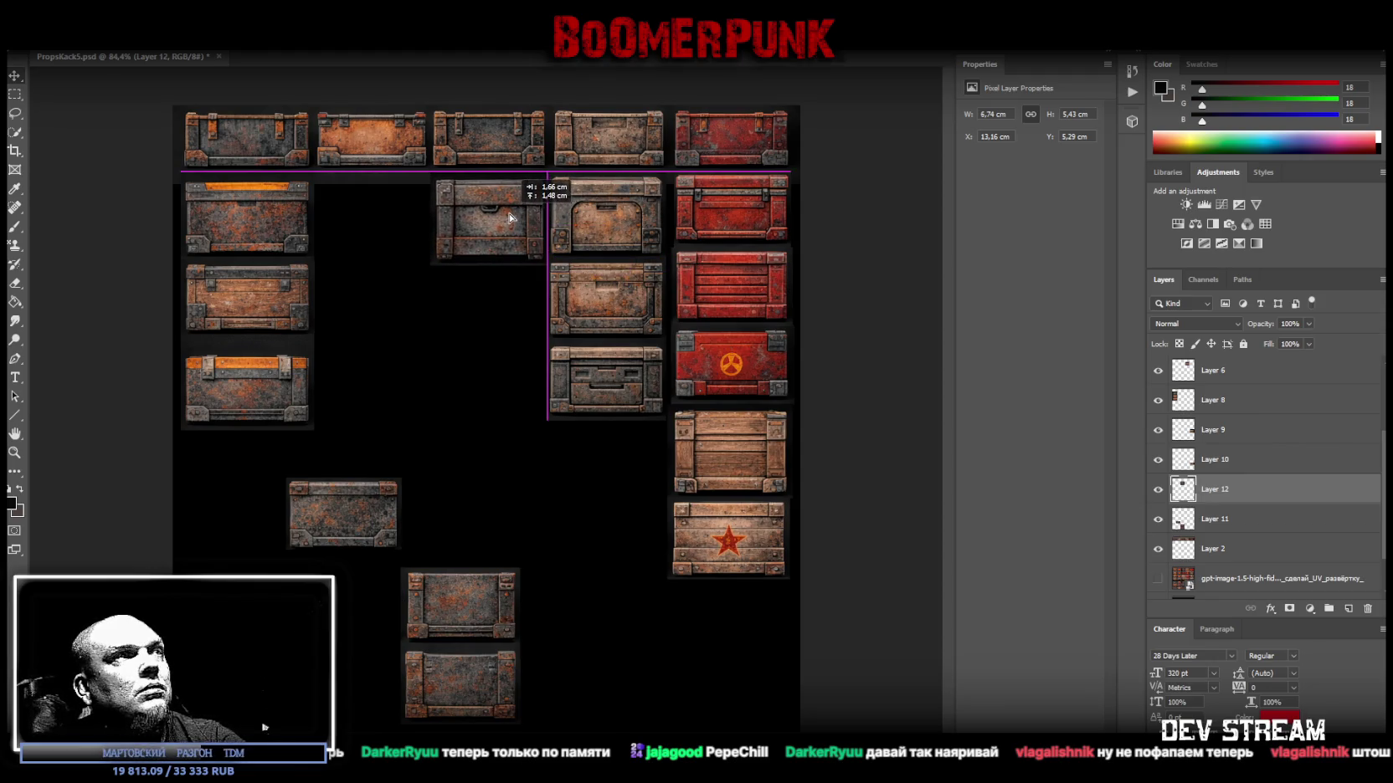
pyautogui.moveTo(509, 220); pyautogui.dragTo(505, 217)
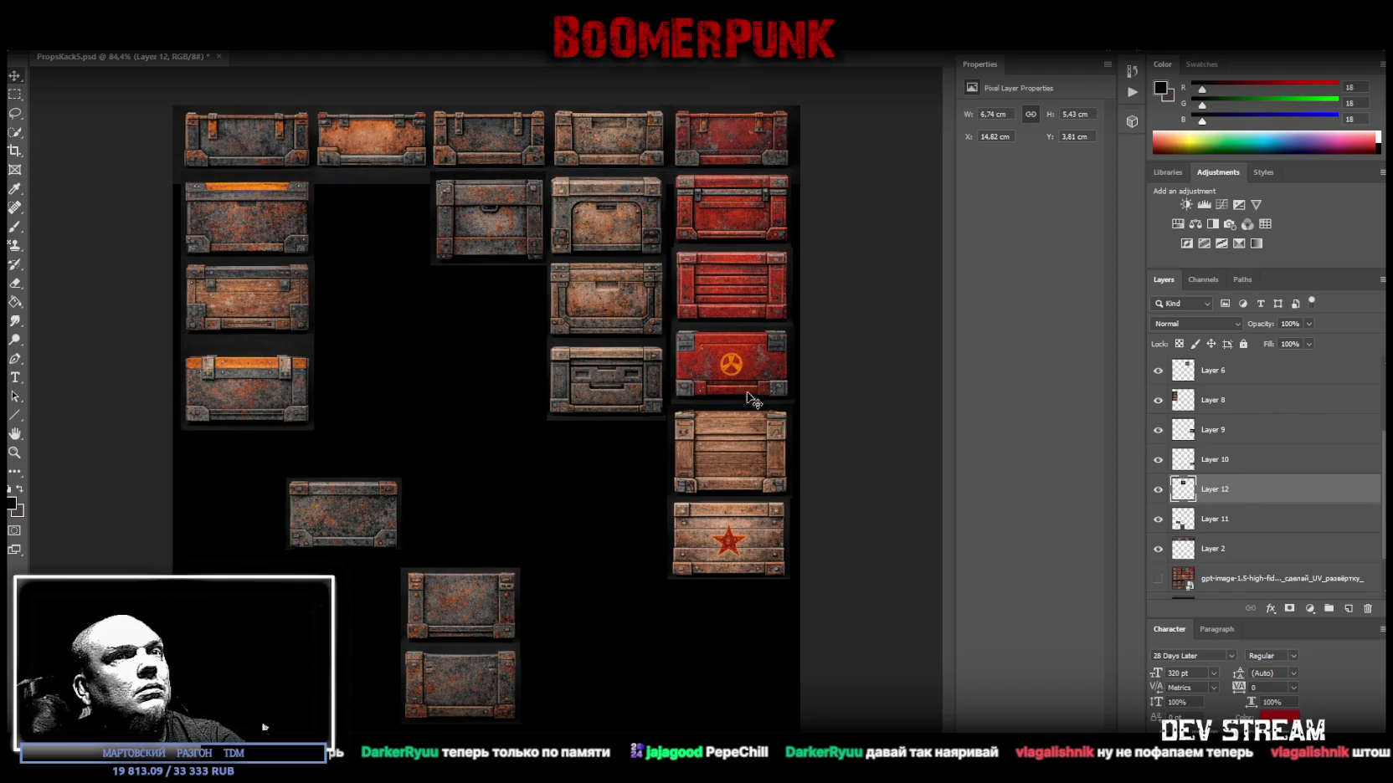
# Cut the lower crate near the bottom onto its own layer.
pyautogui.click(1190, 531)
pyautogui.click(21, 97)
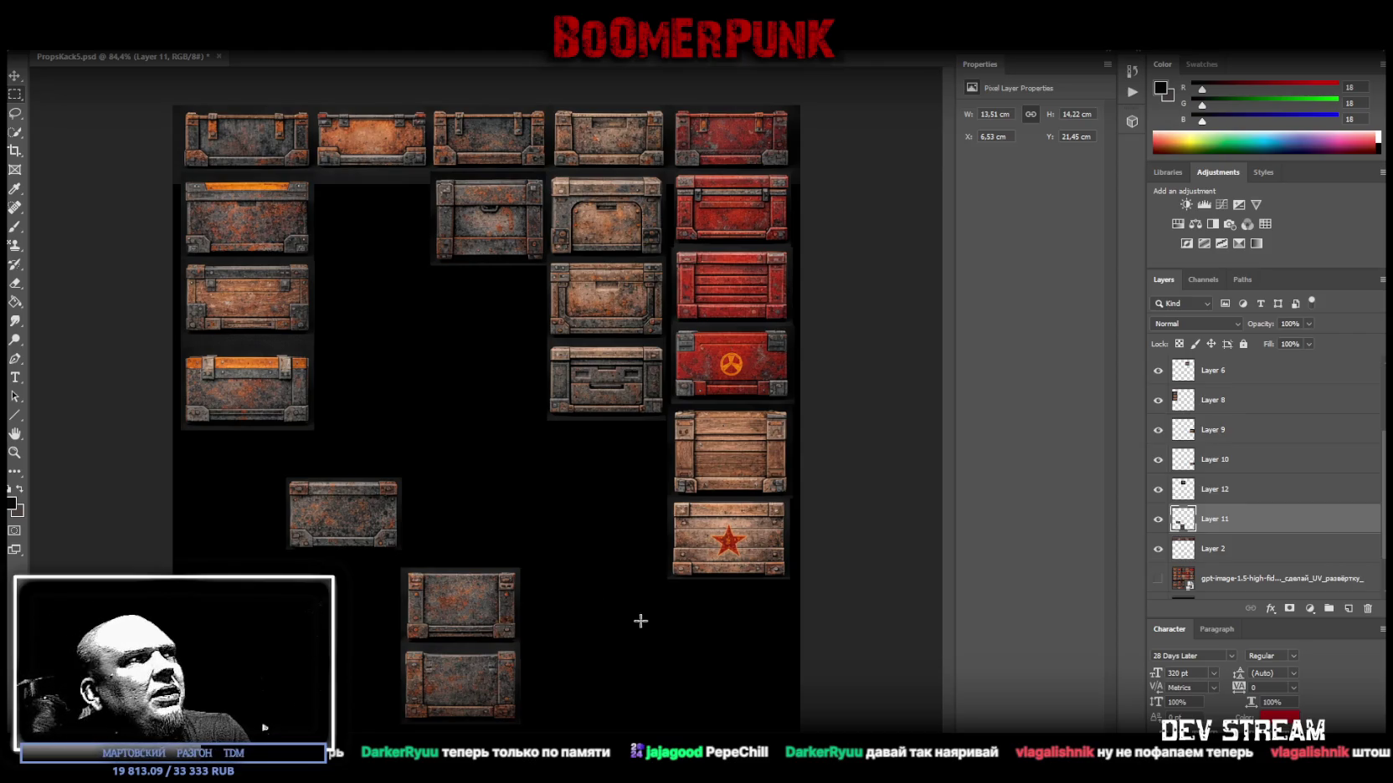
pyautogui.moveTo(269, 462); pyautogui.dragTo(479, 558)
pyautogui.rightClick(287, 519)
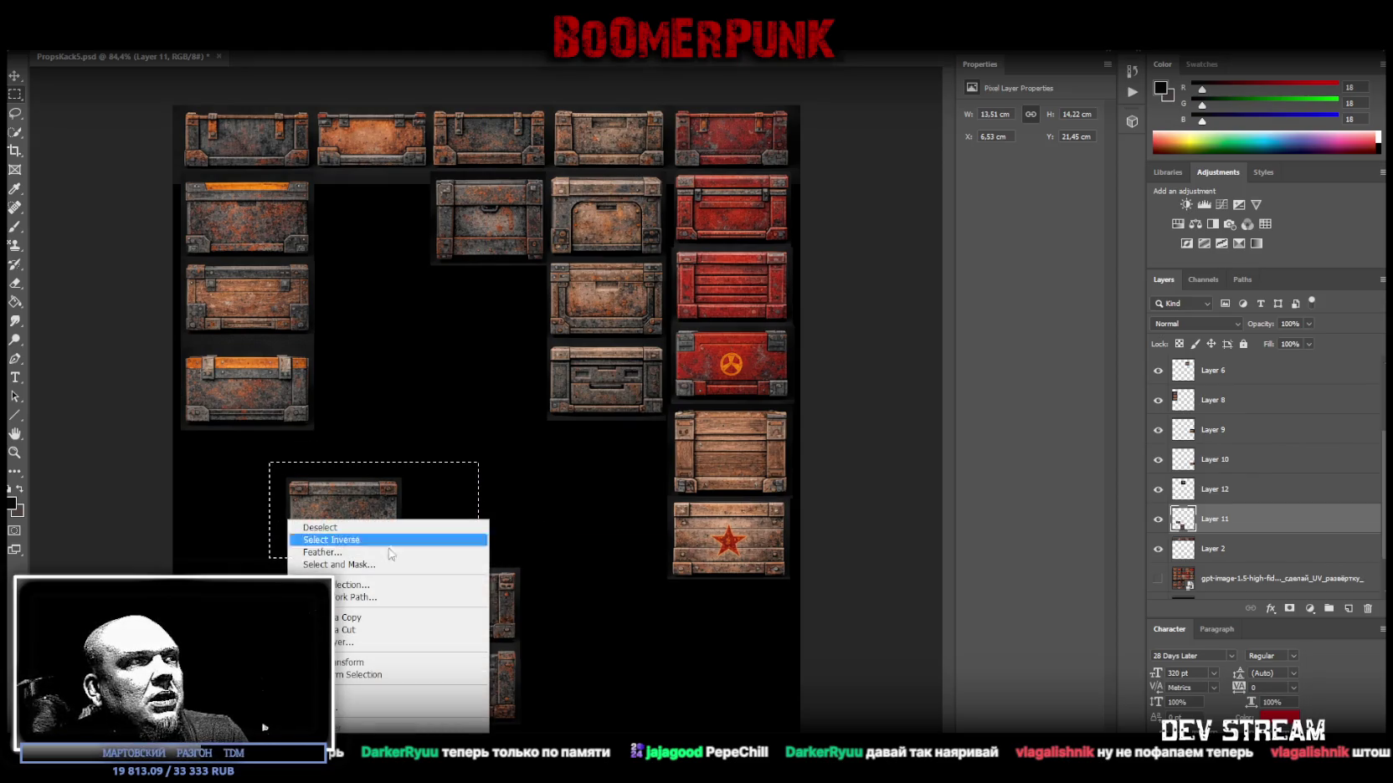
pyautogui.click(366, 631)
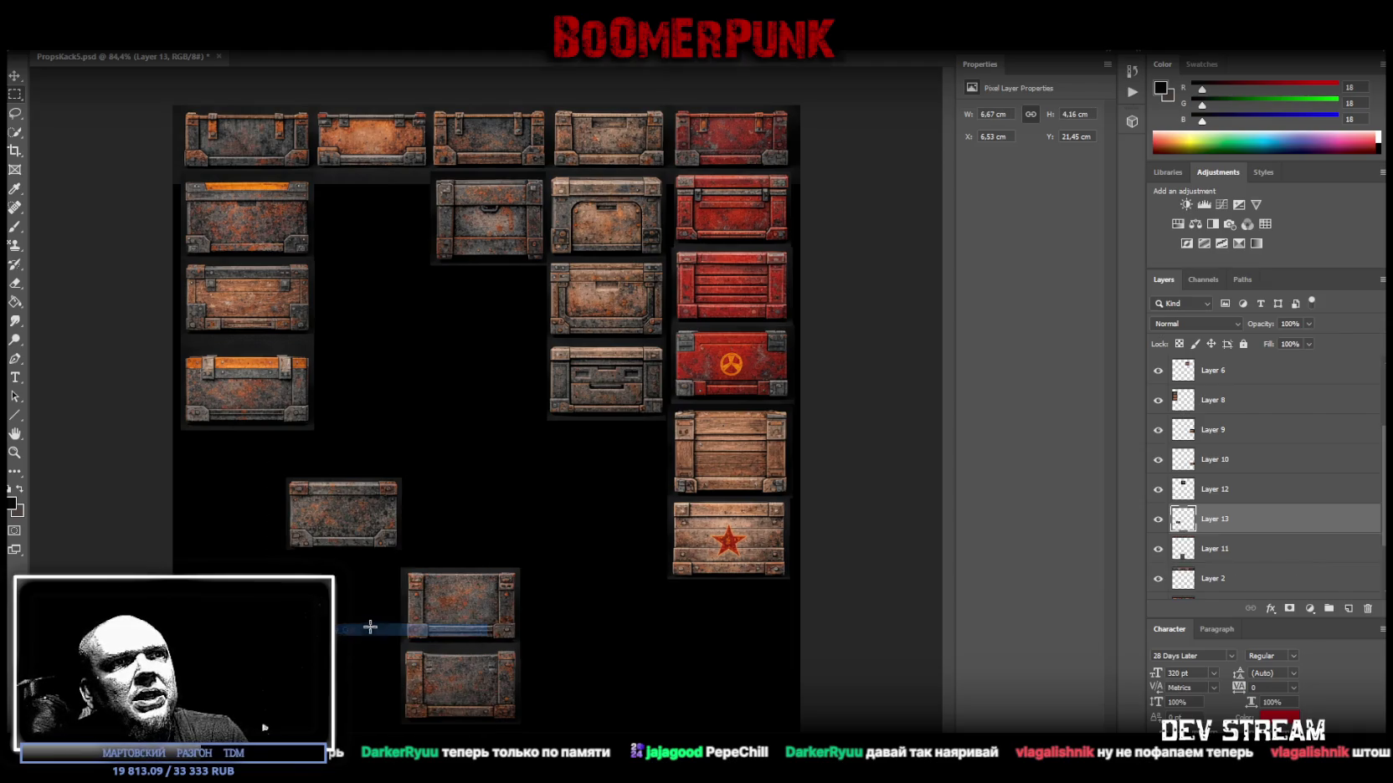
# Move the chest pair up beside the left column and align it.
pyautogui.click(1195, 550)
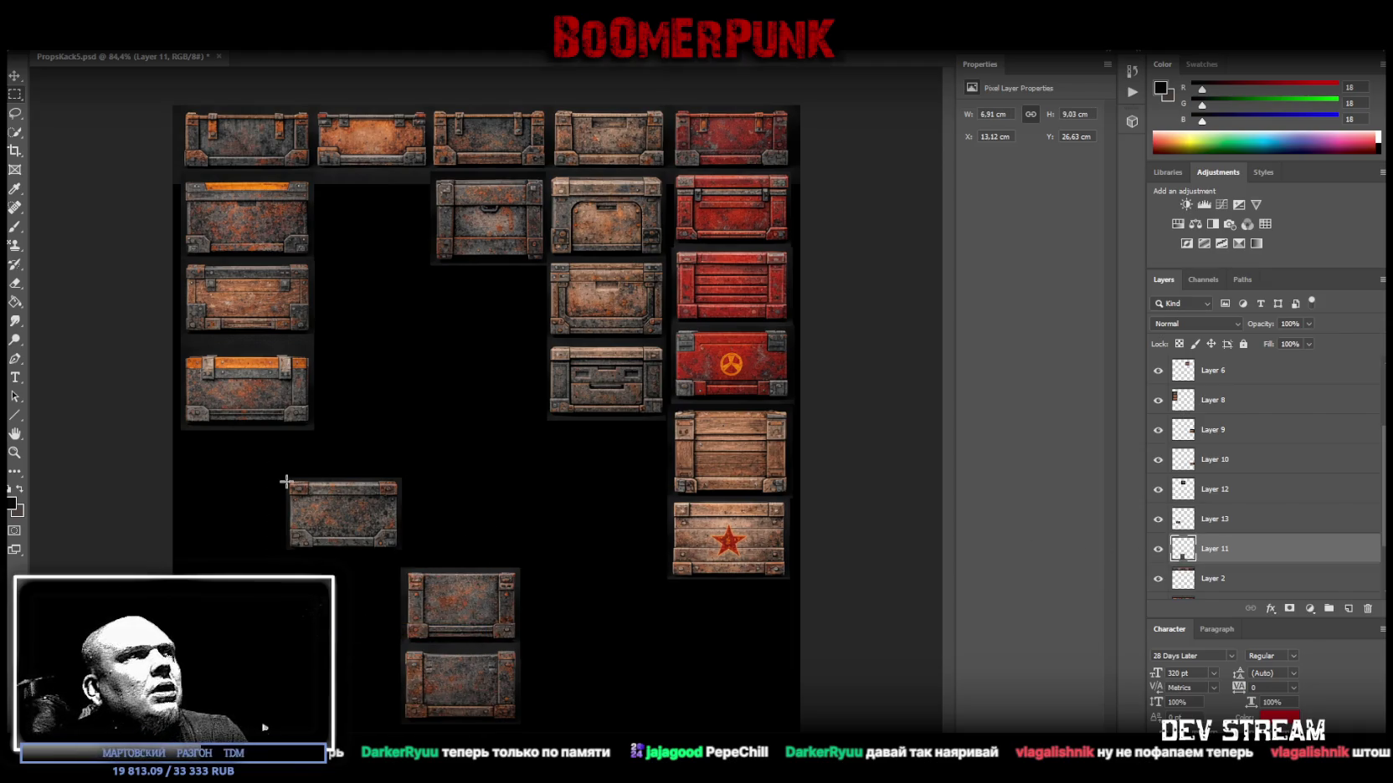
pyautogui.click(15, 74)
pyautogui.moveTo(488, 605); pyautogui.dragTo(391, 206)
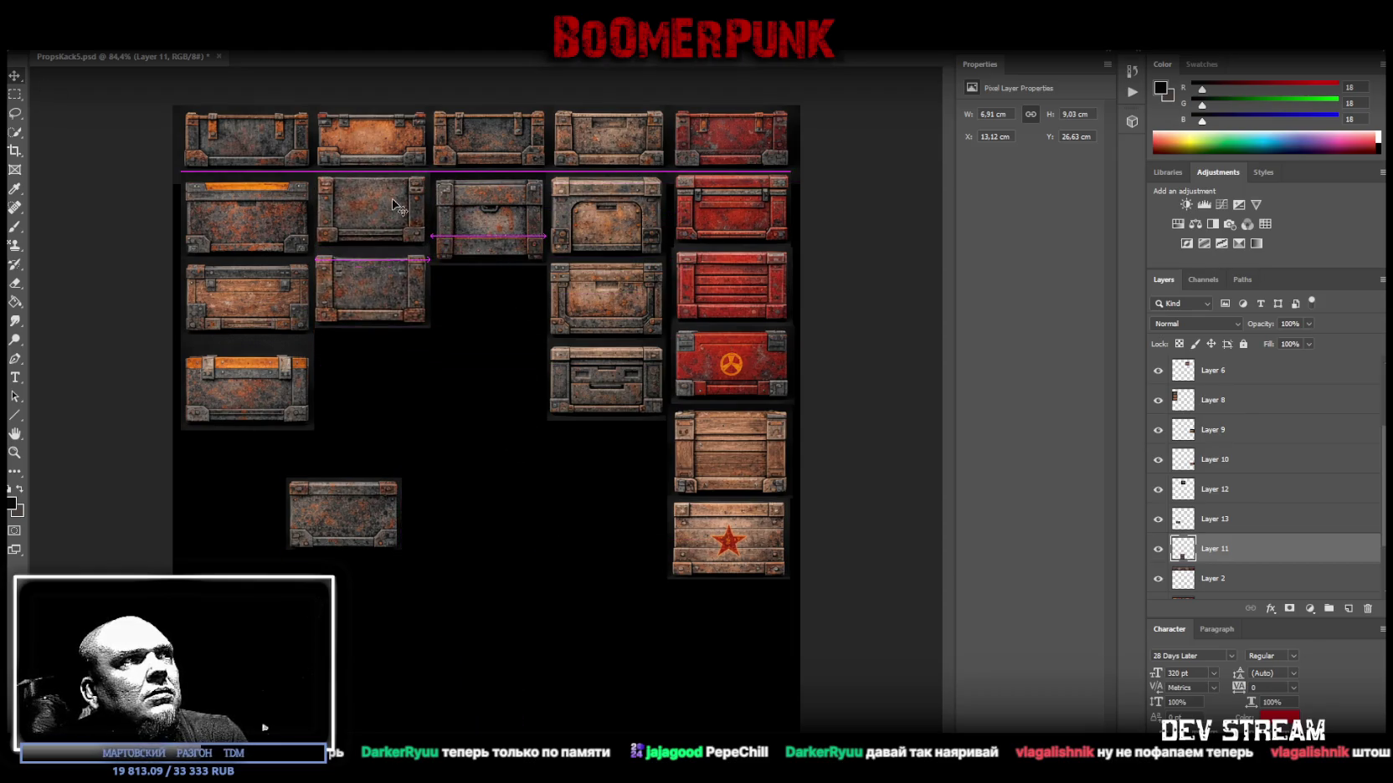
pyautogui.moveTo(394, 279); pyautogui.dragTo(396, 286)
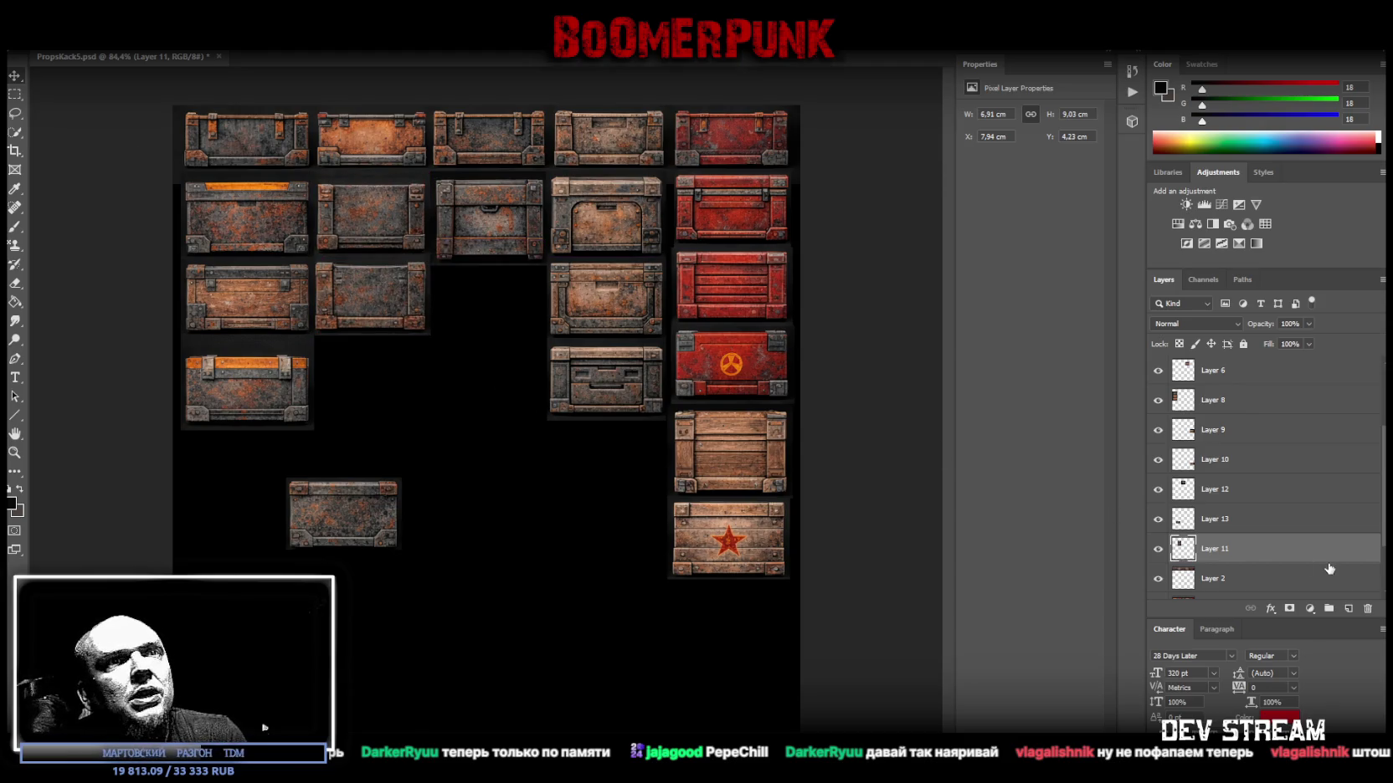
# Place the chest in the empty third-column slot and the wooden chest in the fourth-row gap.
pyautogui.click(1247, 527)
pyautogui.moveTo(346, 528); pyautogui.dragTo(490, 314)
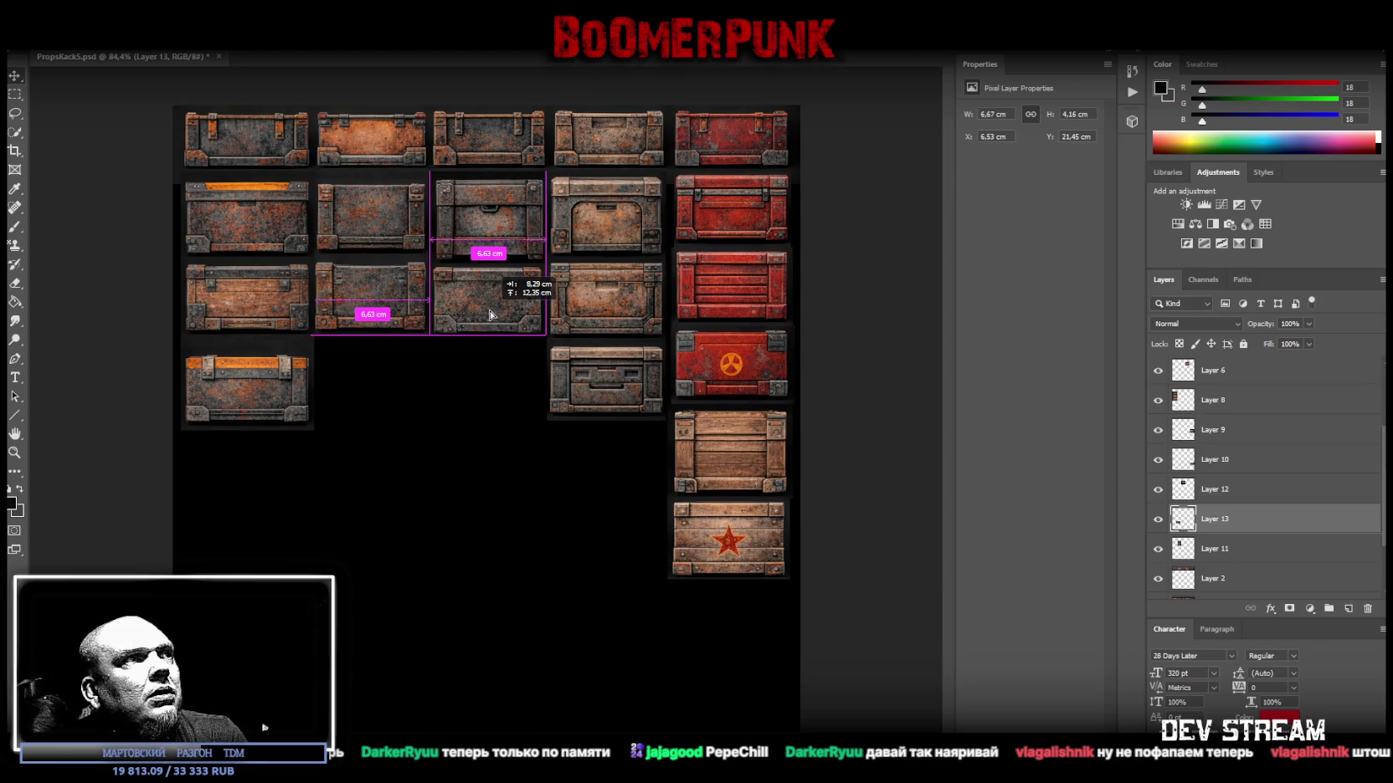
pyautogui.moveTo(490, 314); pyautogui.dragTo(490, 313)
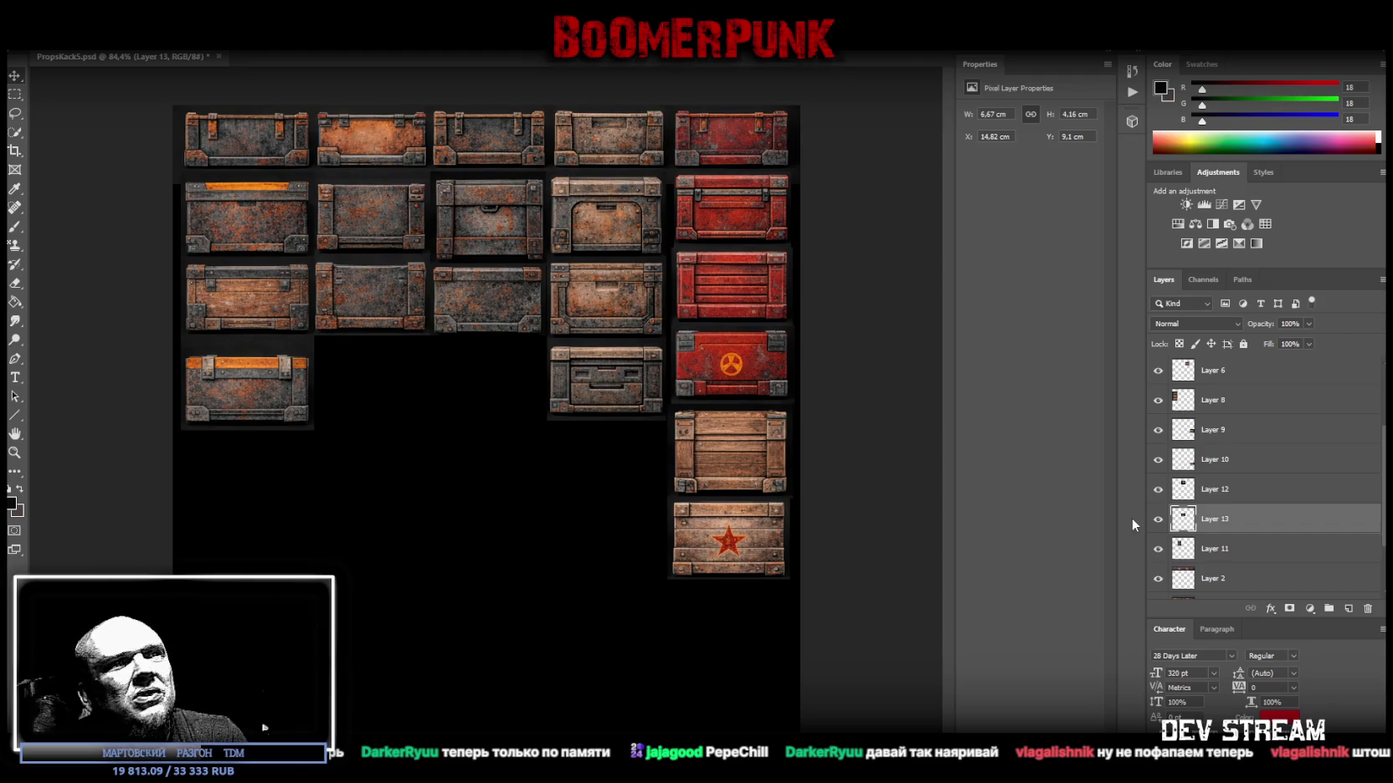
pyautogui.click(1209, 431)
pyautogui.moveTo(733, 458); pyautogui.dragTo(376, 392)
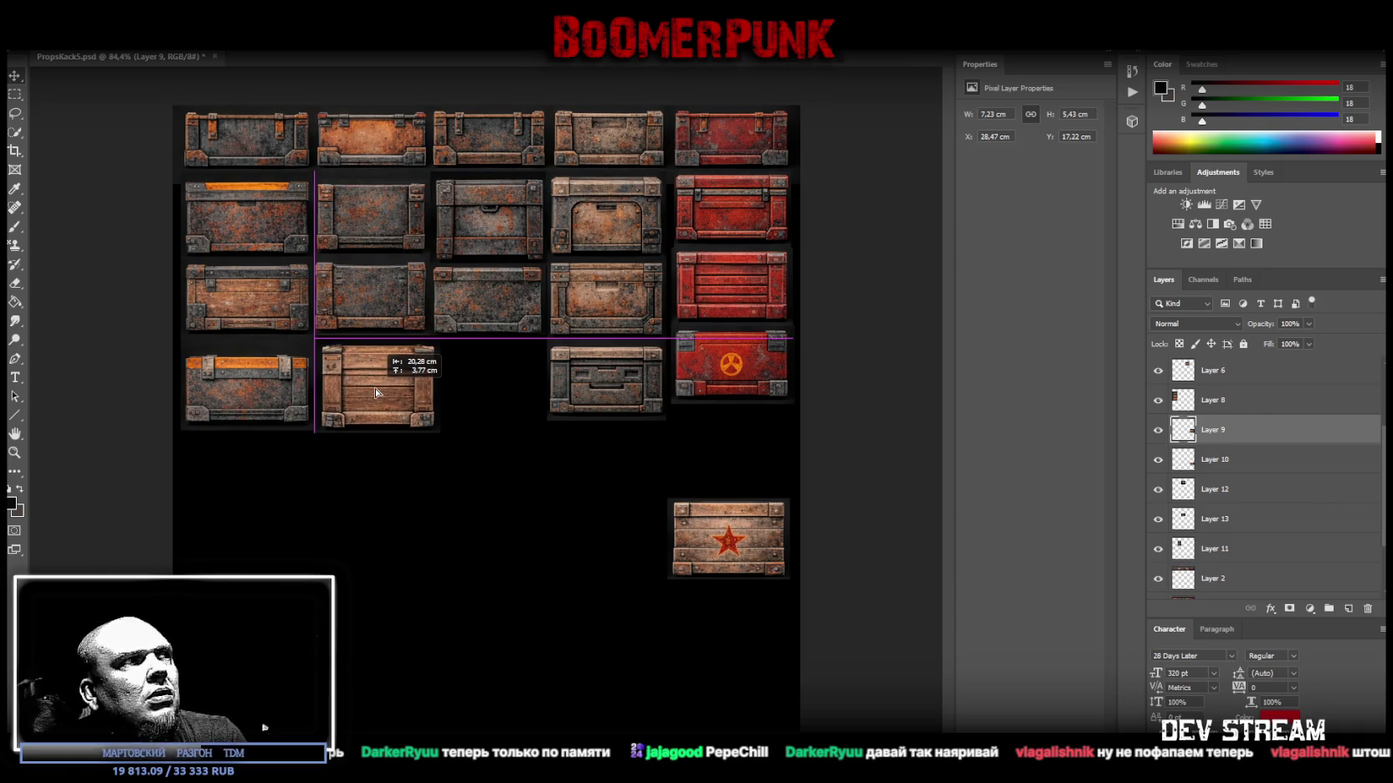
pyautogui.moveTo(376, 392); pyautogui.dragTo(401, 393)
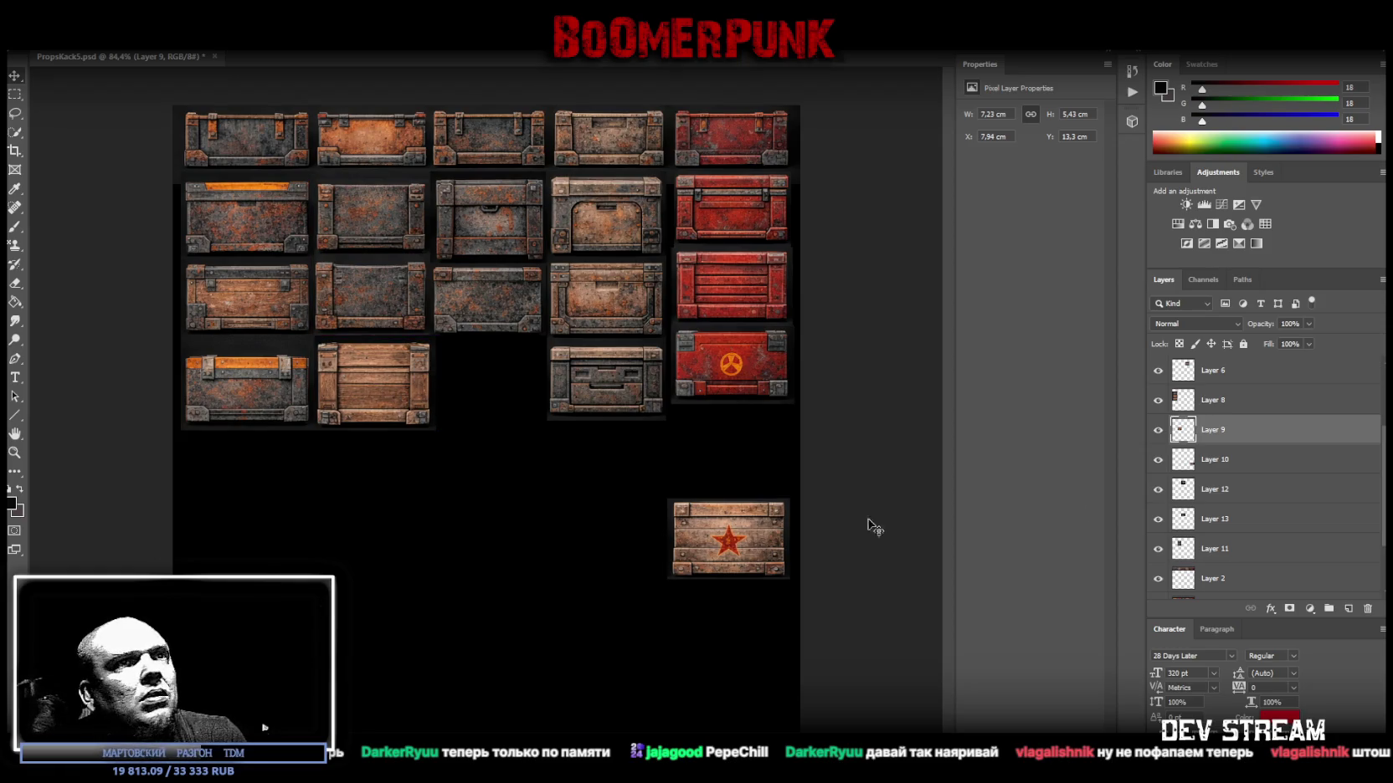
# Align the star crate in the fourth row and place Layer 10 above Layer 9.
pyautogui.click(1254, 459)
pyautogui.moveTo(752, 560); pyautogui.dragTo(515, 410)
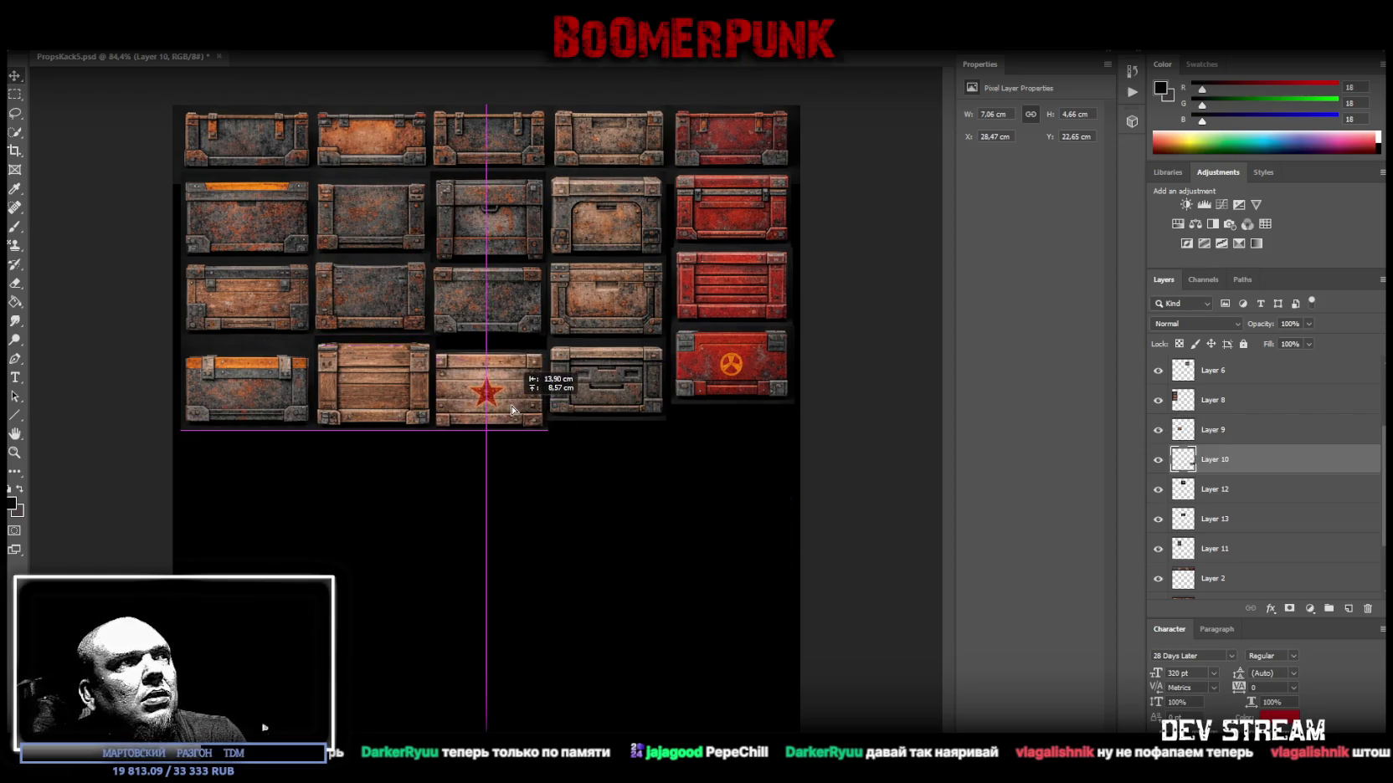
pyautogui.moveTo(517, 410); pyautogui.dragTo(590, 383)
pyautogui.click(14, 452)
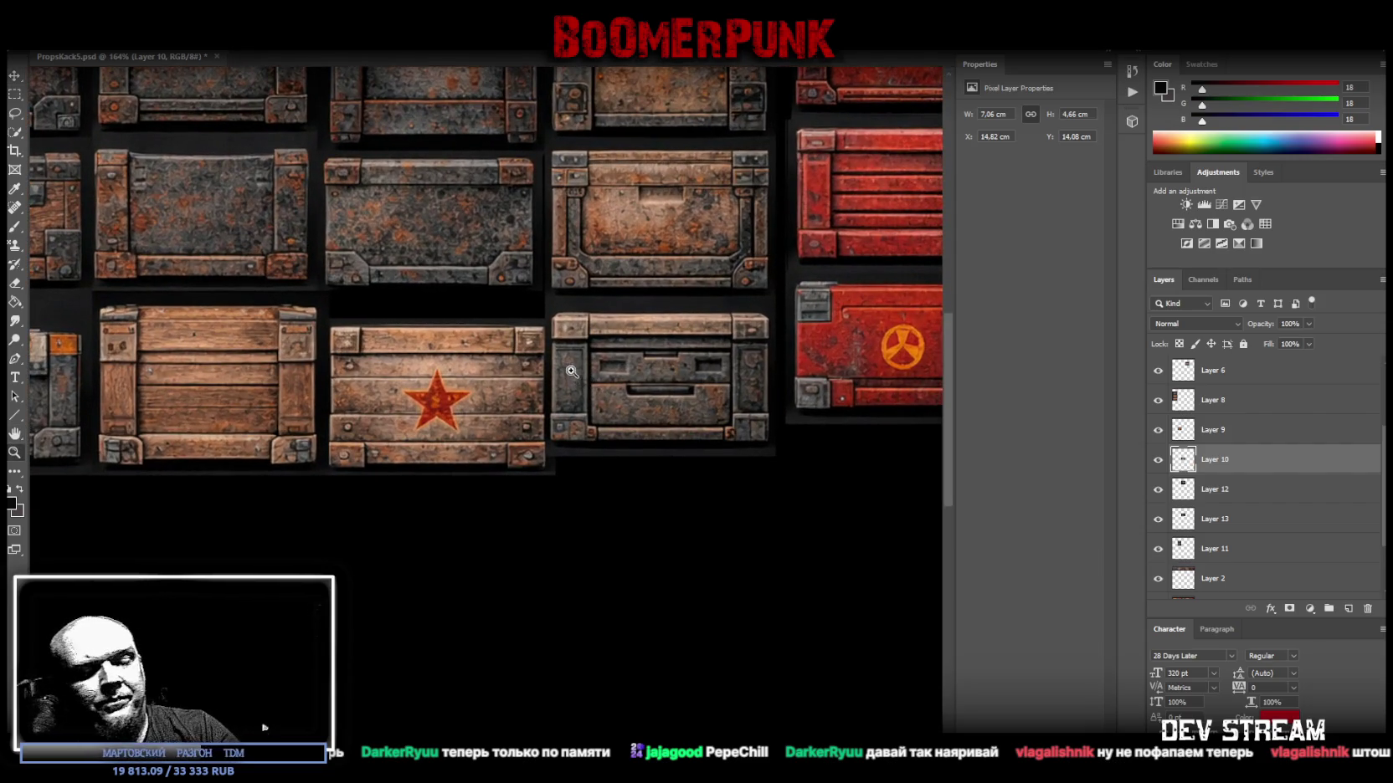
pyautogui.press('v')
pyautogui.moveTo(420, 404); pyautogui.dragTo(419, 385)
pyautogui.moveTo(1312, 455); pyautogui.dragTo(1312, 423)
pyautogui.press('z')
pyautogui.moveTo(437, 382)
pyautogui.mouseDown()
pyautogui.moveTo(416, 386)
pyautogui.moveTo(456, 380)
pyautogui.moveTo(419, 412)
pyautogui.mouseUp()
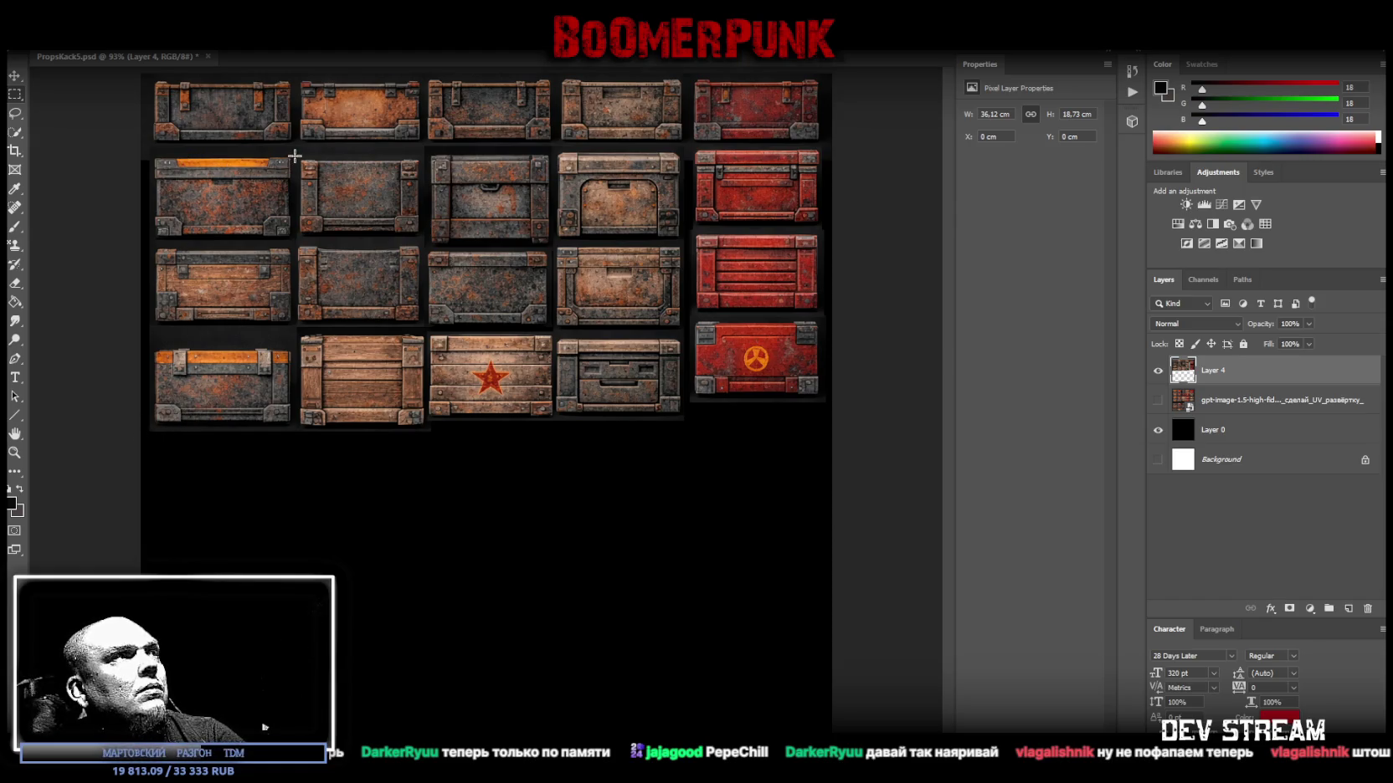
# Cut the second column of crates onto its own layer and nudge it into row alignment.
pyautogui.moveTo(296, 156); pyautogui.dragTo(425, 472)
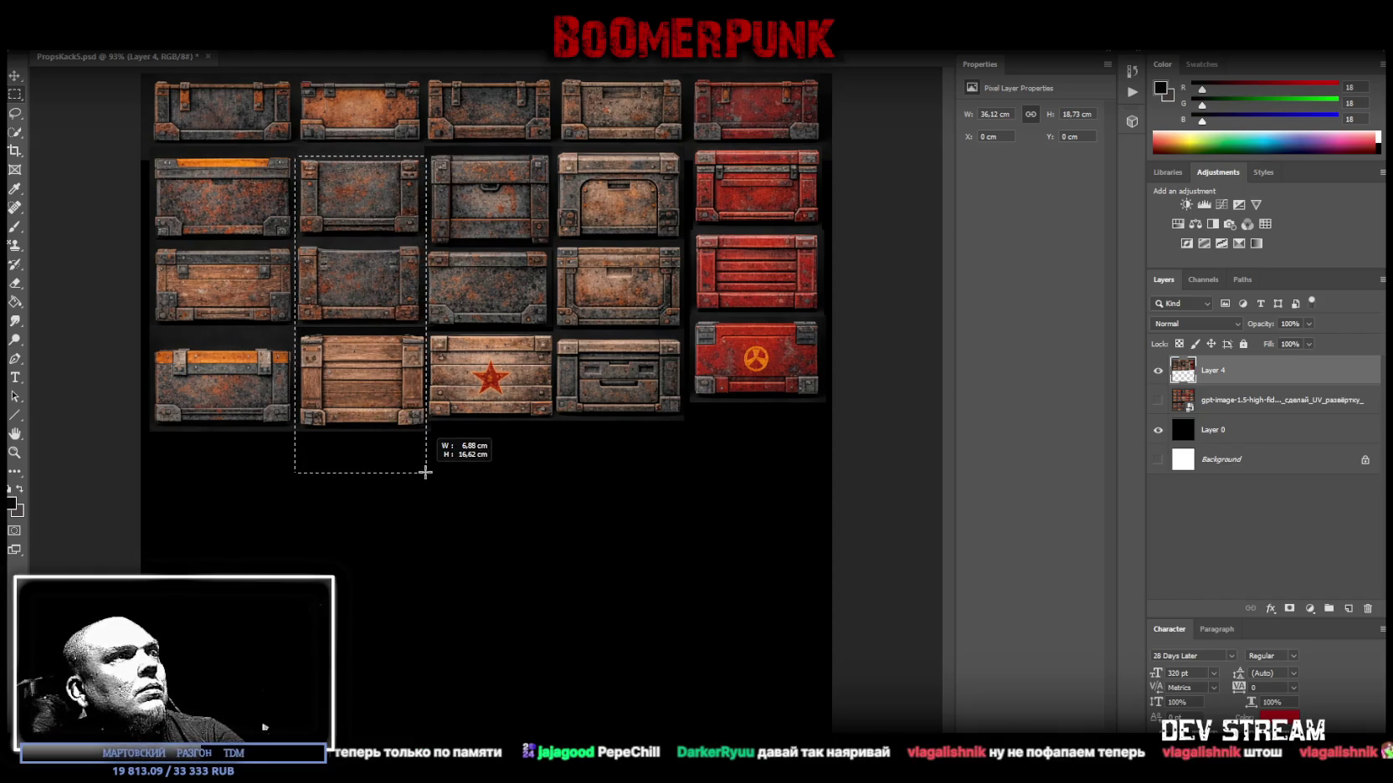
pyautogui.moveTo(425, 472); pyautogui.dragTo(423, 472)
pyautogui.rightClick(332, 266)
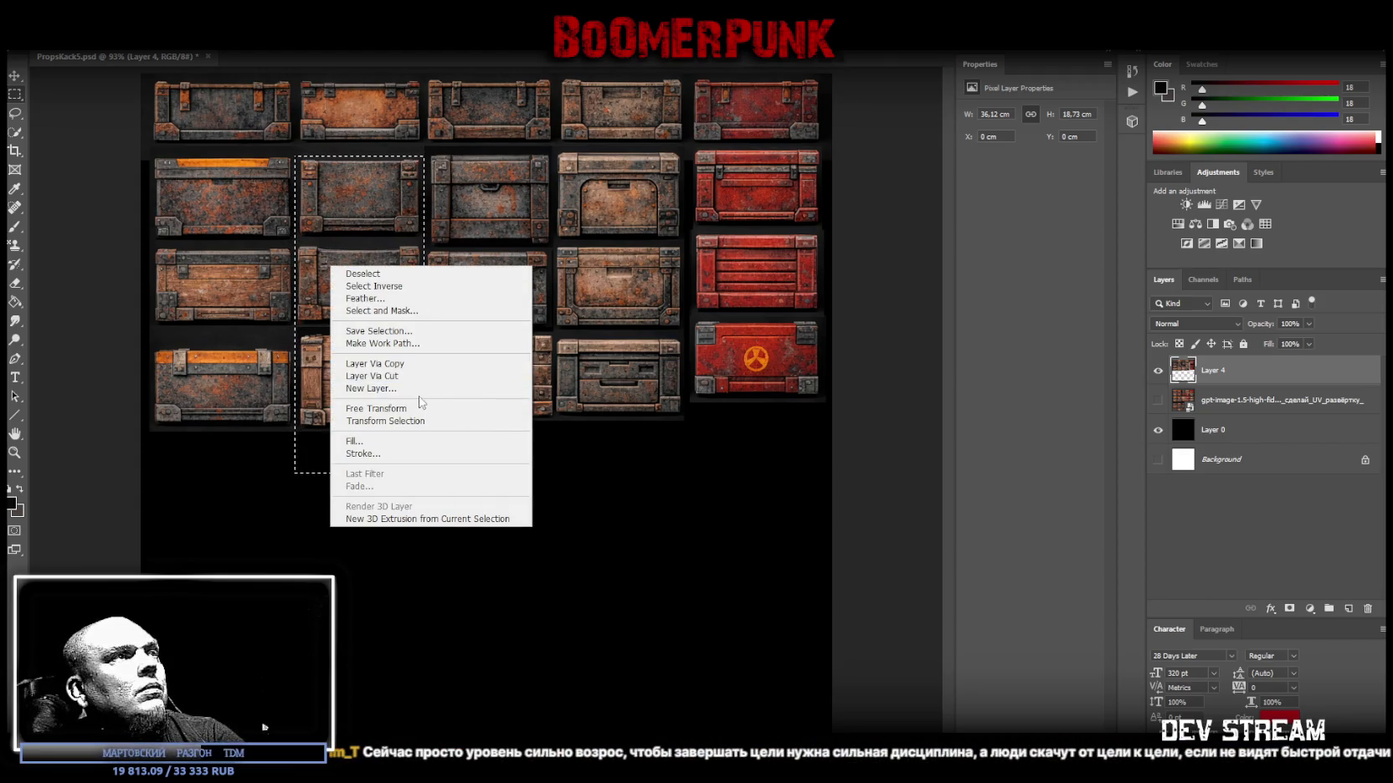
pyautogui.click(419, 375)
pyautogui.press('v')
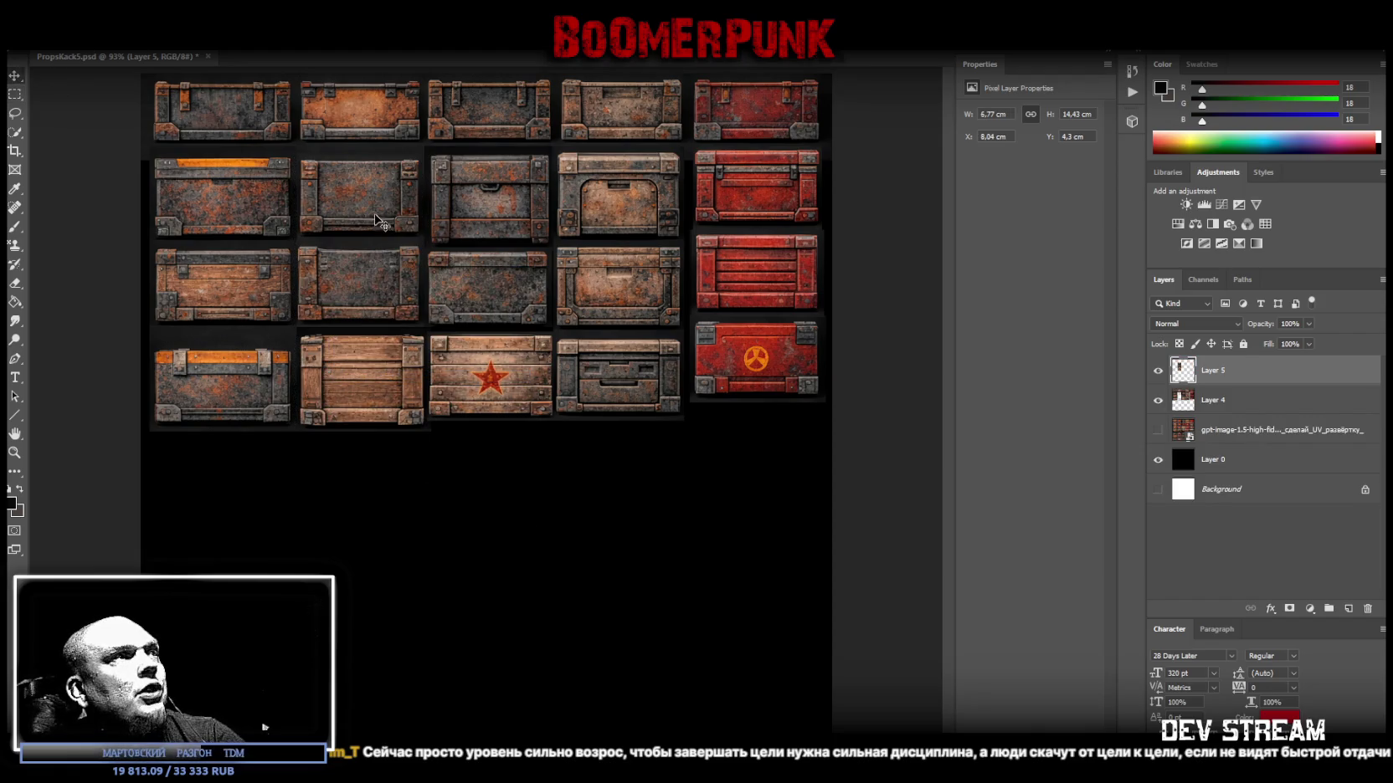
pyautogui.moveTo(360, 207); pyautogui.dragTo(360, 194)
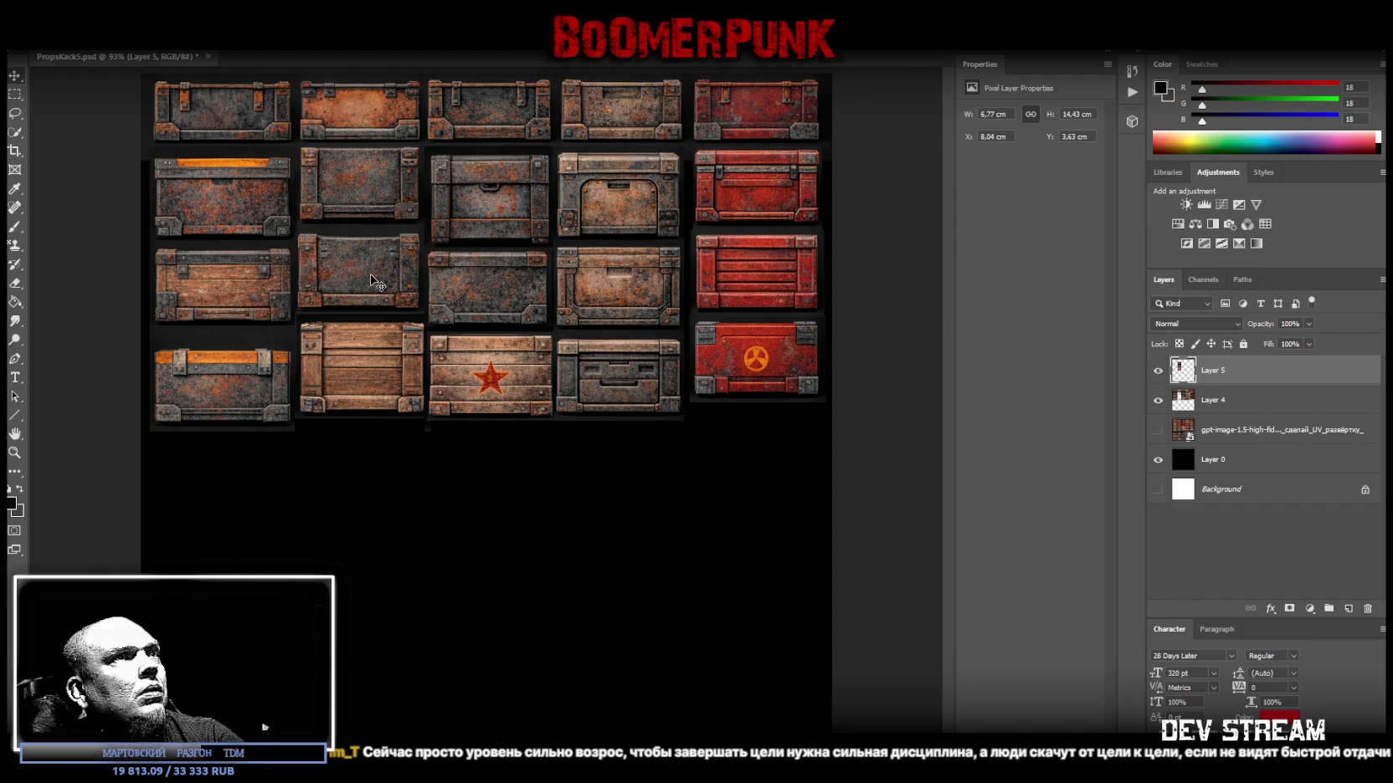
pyautogui.moveTo(374, 264); pyautogui.dragTo(374, 265)
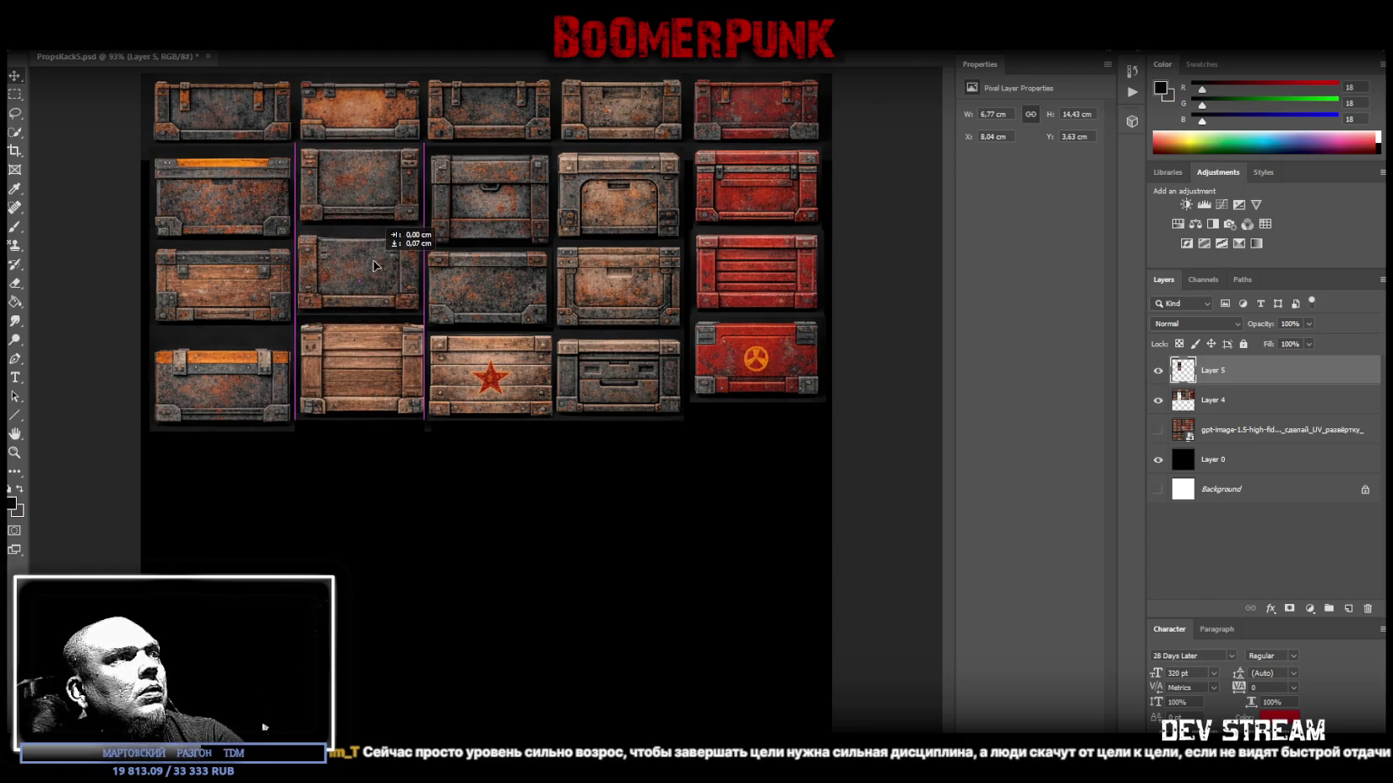
pyautogui.moveTo(374, 265); pyautogui.dragTo(375, 267)
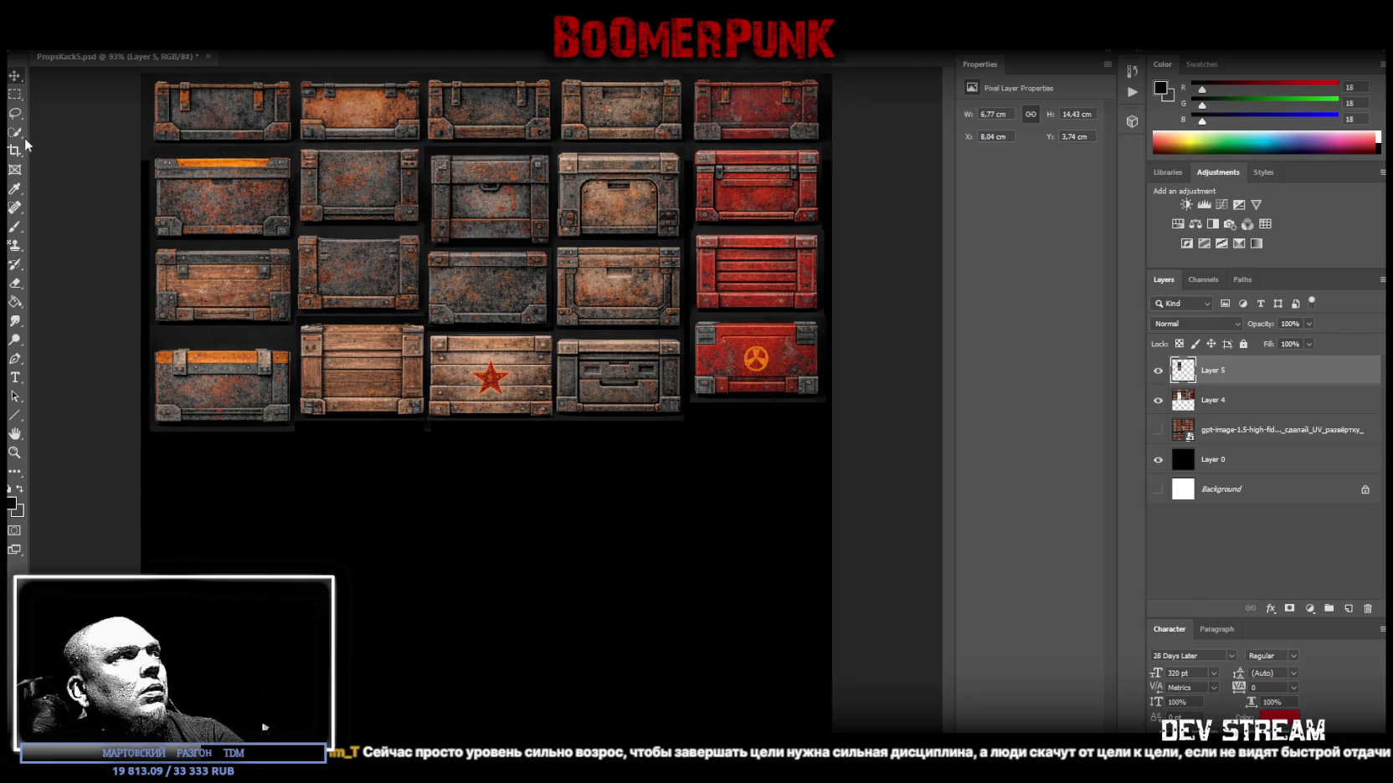
# Cut the bottom-left crate from Layer 4 onto its own layer and raise it slightly.
pyautogui.click(14, 94)
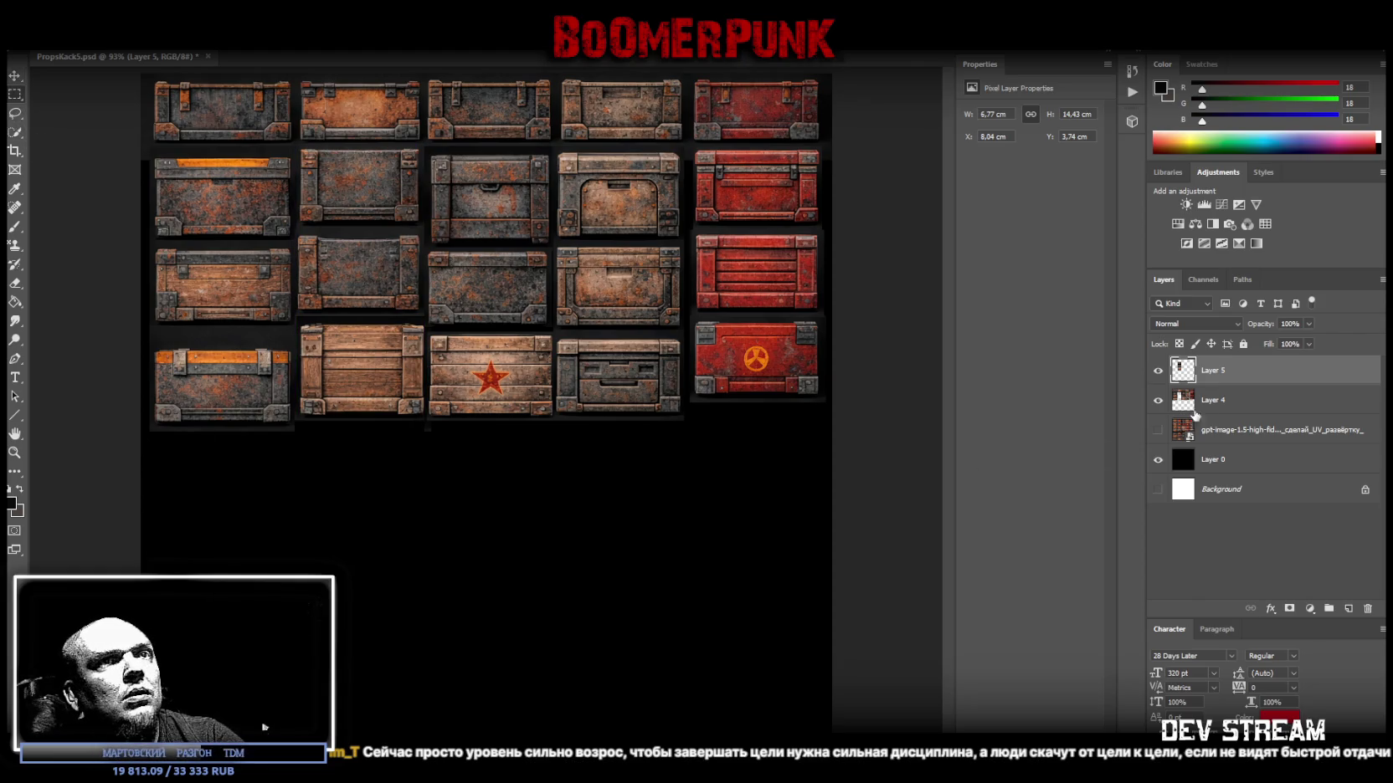
pyautogui.click(1194, 412)
pyautogui.moveTo(148, 438); pyautogui.dragTo(297, 342)
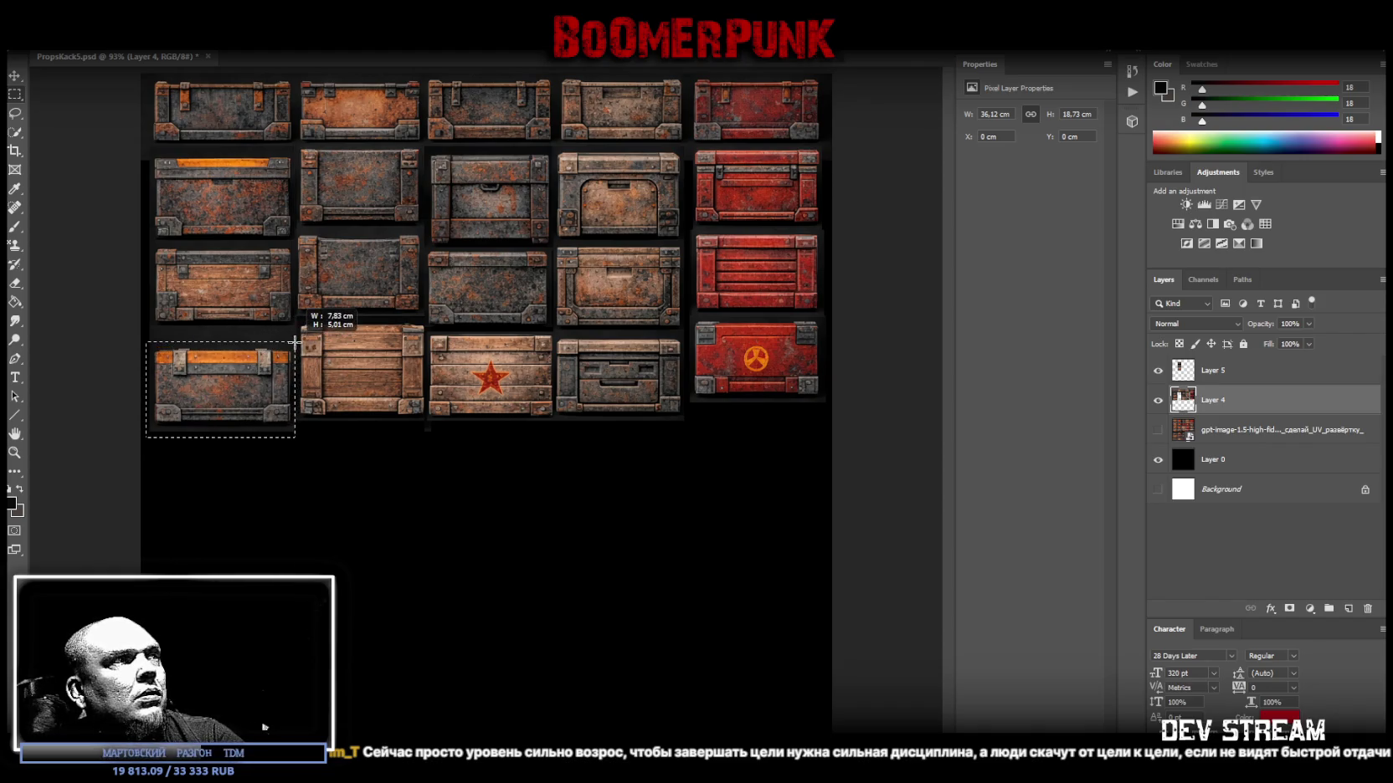
pyautogui.rightClick(233, 374)
pyautogui.click(343, 483)
pyautogui.press('v')
pyautogui.moveTo(241, 400); pyautogui.dragTo(241, 388)
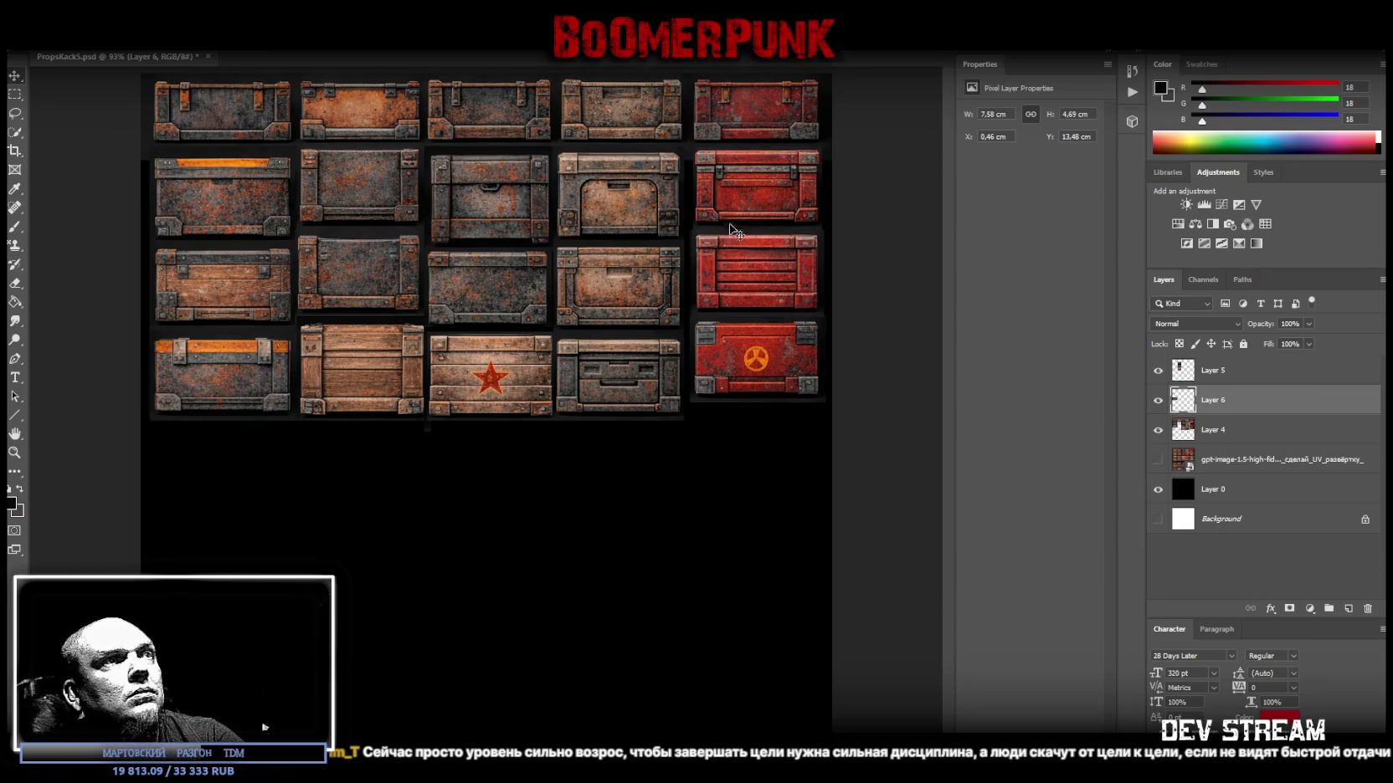
# Cut the two lower red crates onto Layer 7 and shift them down 0.85 cm.
pyautogui.click(15, 95)
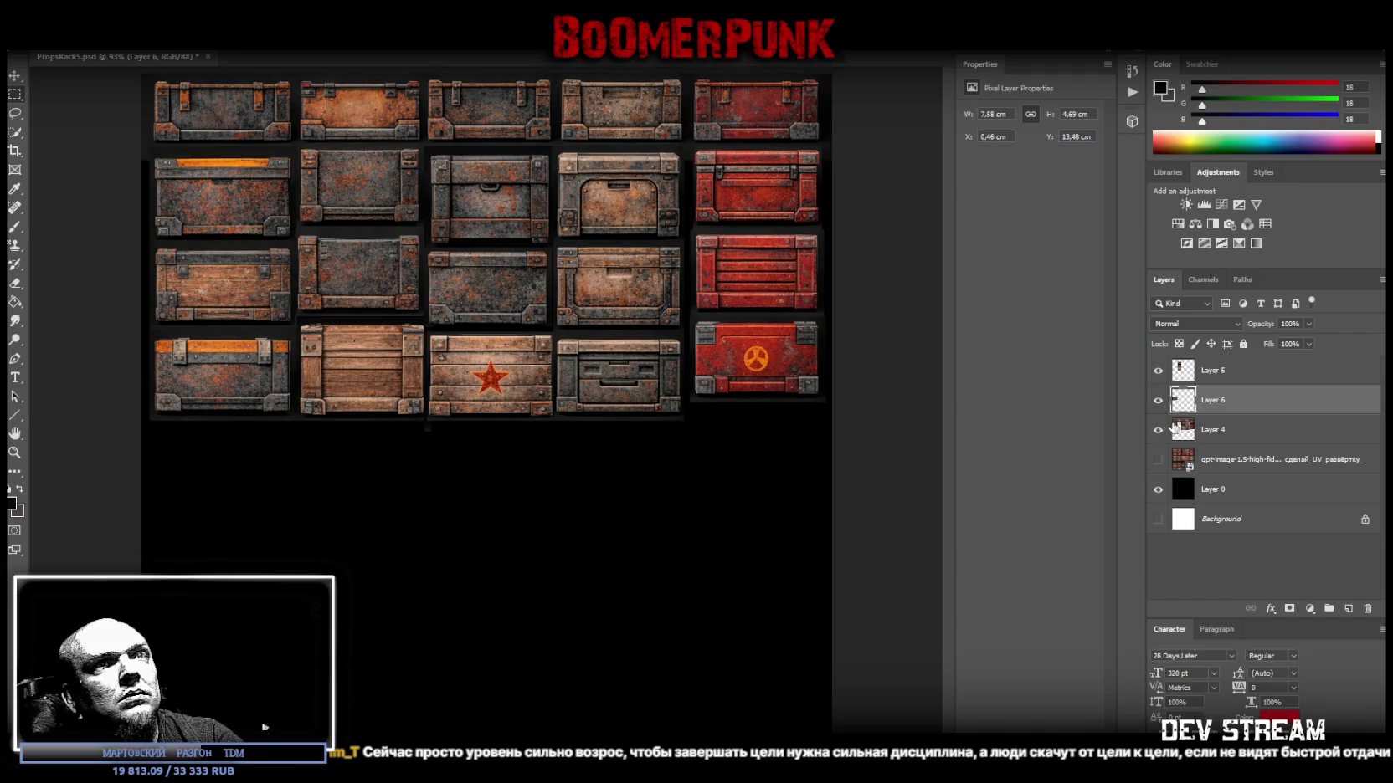
pyautogui.click(1174, 427)
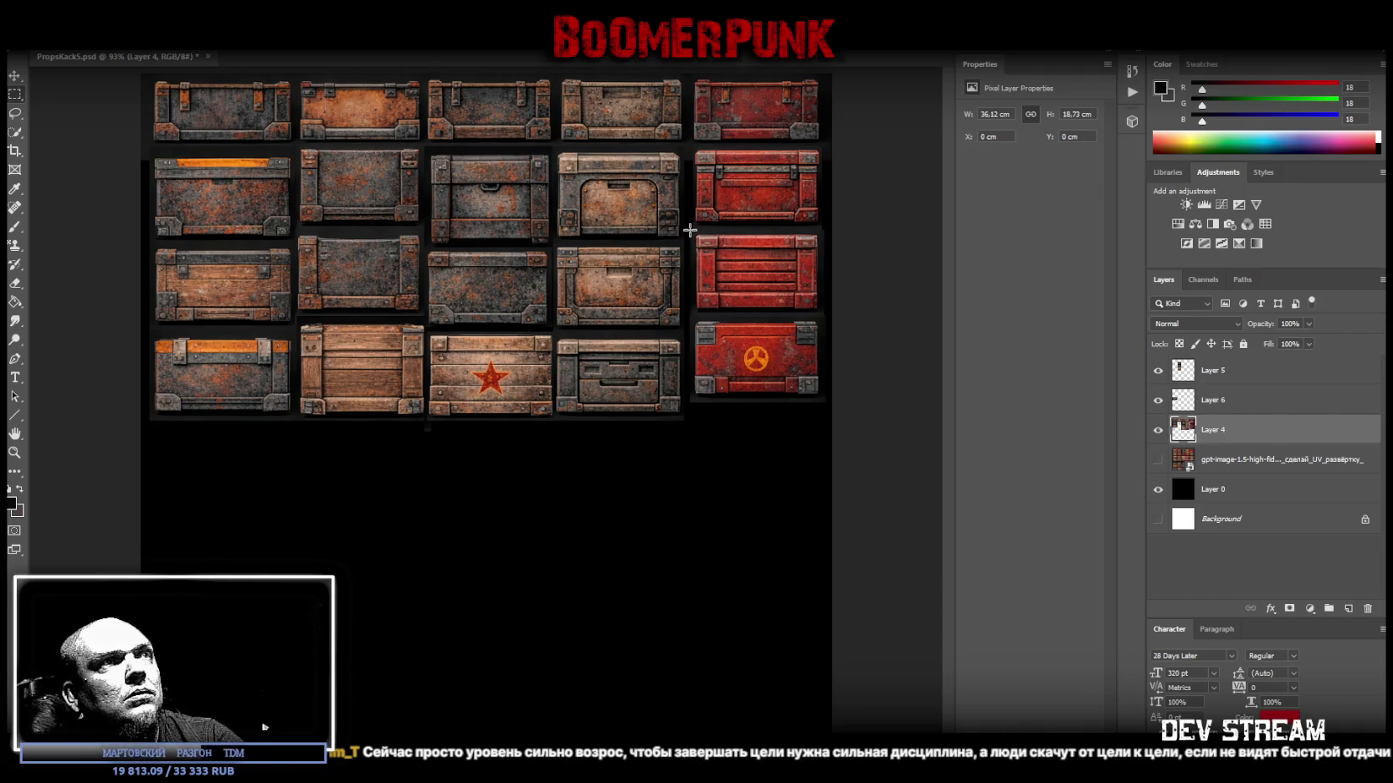
pyautogui.moveTo(690, 230); pyautogui.dragTo(830, 406)
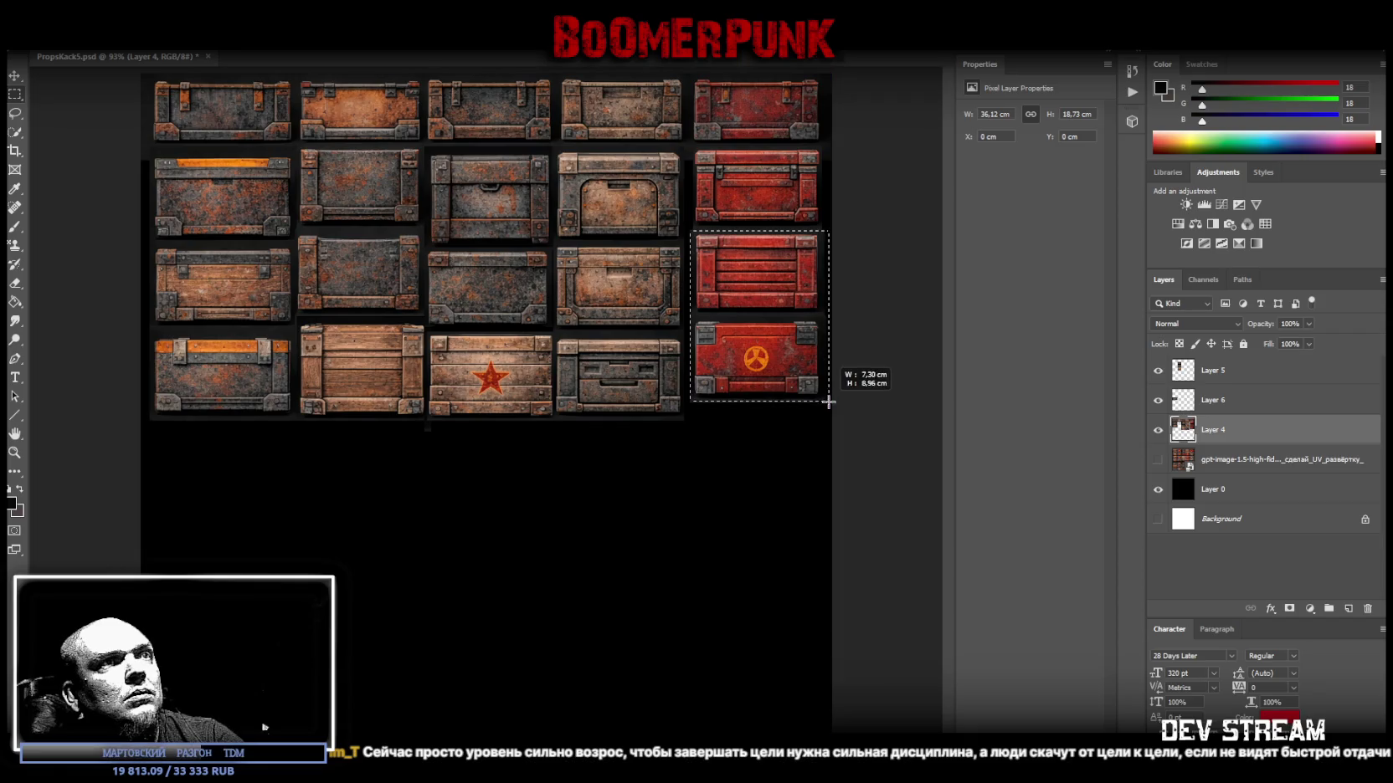
pyautogui.rightClick(734, 282)
pyautogui.click(805, 399)
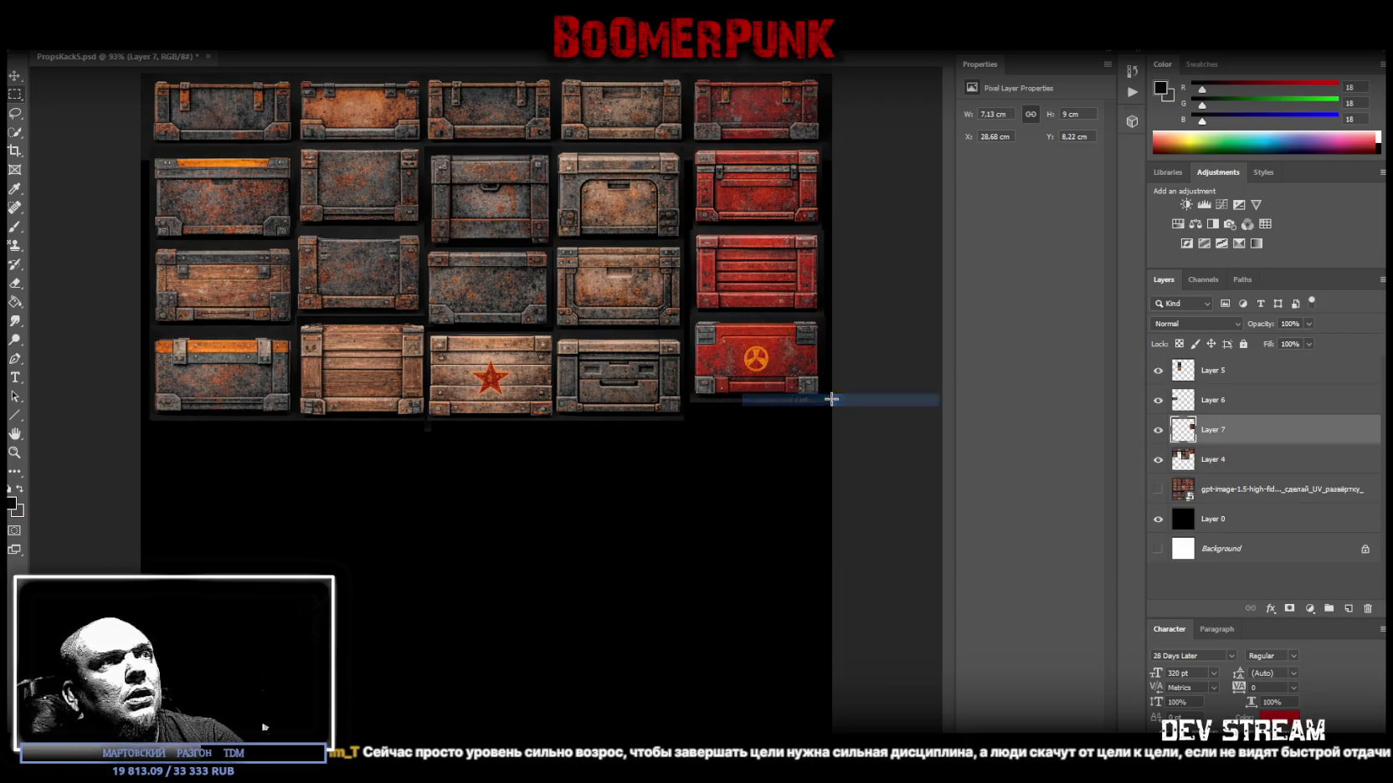
pyautogui.click(14, 75)
pyautogui.moveTo(749, 323); pyautogui.dragTo(748, 339)
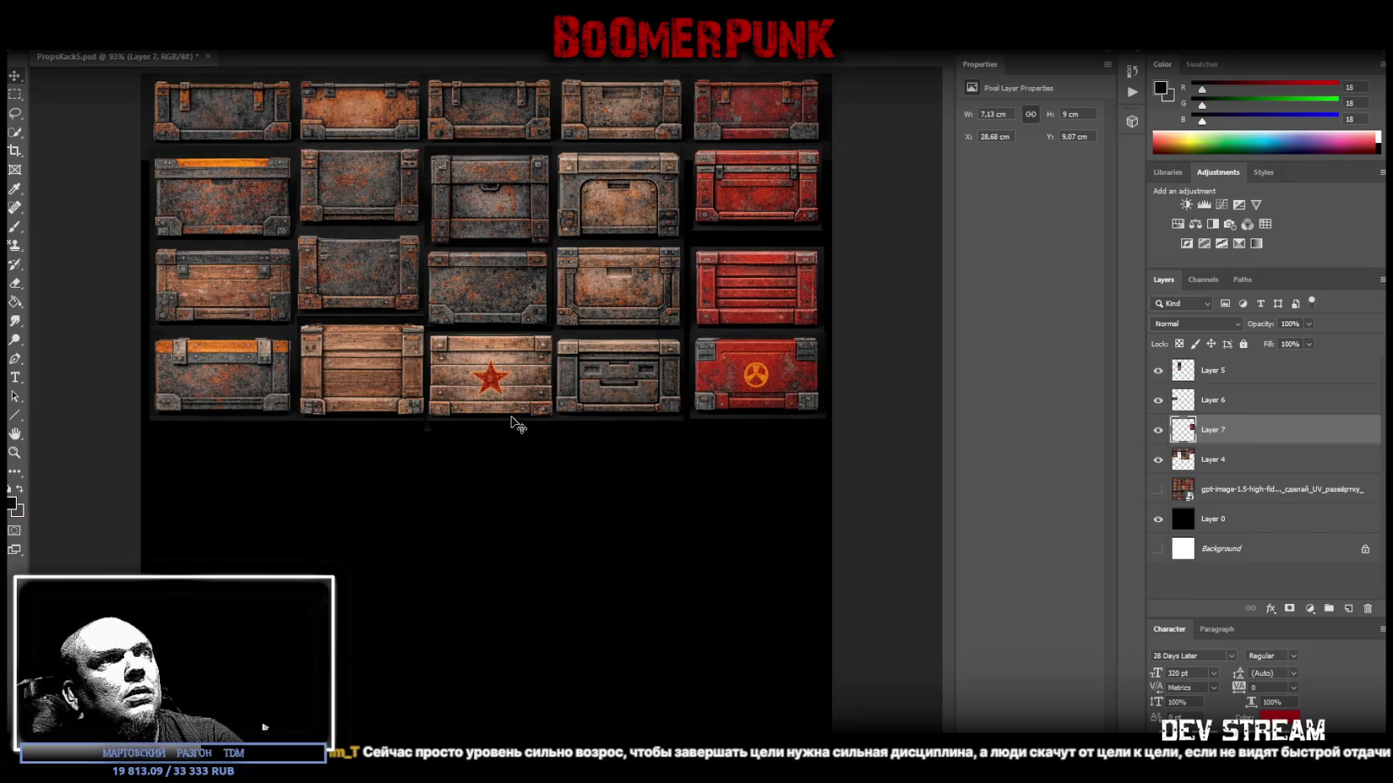
# Select Layers 5, 6, 7 and 4 together and bring up their layer menu.
pyautogui.click(1214, 374)
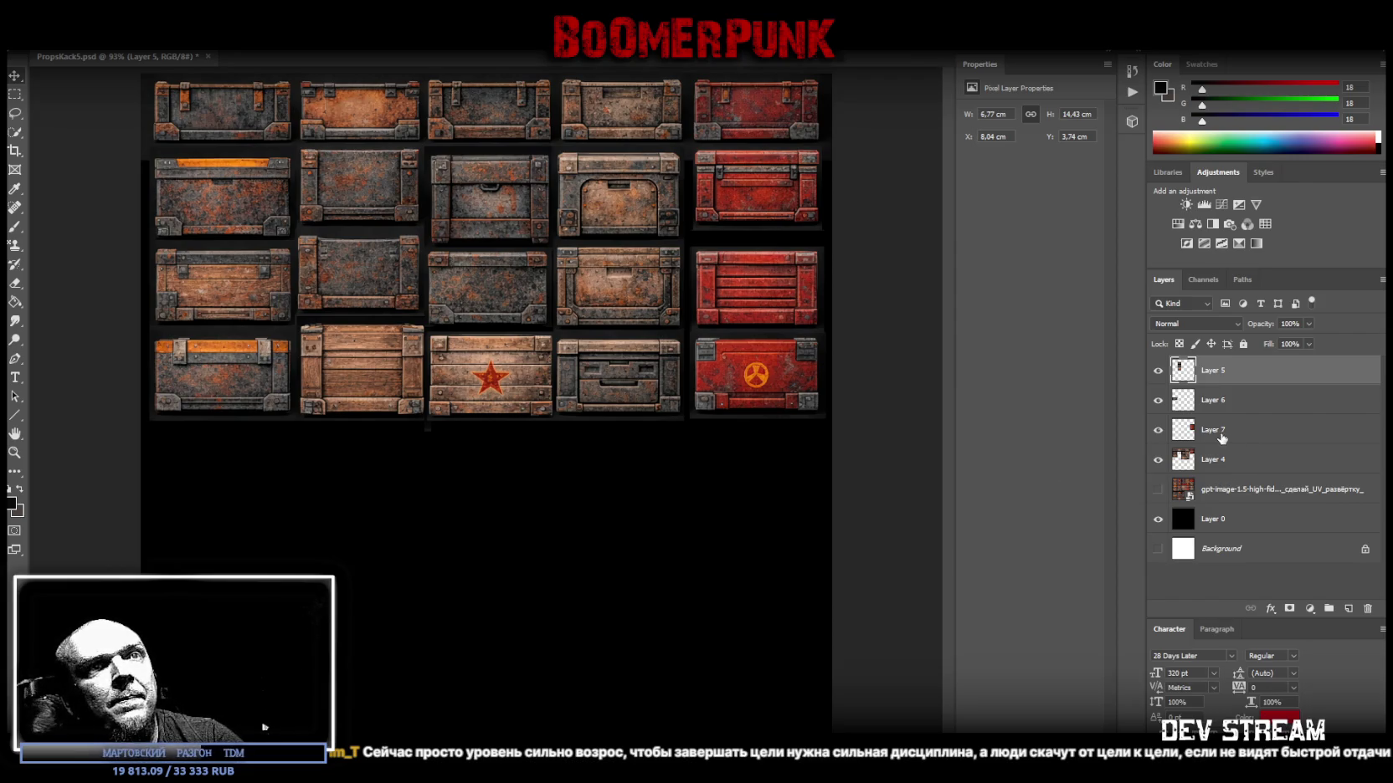
pyautogui.keyDown('shift'); pyautogui.click(1228, 411); pyautogui.keyUp('shift')
pyautogui.keyDown('shift'); pyautogui.click(1227, 430); pyautogui.keyUp('shift')
pyautogui.keyDown('shift'); pyautogui.click(1227, 459); pyautogui.keyUp('shift')
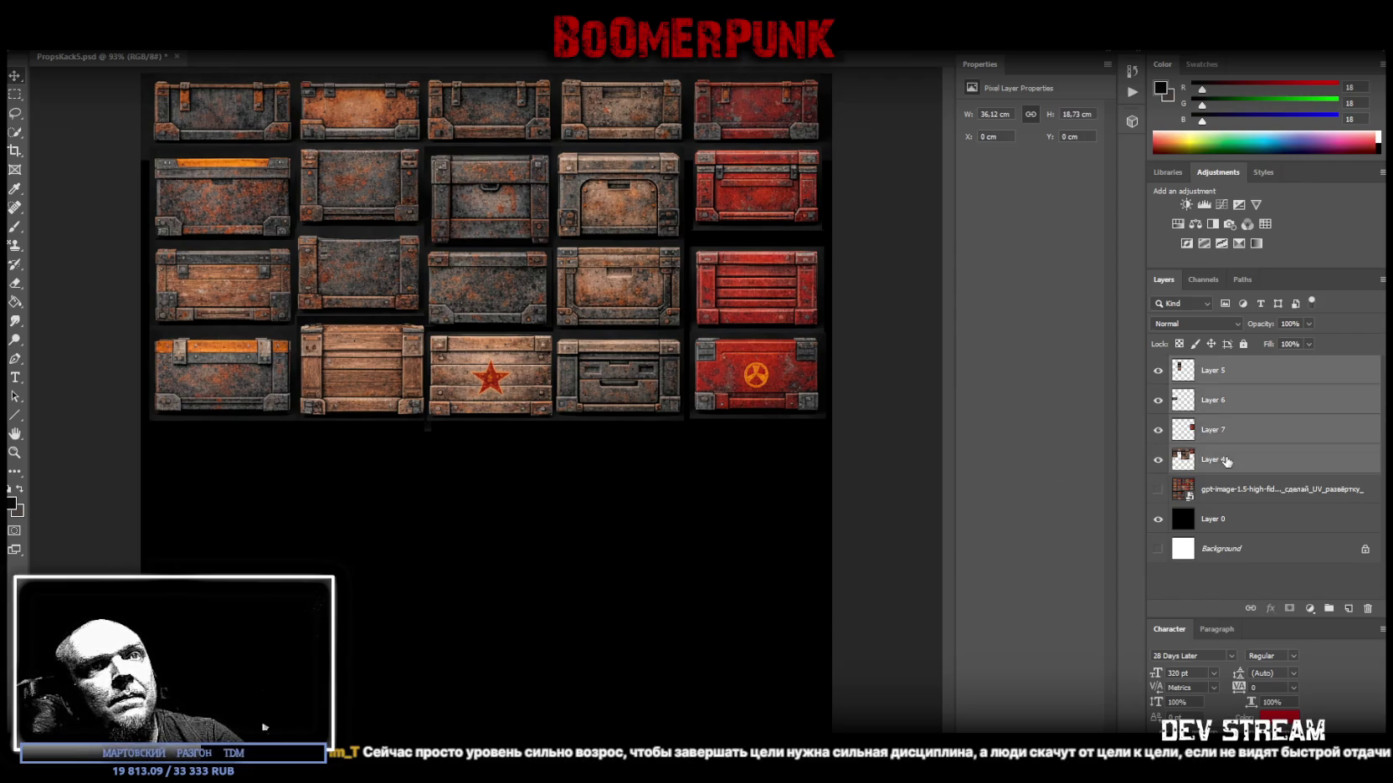
pyautogui.rightClick(1226, 460)
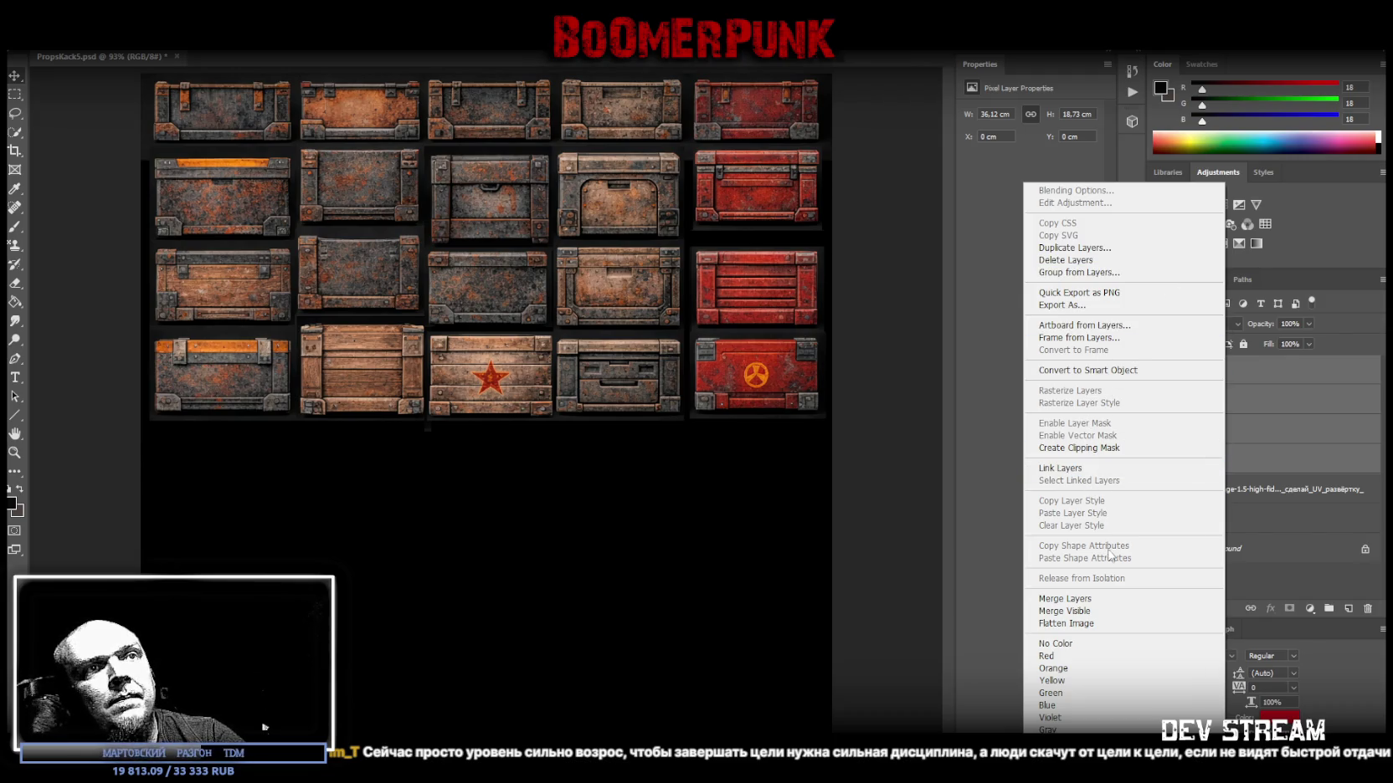
# Merge Layers 4–7 into one Layer 5 holding the five-column, four-row crate grid.
pyautogui.click(1088, 599)
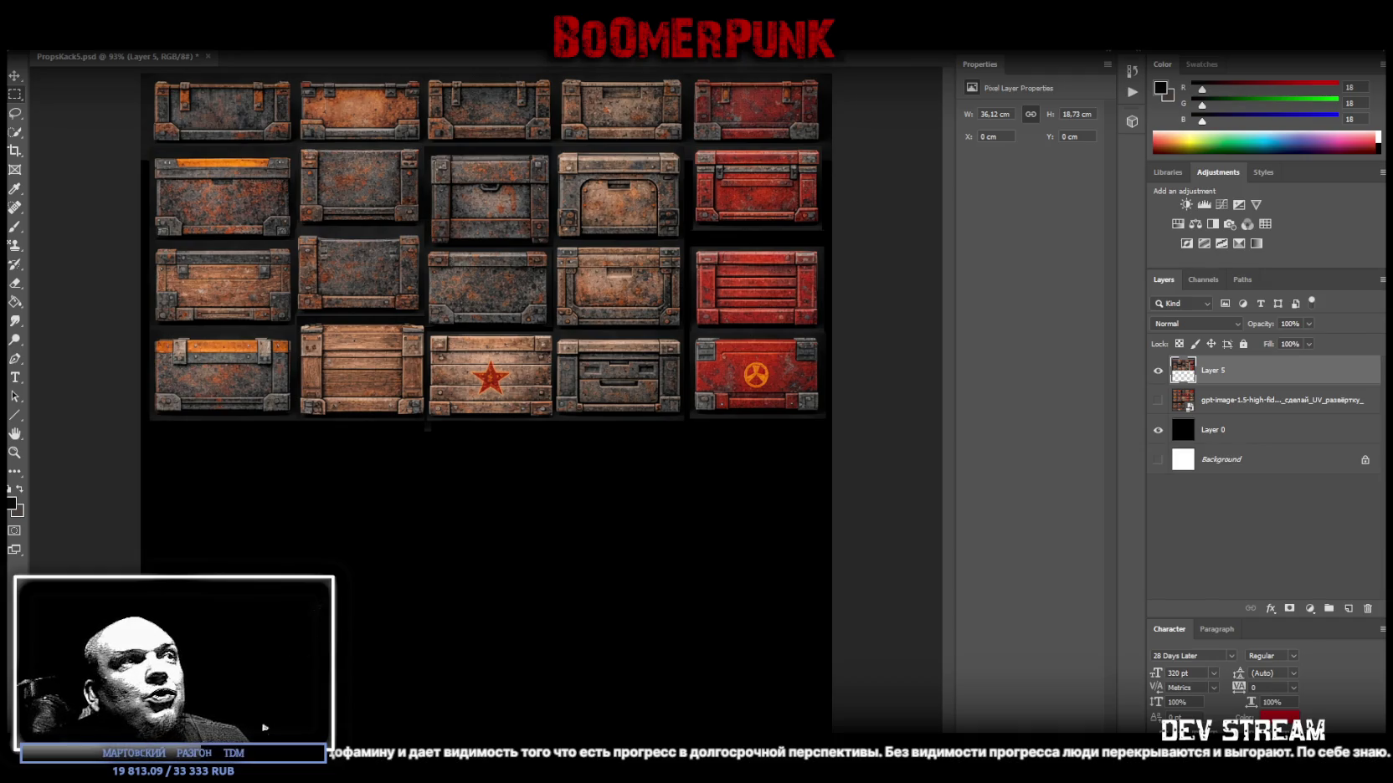
# Delete the empty band below the crates and deselect.
pyautogui.moveTo(140, 487); pyautogui.dragTo(835, 420)
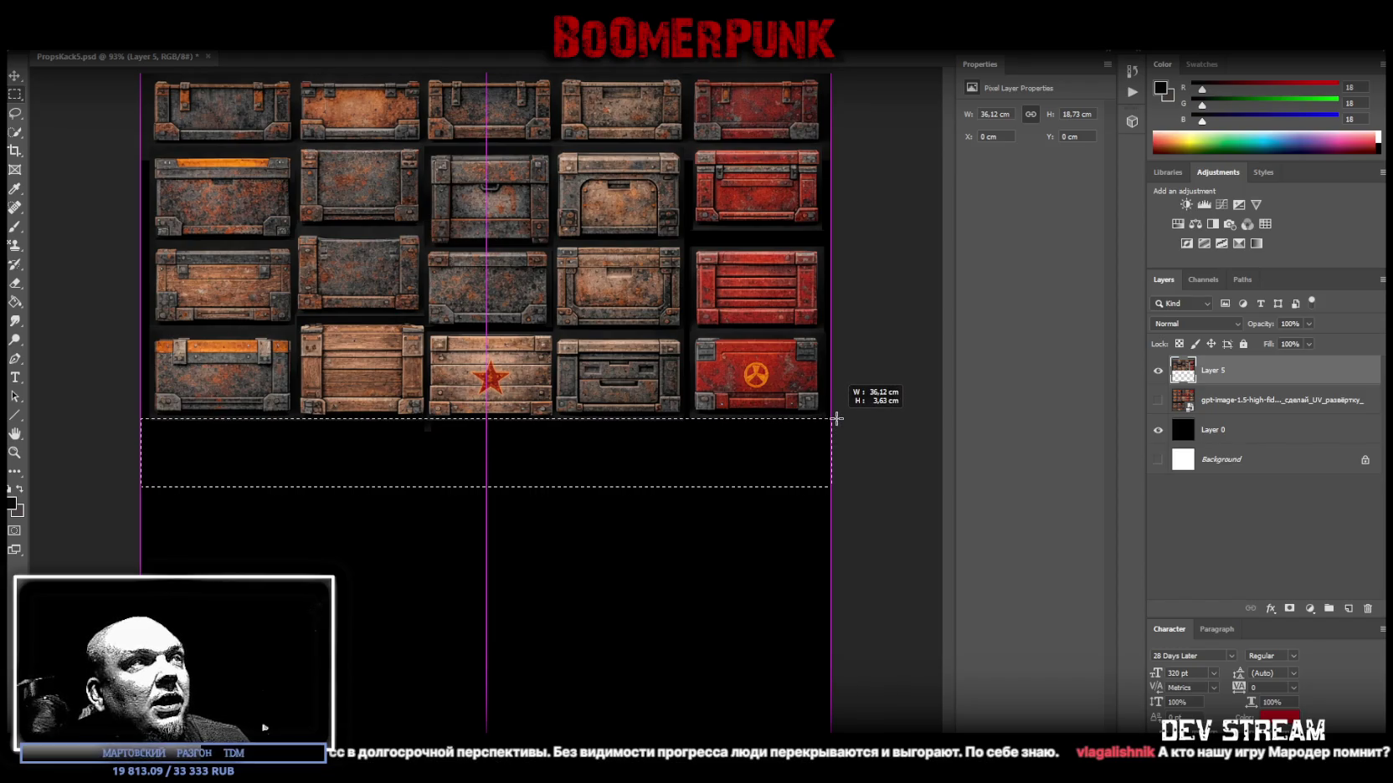
pyautogui.moveTo(835, 420); pyautogui.dragTo(836, 422)
pyautogui.press('Delete')
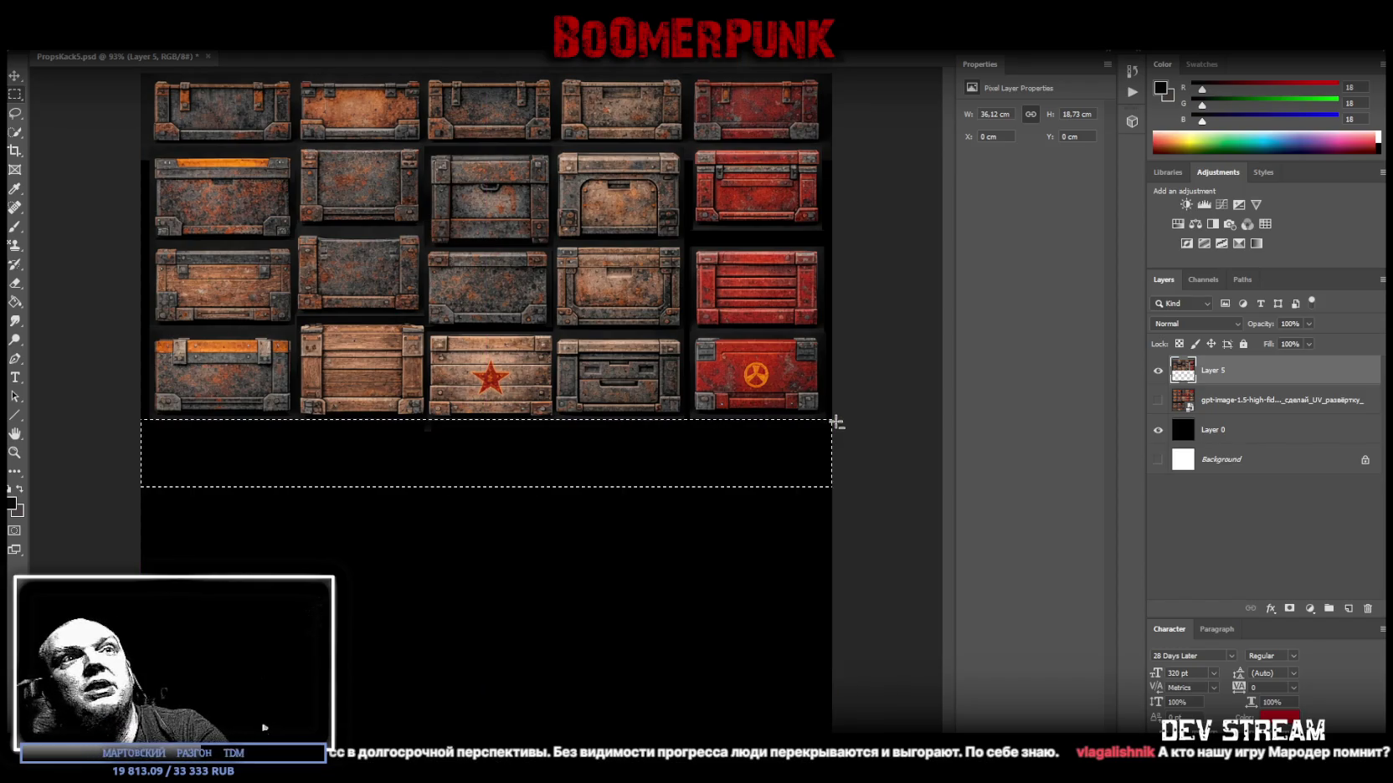
pyautogui.hotkey('ctrl', 'd')
# Convert Layer 5 into a smart object.
pyautogui.press('l')
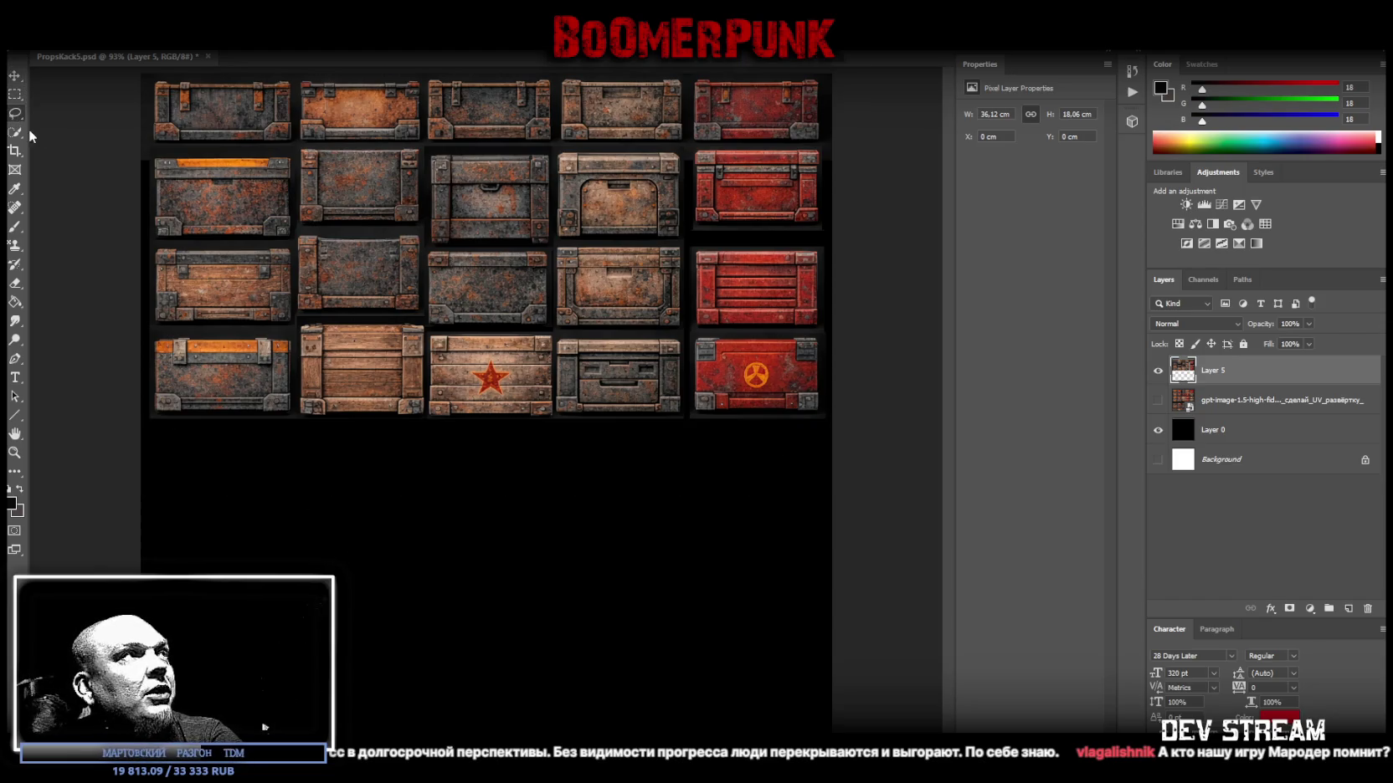
pyautogui.rightClick(436, 308)
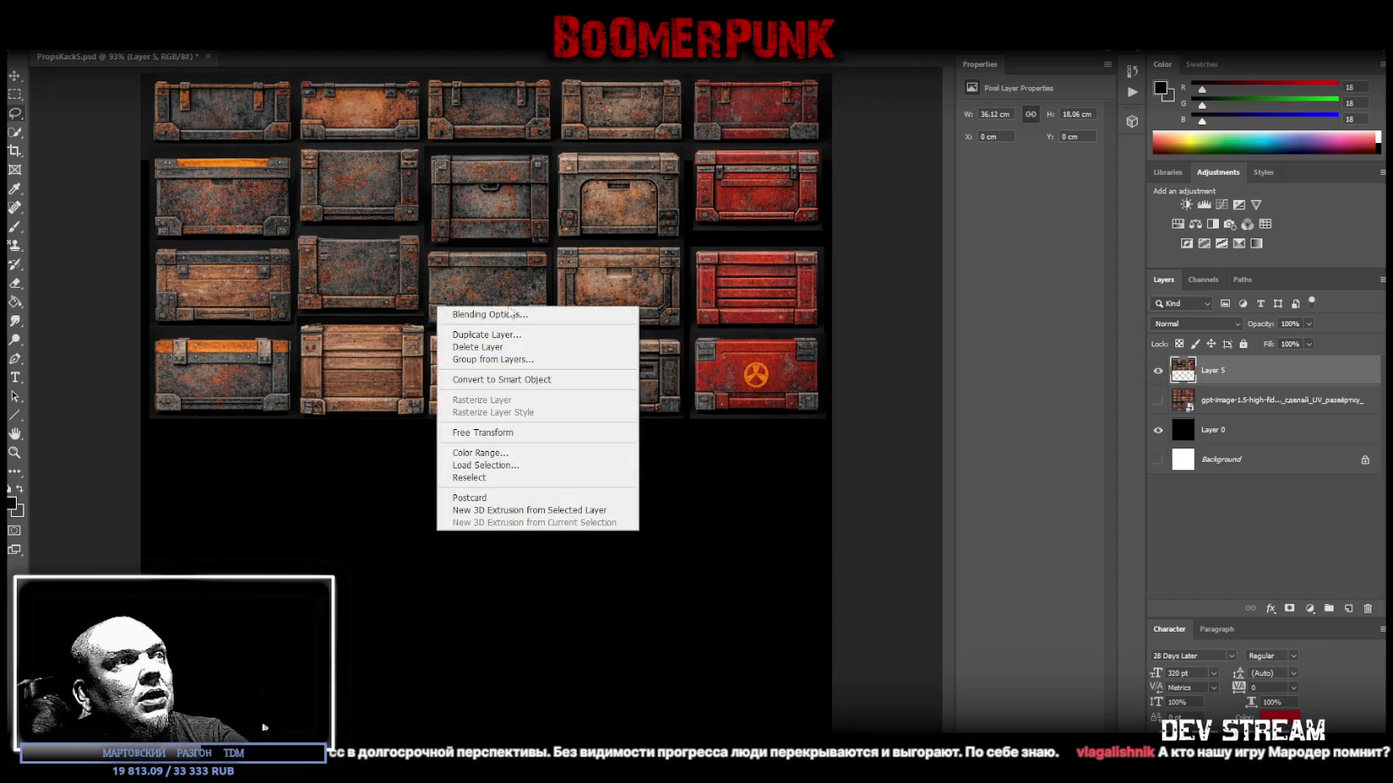
pyautogui.click(15, 94)
pyautogui.rightClick(311, 251)
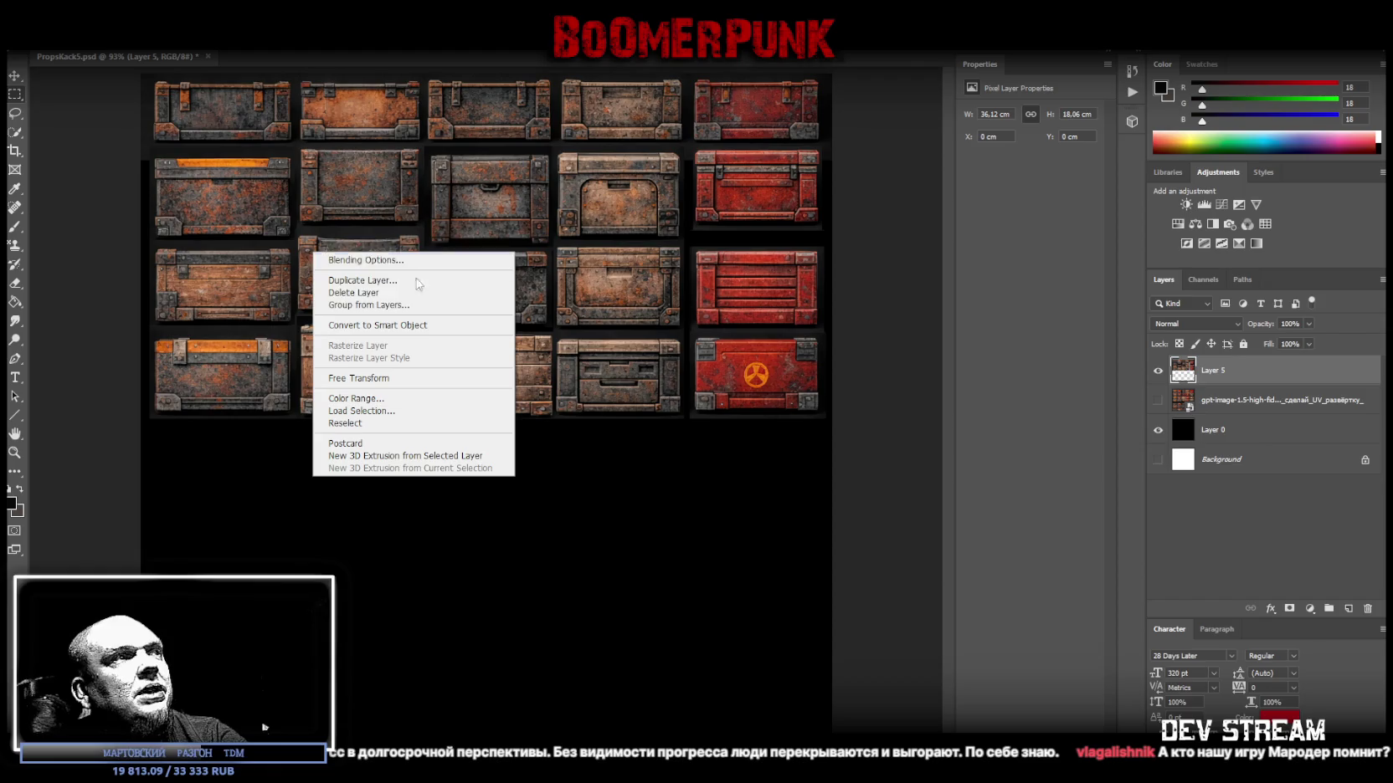
pyautogui.click(441, 326)
# Scale the crate atlas to about half size, 18.06 × 9.03 cm, in the canvas's top-left corner.
pyautogui.hotkey('ctrl', 't')
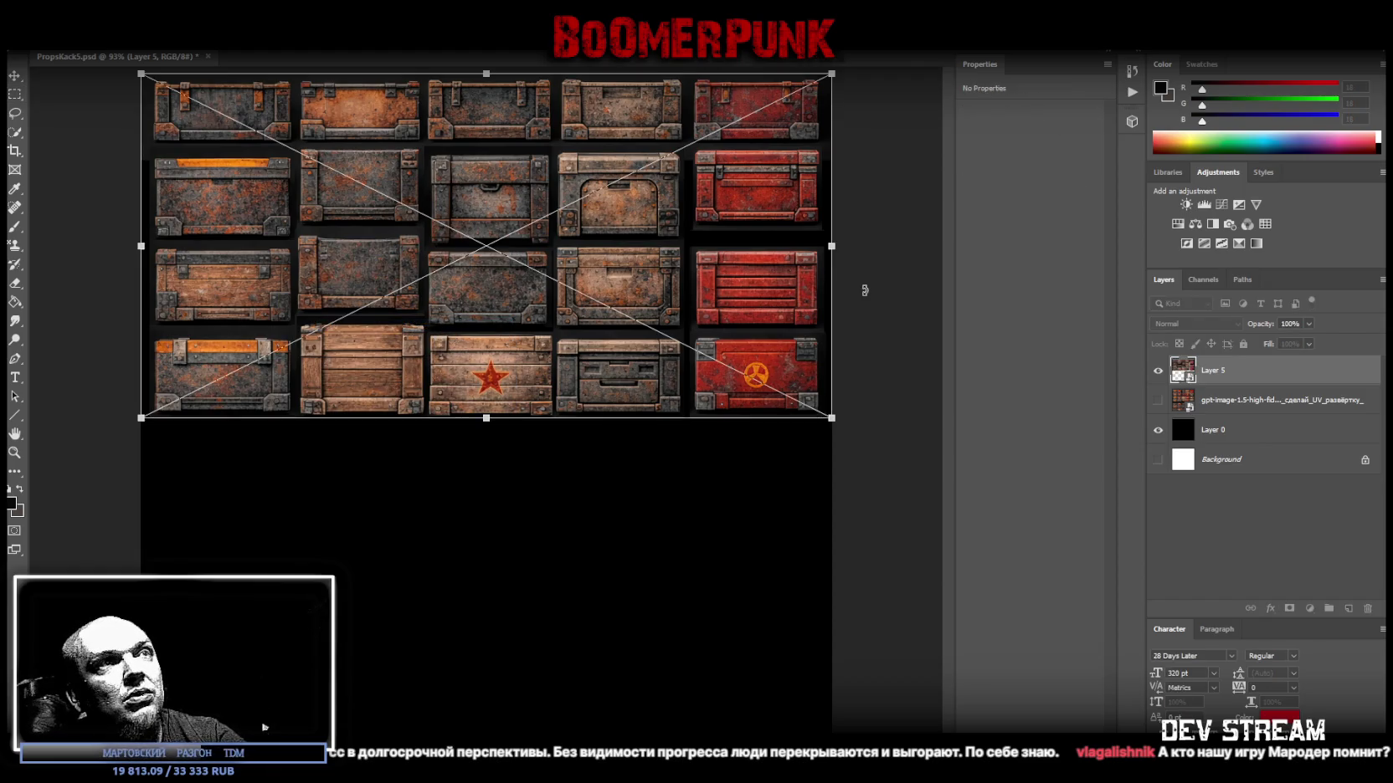
pyautogui.moveTo(833, 247); pyautogui.dragTo(486, 237)
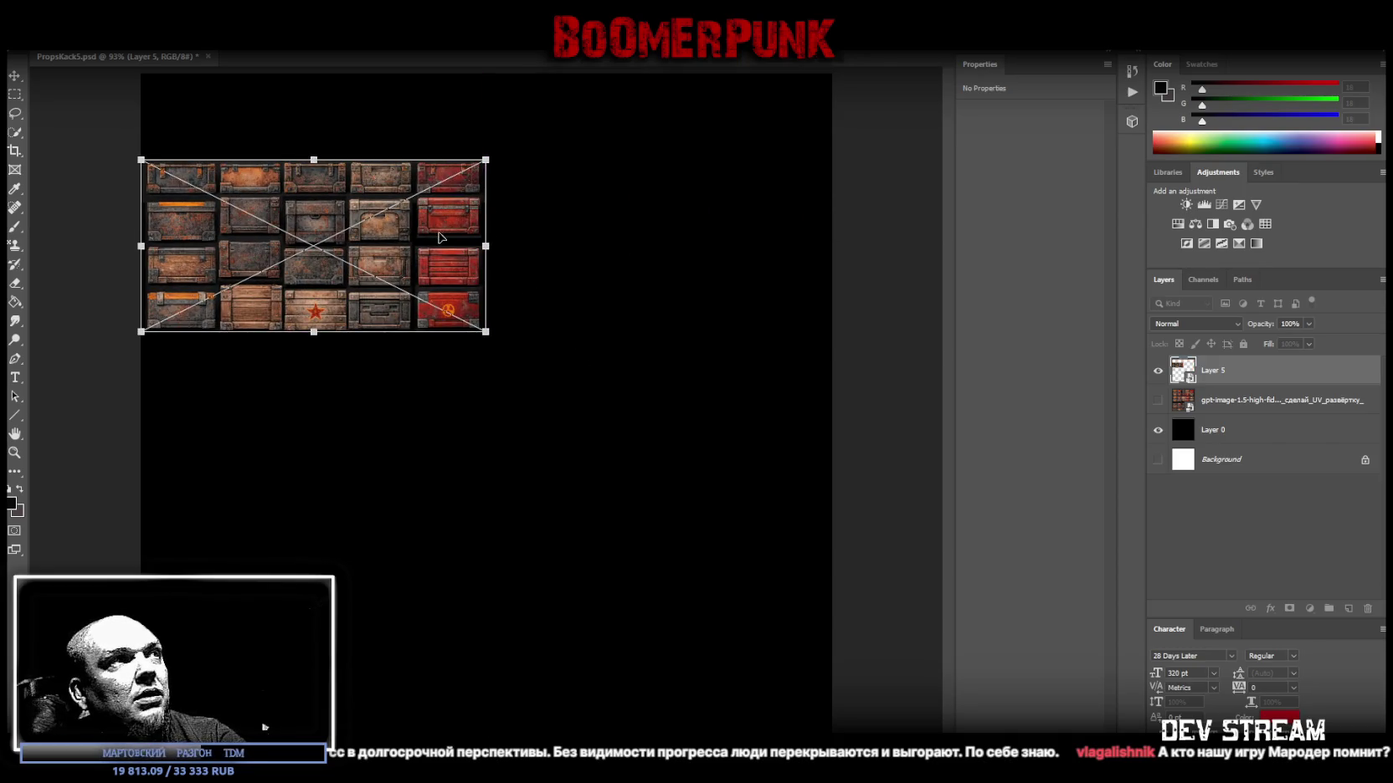
pyautogui.moveTo(441, 239); pyautogui.dragTo(458, 164)
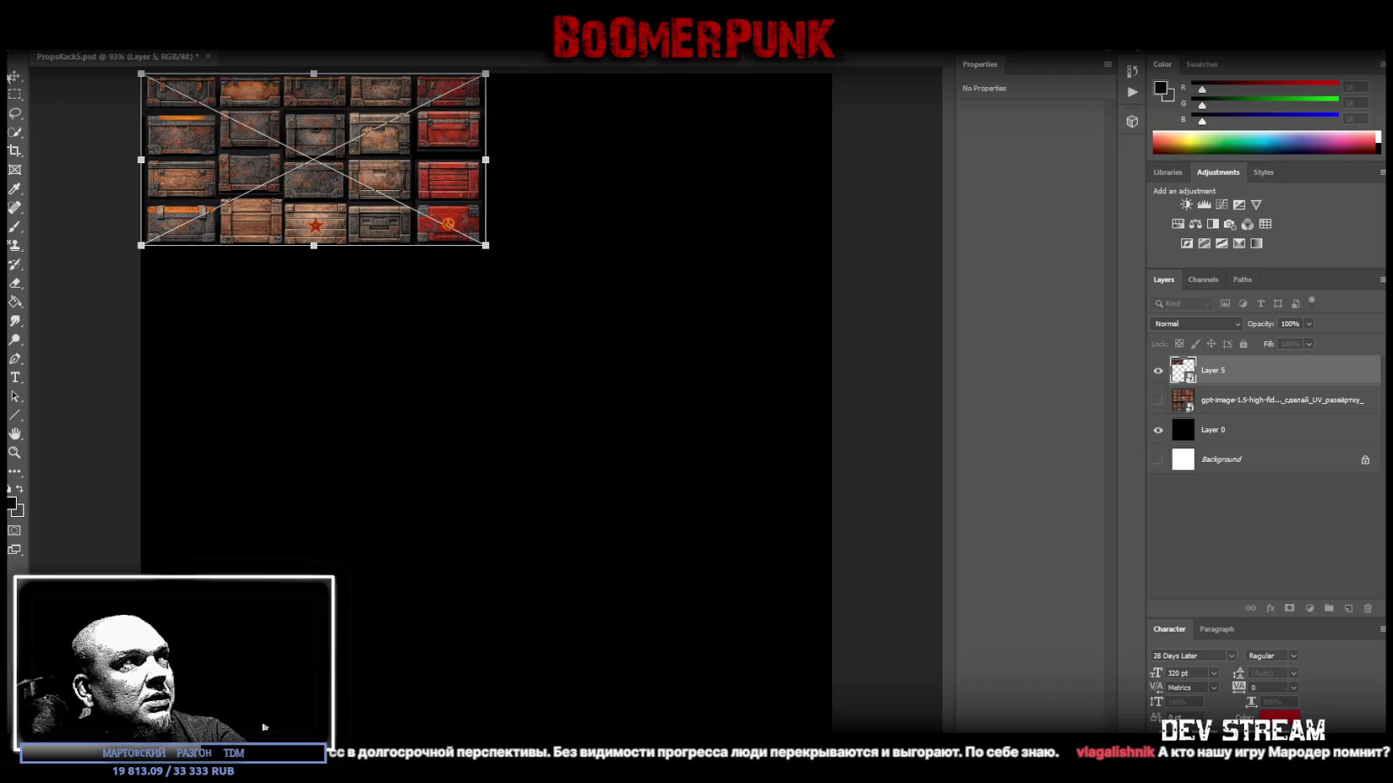
pyautogui.press('Return')
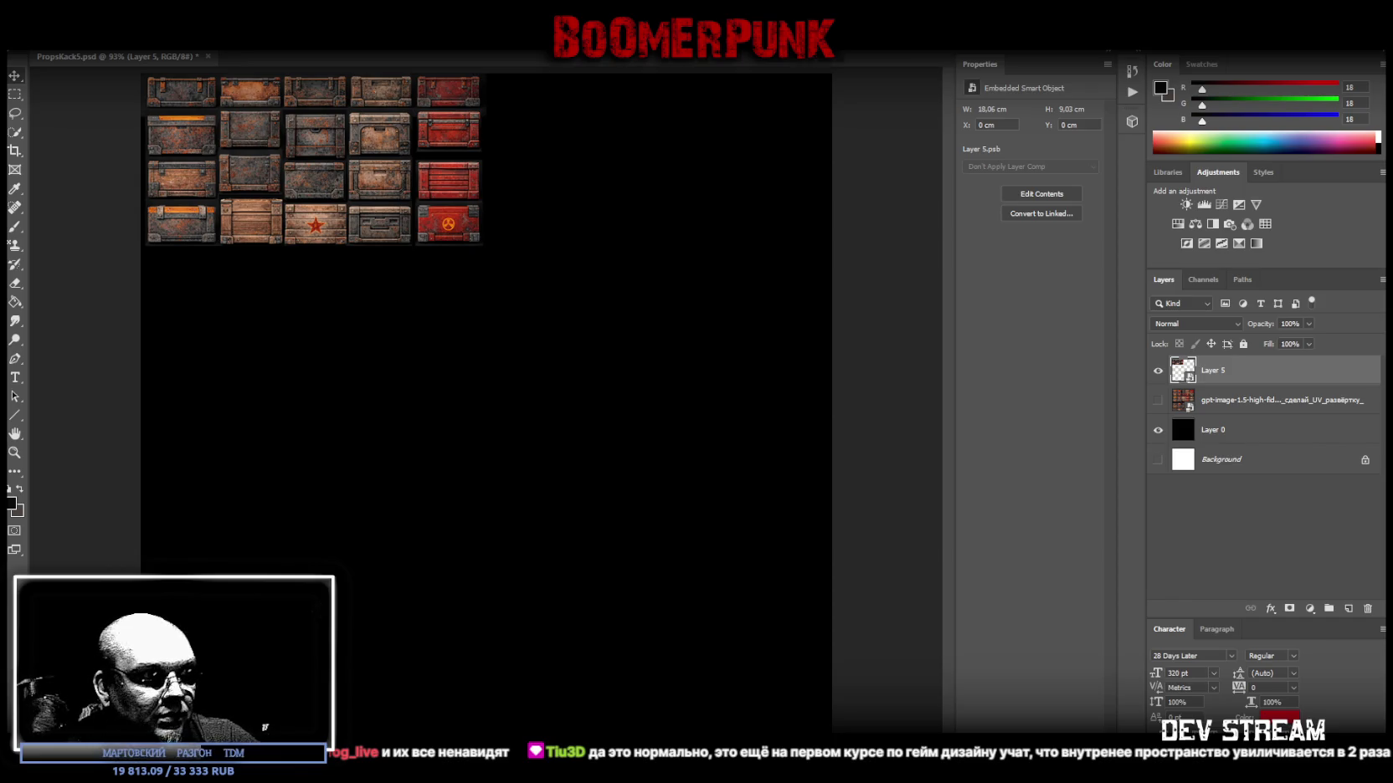
# Drag the second sheet of green and rusty metal crates onto the canvas.
pyautogui.moveTo(1392, 504); pyautogui.dragTo(570, 504)
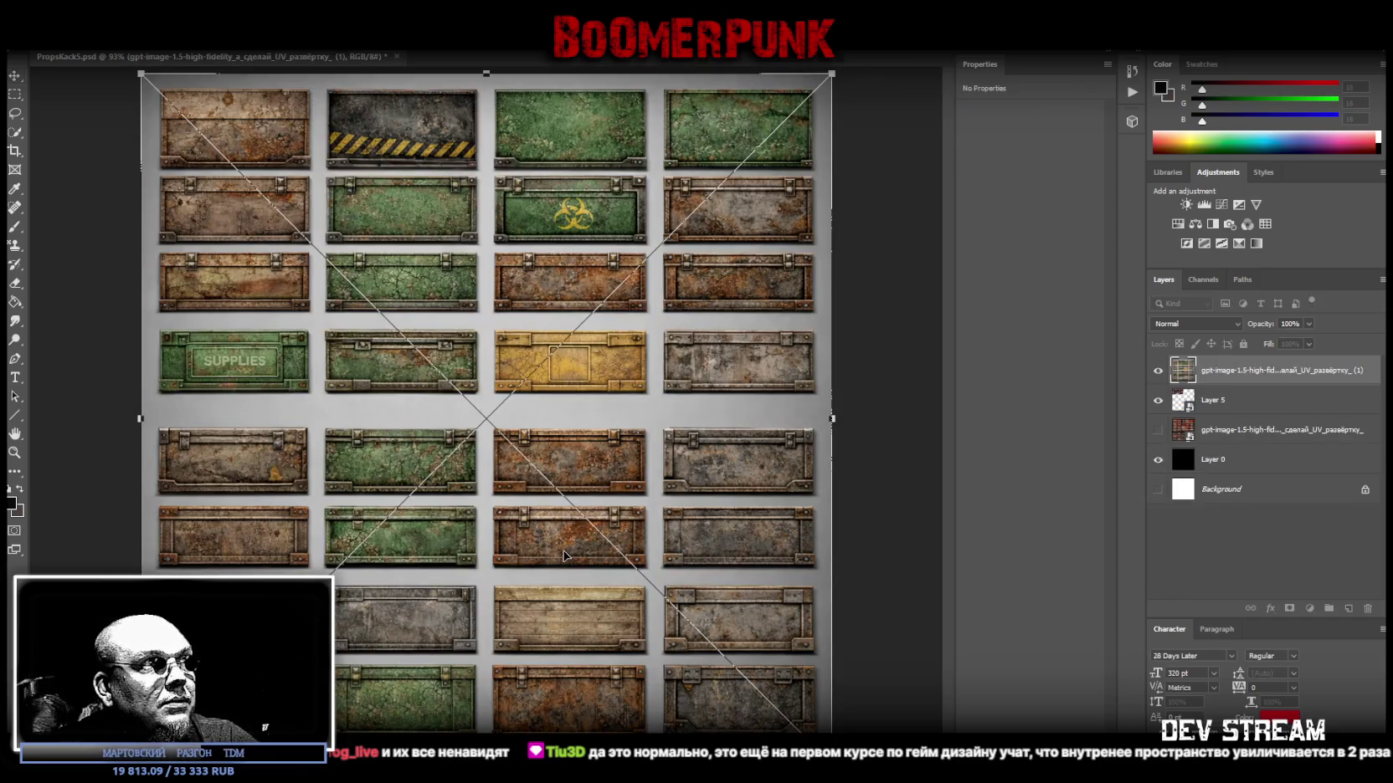
# Commit the green-and-rusty sheet as a 36.12 × 36.12 cm smart object at 0, 0.
pyautogui.press('Return')
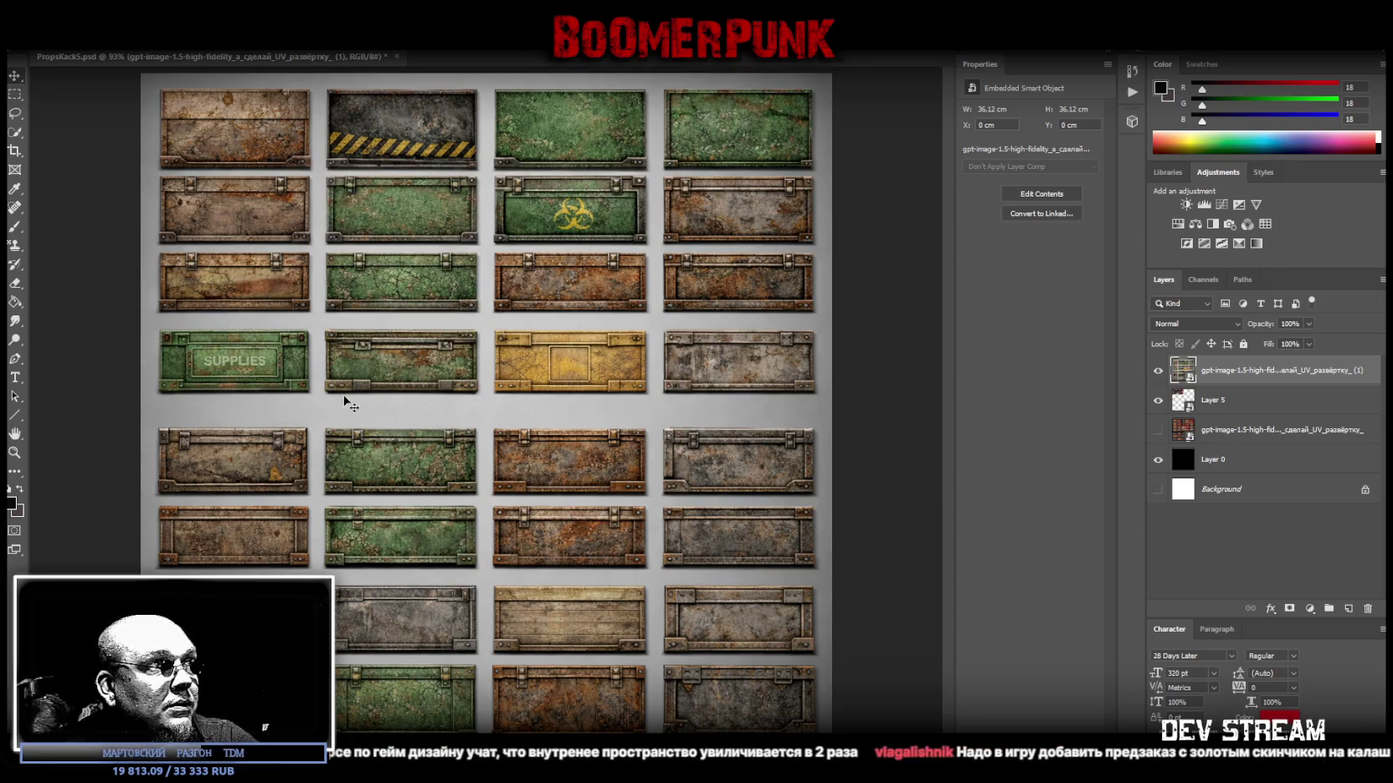
pyautogui.click(14, 93)
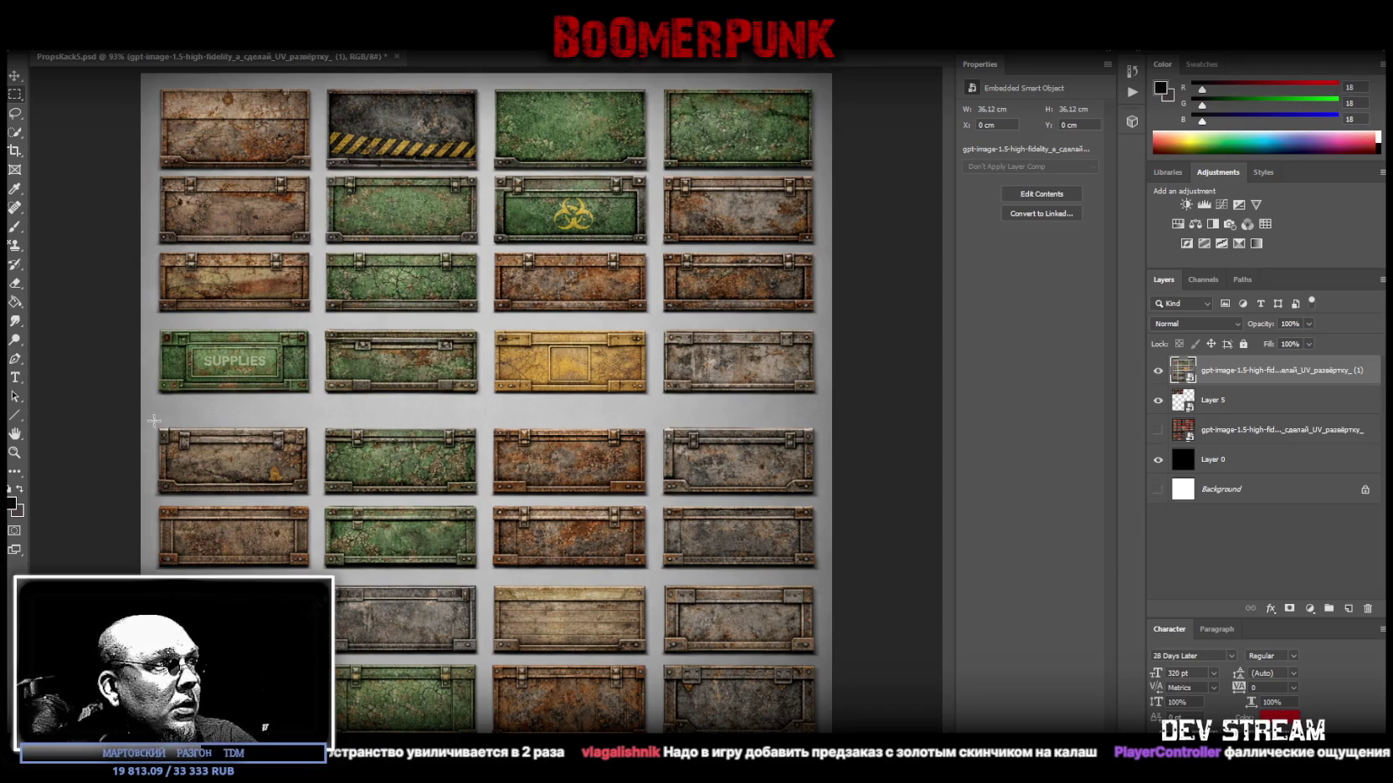
# Try copying the left column's lower crates to a layer and raising them, then undo the move.
pyautogui.moveTo(152, 419); pyautogui.dragTo(314, 722)
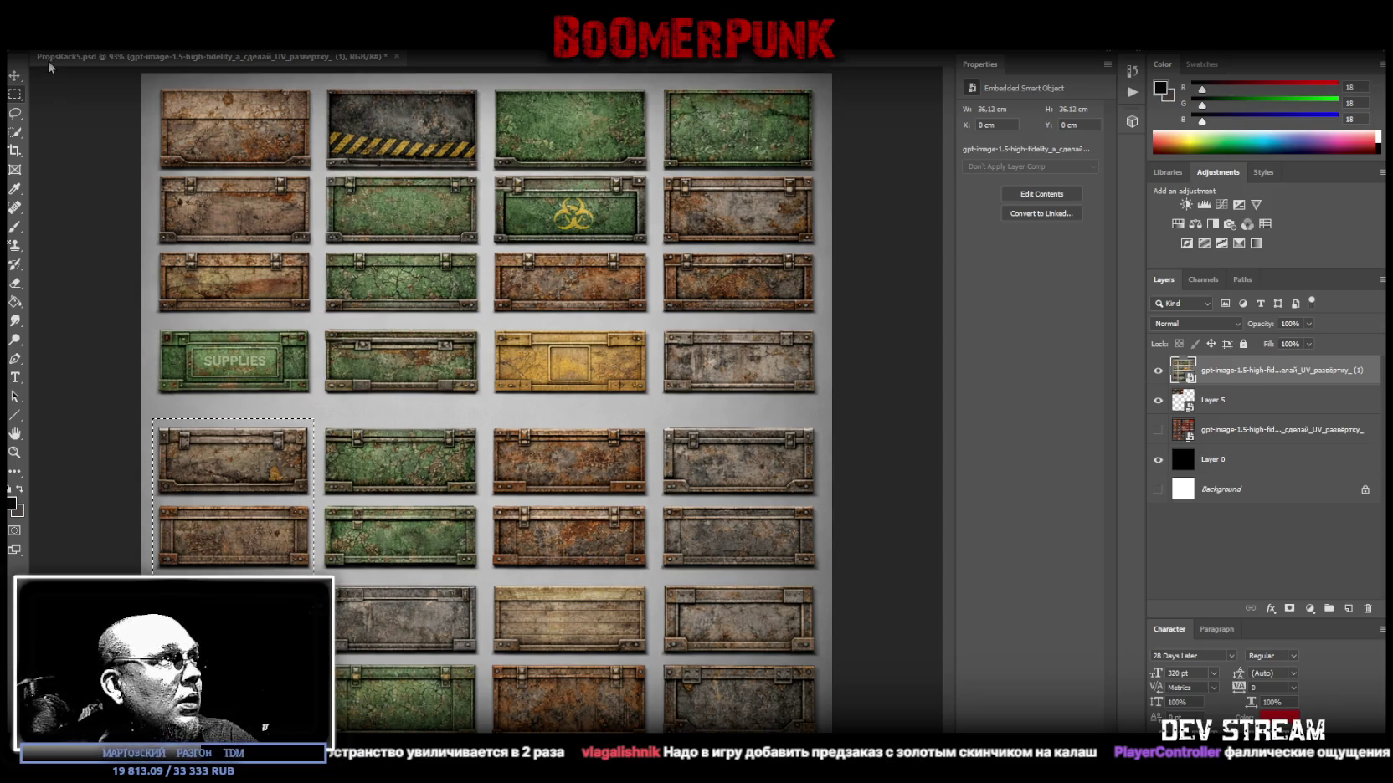
pyautogui.rightClick(229, 274)
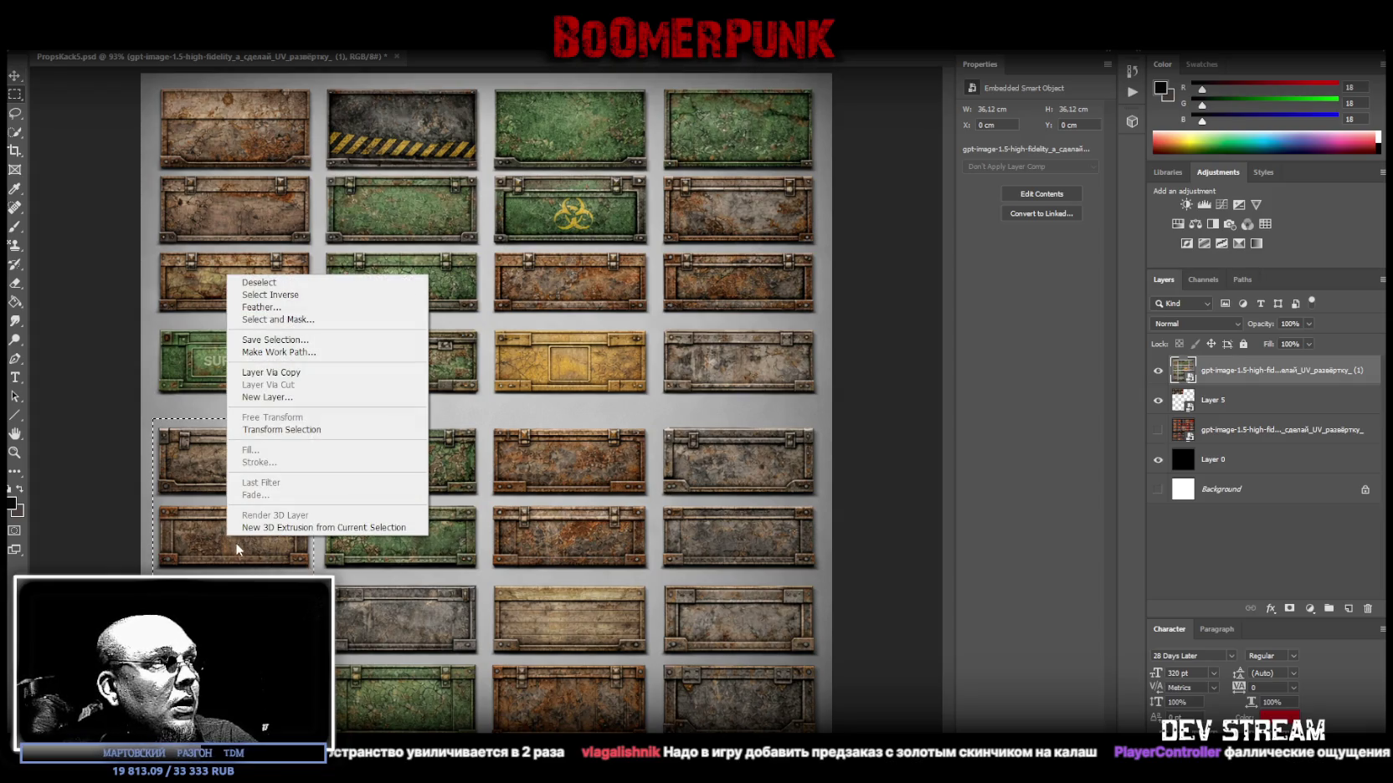
pyautogui.click(291, 373)
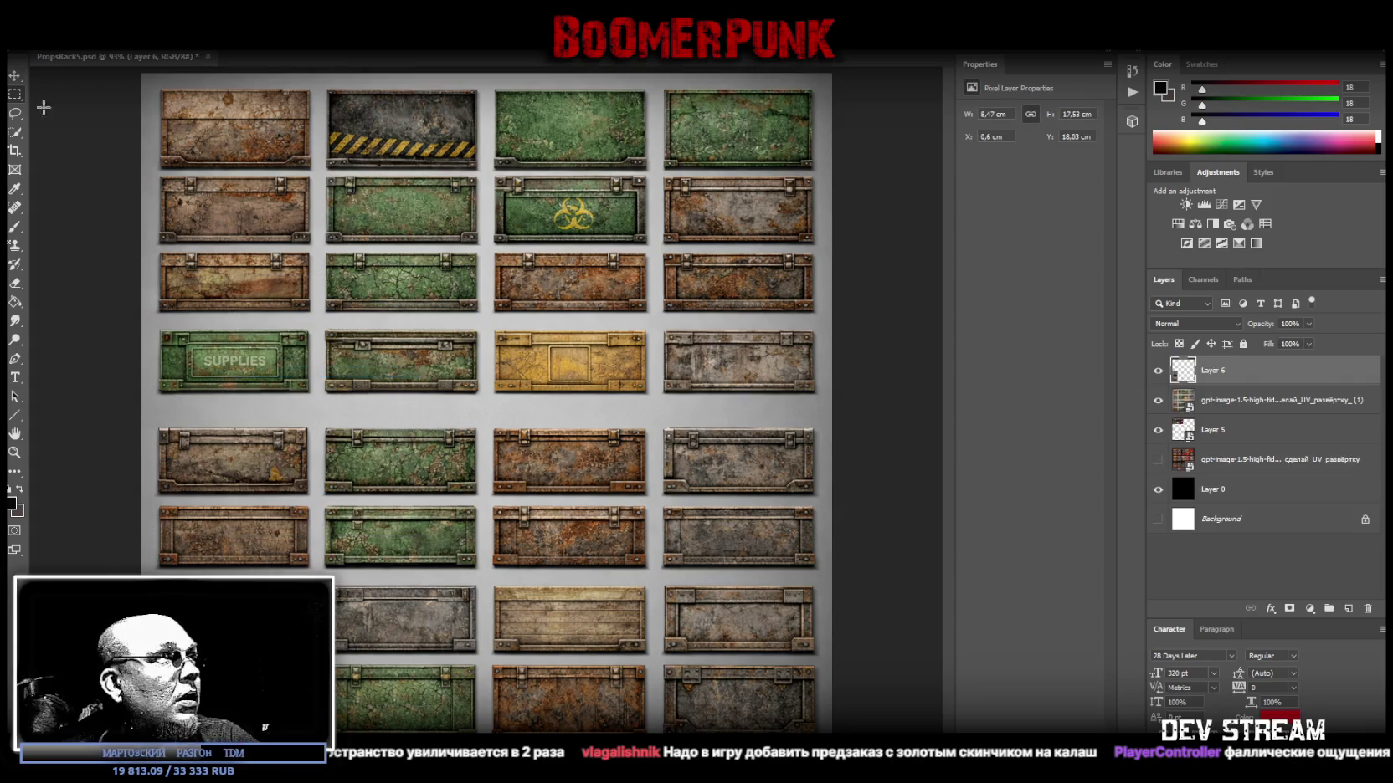
pyautogui.press('v')
pyautogui.moveTo(240, 519); pyautogui.dragTo(237, 434)
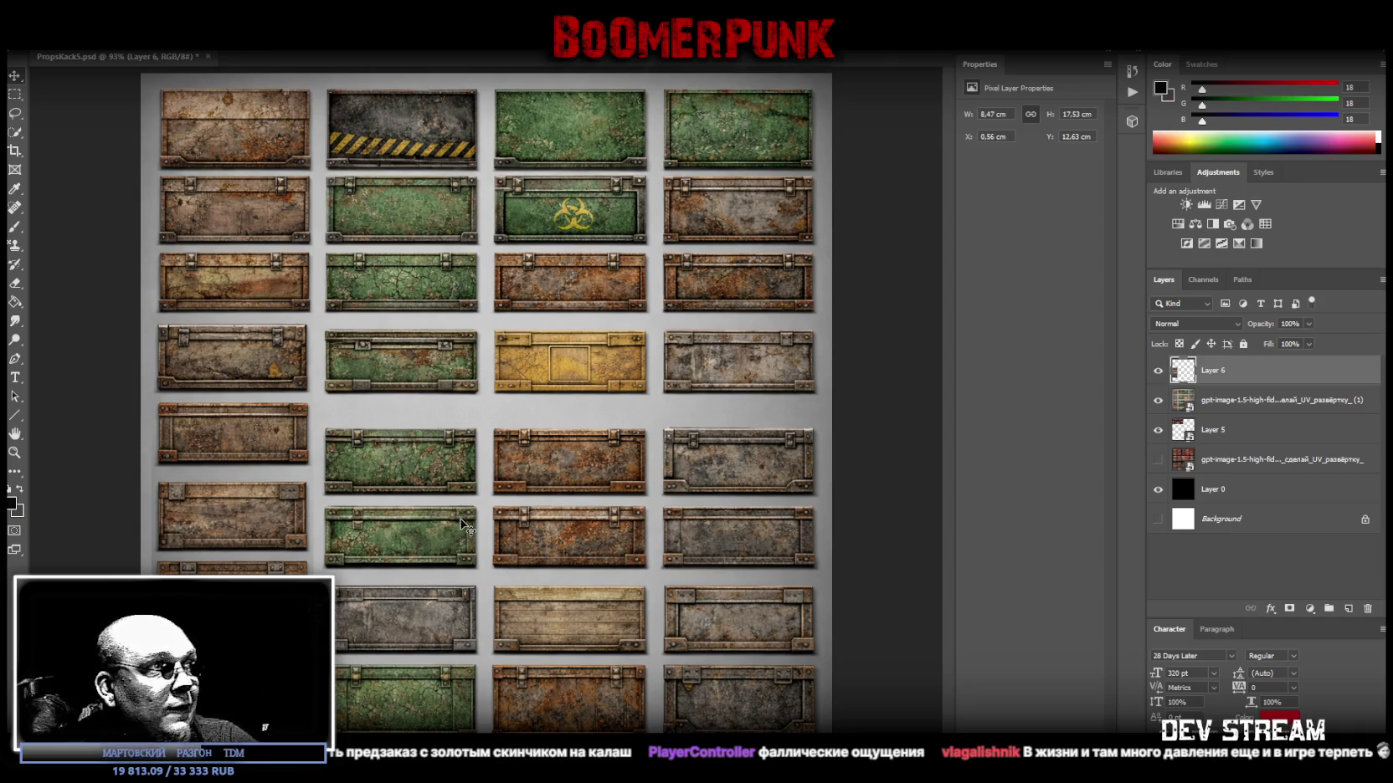
pyautogui.click(13, 96)
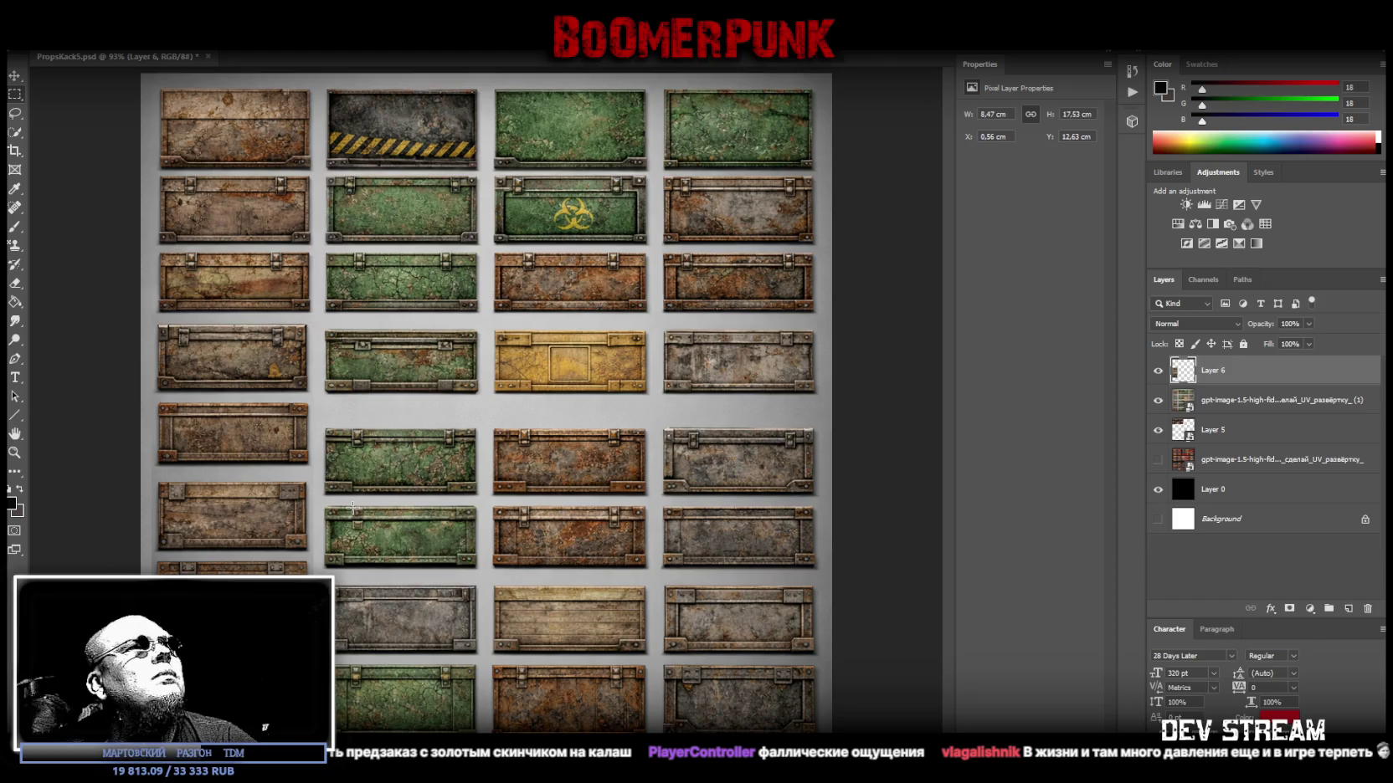
pyautogui.hotkey('ctrl', 'z')
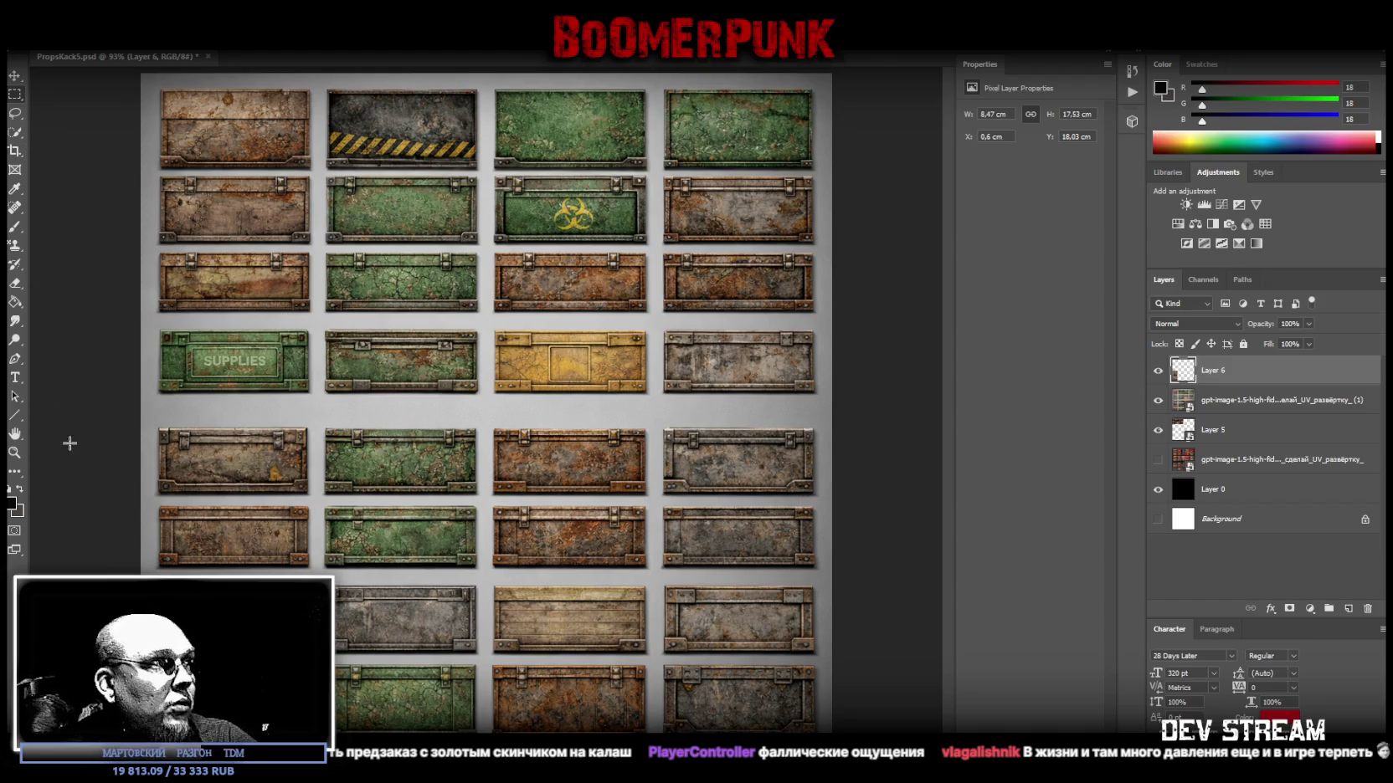
# Undo the left-column copy layer and clear the leftover selection.
pyautogui.moveTo(153, 423); pyautogui.dragTo(812, 651)
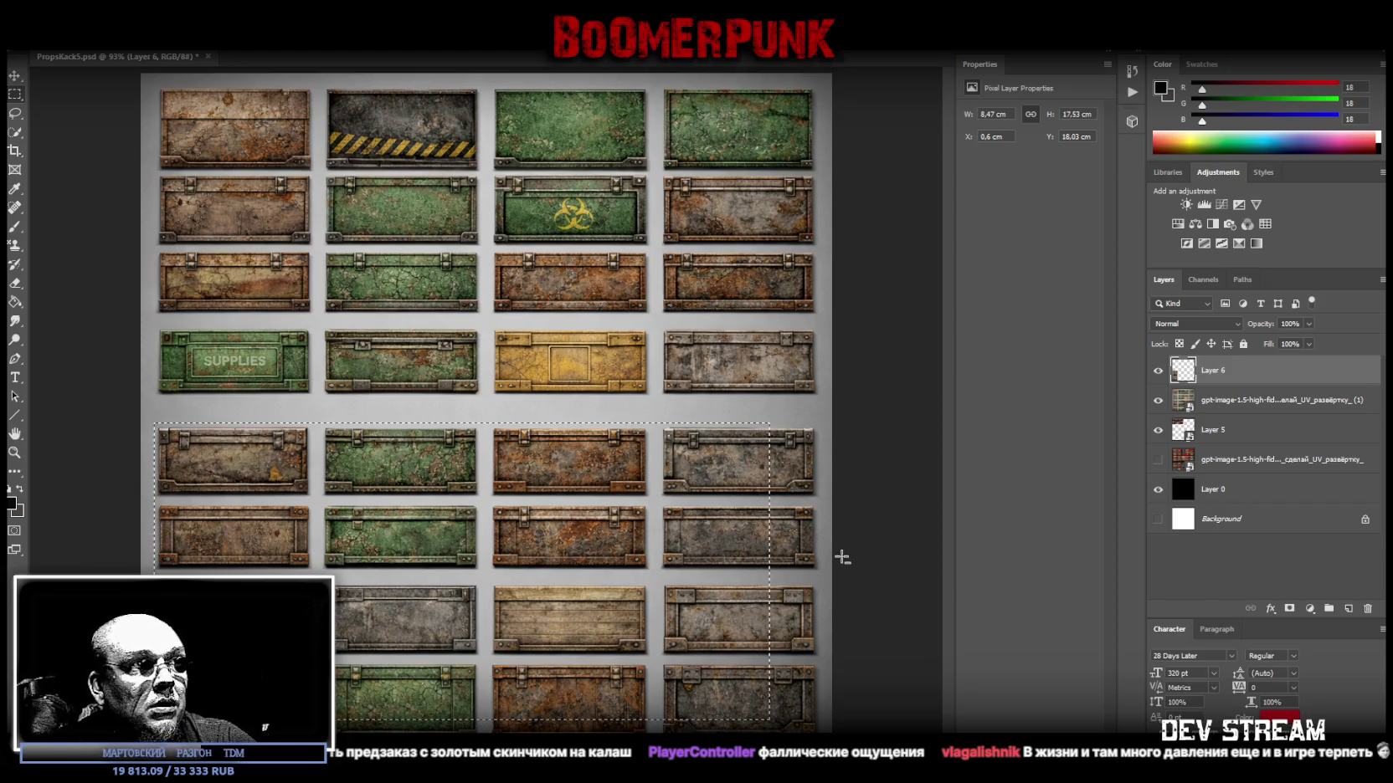
pyautogui.hotkey('ctrl', 'd')
pyautogui.press('l')
pyautogui.hotkey('ctrl', 'z')
pyautogui.hotkey('ctrl', 'z')
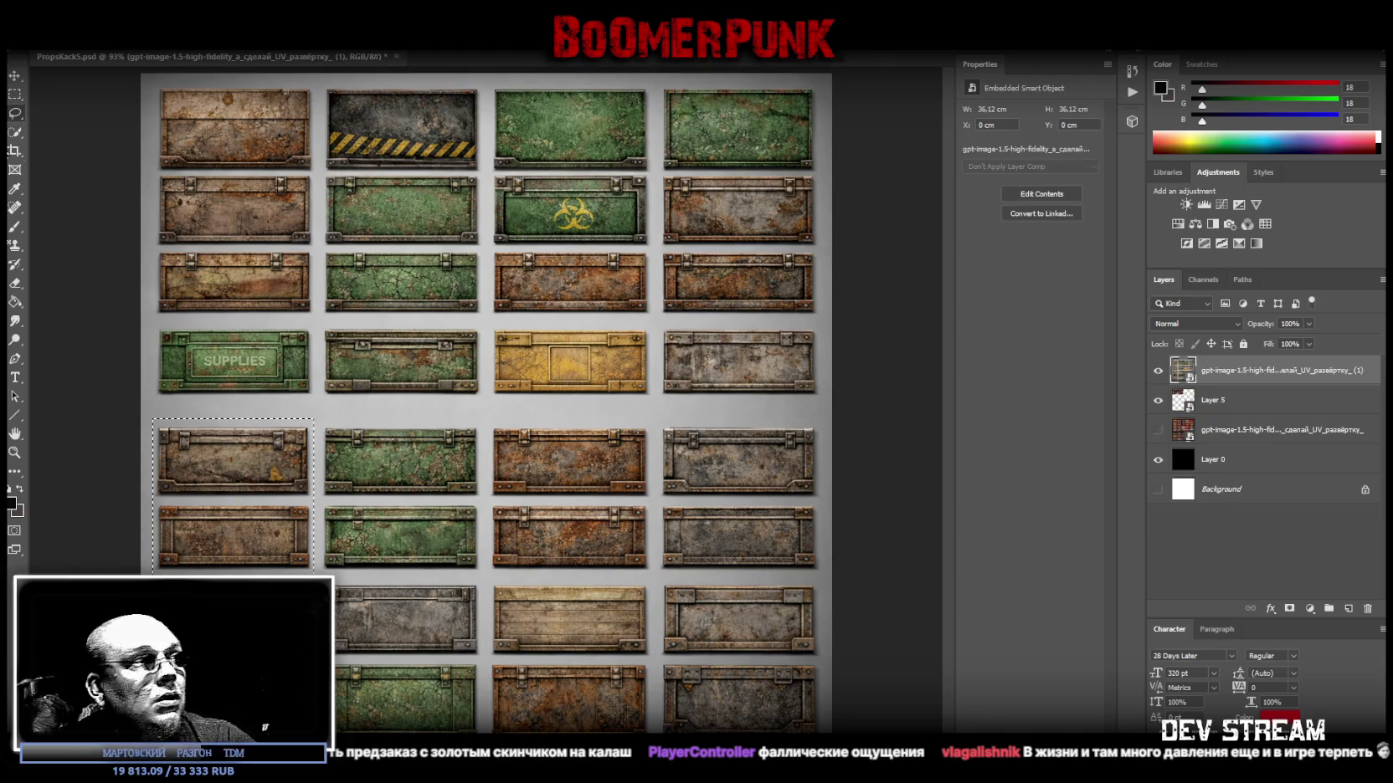
pyautogui.click(15, 96)
pyautogui.click(158, 424)
# Copy all four columns of lower crate rows to Layer 6 and raise it to close the gap.
pyautogui.moveTo(154, 422); pyautogui.dragTo(824, 713)
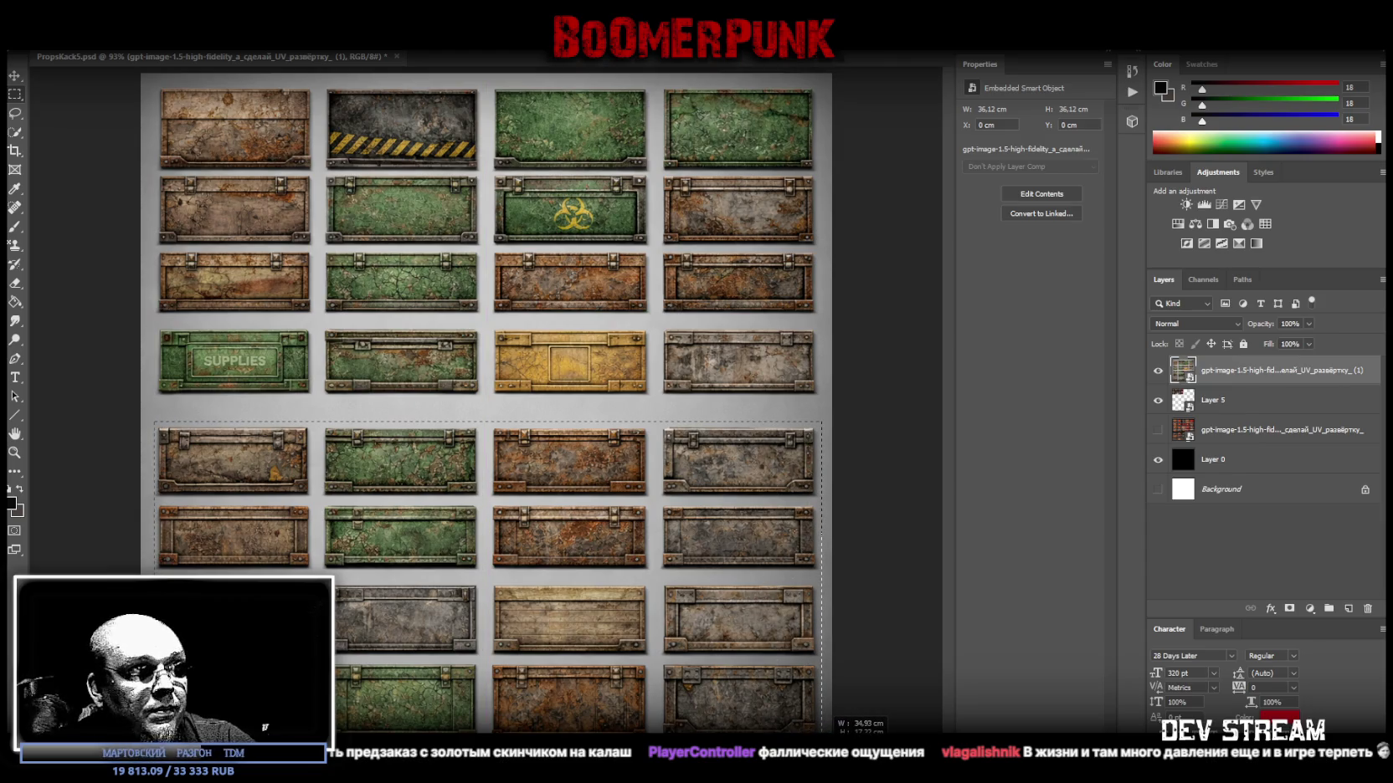
pyautogui.rightClick(424, 563)
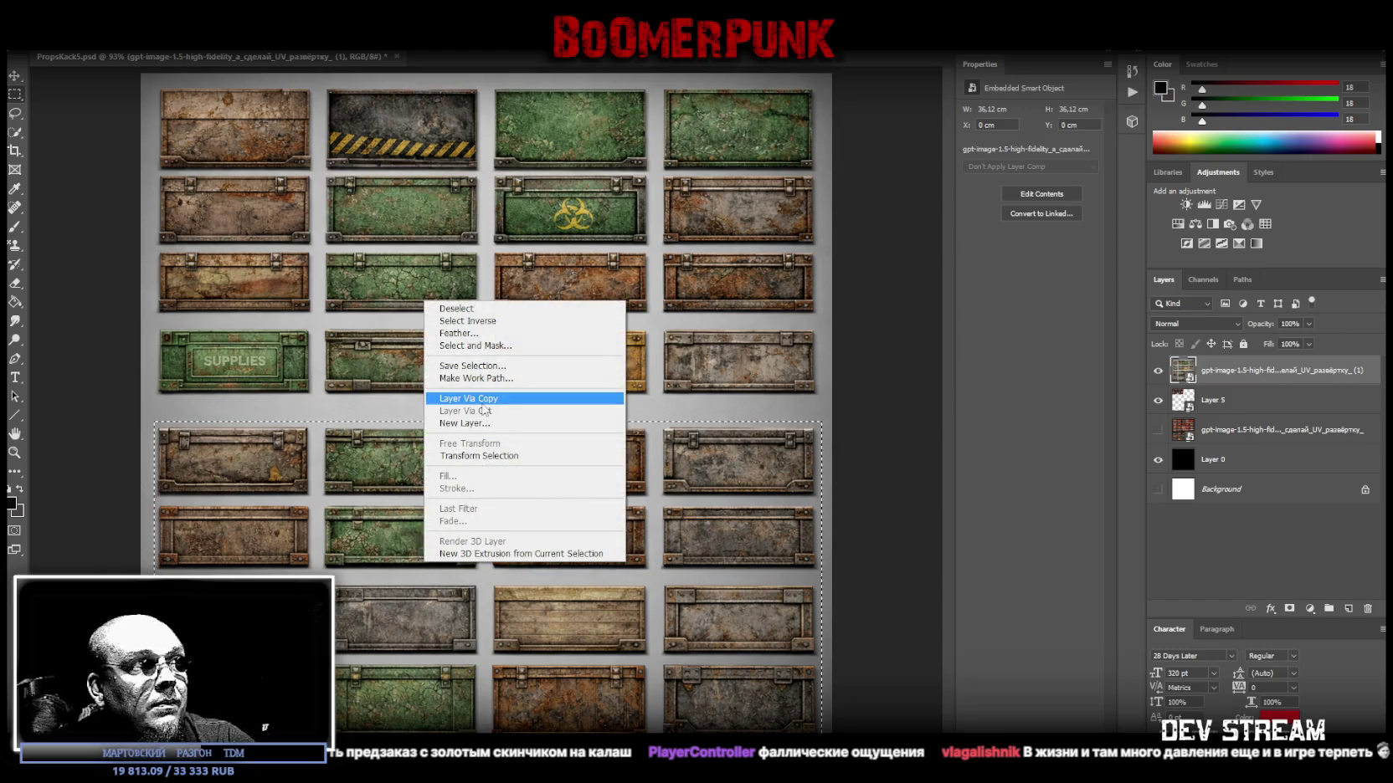
pyautogui.click(456, 396)
pyautogui.click(15, 75)
pyautogui.moveTo(406, 464); pyautogui.dragTo(407, 361)
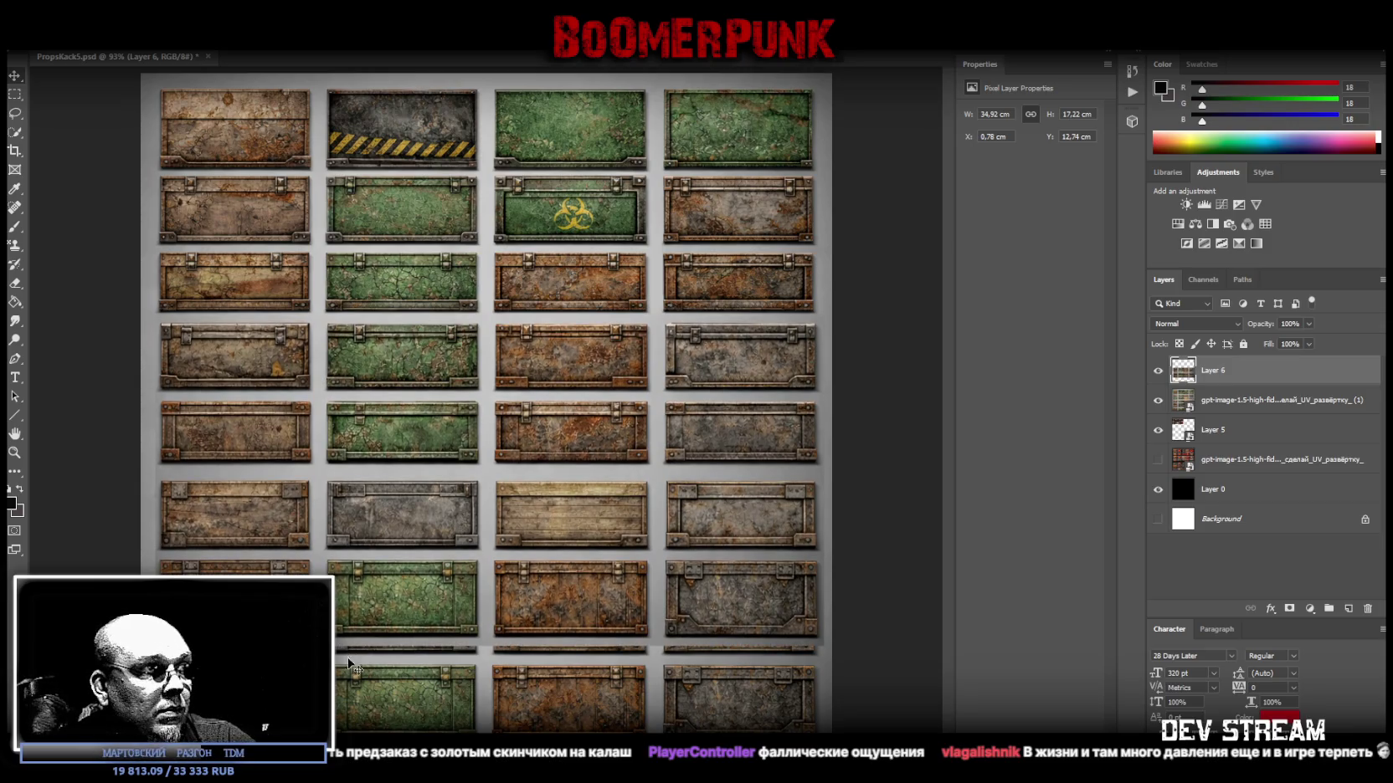
pyautogui.keyDown('shift'); pyautogui.click(1227, 409); pyautogui.keyUp('shift')
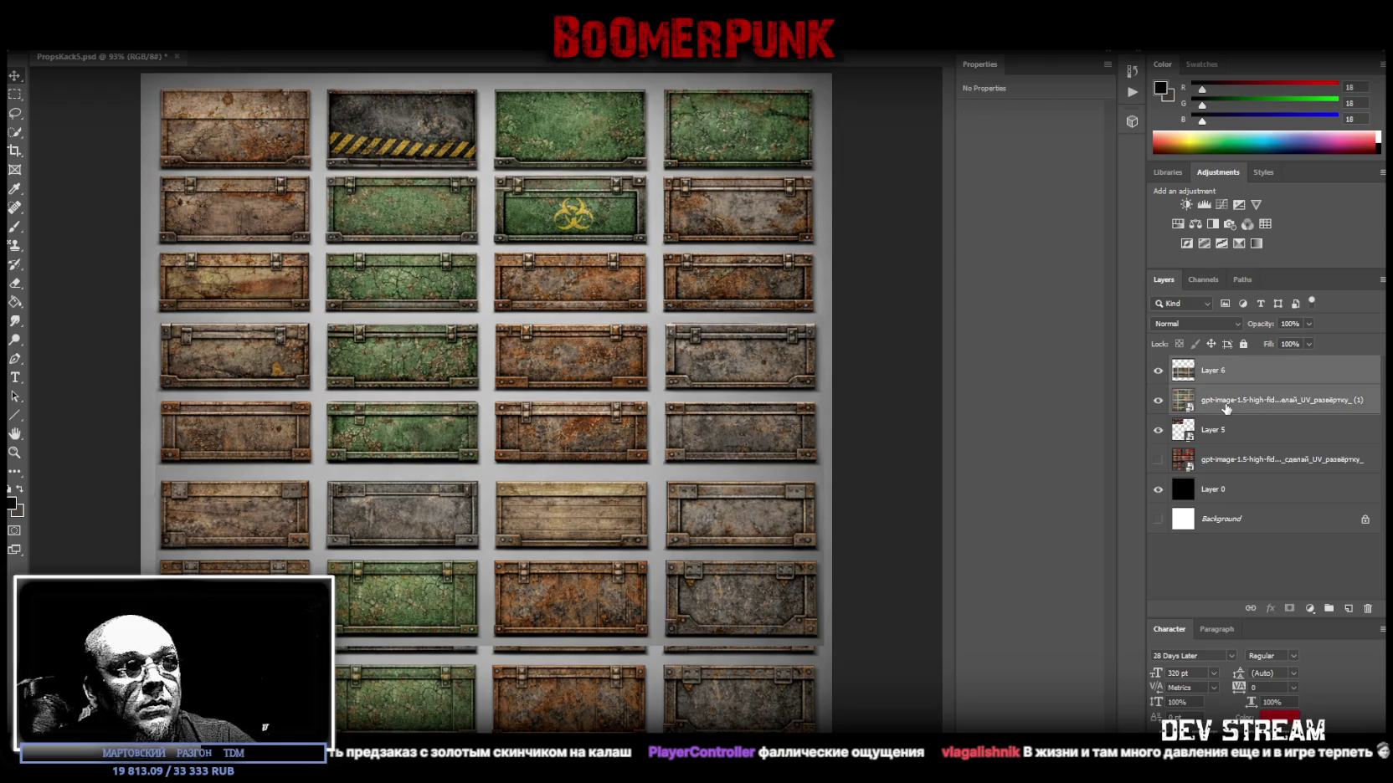
# Merge the raised crates into the sheet and cut the compacted crate block onto Layer 7.
pyautogui.rightClick(1228, 410)
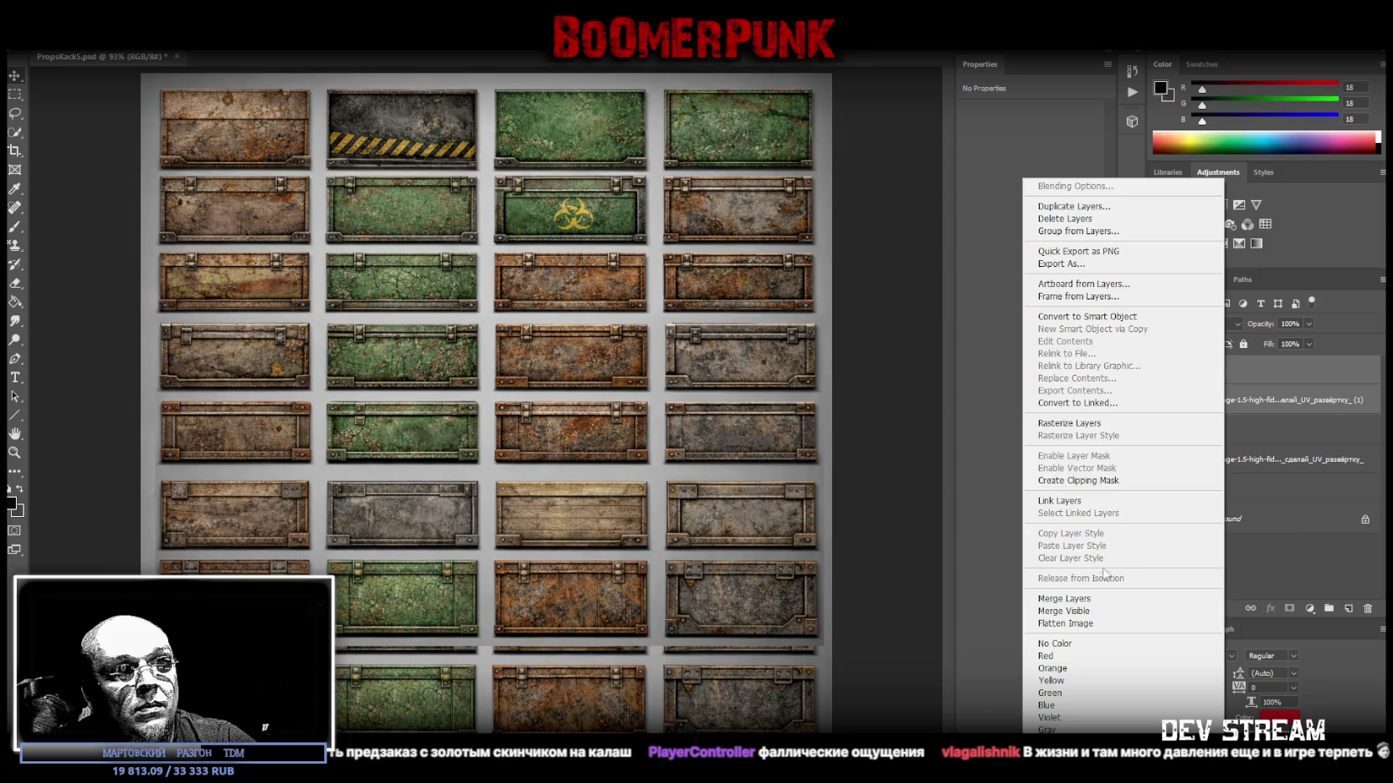
pyautogui.click(1094, 599)
pyautogui.click(15, 95)
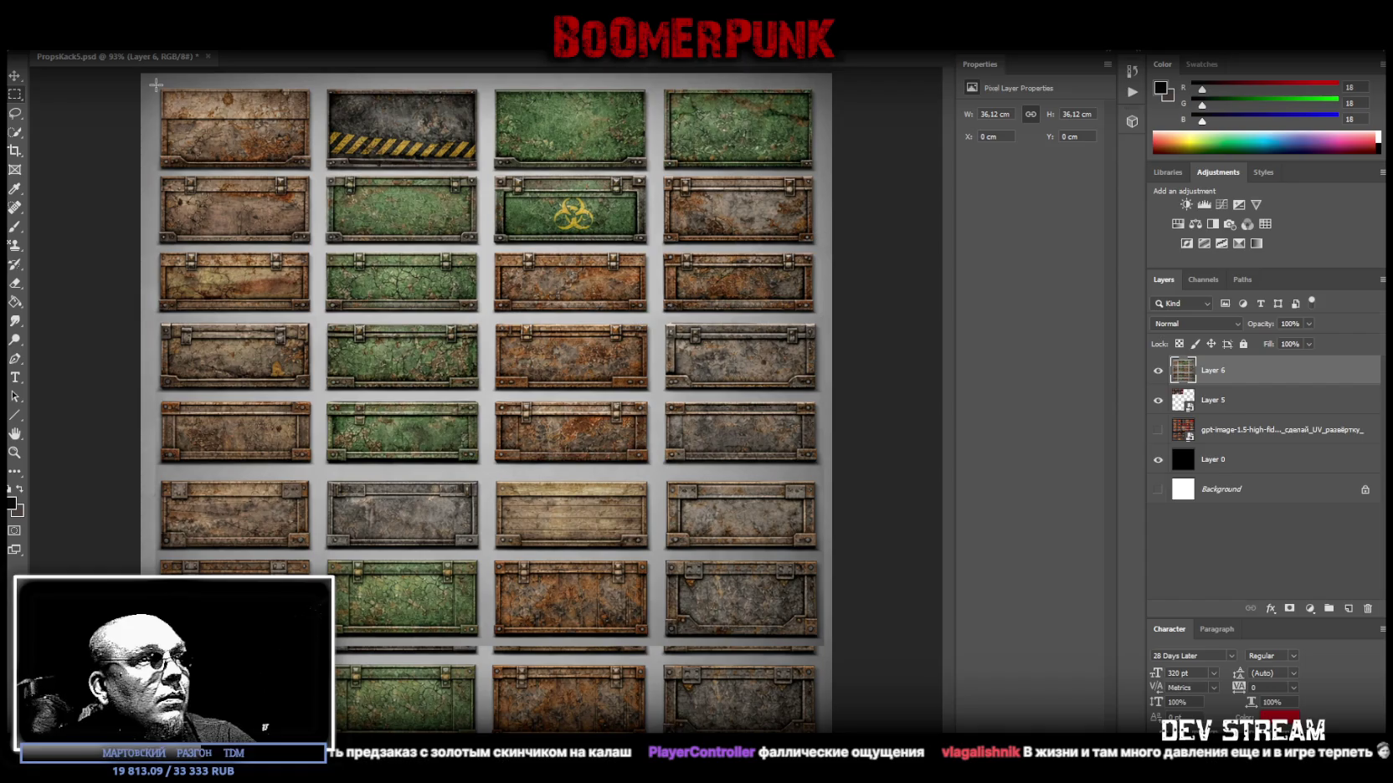
pyautogui.moveTo(156, 84)
pyautogui.mouseDown()
pyautogui.moveTo(788, 643)
pyautogui.moveTo(821, 638)
pyautogui.mouseUp()
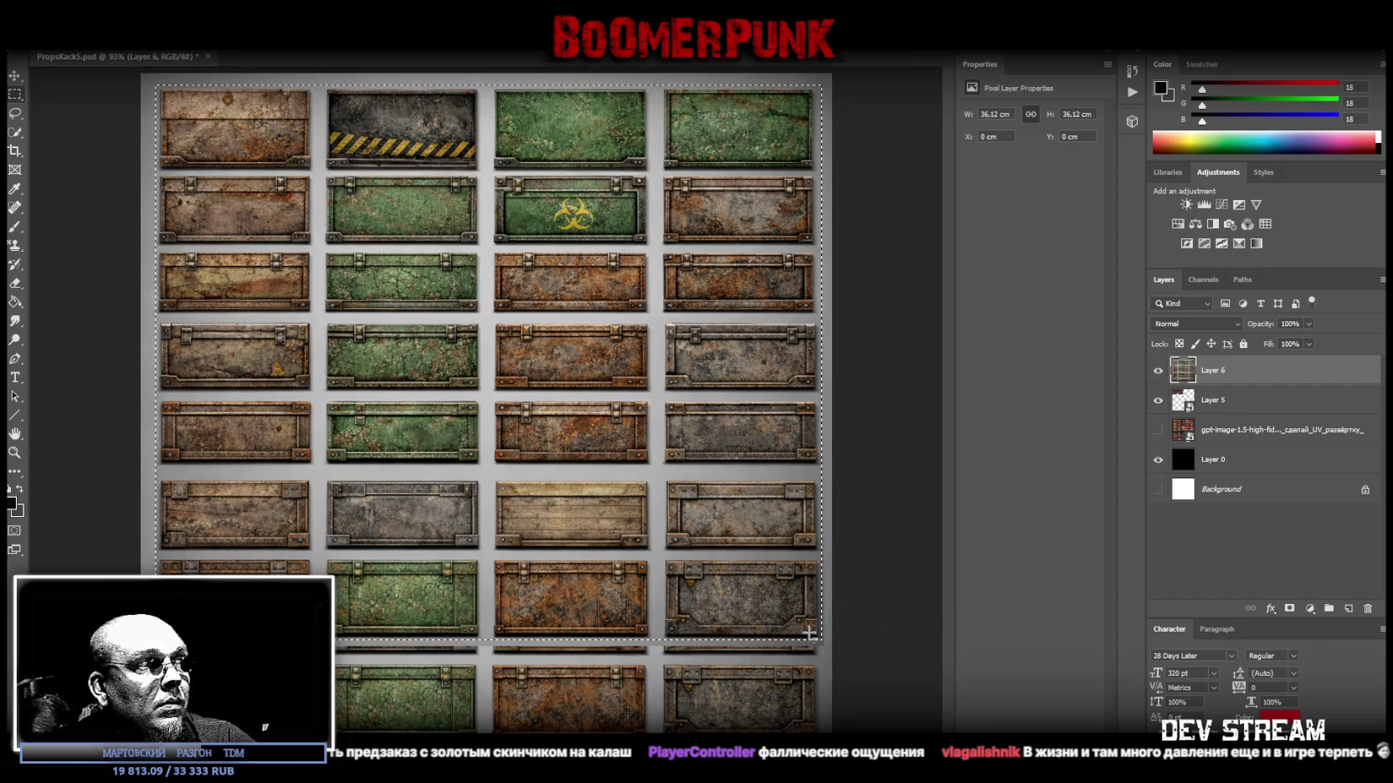
pyautogui.rightClick(537, 504)
pyautogui.click(622, 615)
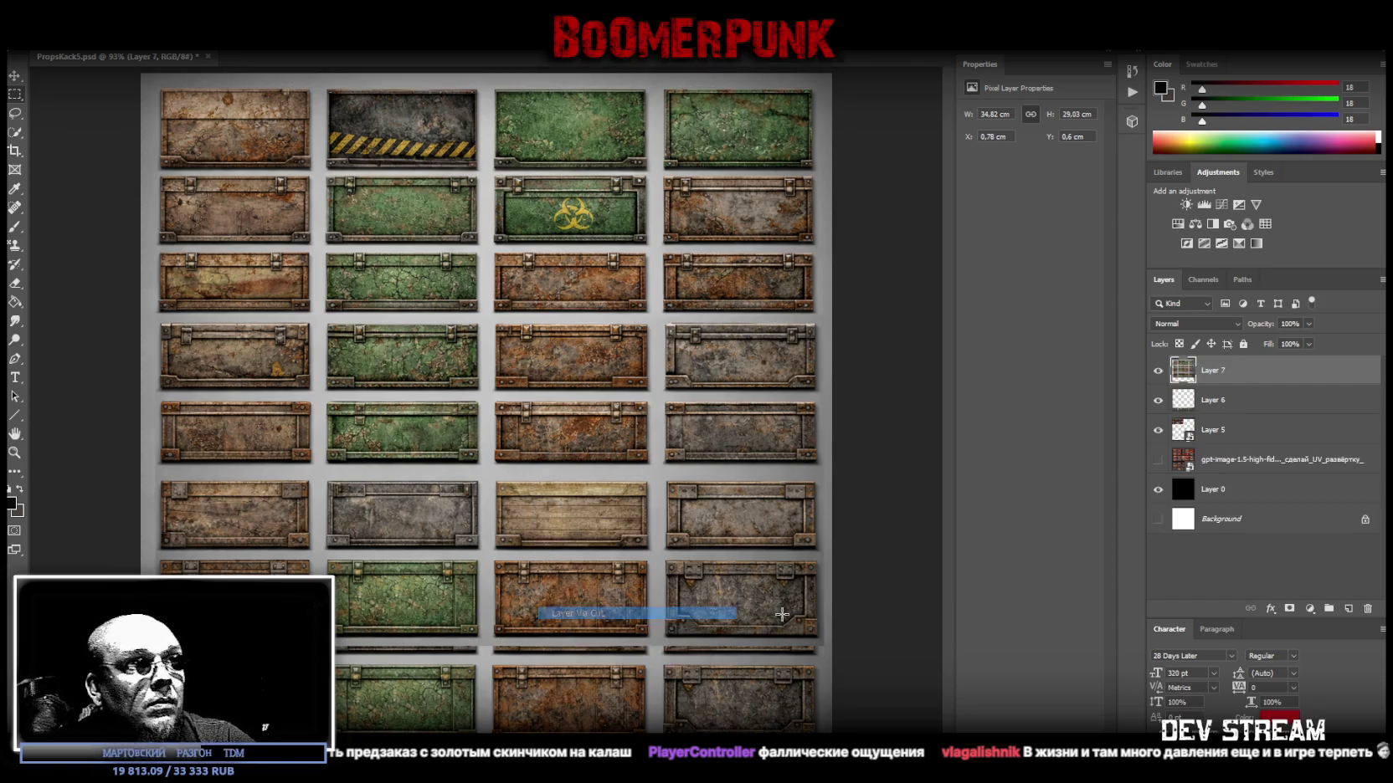
# Convert Layer 7 into a 34.82 × 29.03 cm smart object.
pyautogui.click(1227, 402)
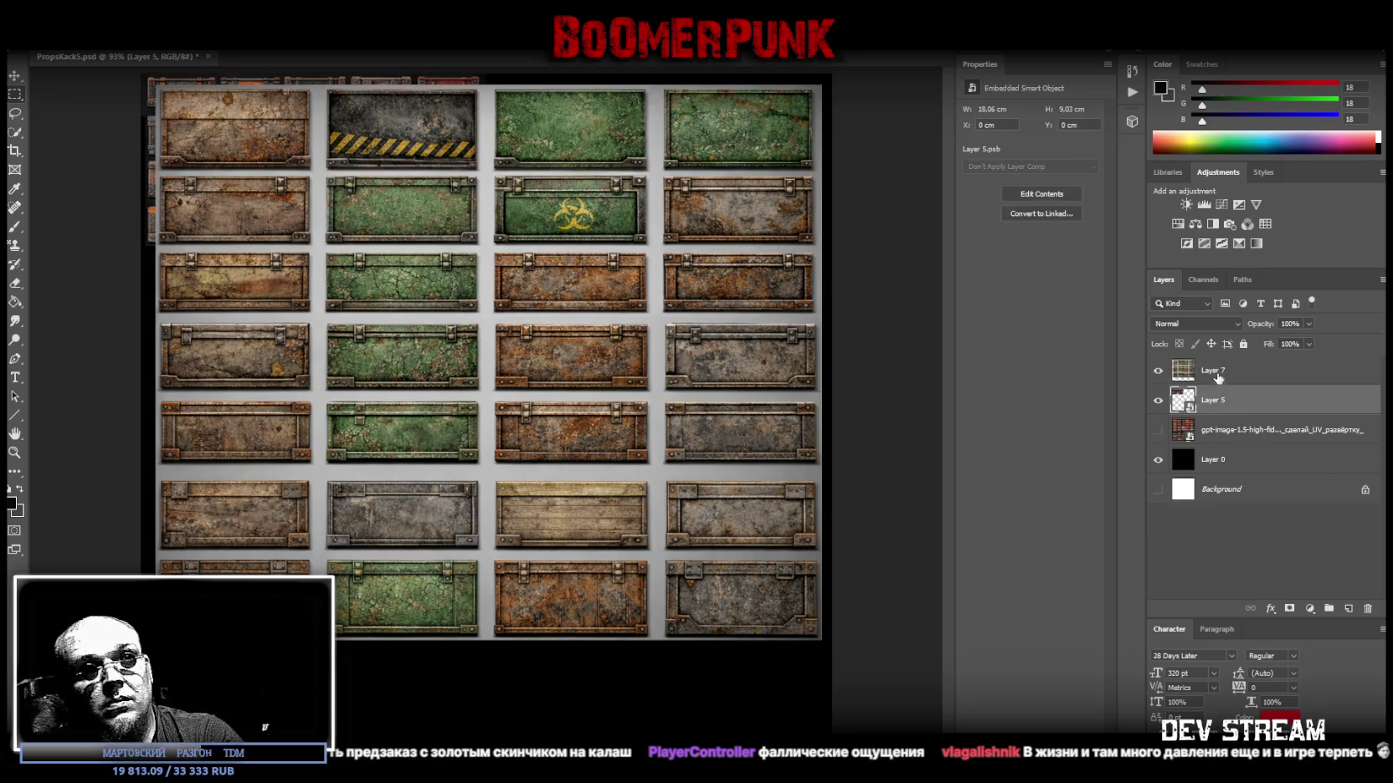
pyautogui.rightClick(1215, 370)
pyautogui.click(1109, 377)
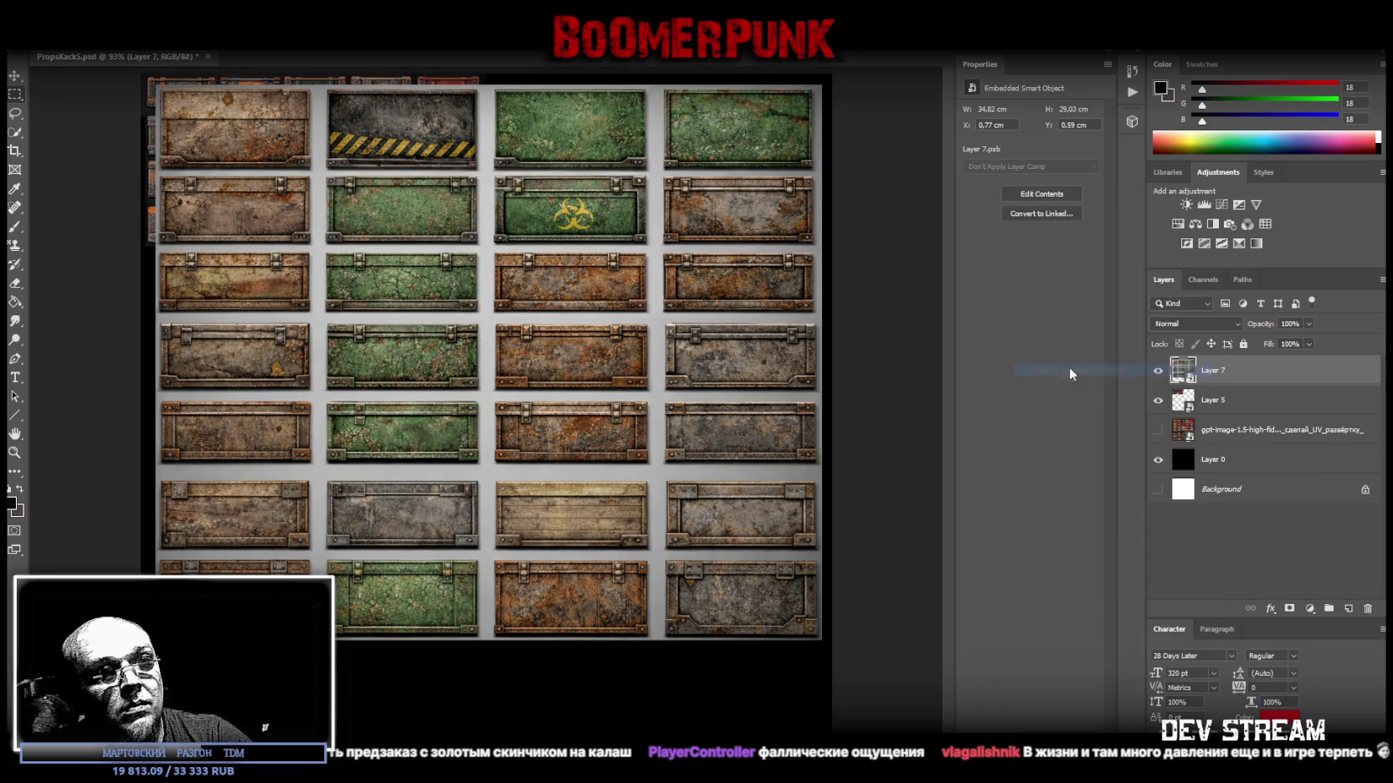
pyautogui.hotkey('ctrl', 't')
# Shrink the crate block to fit under the first atlas, then place the third black-and-yellow crate sheet.
pyautogui.moveTo(750, 347)
pyautogui.mouseDown()
pyautogui.moveTo(465, 341)
pyautogui.moveTo(488, 339)
pyautogui.moveTo(441, 372)
pyautogui.moveTo(442, 352)
pyautogui.mouseUp()
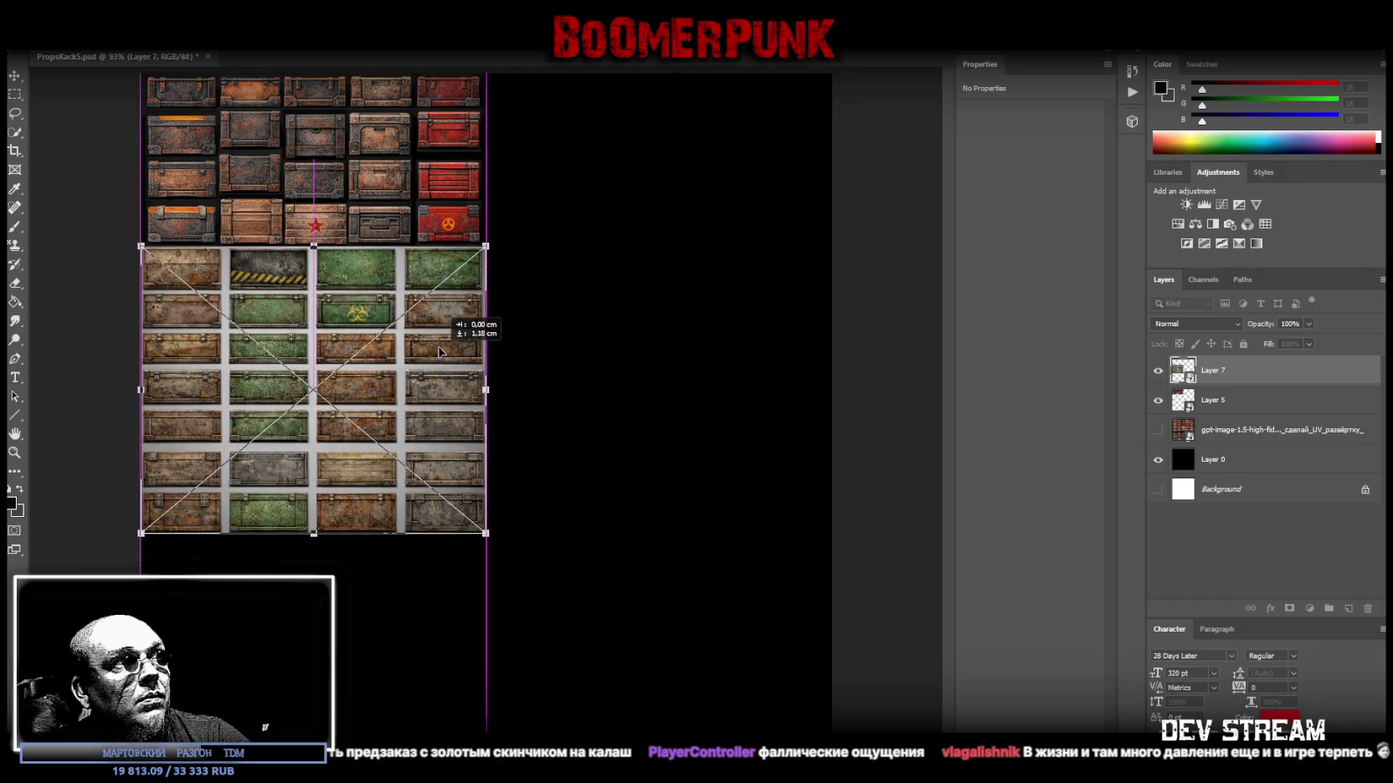
pyautogui.press('Return')
pyautogui.press('m')
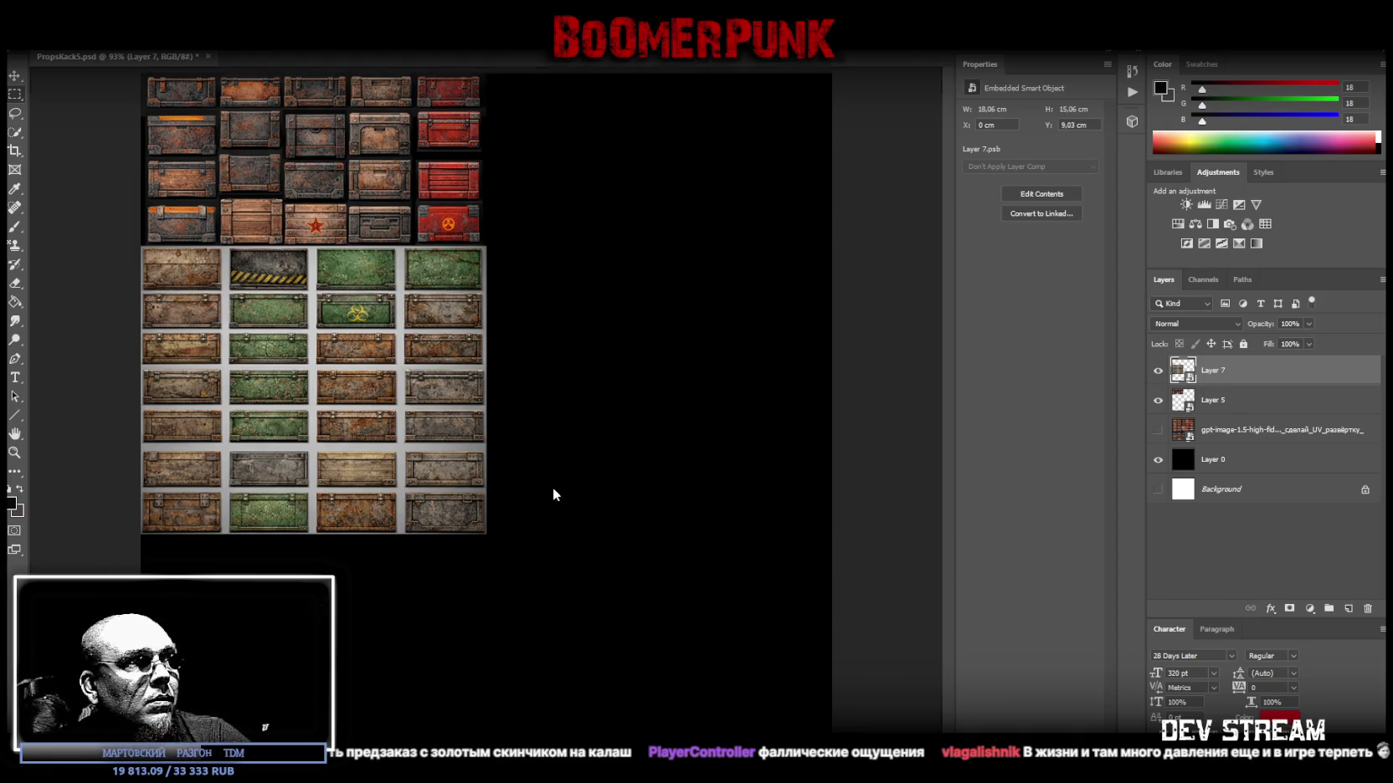
pyautogui.moveTo(552, 488); pyautogui.dragTo(543, 524)
pyautogui.press('Return')
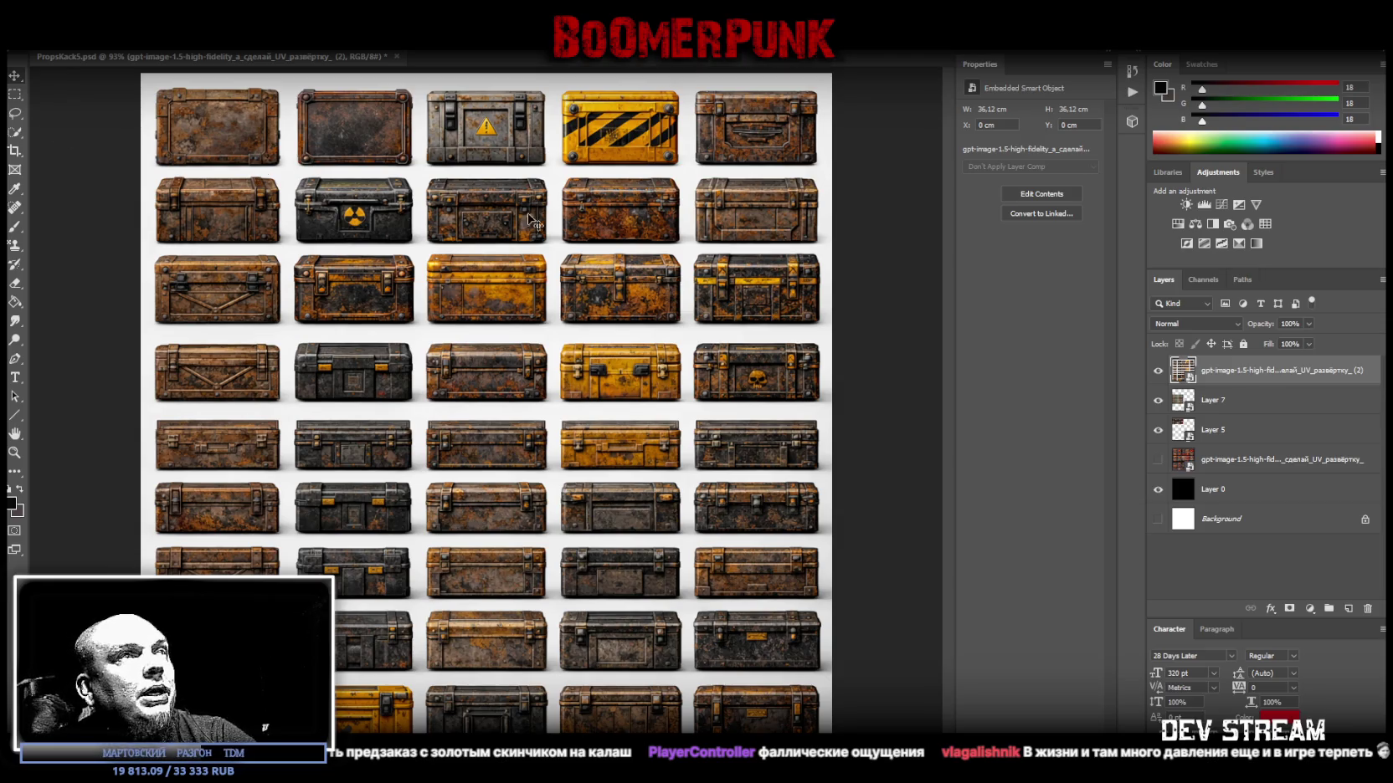
# Resize and move the chest sheet to fill the canvas's top-right quadrant.
pyautogui.hotkey('ctrl', 't')
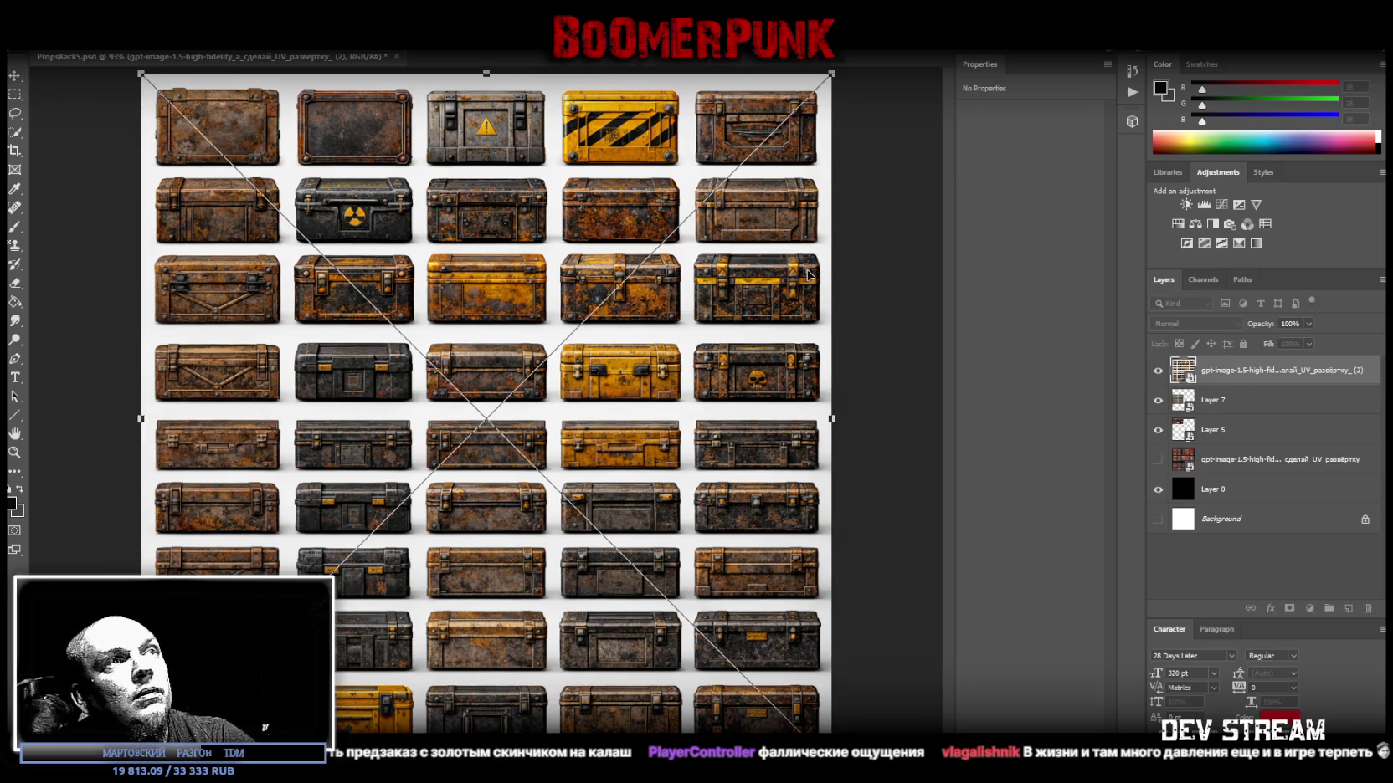
pyautogui.moveTo(486, 75); pyautogui.dragTo(438, 538)
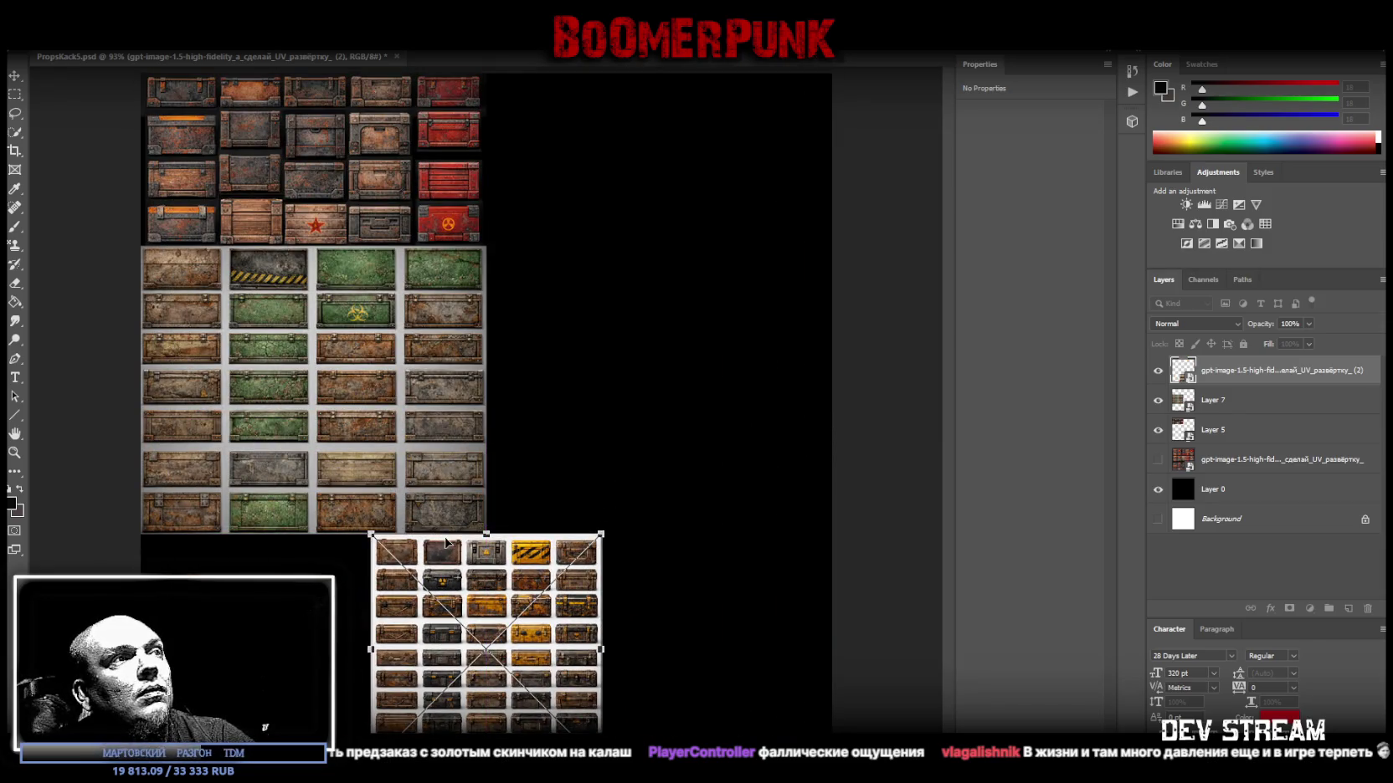
pyautogui.moveTo(530, 572); pyautogui.dragTo(300, 572)
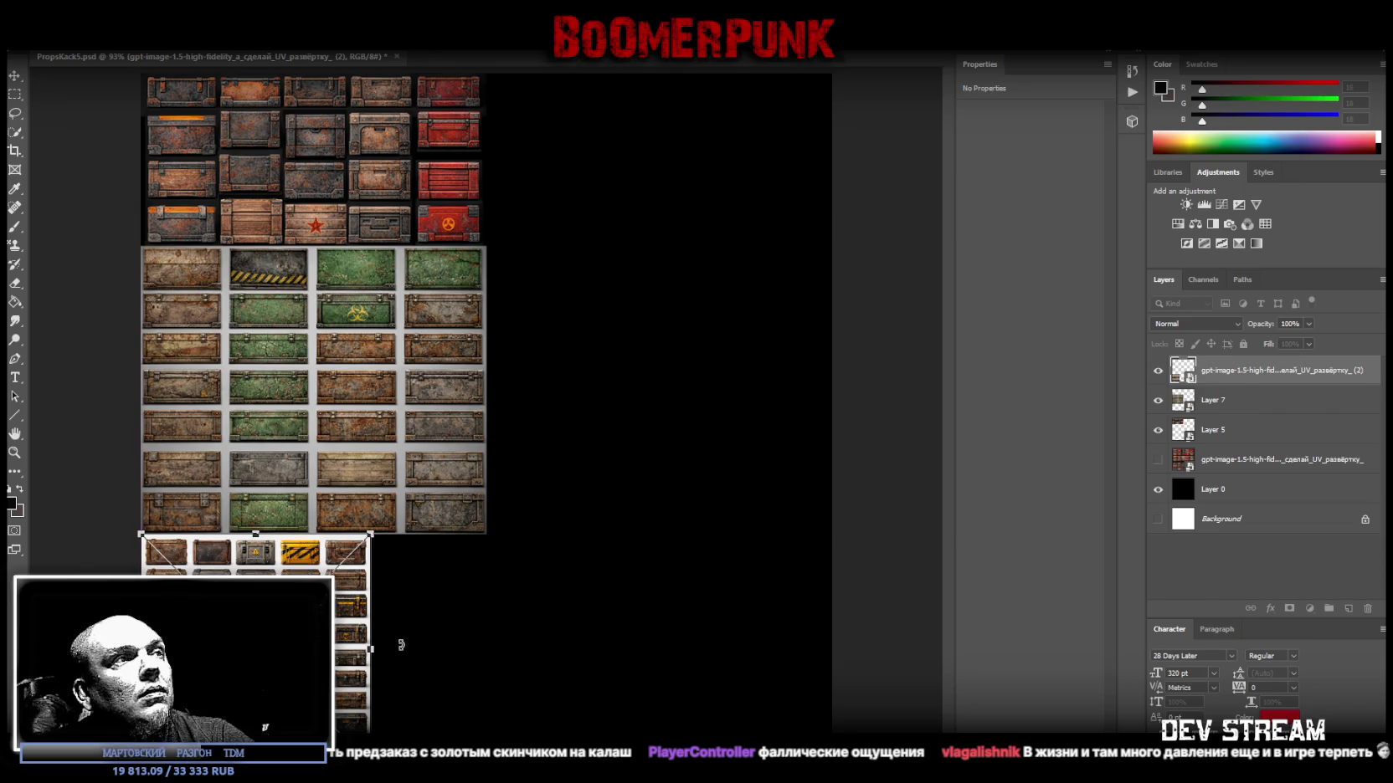
pyautogui.moveTo(372, 653); pyautogui.dragTo(489, 652)
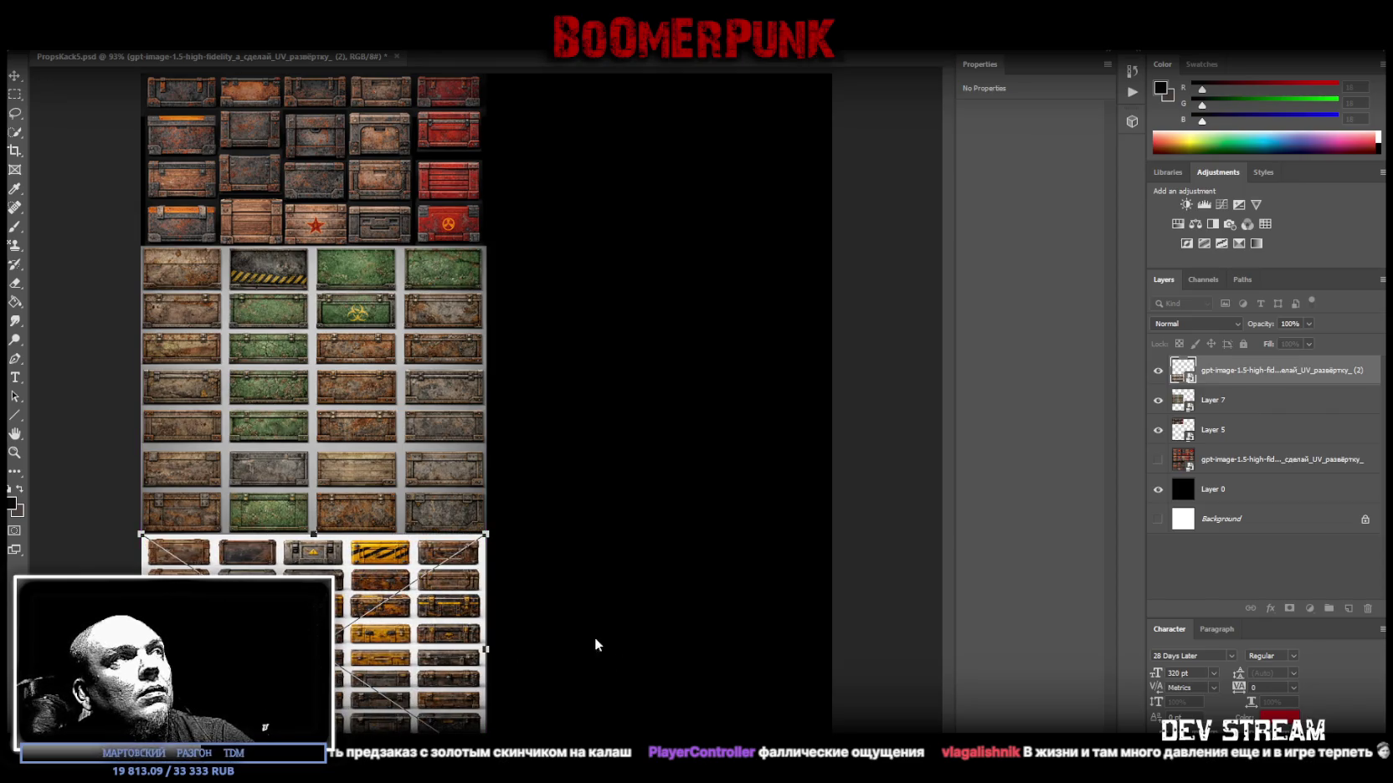
pyautogui.moveTo(376, 639); pyautogui.dragTo(721, 180)
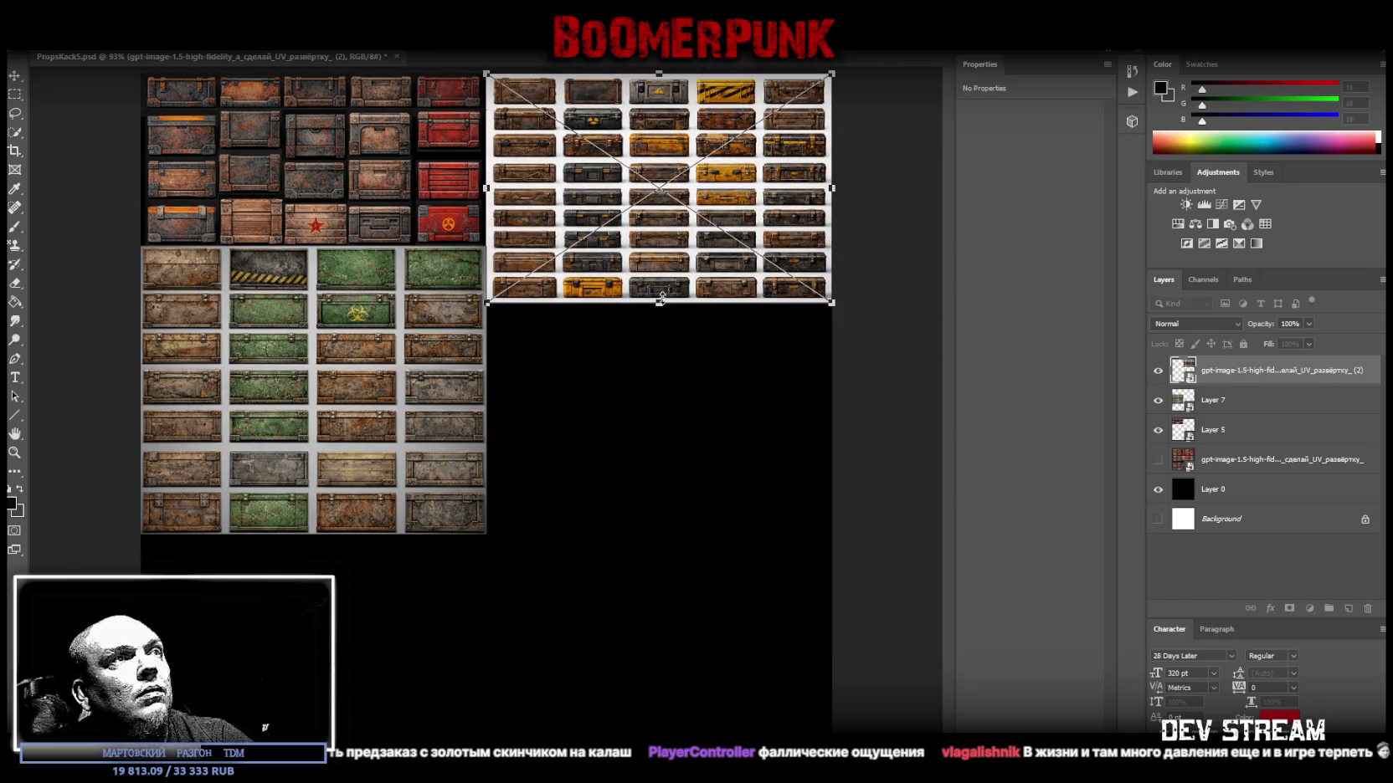
pyautogui.moveTo(658, 300); pyautogui.dragTo(659, 533)
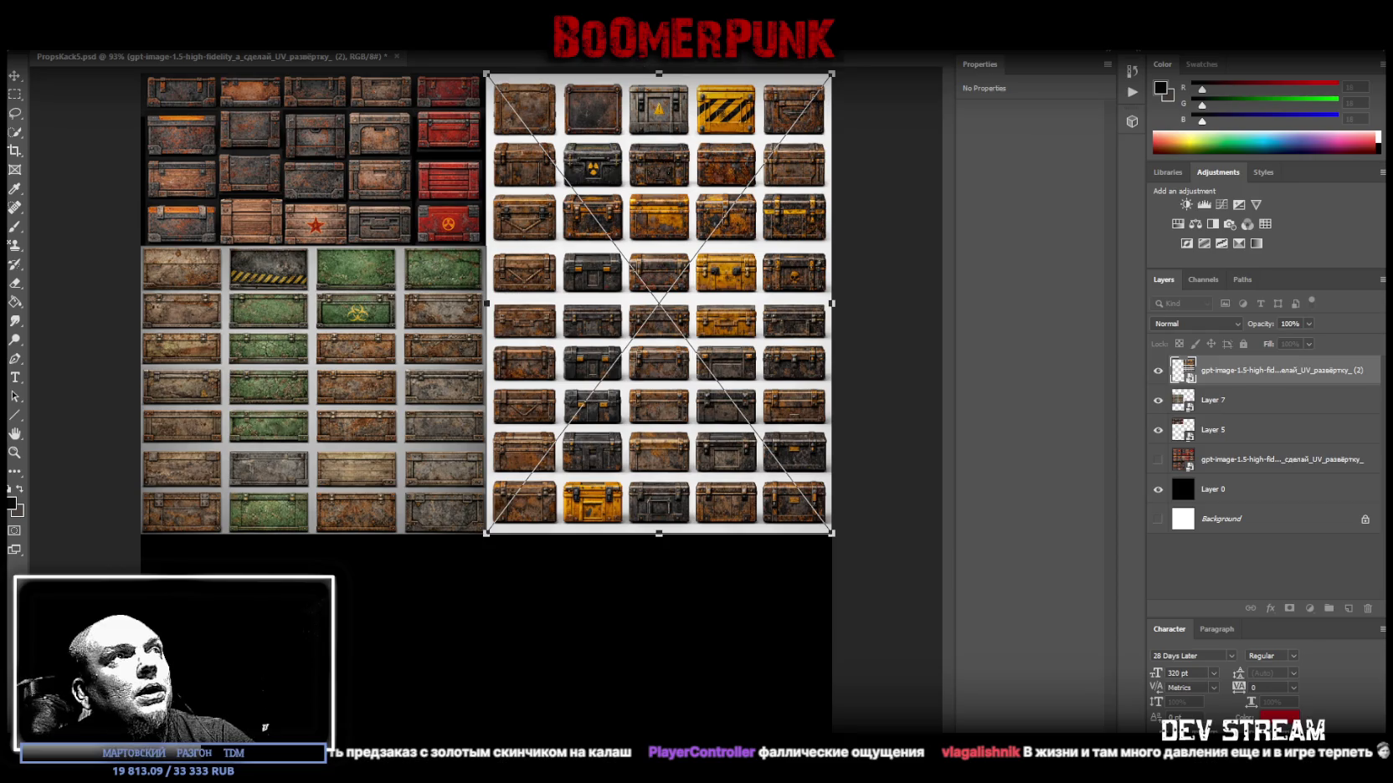
pyautogui.press('Return')
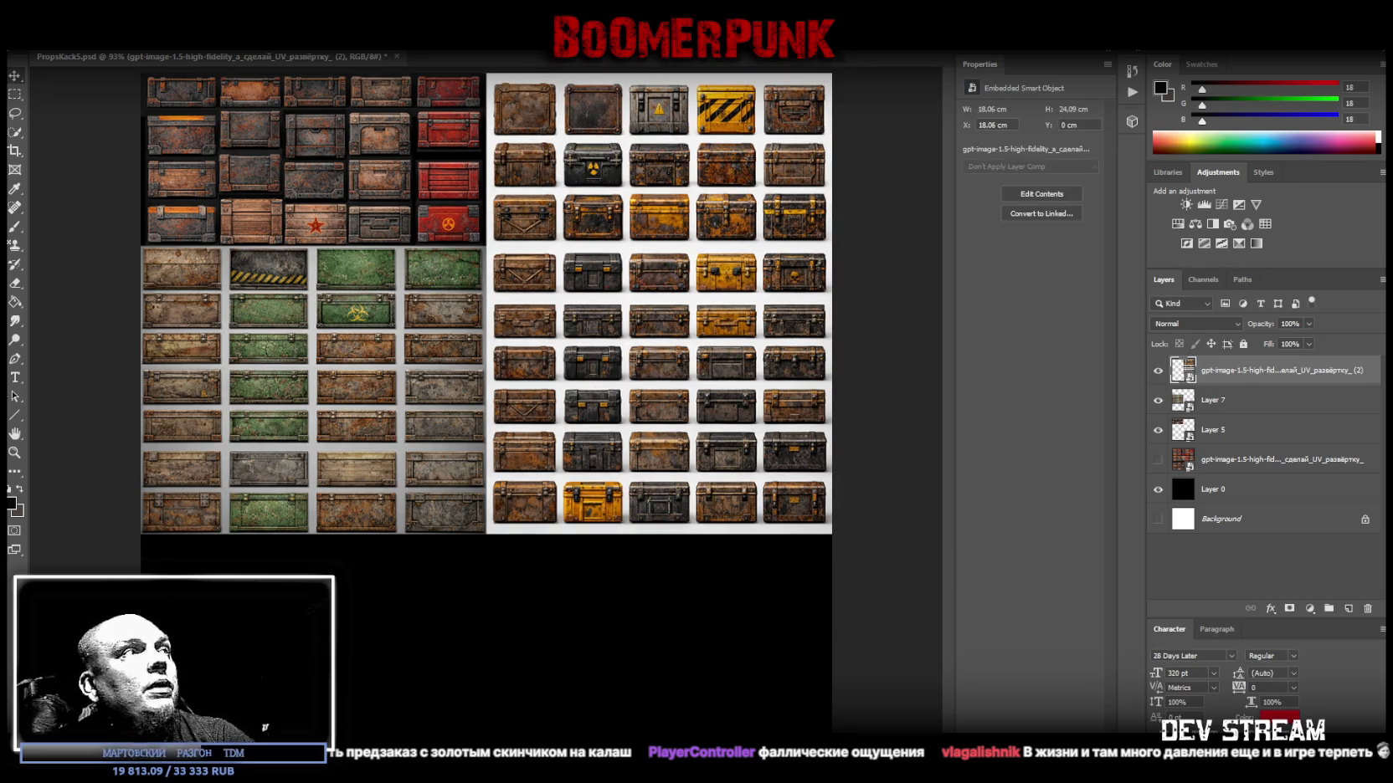
# Zoom in to inspect the yellow-black chests, then enlarge the chest sheet to cover the whole canvas.
pyautogui.click(14, 453)
pyautogui.click(655, 146)
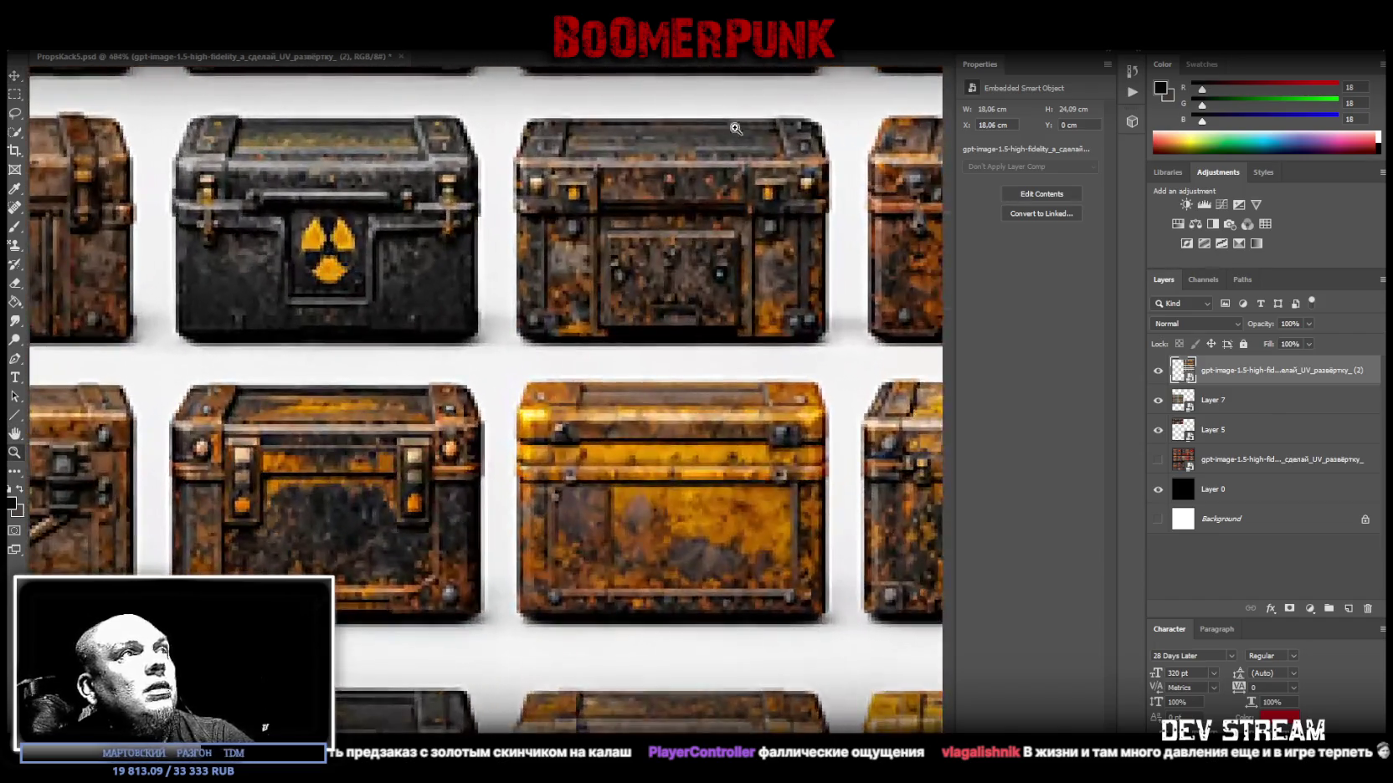
pyautogui.keyDown('alt'); pyautogui.click(308, 236); pyautogui.keyUp('alt')
pyautogui.keyDown('alt'); pyautogui.click(390, 204); pyautogui.keyUp('alt')
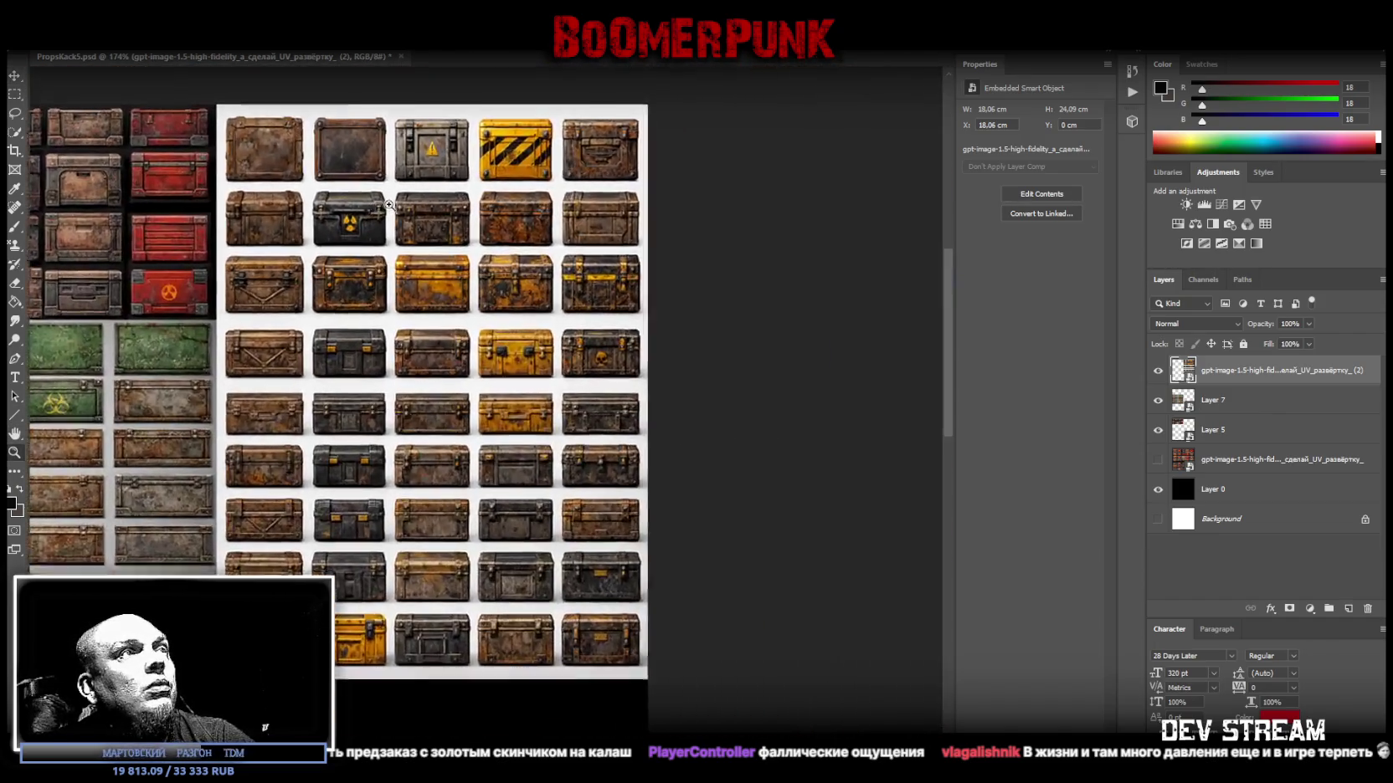
pyautogui.keyDown('alt'); pyautogui.click(389, 205); pyautogui.keyUp('alt')
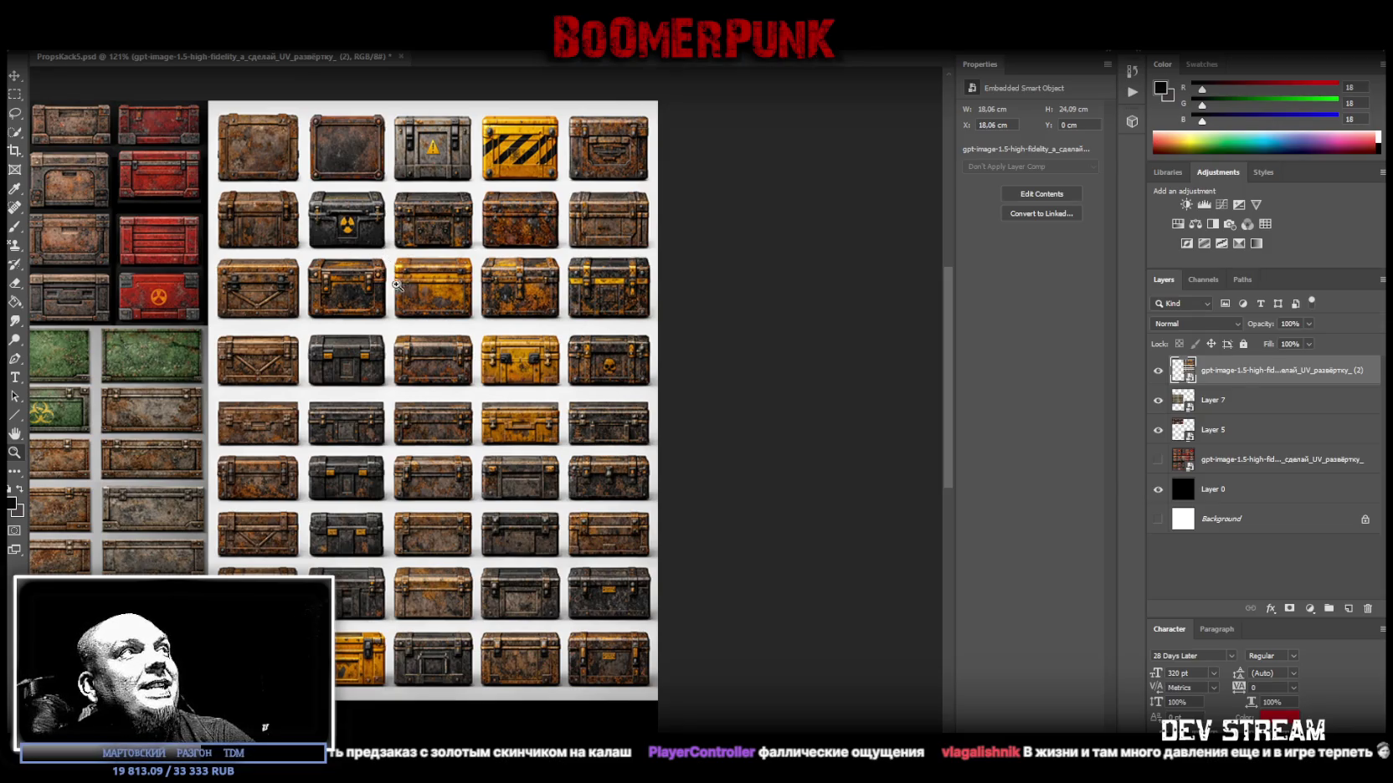
pyautogui.moveTo(397, 286); pyautogui.dragTo(359, 297)
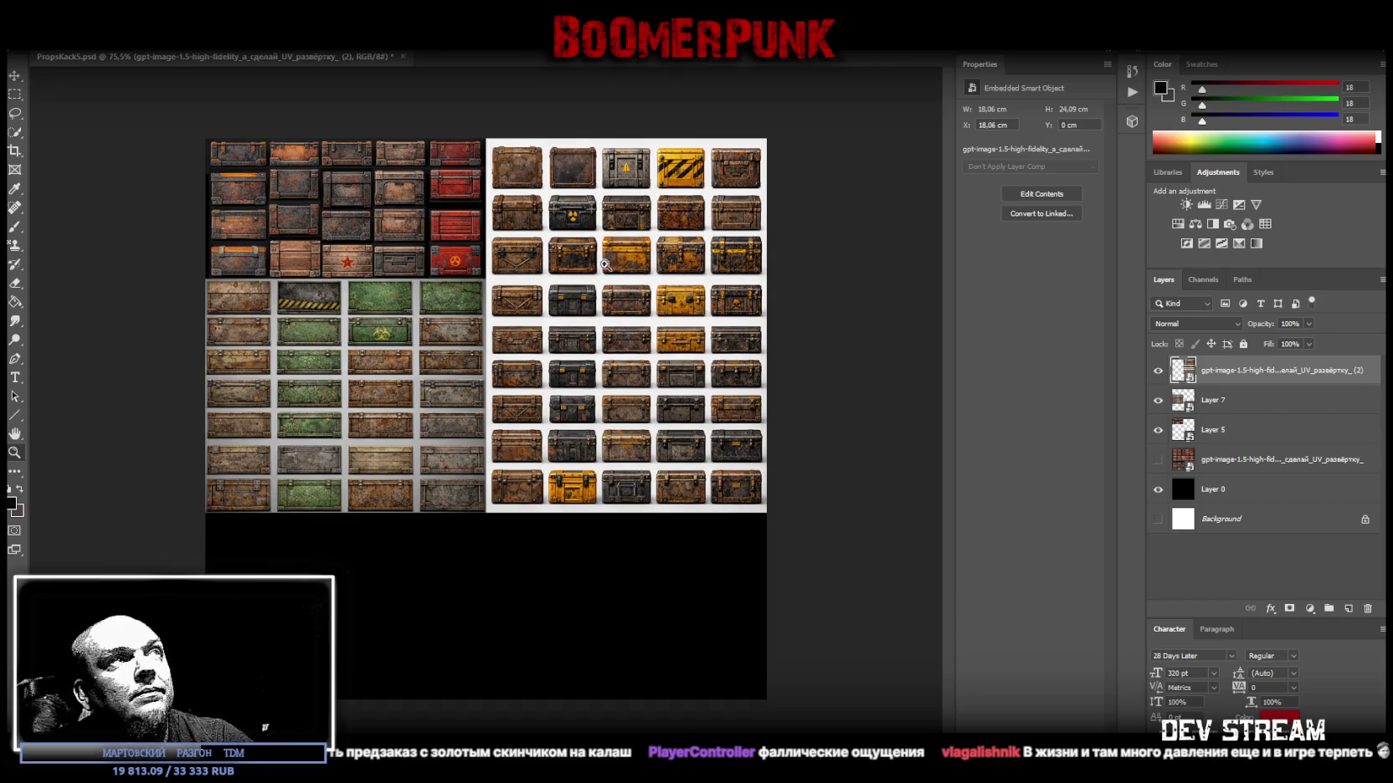
pyautogui.hotkey('ctrl', 't')
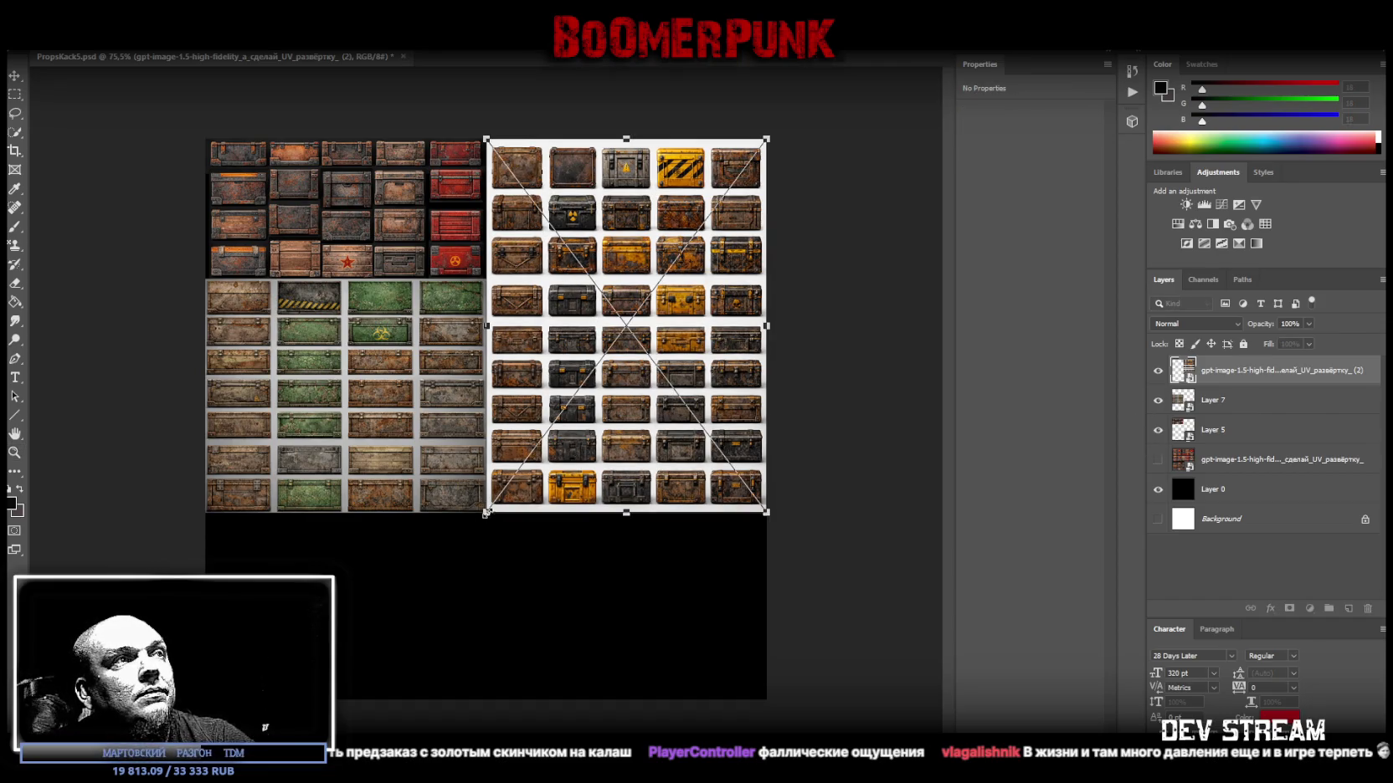
pyautogui.moveTo(485, 514); pyautogui.dragTo(206, 699)
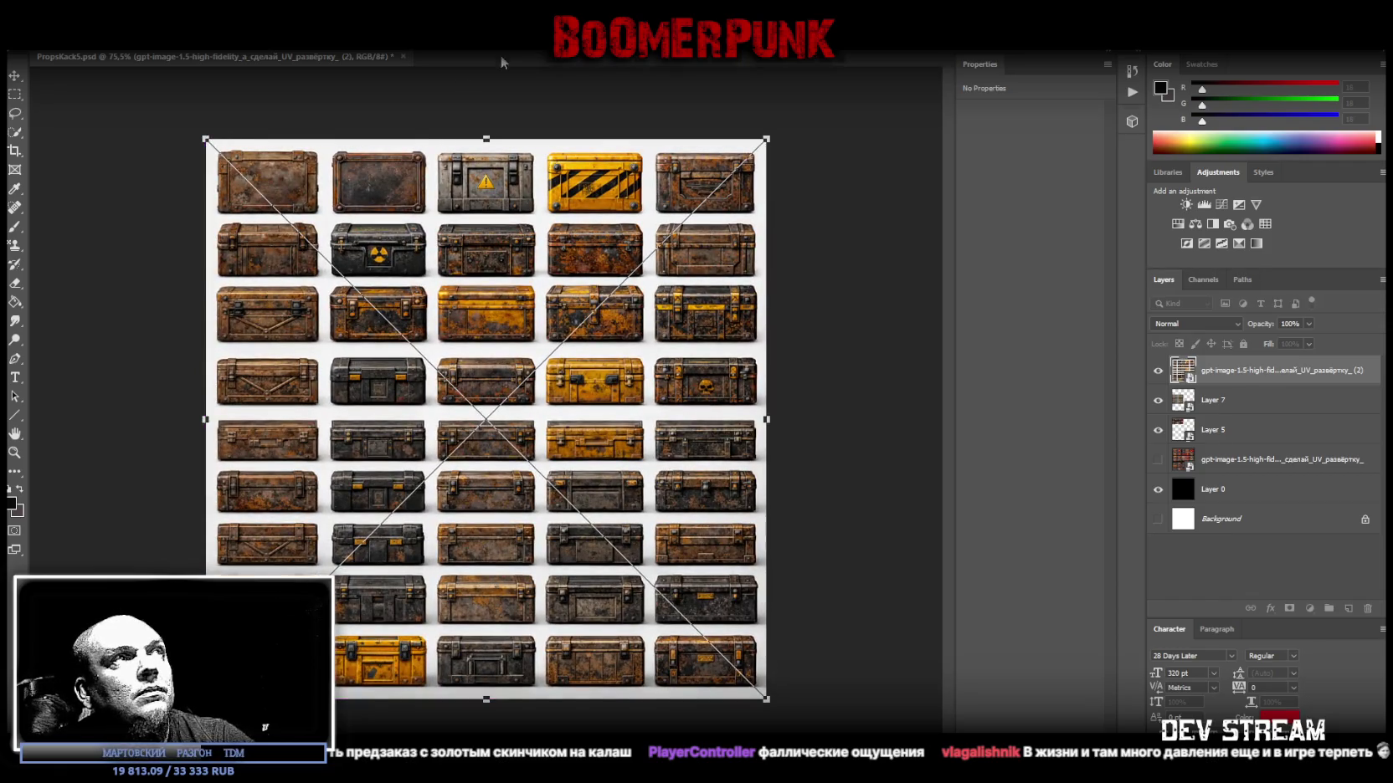
# Apply the enlarged chest sheet, rasterize it and rename the layer to Layer 8.
pyautogui.press('Return')
pyautogui.rightClick(1221, 374)
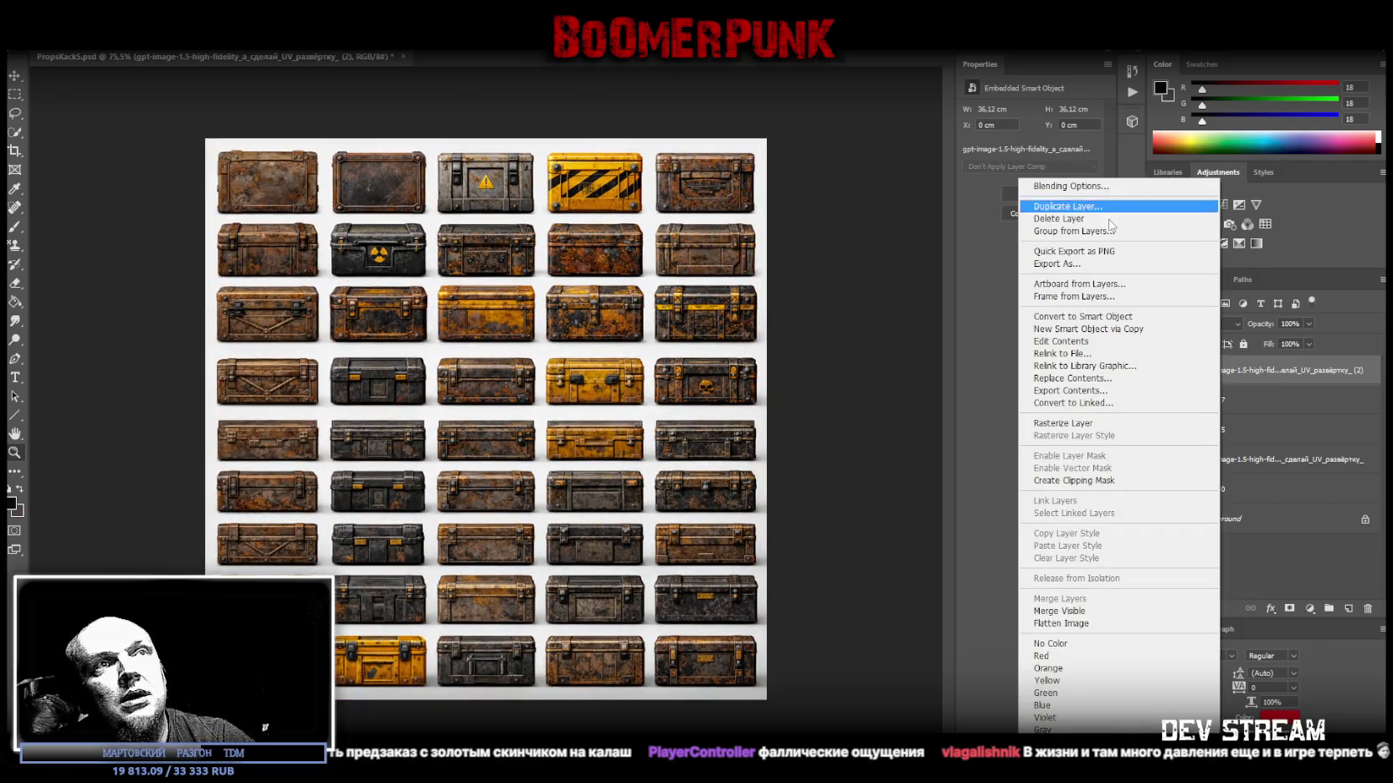
pyautogui.click(1101, 425)
pyautogui.rightClick(1228, 371)
pyautogui.click(1290, 379)
pyautogui.doubleClick(1276, 371)
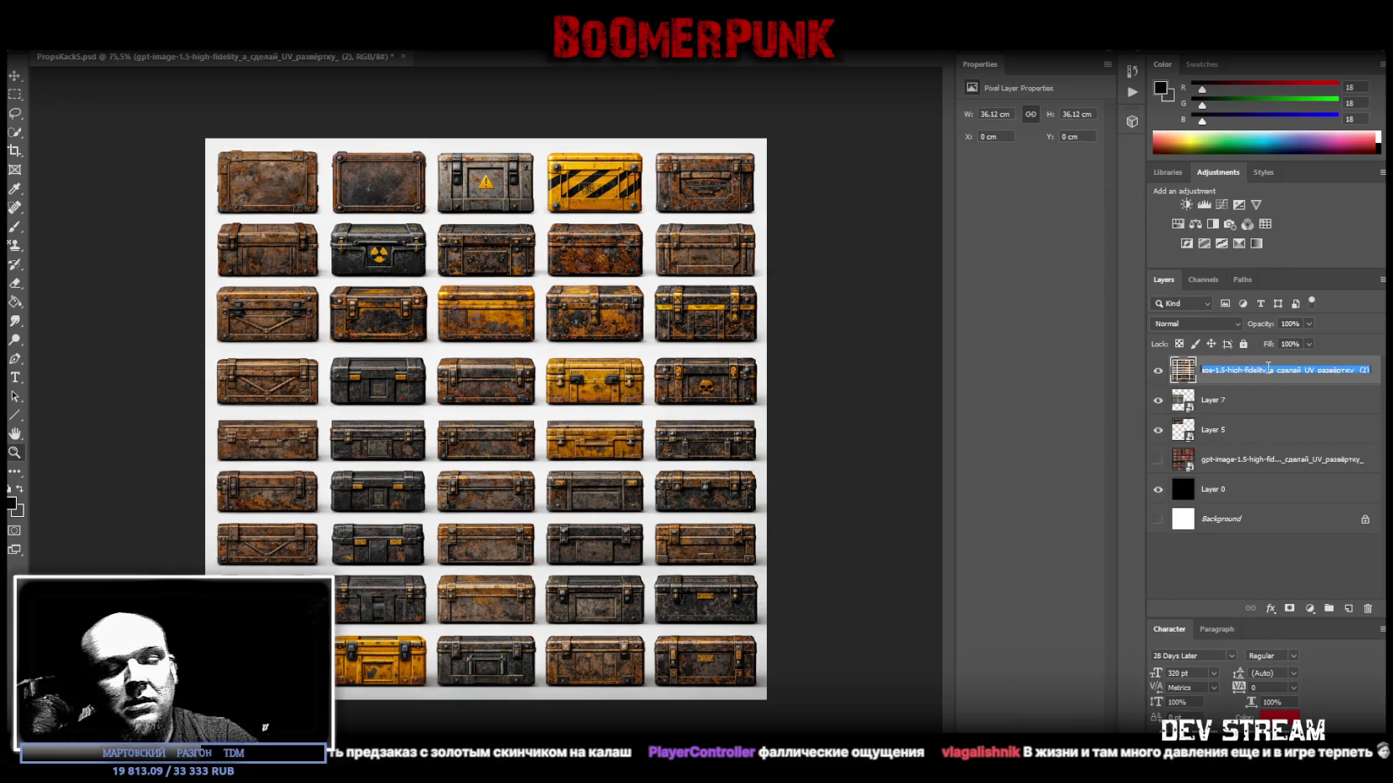
pyautogui.write('Layer')
pyautogui.press('Return')
# Make Layer 8 a smart object, shrink it into the top-right quadrant, and save PropsRack5.psd.
pyautogui.rightClick(1251, 368)
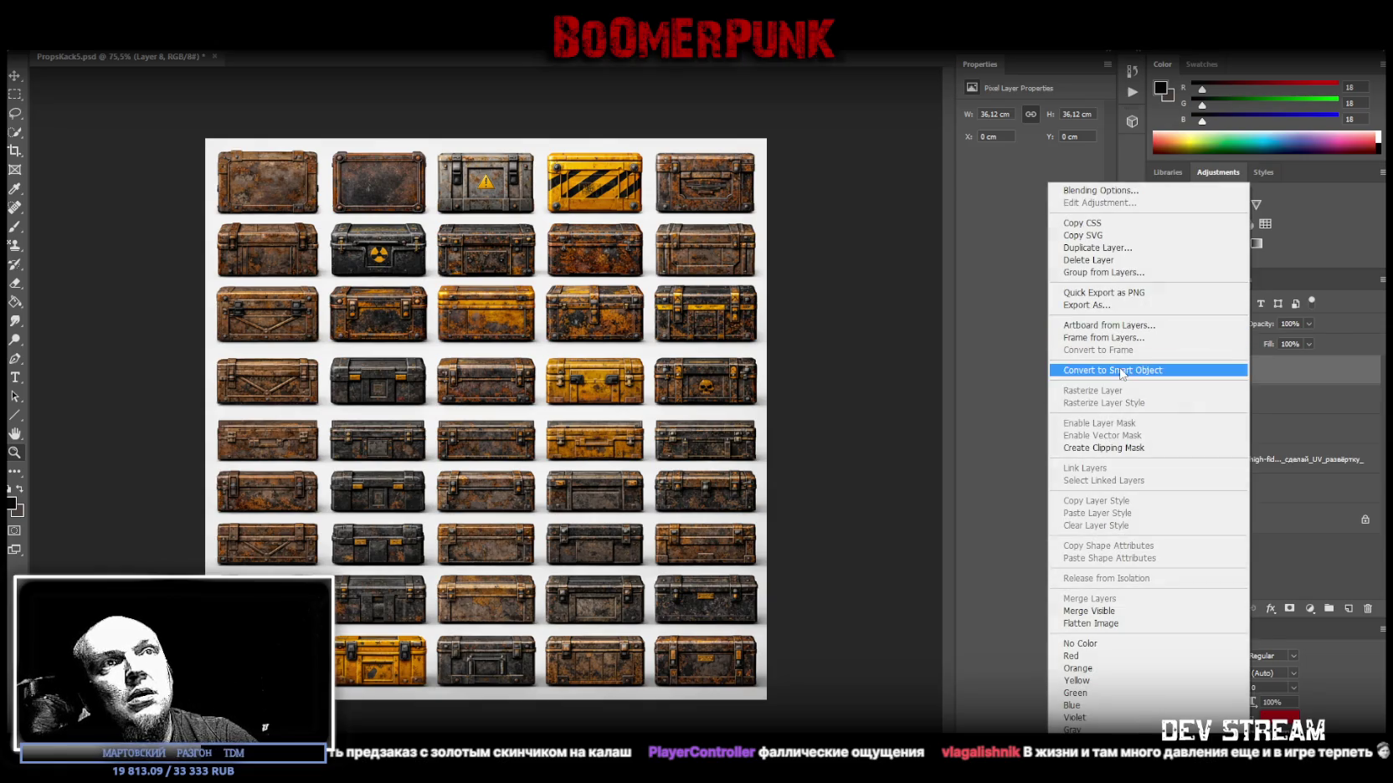
pyautogui.click(1121, 370)
pyautogui.hotkey('ctrl', 't')
pyautogui.moveTo(206, 699); pyautogui.dragTo(484, 513)
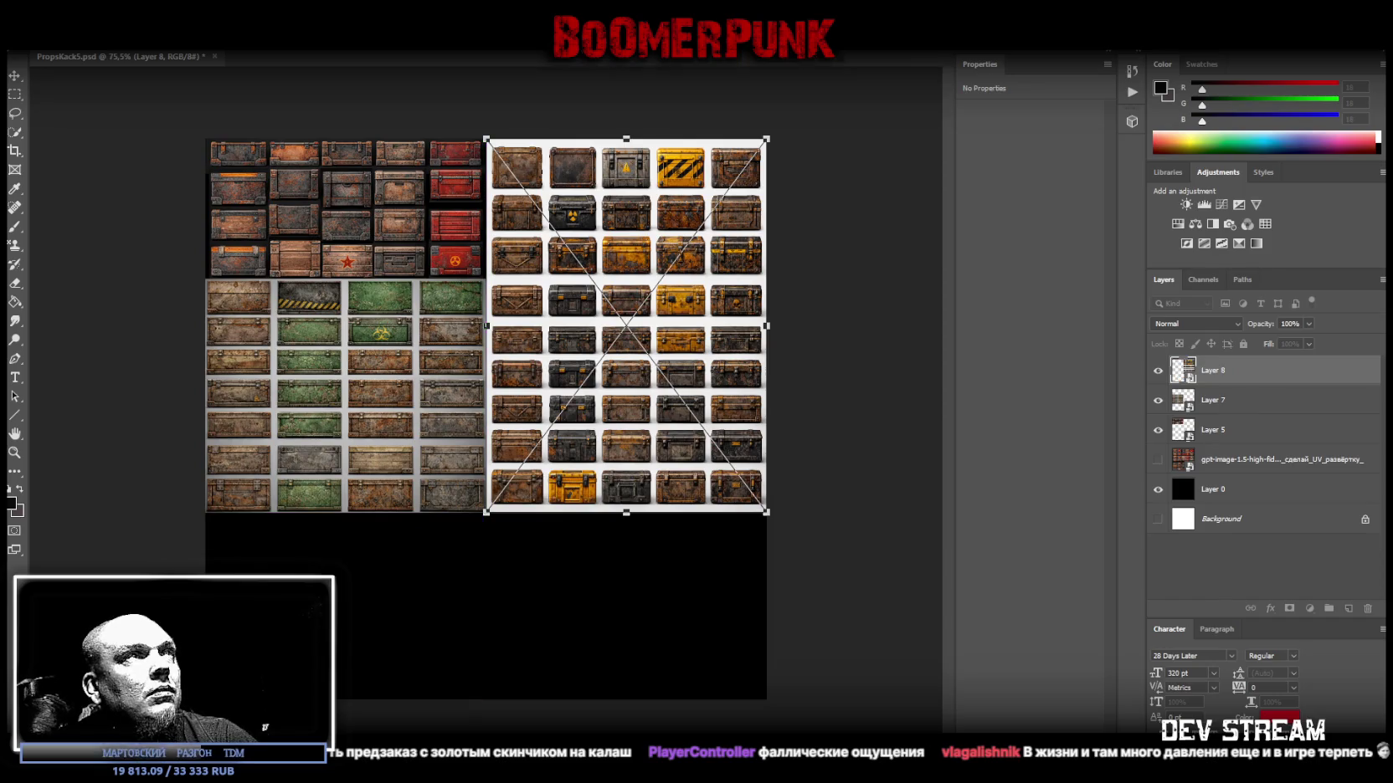
pyautogui.press('Return')
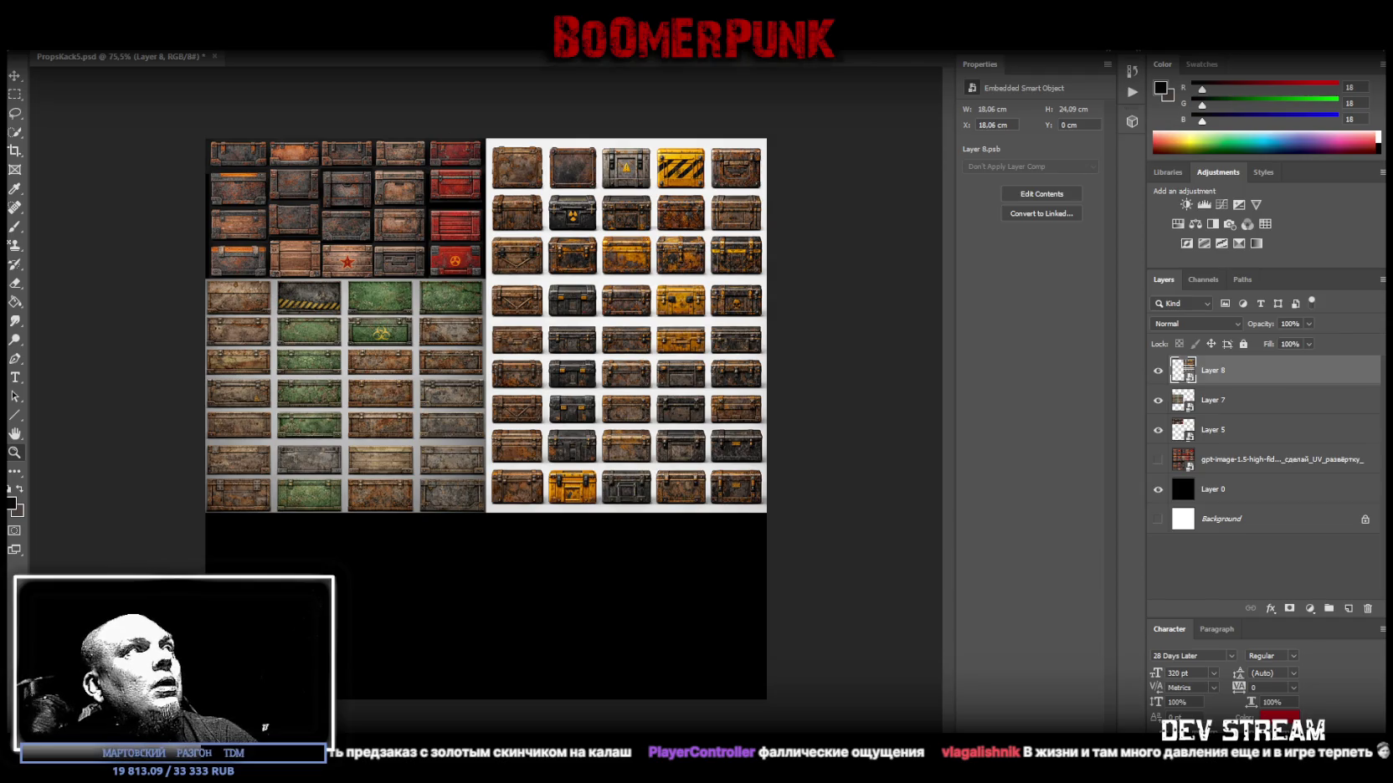
pyautogui.click(37, 42)
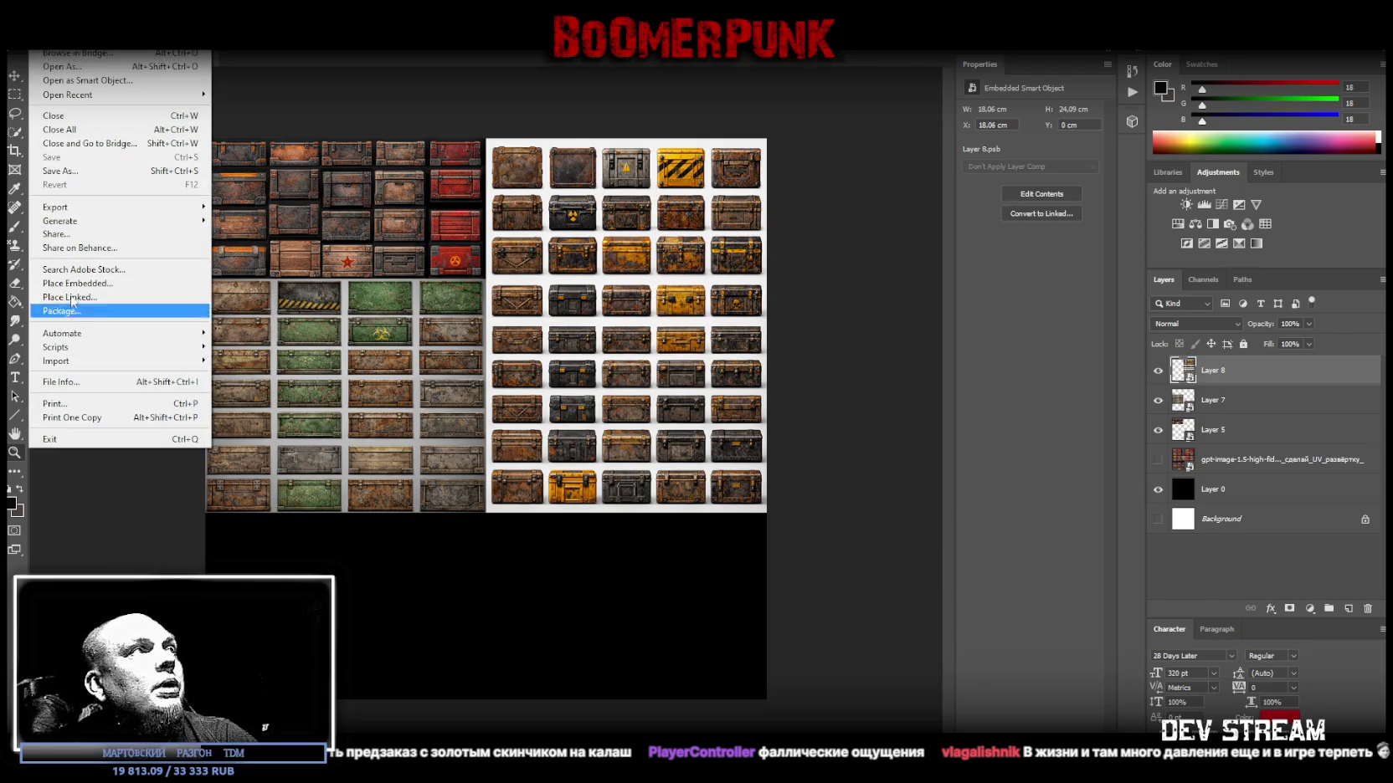
pyautogui.click(55, 176)
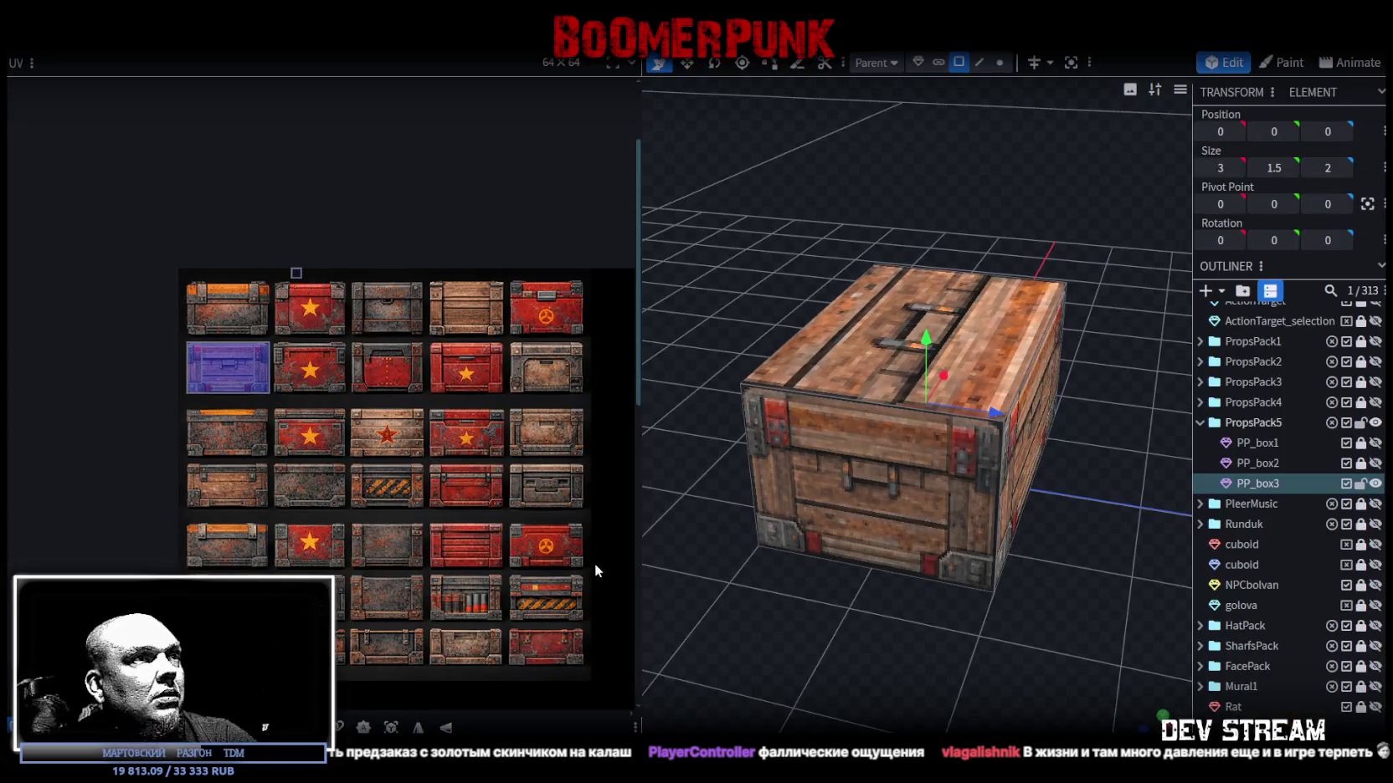
# Reload the crate texture in Blockbench from the atlas saved in Photoshop.
pyautogui.moveTo(638, 548); pyautogui.dragTo(389, 548)
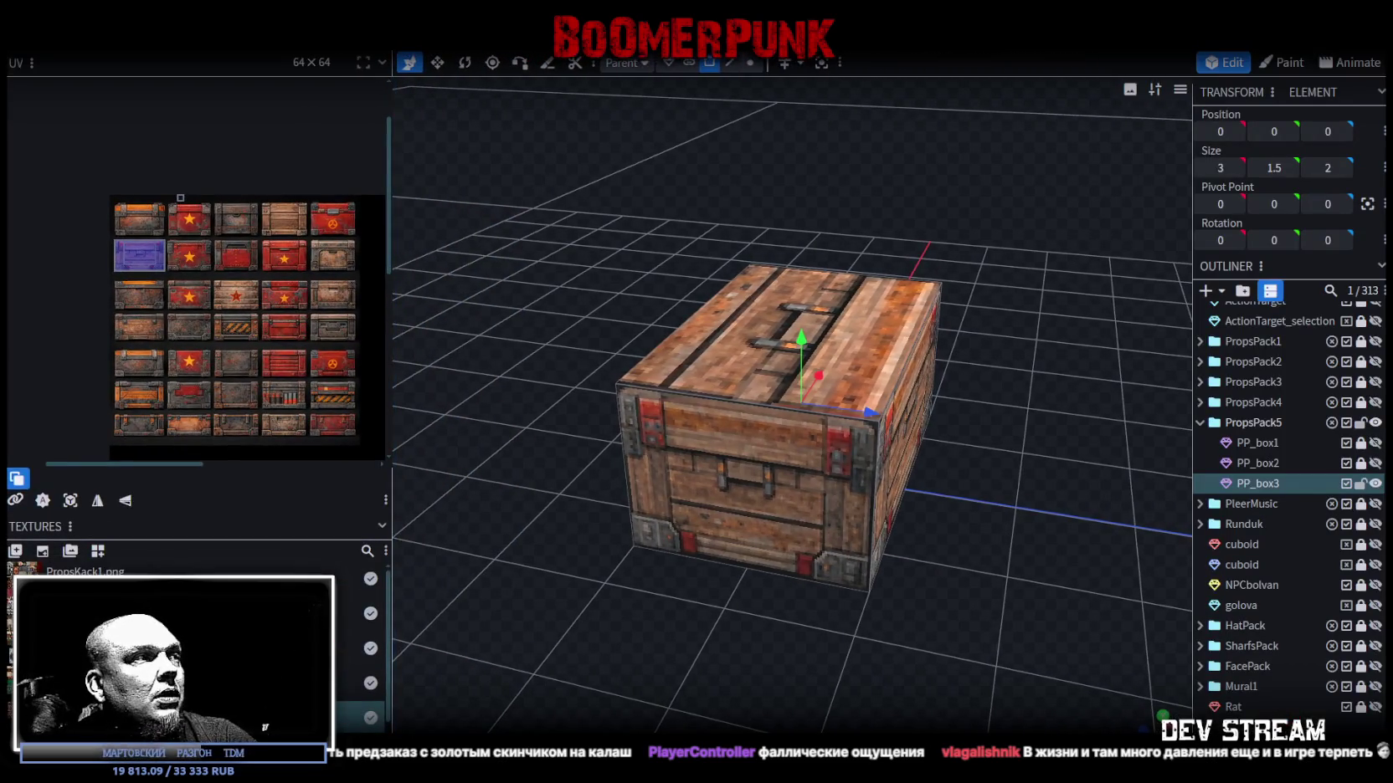
pyautogui.rightClick(69, 574)
pyautogui.press('Escape')
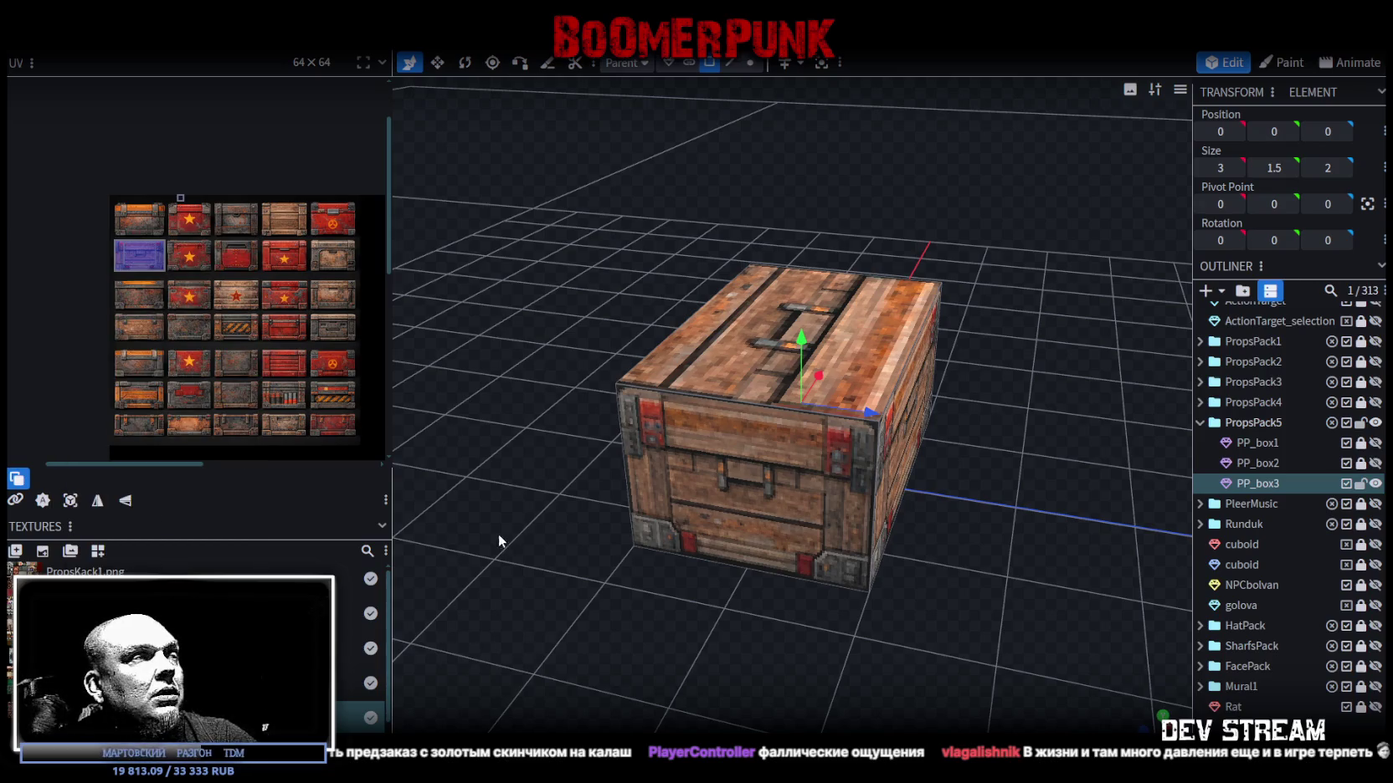
pyautogui.hotkey('alt', 'Tab')
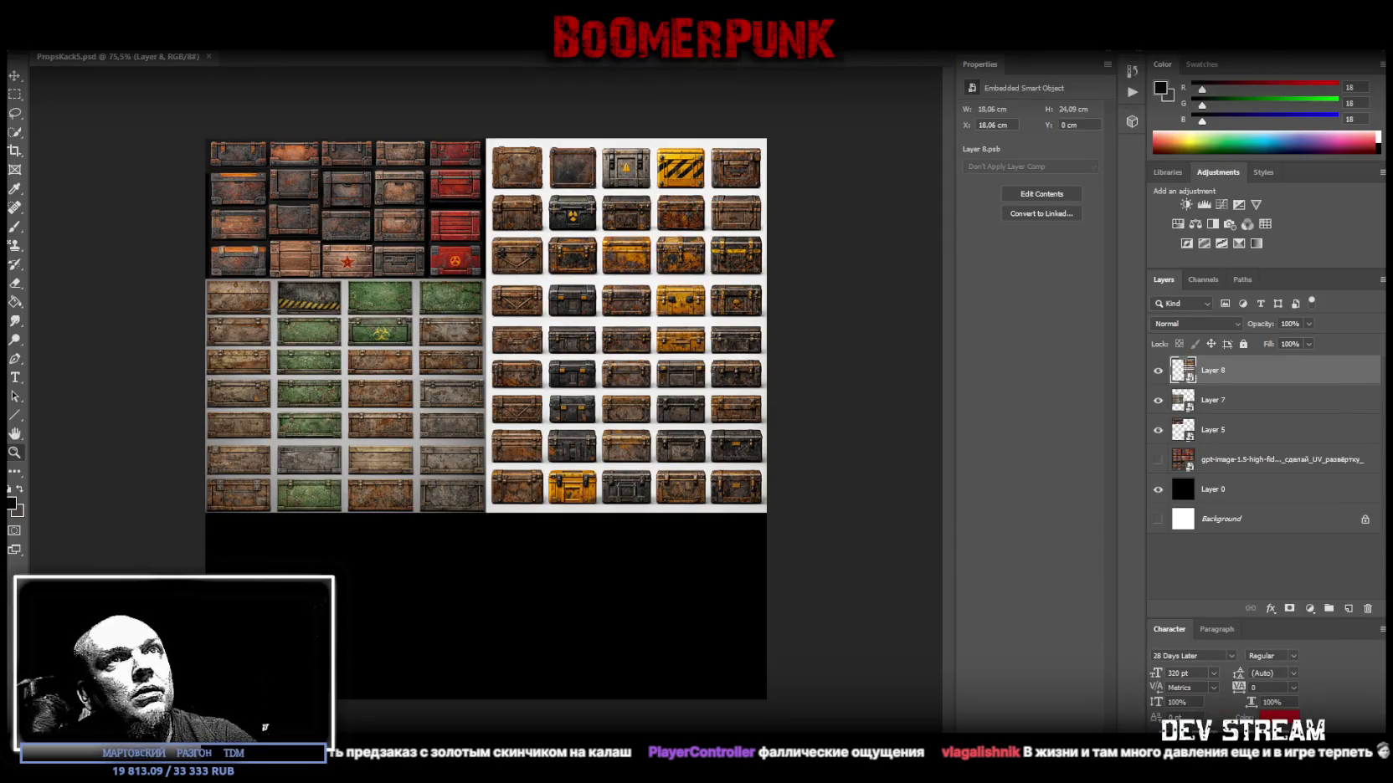
pyautogui.hotkey('alt', 'Tab')
pyautogui.rightClick(84, 571)
pyautogui.click(167, 628)
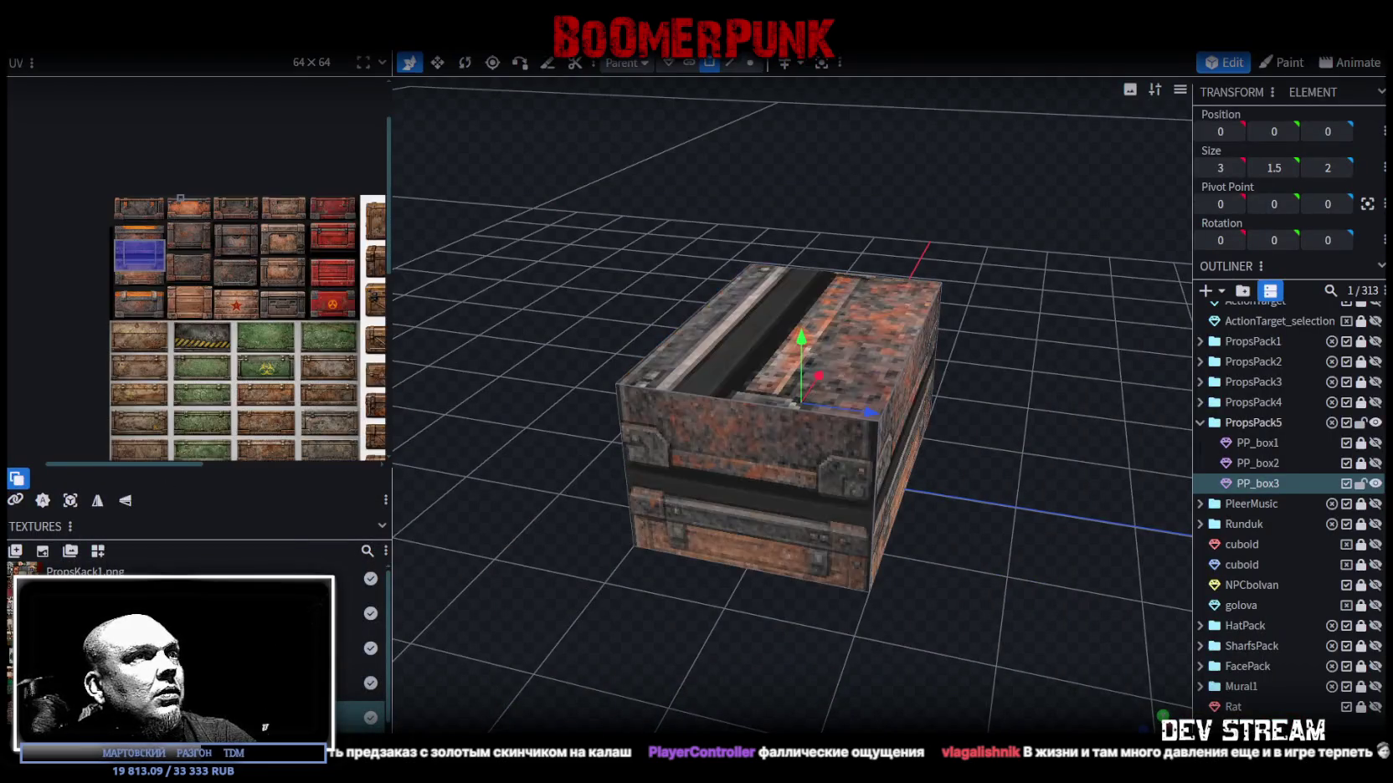
# Hide and lock PP_box3, then show, unlock and select PP_box1.
pyautogui.scroll(-3, 410, 661)
pyautogui.moveTo(682, 594); pyautogui.dragTo(747, 599)
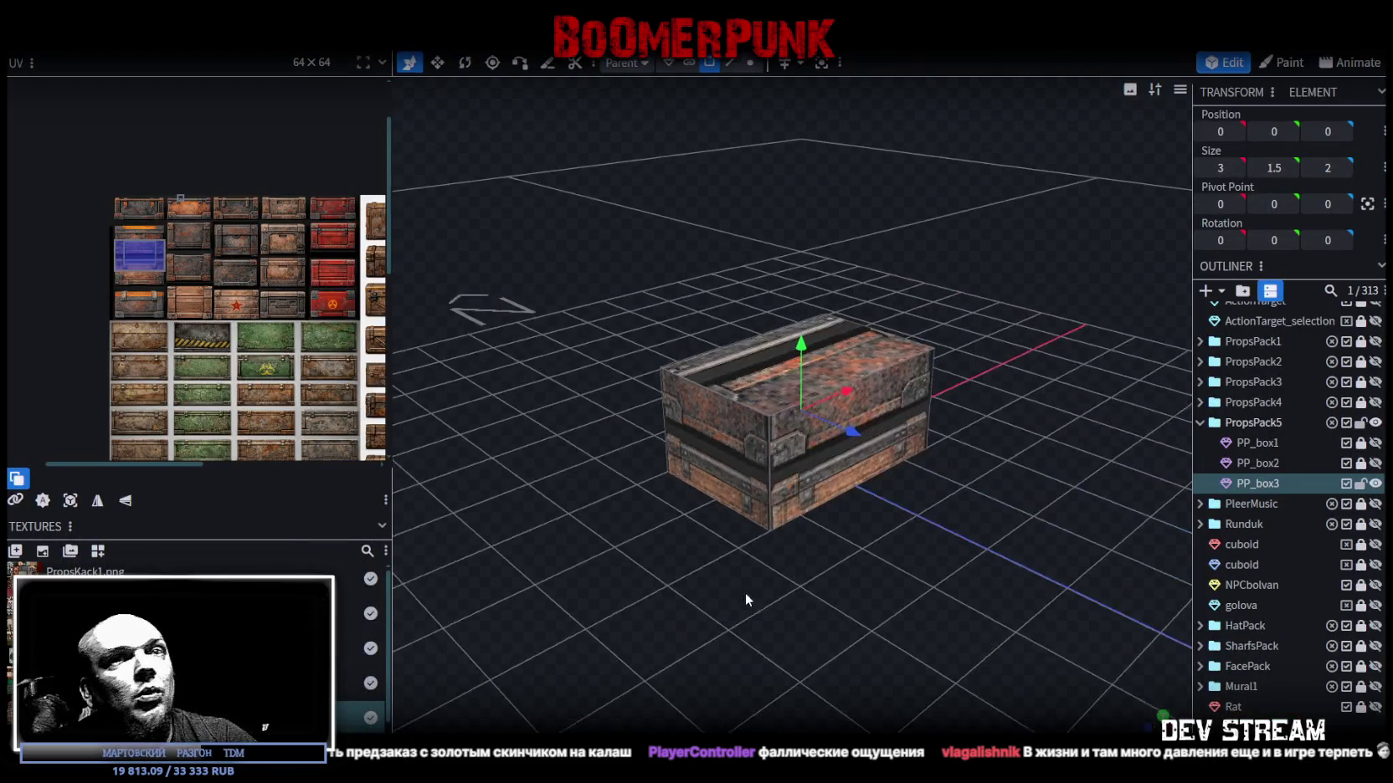
pyautogui.click(1376, 484)
pyautogui.click(1361, 484)
pyautogui.click(1375, 443)
pyautogui.click(1361, 443)
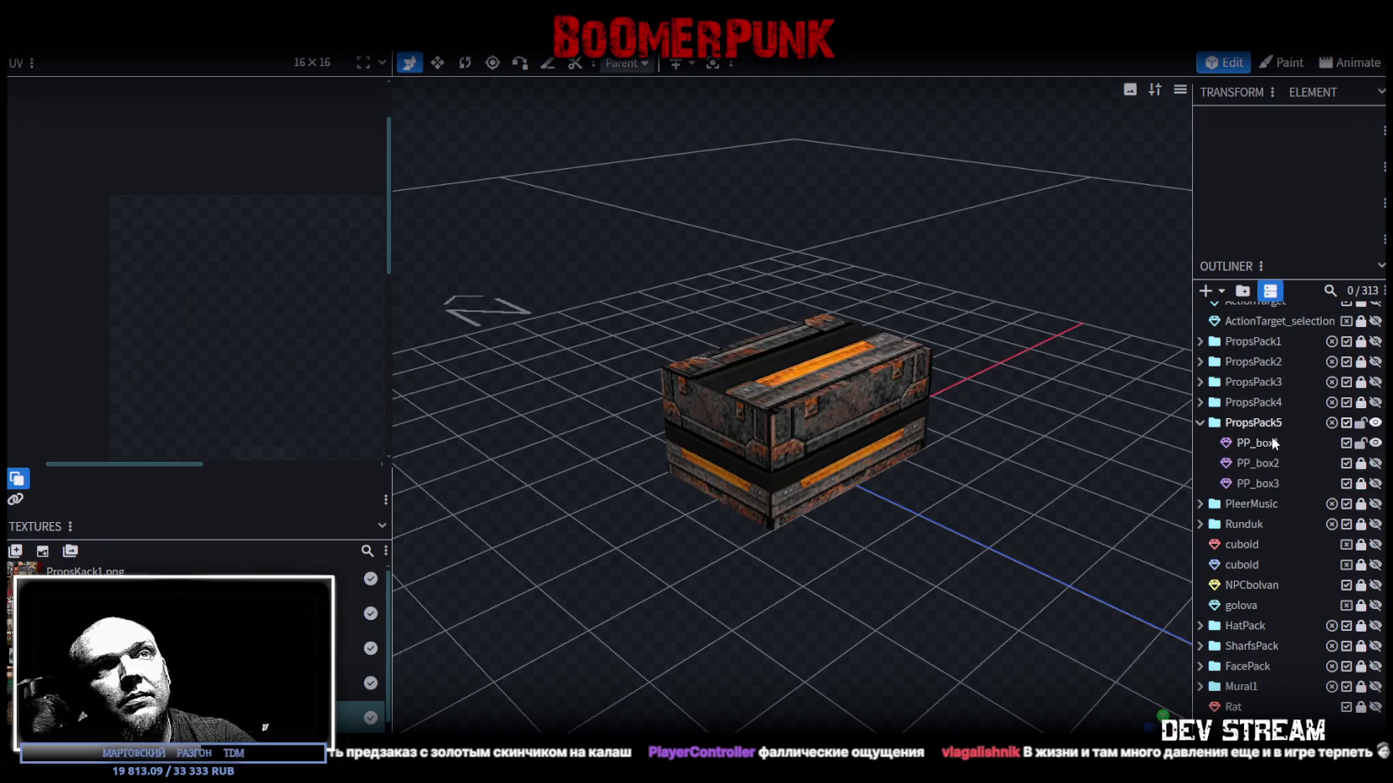
pyautogui.click(1272, 444)
# Map a PP_box1 face onto a lower crate texture, undoing an accidental top-face move.
pyautogui.moveTo(954, 467); pyautogui.dragTo(802, 507)
pyautogui.scroll(2, 802, 506)
pyautogui.click(808, 512)
pyautogui.scroll(2, 245, 211)
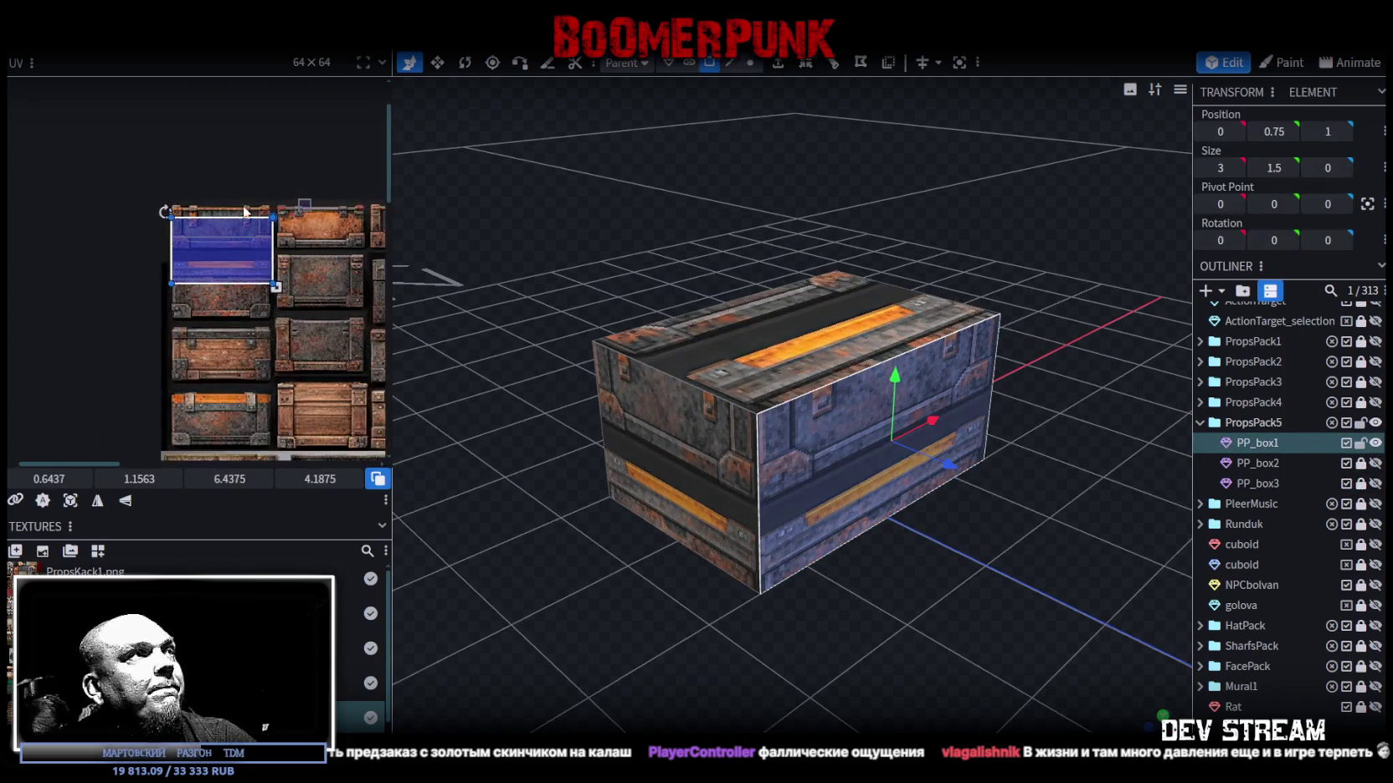
pyautogui.moveTo(393, 168); pyautogui.dragTo(626, 167)
pyautogui.scroll(-2, 678, 377)
pyautogui.click(893, 372)
pyautogui.moveTo(894, 372)
pyautogui.mouseDown()
pyautogui.moveTo(923, 314)
pyautogui.moveTo(921, 326)
pyautogui.mouseUp()
pyautogui.hotkey('ctrl', 'z')
pyautogui.click(325, 359)
pyautogui.moveTo(324, 358); pyautogui.dragTo(358, 482)
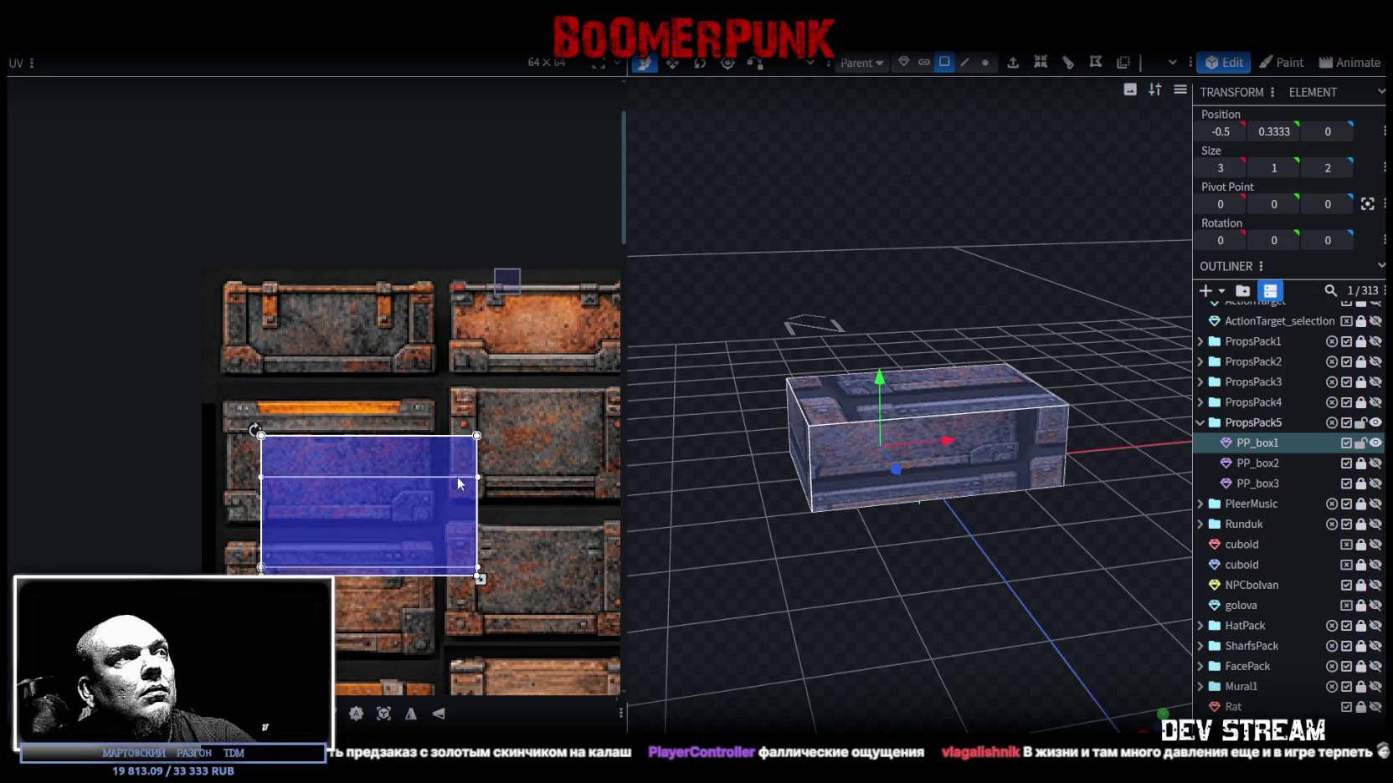
pyautogui.click(895, 409)
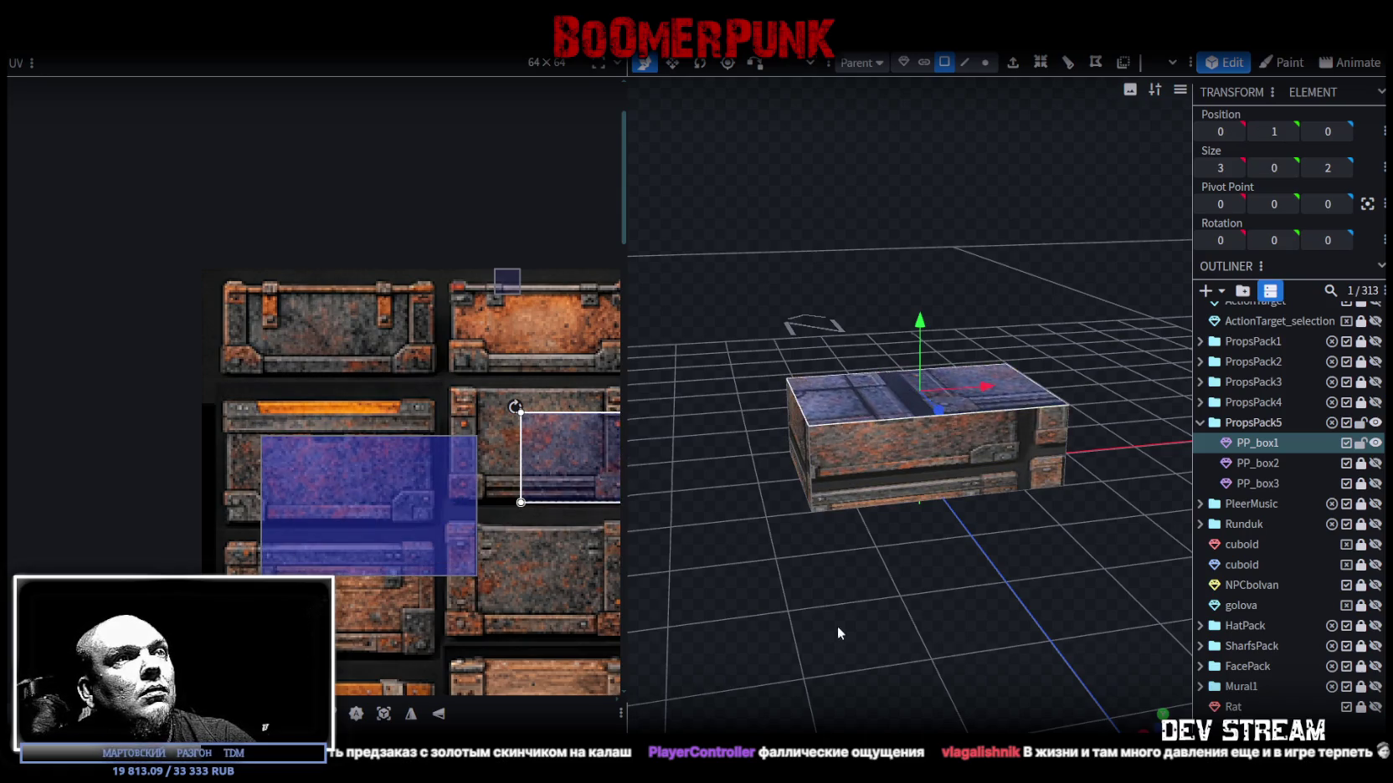
# Select PP_box1's bottom face and move its UV box onto a chest on the white sheet.
pyautogui.moveTo(832, 636); pyautogui.dragTo(911, 429)
pyautogui.click(912, 423)
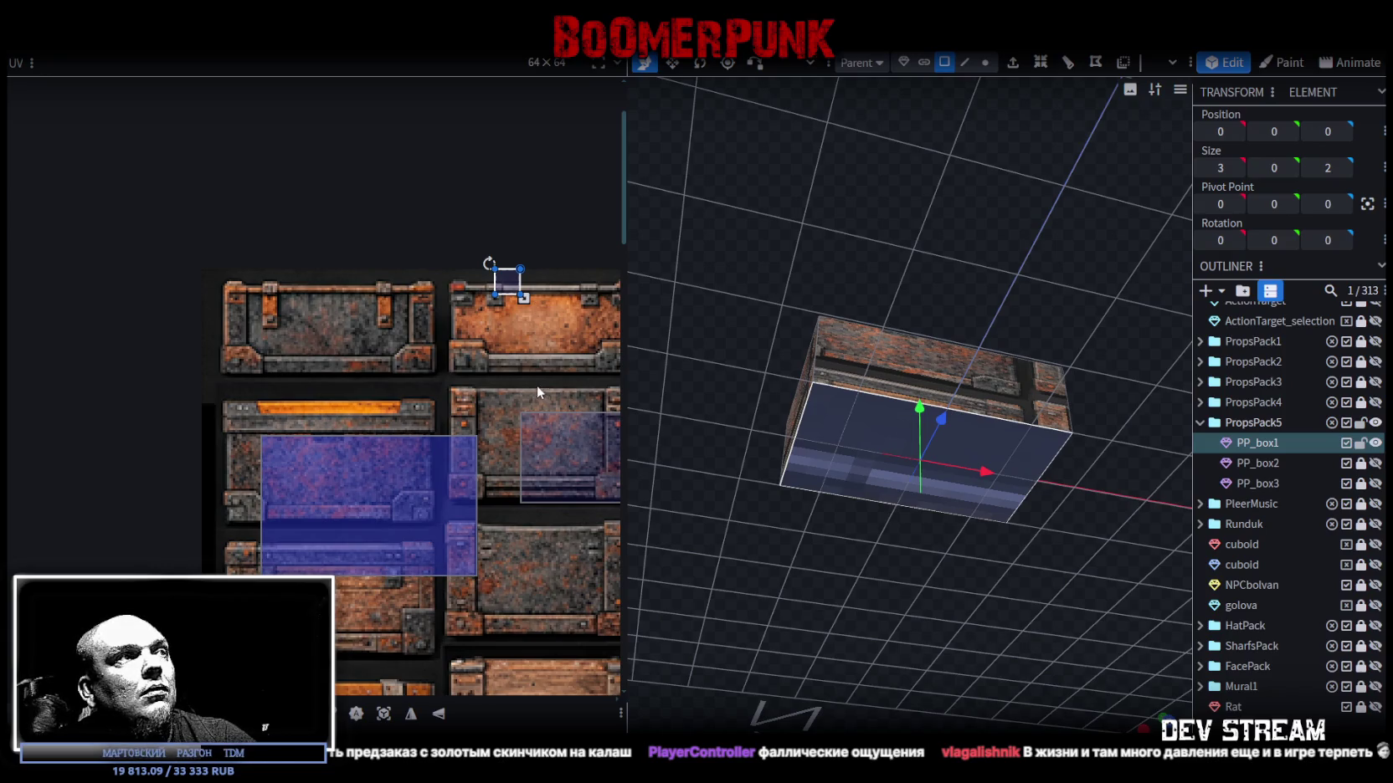
pyautogui.scroll(-2, 535, 410)
pyautogui.scroll(-2, 360, 297)
pyautogui.scroll(-2, 256, 372)
pyautogui.scroll(-1, 262, 381)
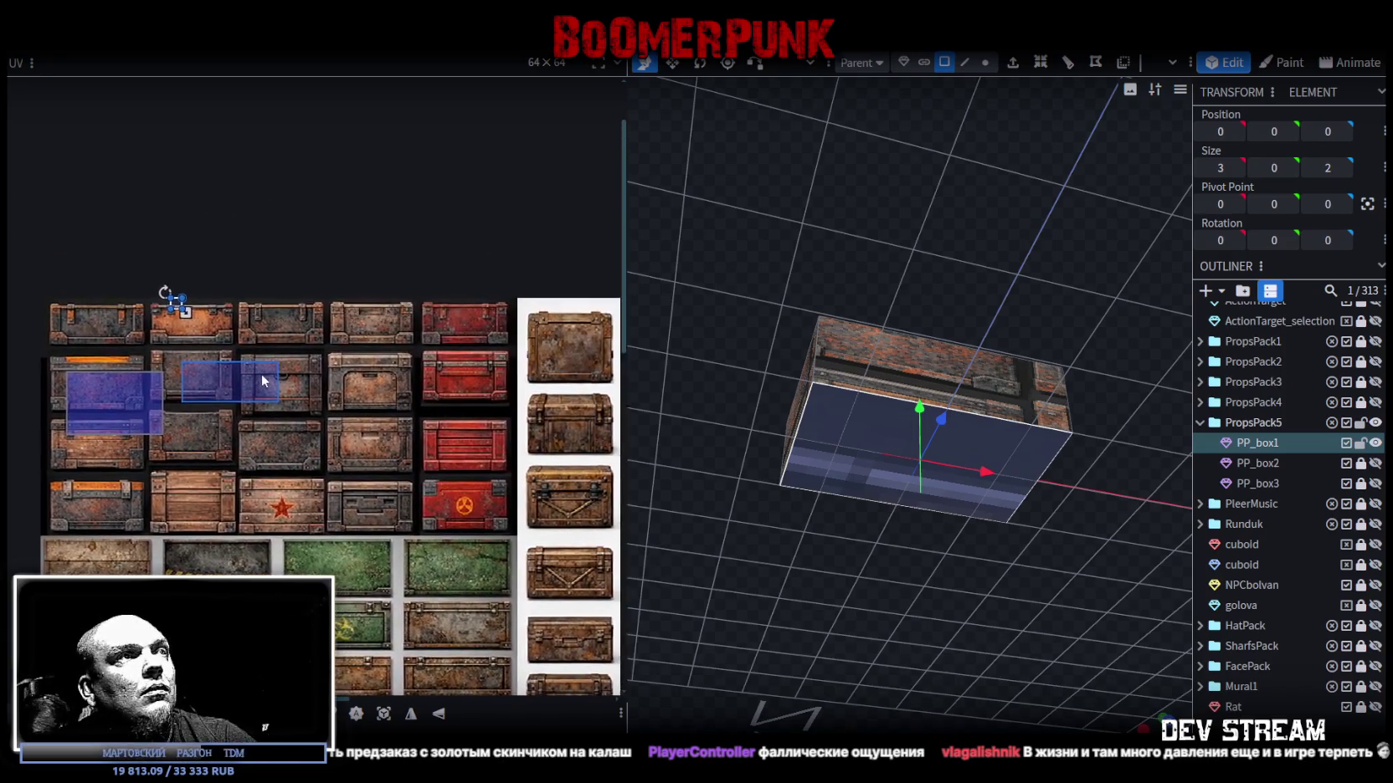
pyautogui.scroll(1, 262, 381)
pyautogui.scroll(1, 226, 285)
pyautogui.scroll(2, 251, 310)
pyautogui.scroll(-1, 335, 351)
pyautogui.scroll(-2, 398, 276)
pyautogui.scroll(-3, 335, 335)
pyautogui.keyDown('shift'); pyautogui.hscroll(4, 251, 402); pyautogui.keyUp('shift')
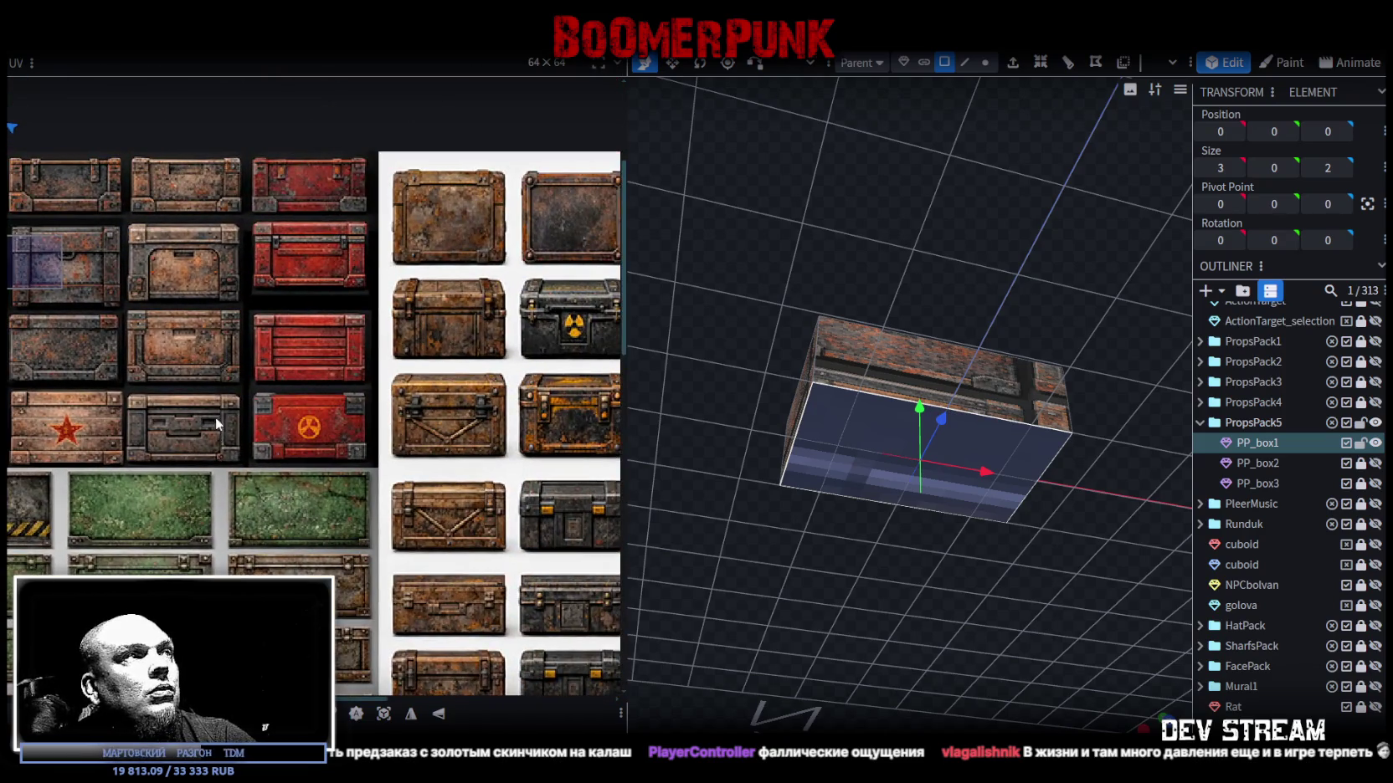
pyautogui.scroll(2, 184, 460)
pyautogui.keyDown('shift'); pyautogui.hscroll(2, 168, 477); pyautogui.keyUp('shift')
pyautogui.keyDown('shift'); pyautogui.hscroll(2, 142, 502); pyautogui.keyUp('shift')
pyautogui.keyDown('shift'); pyautogui.hscroll(-2, 134, 507); pyautogui.keyUp('shift')
pyautogui.keyDown('shift'); pyautogui.hscroll(2, 132, 511); pyautogui.keyUp('shift')
pyautogui.keyDown('shift'); pyautogui.hscroll(-2, 117, 493); pyautogui.keyUp('shift')
pyautogui.scroll(-1, 63, 419)
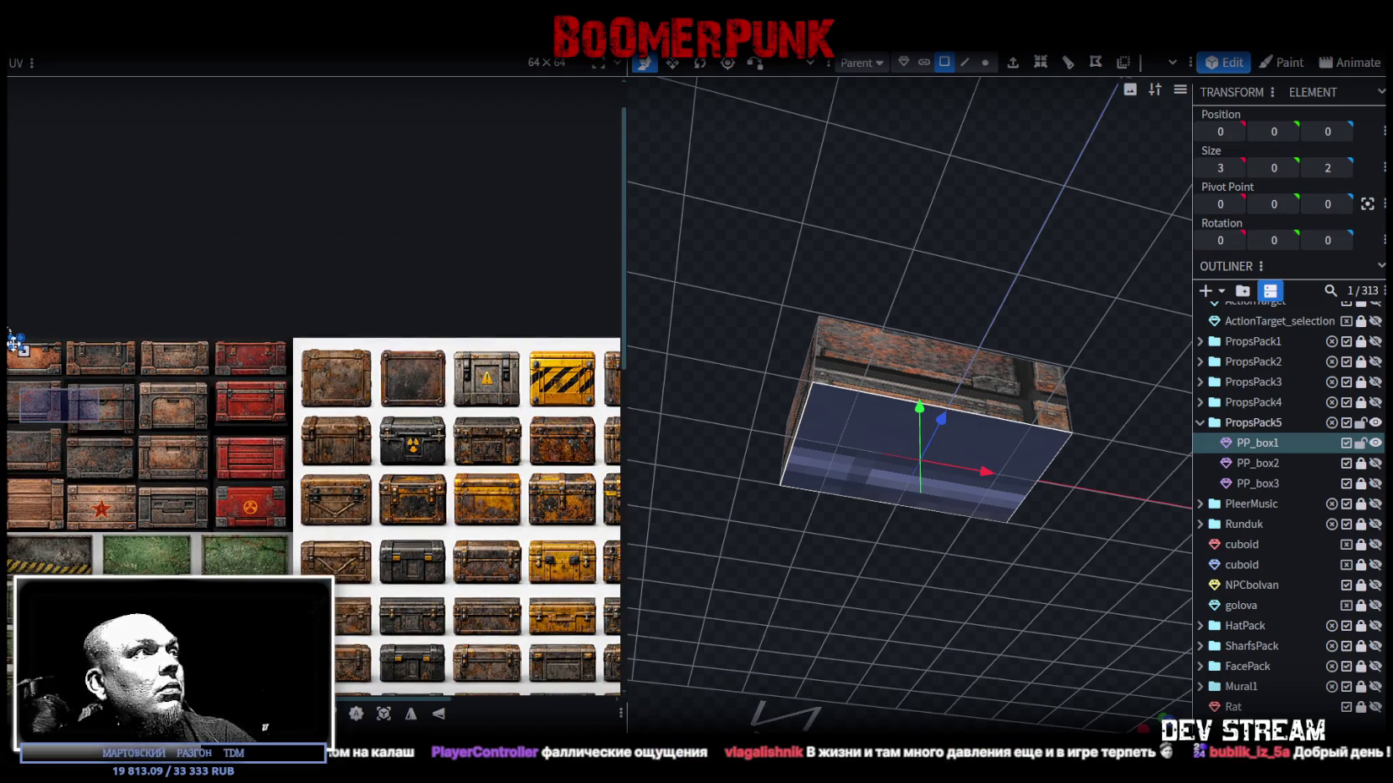
pyautogui.moveTo(17, 345)
pyautogui.mouseDown()
pyautogui.moveTo(482, 376)
pyautogui.moveTo(264, 324)
pyautogui.mouseUp()
pyautogui.scroll(3, 404, 365)
pyautogui.scroll(3, 416, 377)
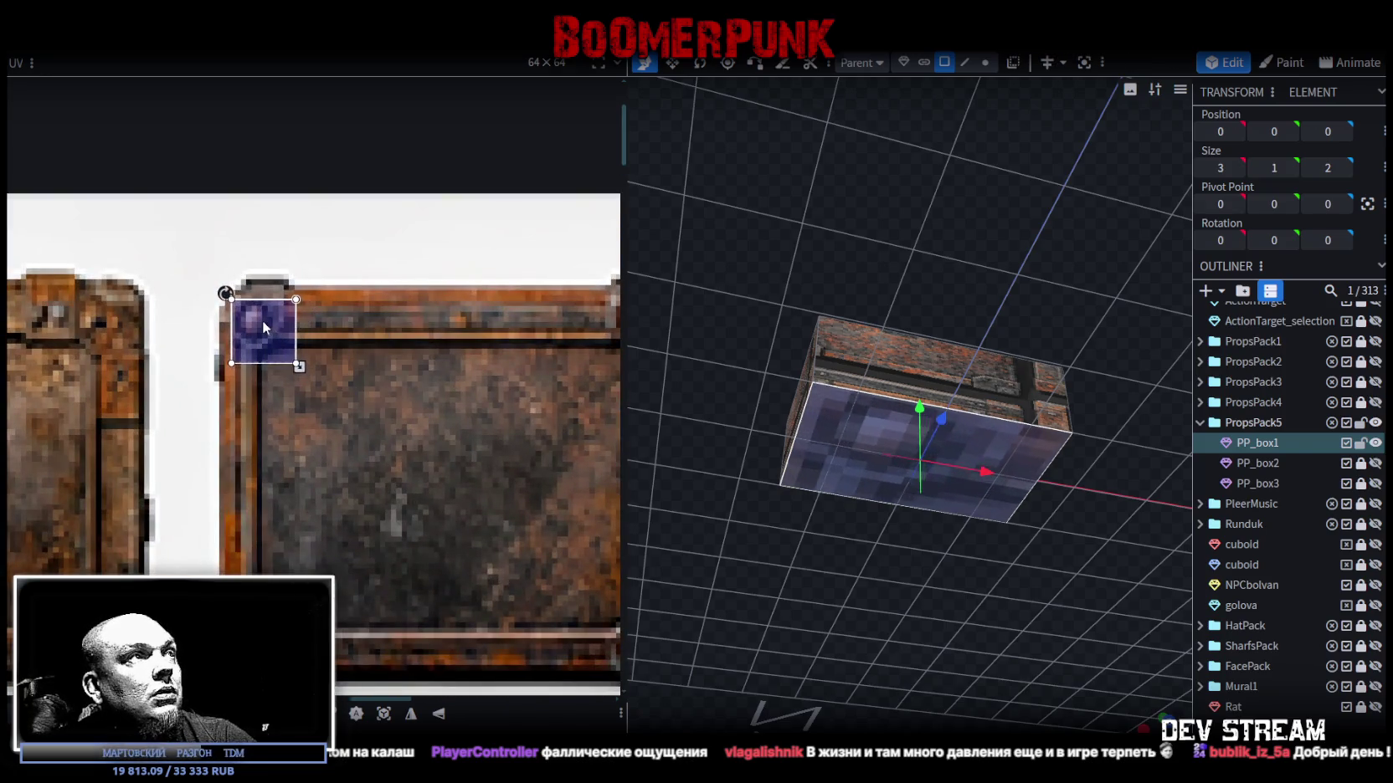
# Stretch the bottom face's UV region over the whole riveted chest panel, then deselect the box.
pyautogui.moveTo(262, 323); pyautogui.dragTo(266, 320)
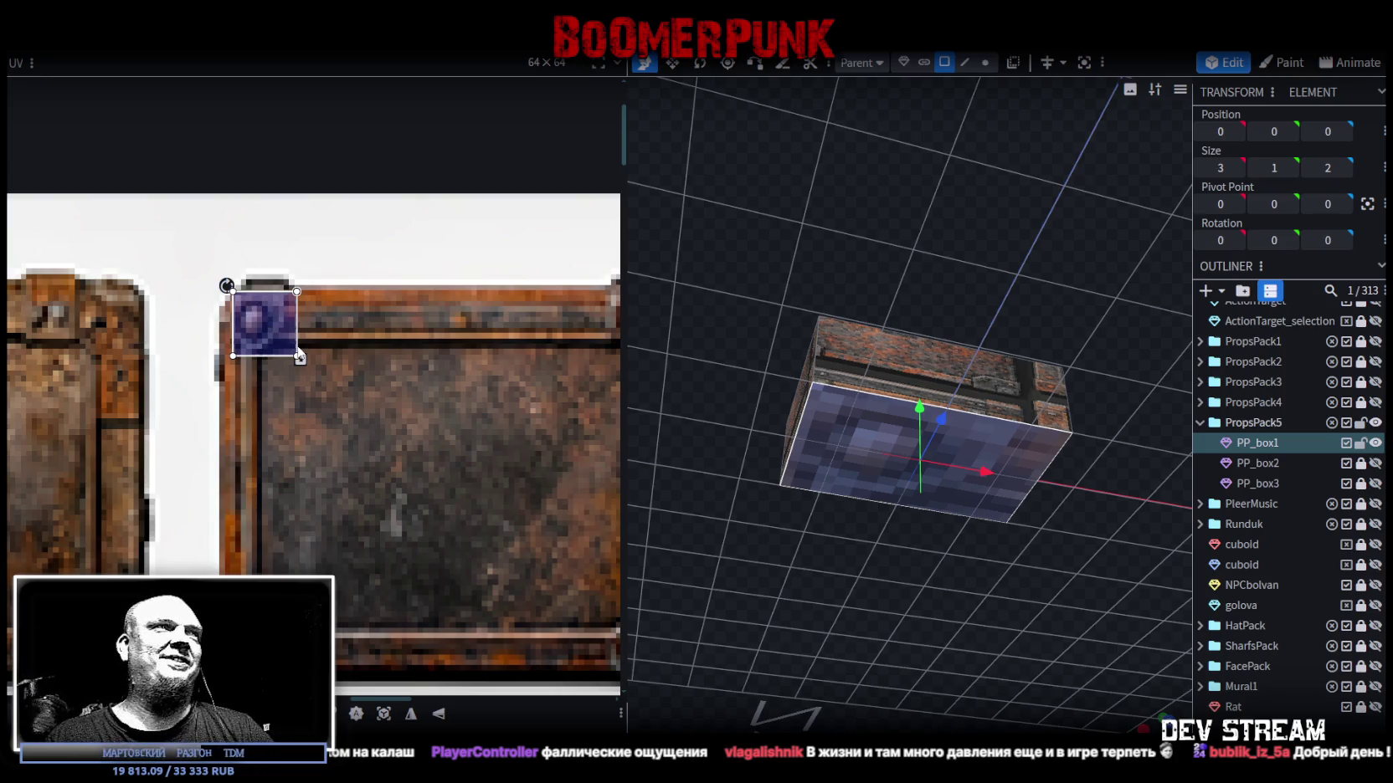
pyautogui.scroll(-3, 275, 335)
pyautogui.scroll(2, 302, 330)
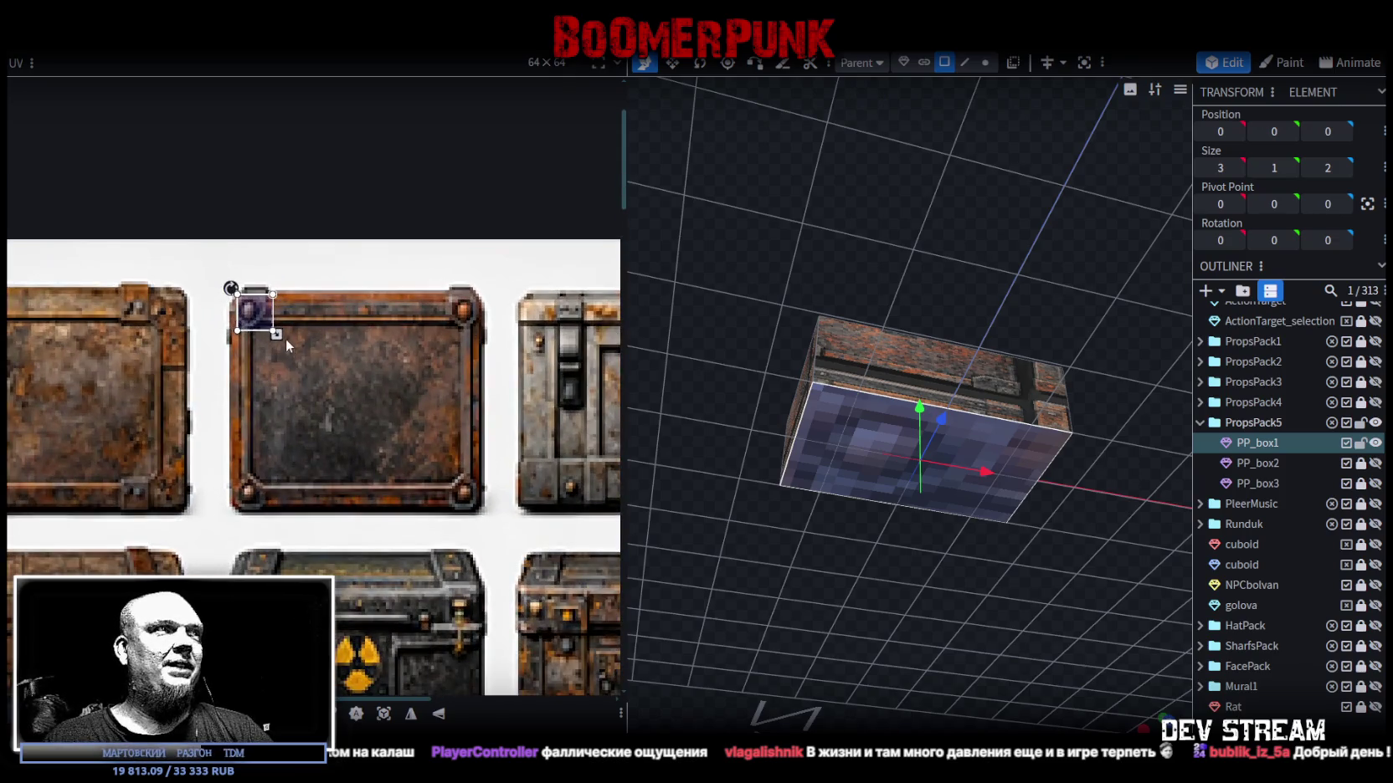
pyautogui.moveTo(277, 334); pyautogui.dragTo(467, 508)
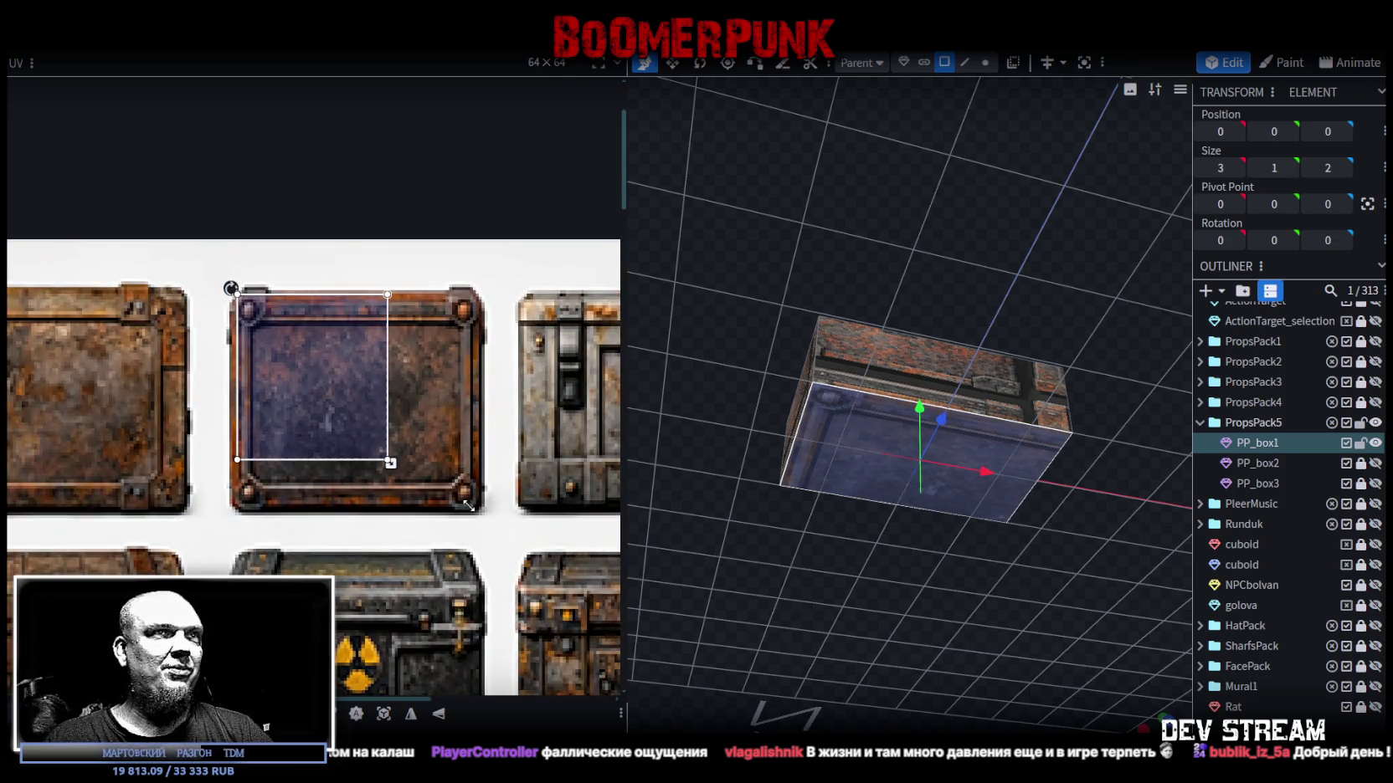
pyautogui.moveTo(472, 498); pyautogui.dragTo(466, 504)
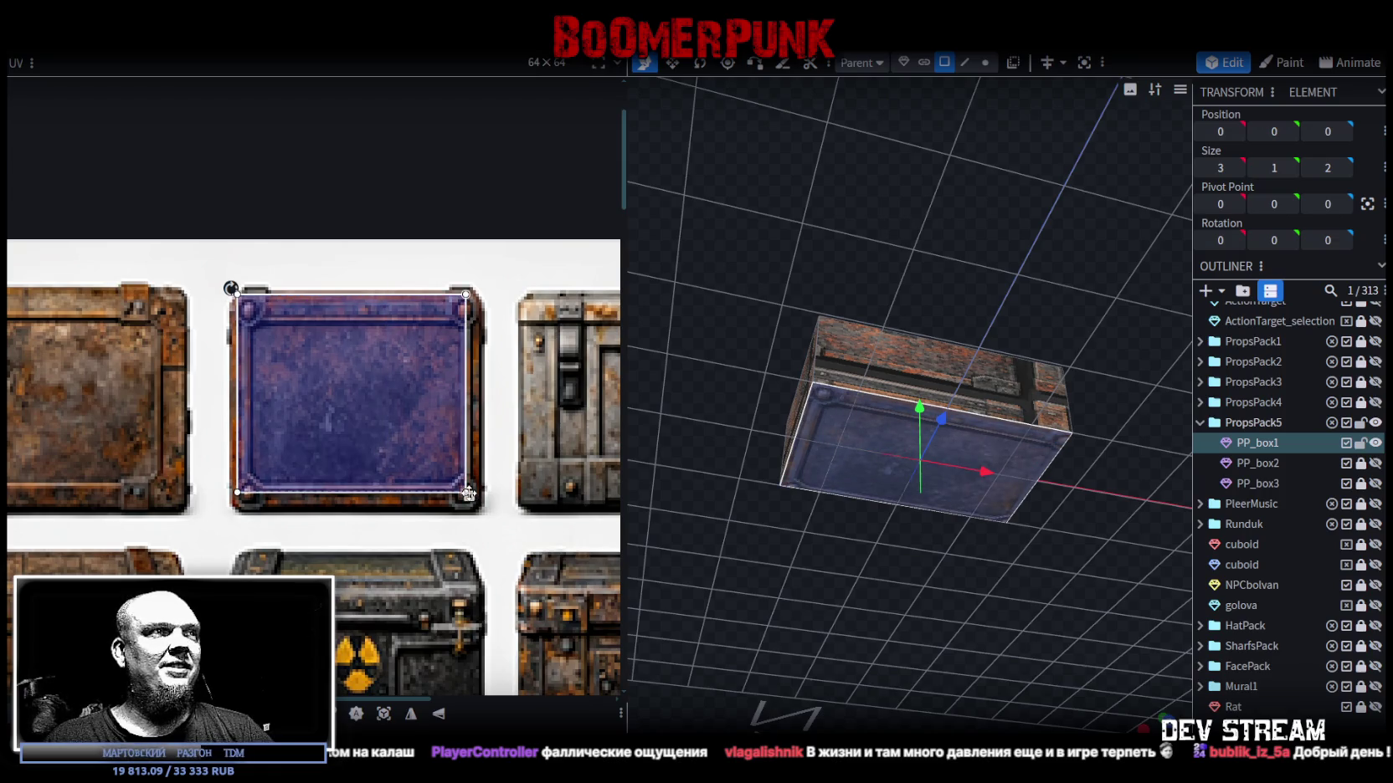
pyautogui.scroll(2, 466, 500)
pyautogui.moveTo(455, 488); pyautogui.dragTo(476, 514)
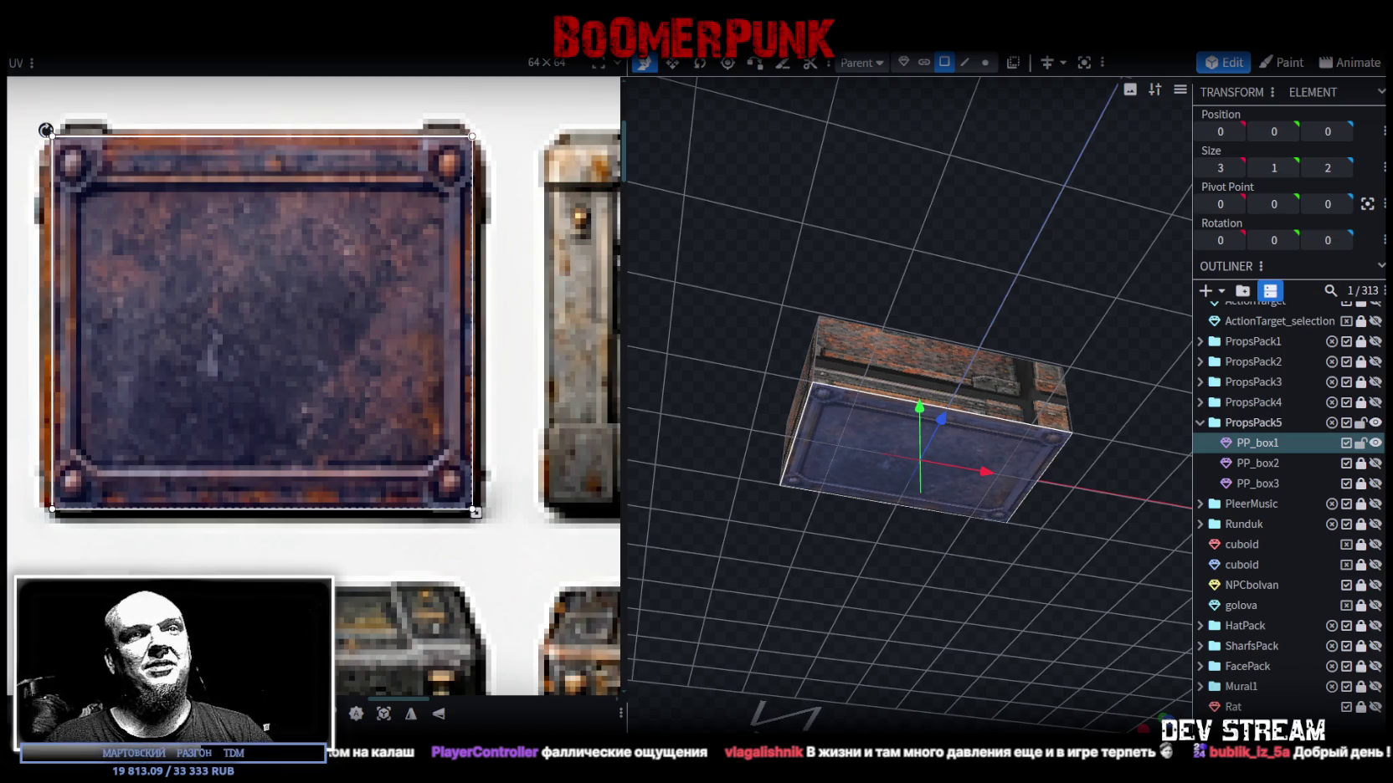
pyautogui.click(1002, 654)
pyautogui.moveTo(1001, 654); pyautogui.dragTo(968, 523)
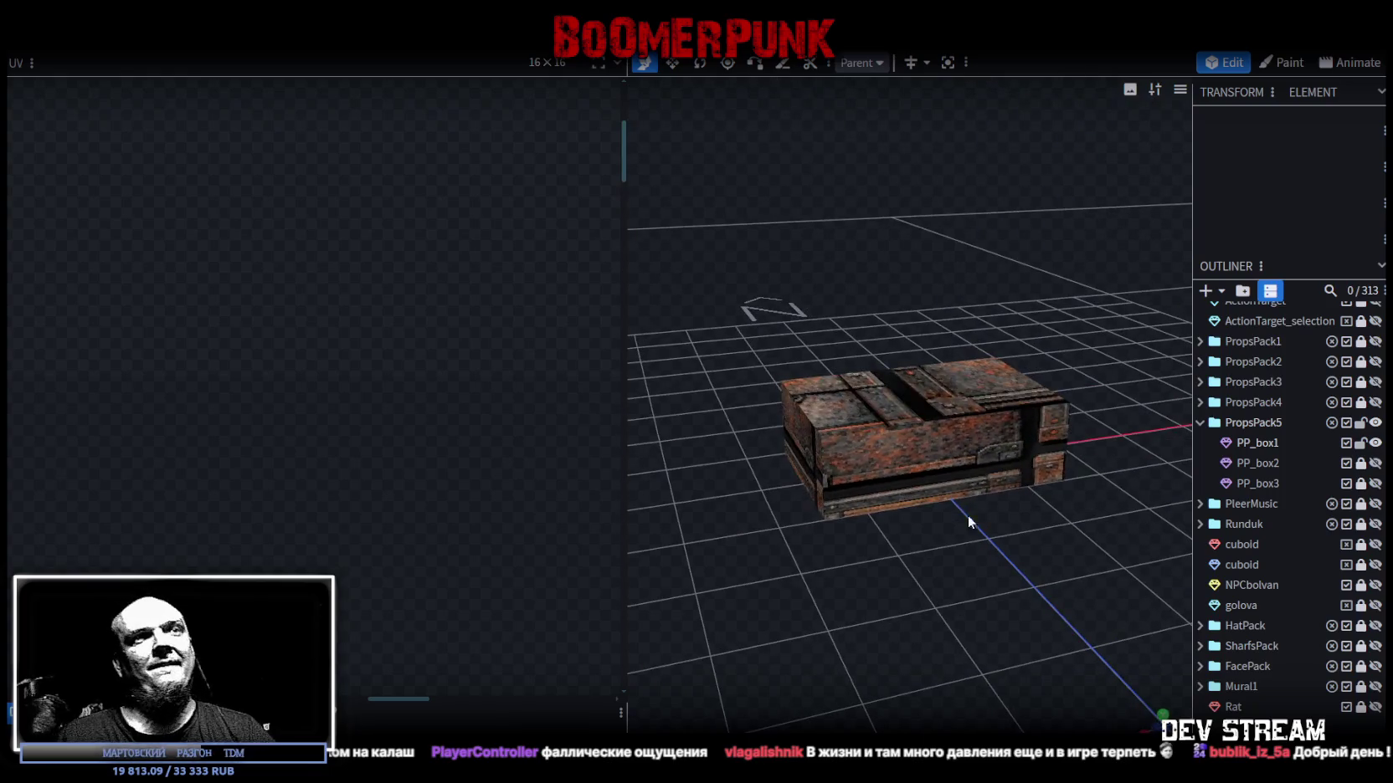
# Select PP_box1's side face and move its UV onto a dark metal crate side.
pyautogui.click(888, 489)
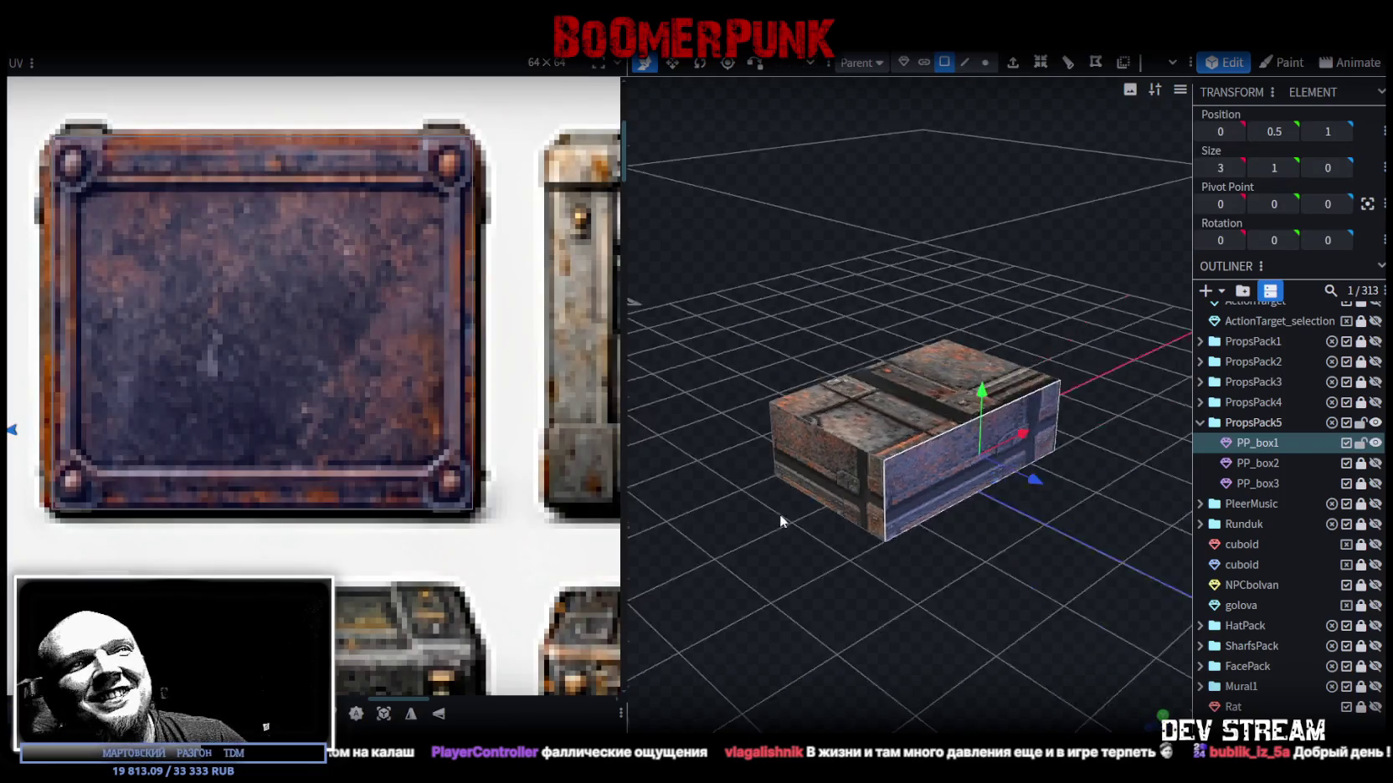
pyautogui.moveTo(733, 465); pyautogui.dragTo(687, 452)
pyautogui.scroll(-2, 16, 481)
pyautogui.scroll(-2, 17, 481)
pyautogui.scroll(-1, 16, 481)
pyautogui.scroll(2, 16, 481)
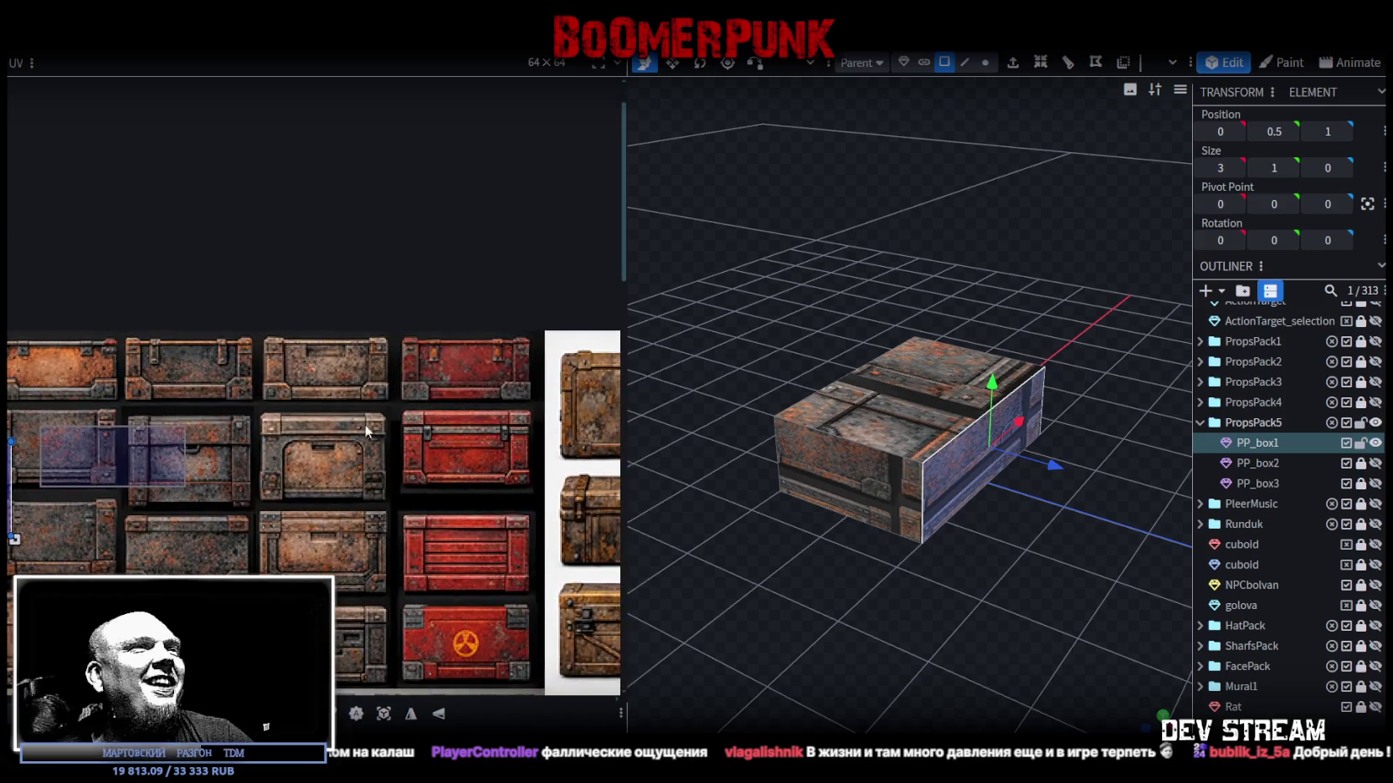
pyautogui.scroll(2, 209, 494)
pyautogui.scroll(2, 193, 418)
pyautogui.scroll(1, 324, 557)
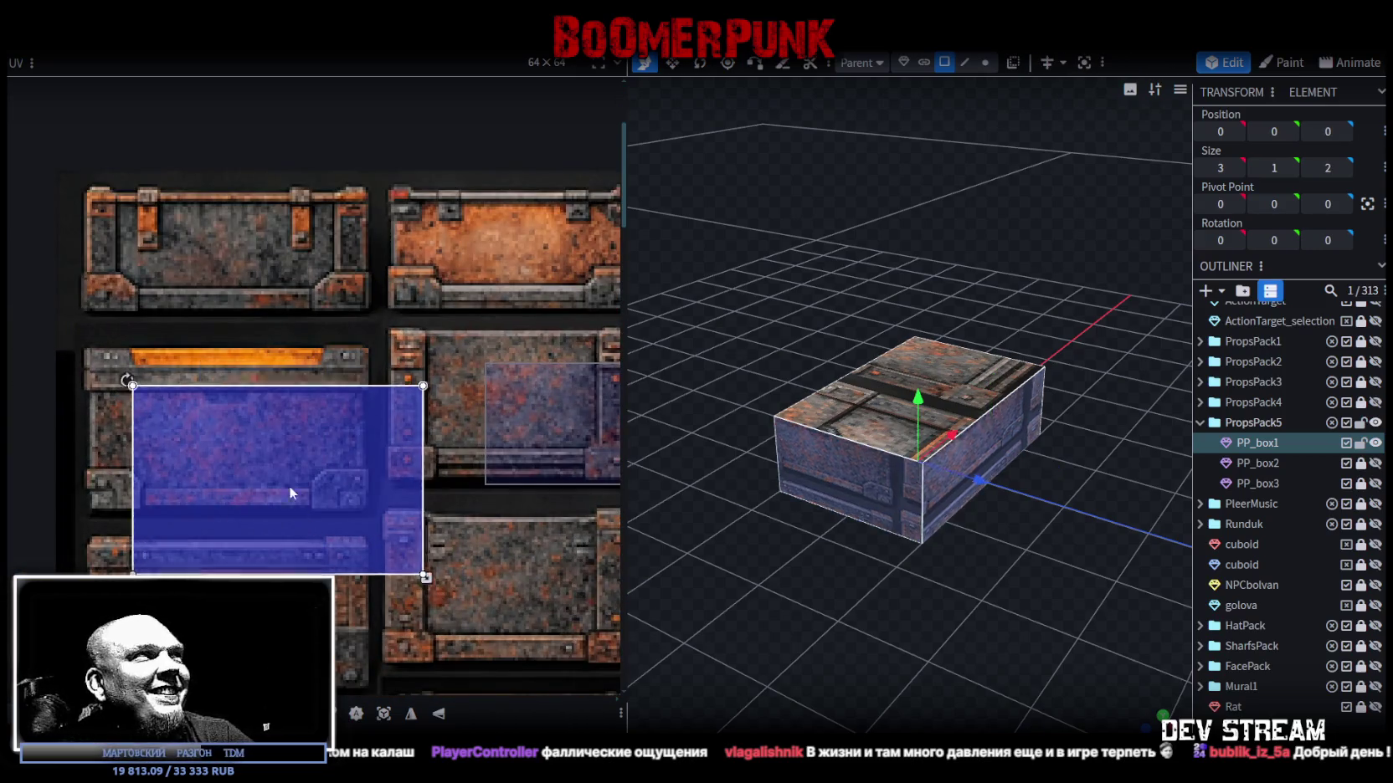
pyautogui.moveTo(297, 506); pyautogui.dragTo(243, 340)
# Shift the side face's UV slightly left and shorten it to the crate panel's height.
pyautogui.scroll(3, 43, 261)
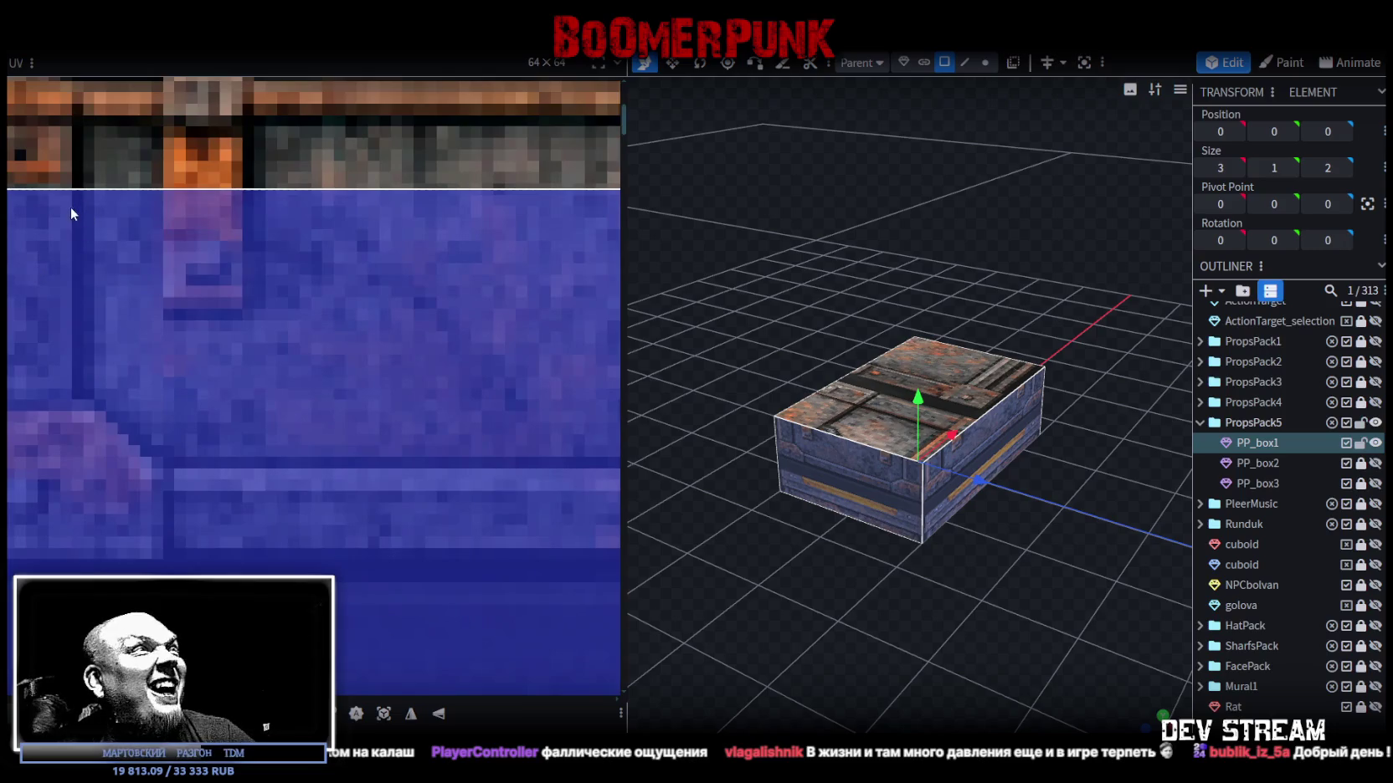
pyautogui.scroll(-2, 71, 204)
pyautogui.scroll(-2, 158, 308)
pyautogui.scroll(-1, 191, 337)
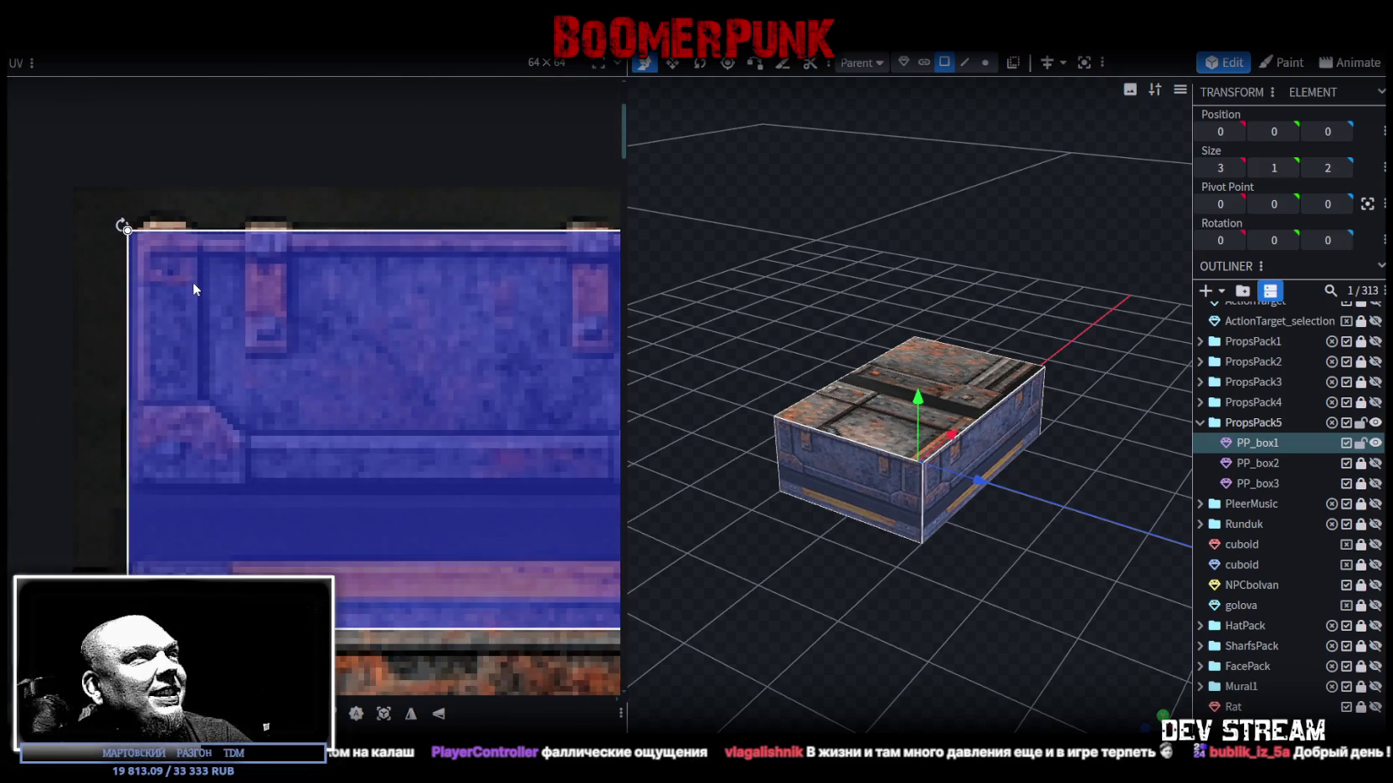
pyautogui.moveTo(192, 282); pyautogui.dragTo(187, 282)
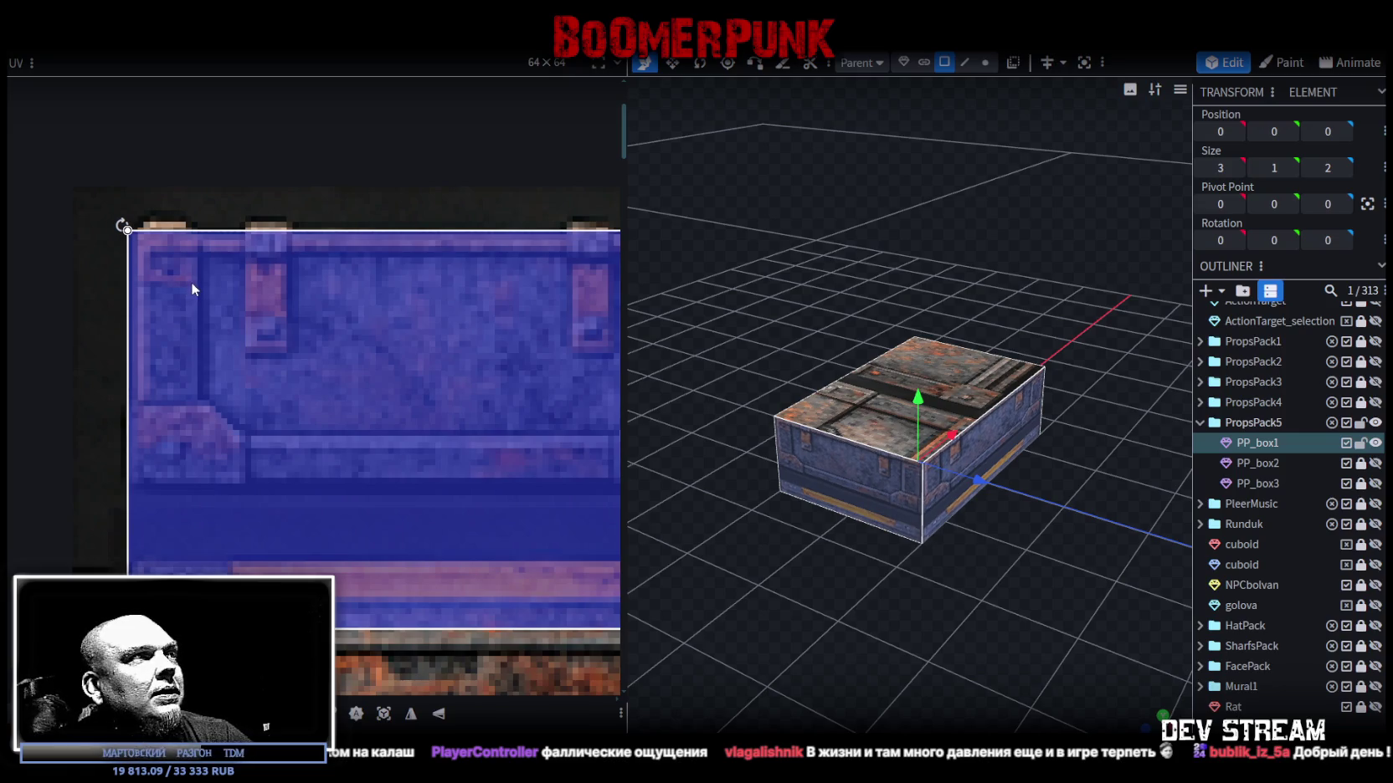
pyautogui.scroll(-3, 223, 304)
pyautogui.scroll(2, 333, 364)
pyautogui.scroll(1, 341, 300)
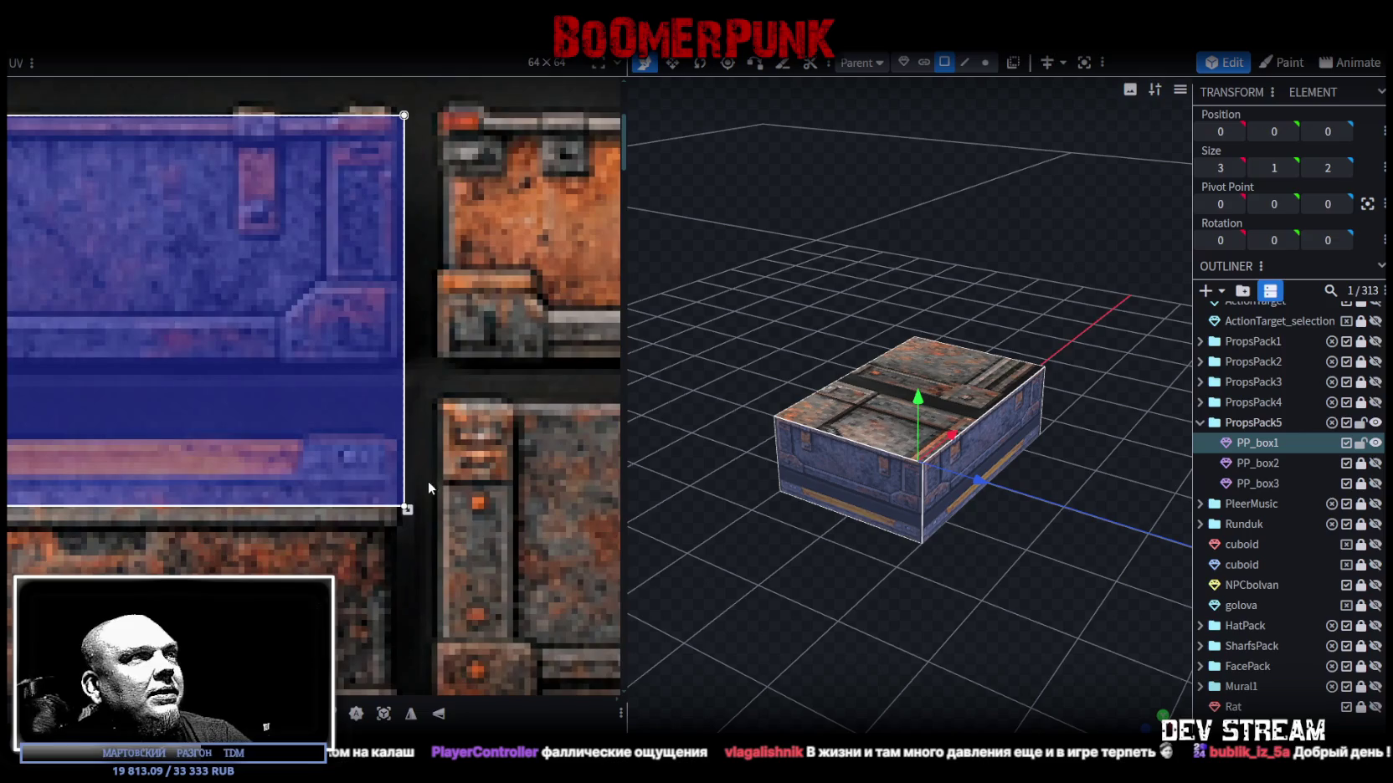
pyautogui.moveTo(407, 510); pyautogui.dragTo(408, 377)
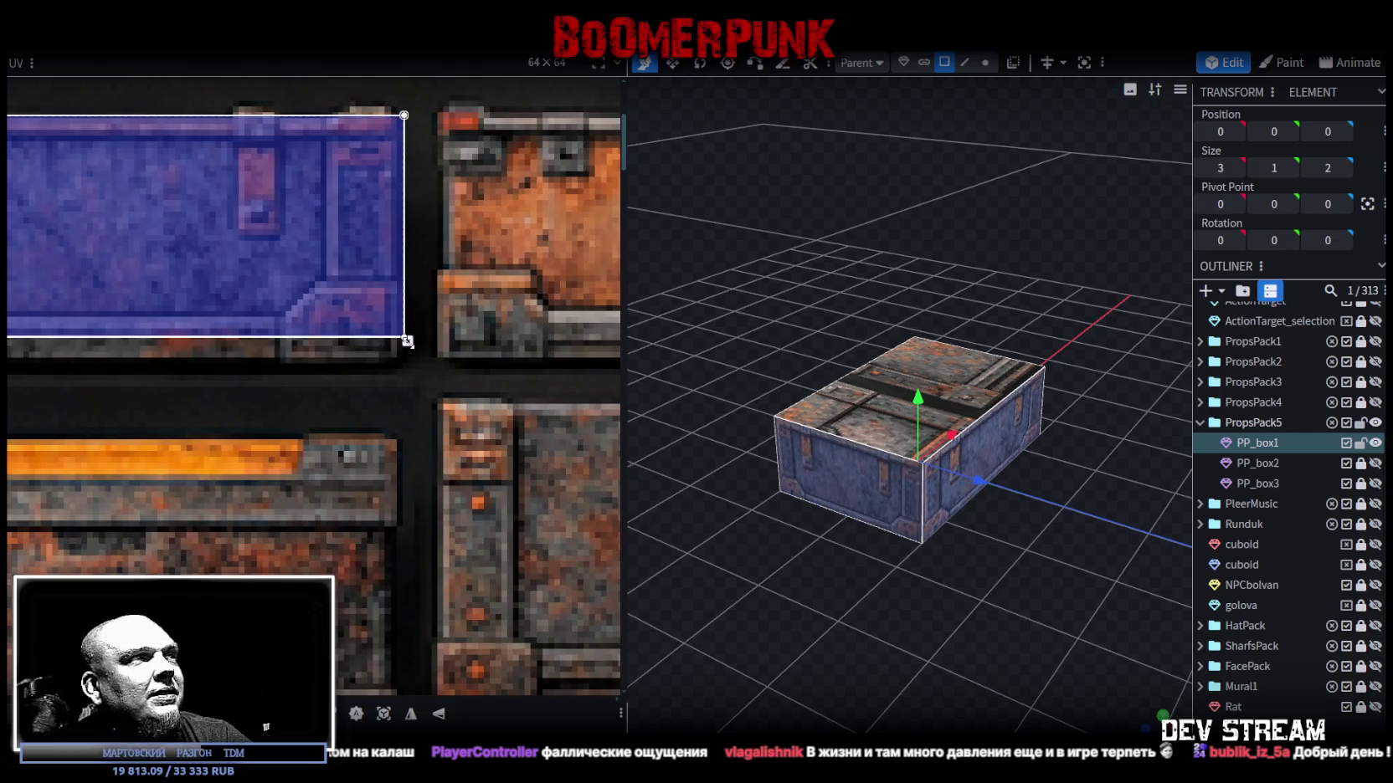
pyautogui.moveTo(407, 377); pyautogui.dragTo(409, 376)
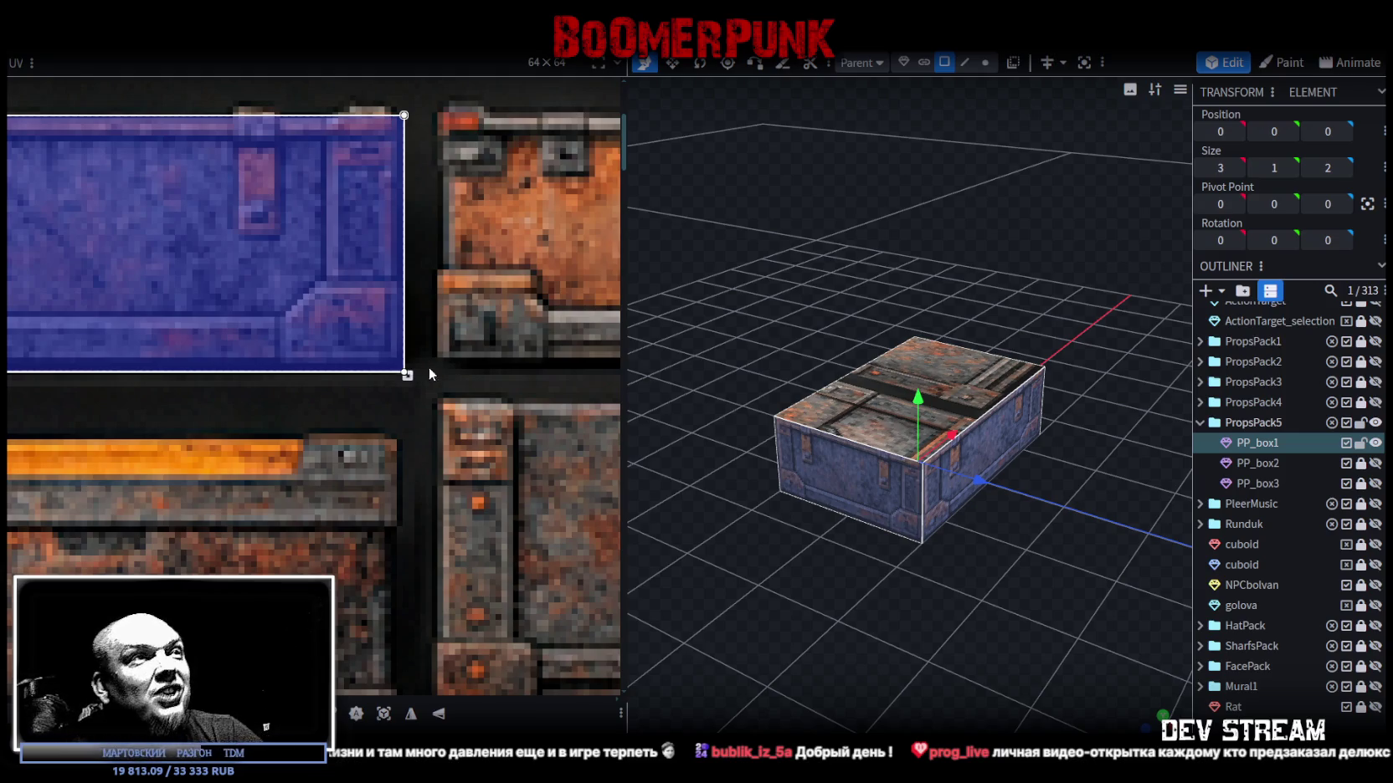
pyautogui.scroll(-4, 408, 375)
pyautogui.scroll(2, 414, 431)
pyautogui.click(426, 435)
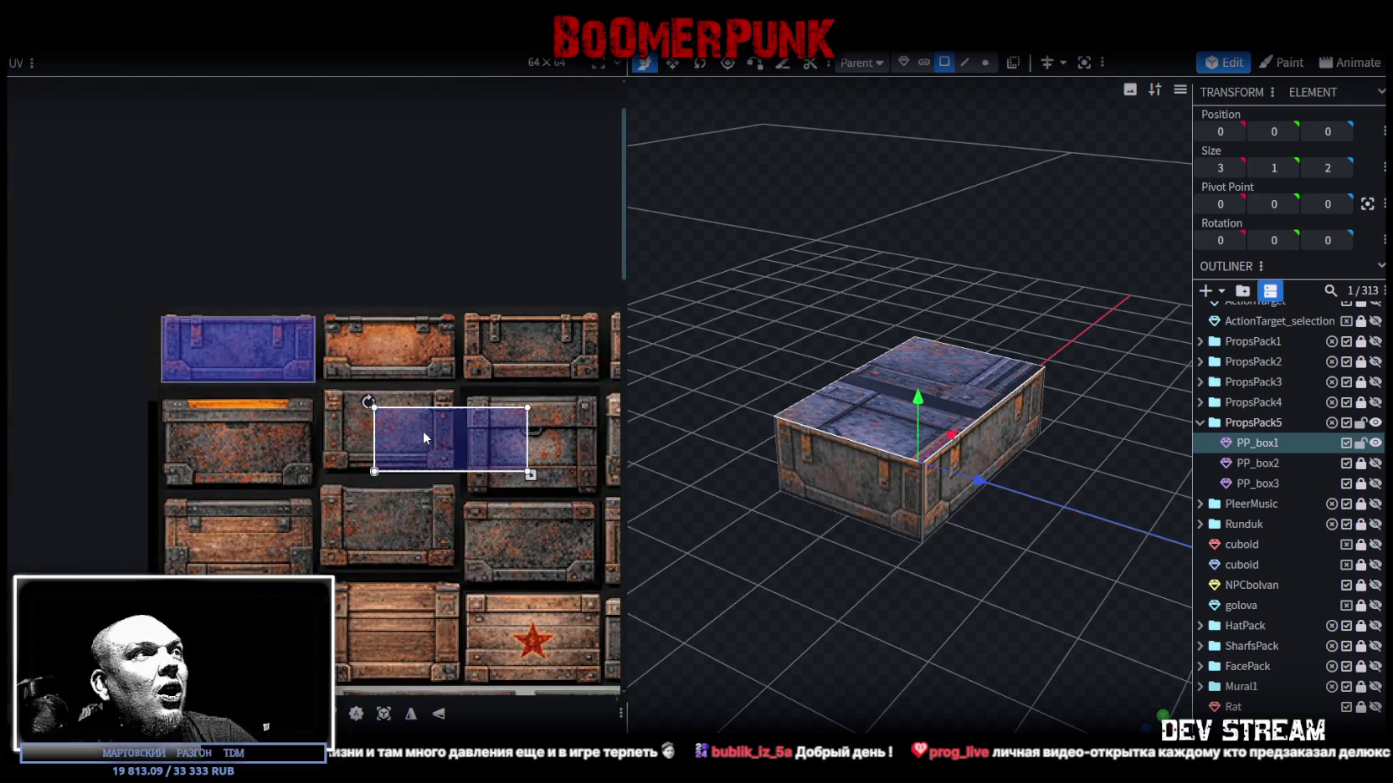
# Move the top face's UV onto the orange-striped crate lid in the atlas.
pyautogui.scroll(-2, 452, 394)
pyautogui.scroll(-1, 492, 356)
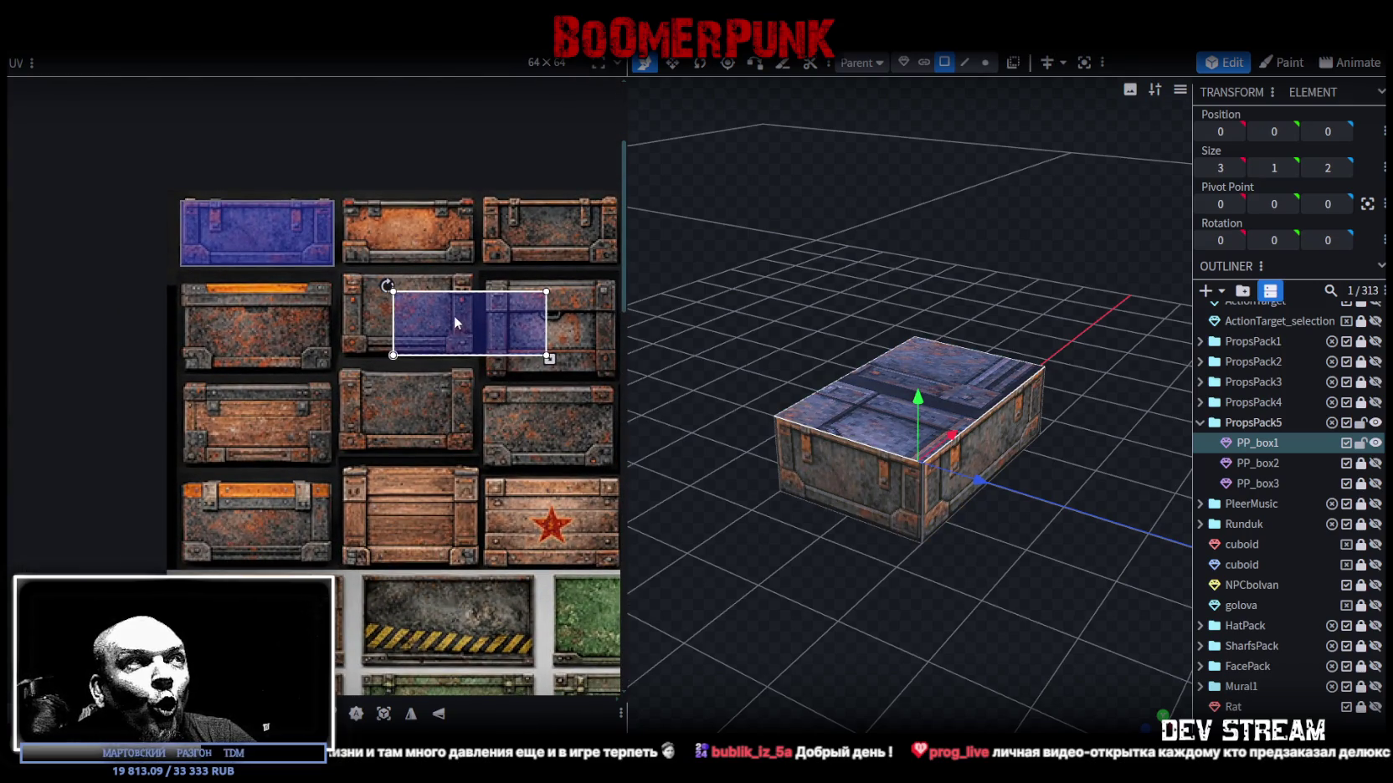
pyautogui.moveTo(457, 323); pyautogui.dragTo(407, 457)
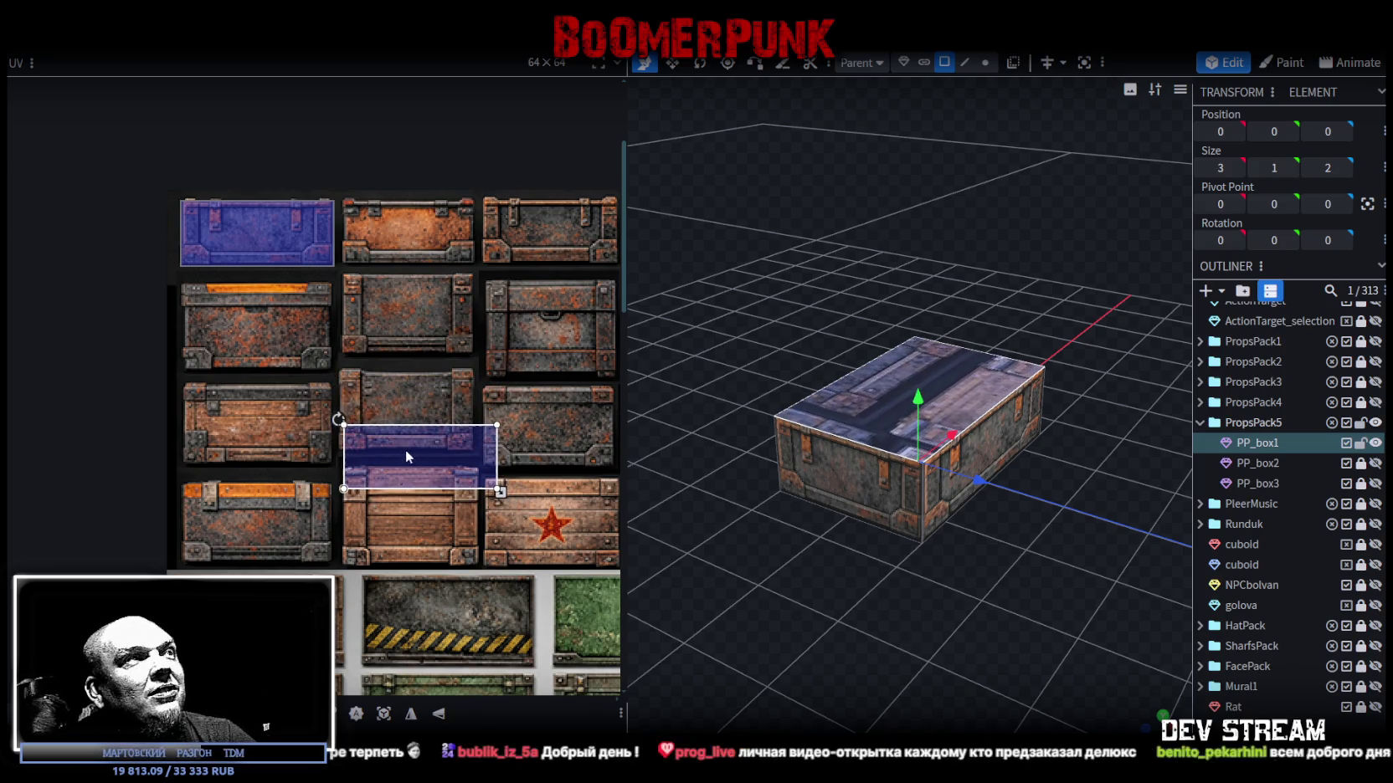
pyautogui.moveTo(416, 398); pyautogui.dragTo(192, 315)
pyautogui.scroll(2, 306, 407)
pyautogui.moveTo(316, 384); pyautogui.dragTo(179, 271, button='middle')
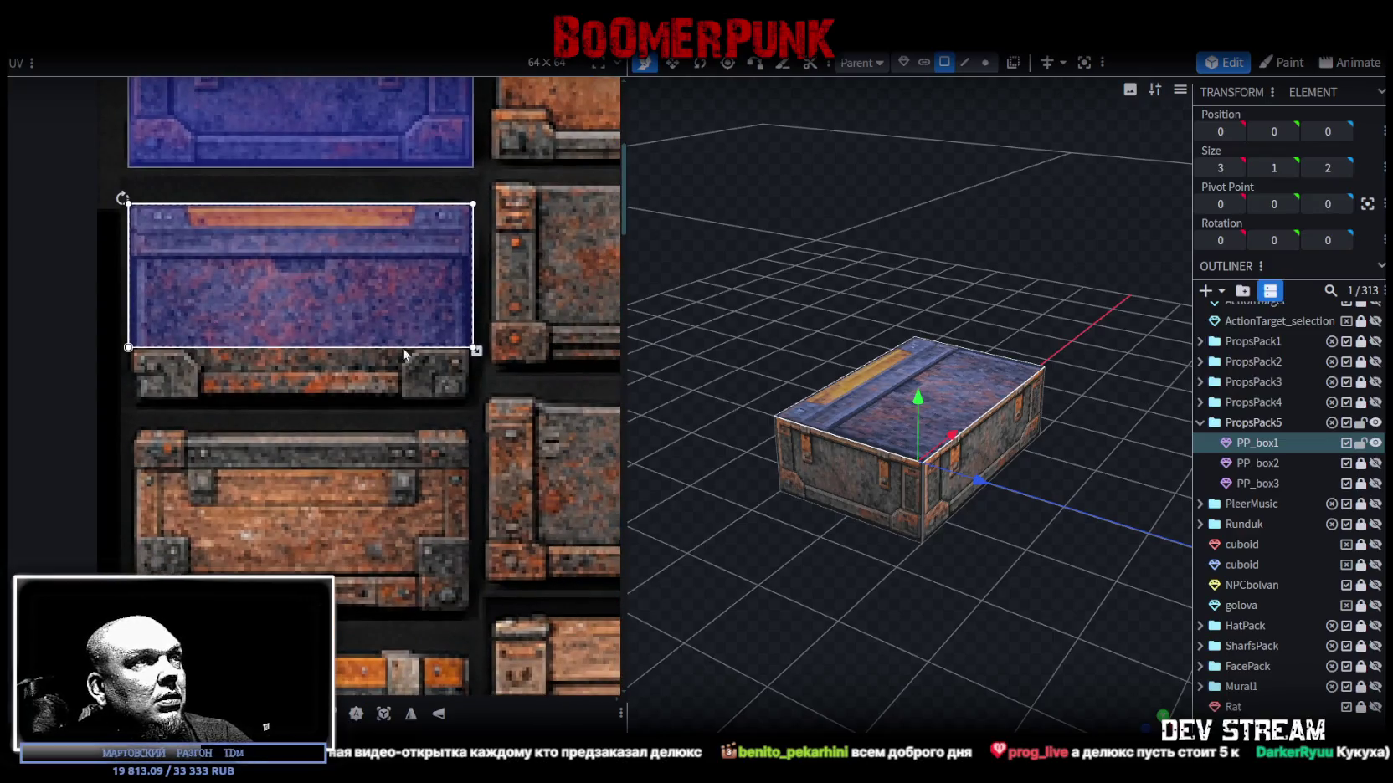
# Resize the top face's UV over the whole lid, trimming the bottom edge slightly.
pyautogui.moveTo(470, 352); pyautogui.dragTo(473, 405)
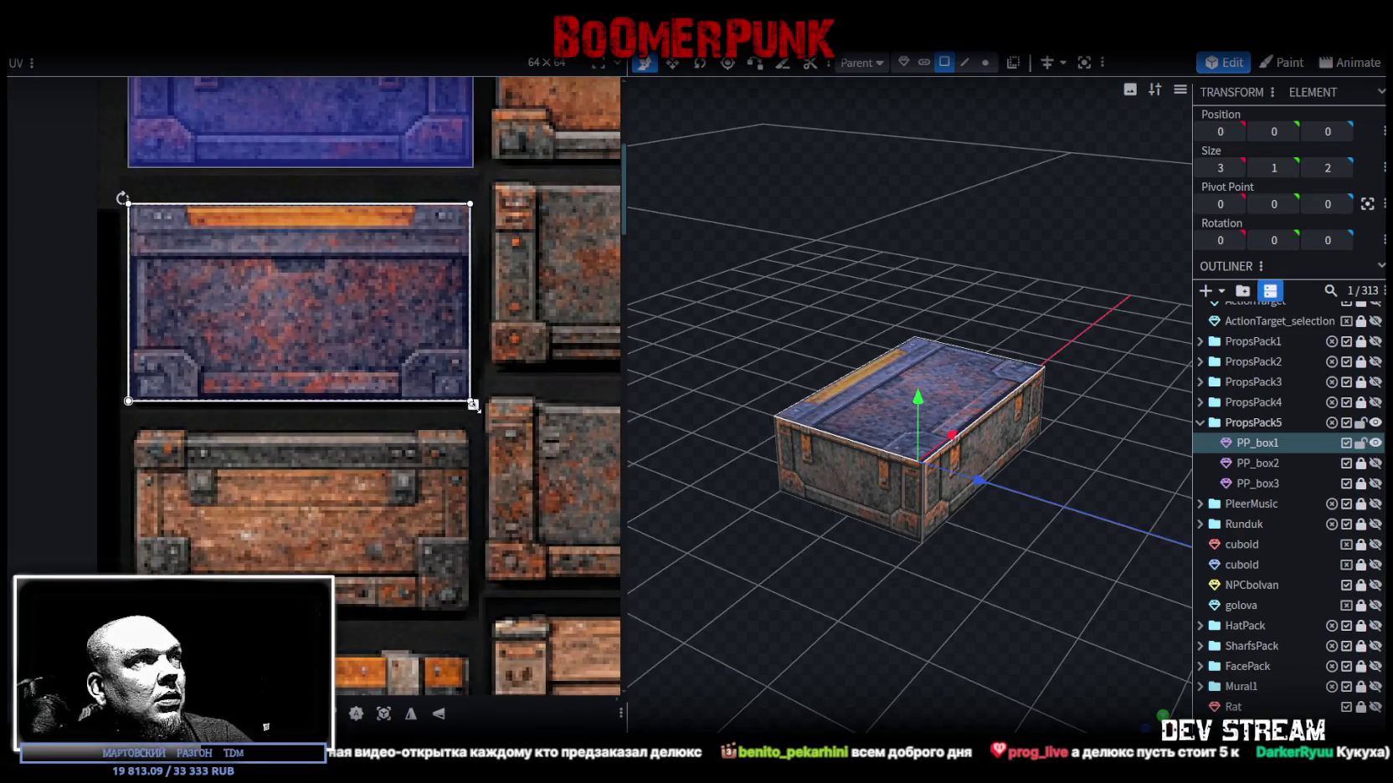
pyautogui.scroll(2, 473, 405)
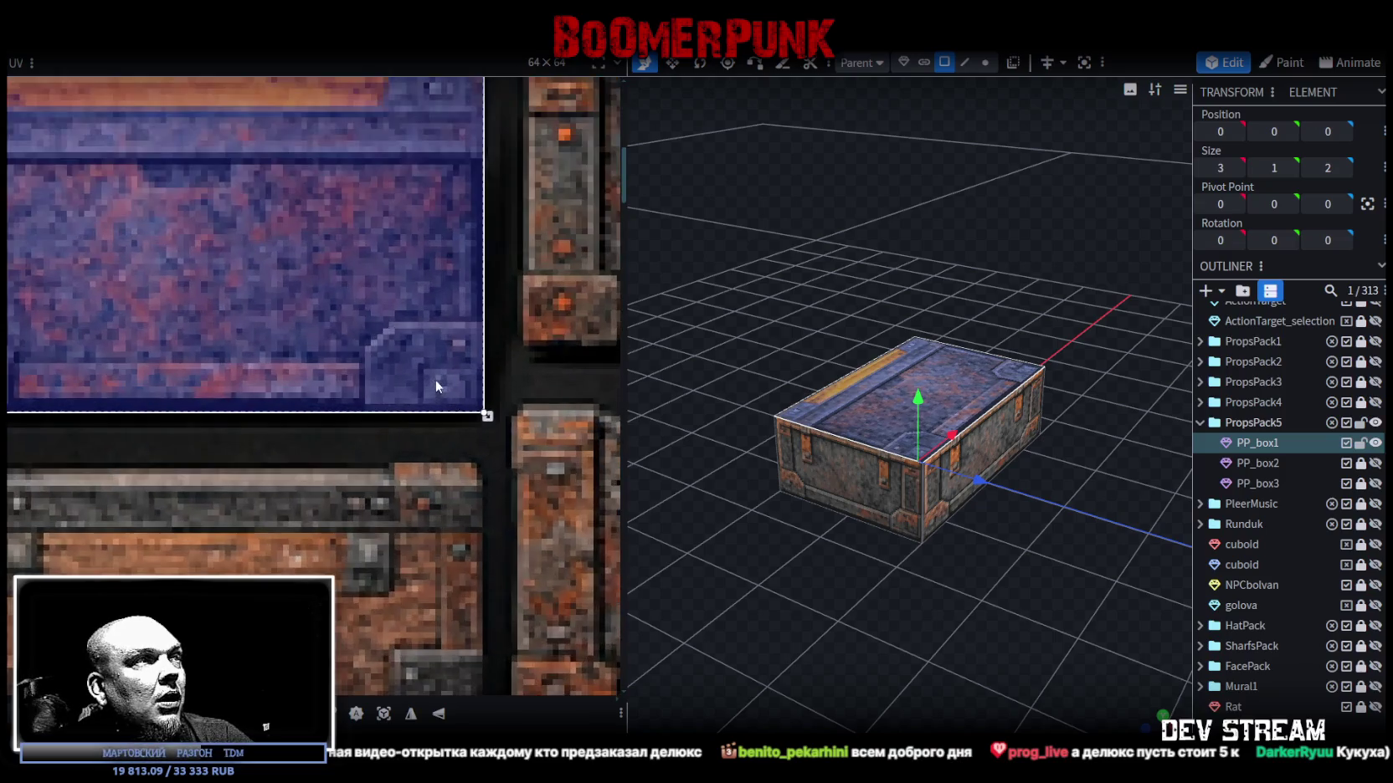
pyautogui.scroll(2, 467, 400)
pyautogui.moveTo(467, 400); pyautogui.dragTo(496, 431)
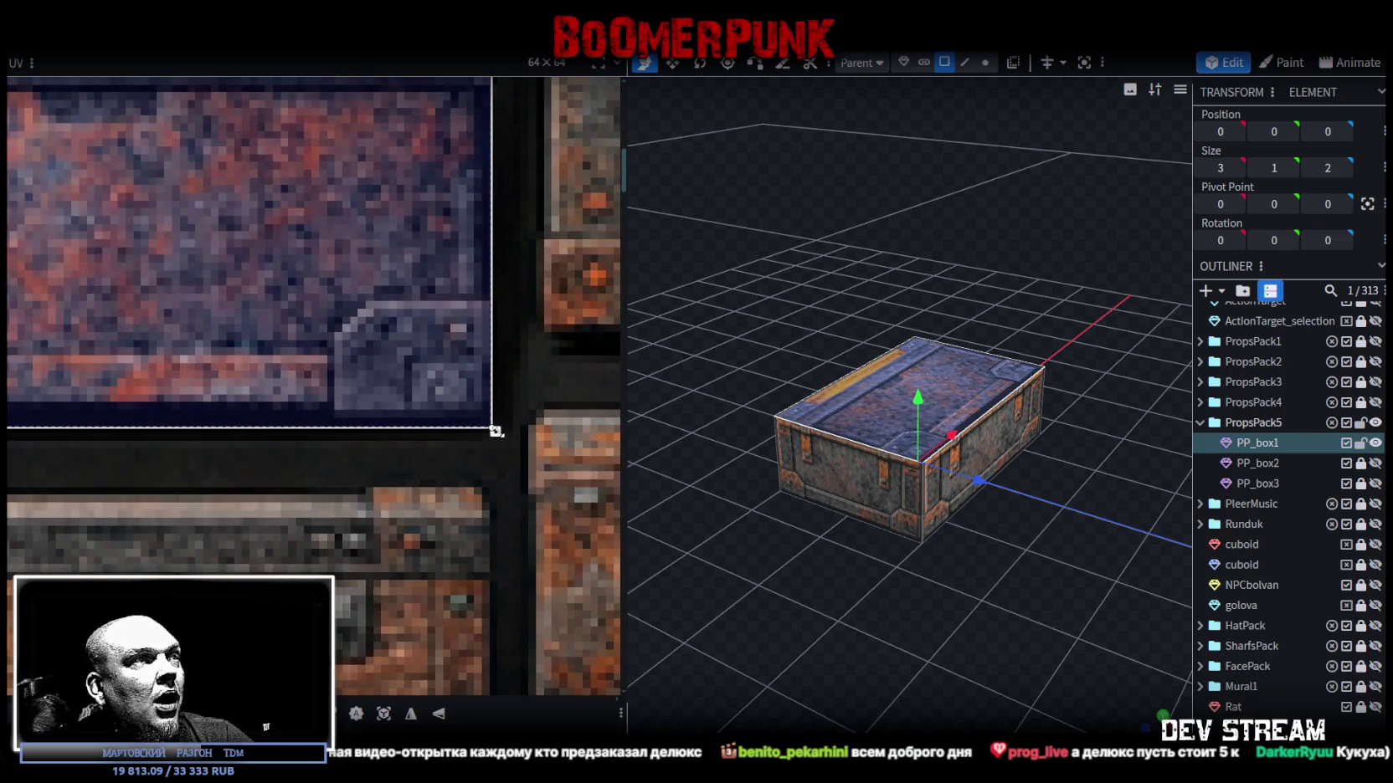
pyautogui.scroll(2, 784, 544)
pyautogui.moveTo(494, 431); pyautogui.dragTo(496, 416)
pyautogui.moveTo(756, 579)
pyautogui.mouseDown()
pyautogui.moveTo(997, 575)
pyautogui.moveTo(1025, 590)
pyautogui.moveTo(652, 553)
pyautogui.moveTo(894, 587)
pyautogui.moveTo(949, 529)
pyautogui.moveTo(715, 583)
pyautogui.moveTo(985, 666)
pyautogui.moveTo(971, 607)
pyautogui.moveTo(729, 557)
pyautogui.moveTo(713, 598)
pyautogui.moveTo(826, 581)
pyautogui.moveTo(1067, 601)
pyautogui.moveTo(1236, 563)
pyautogui.mouseUp()
pyautogui.click(985, 667)
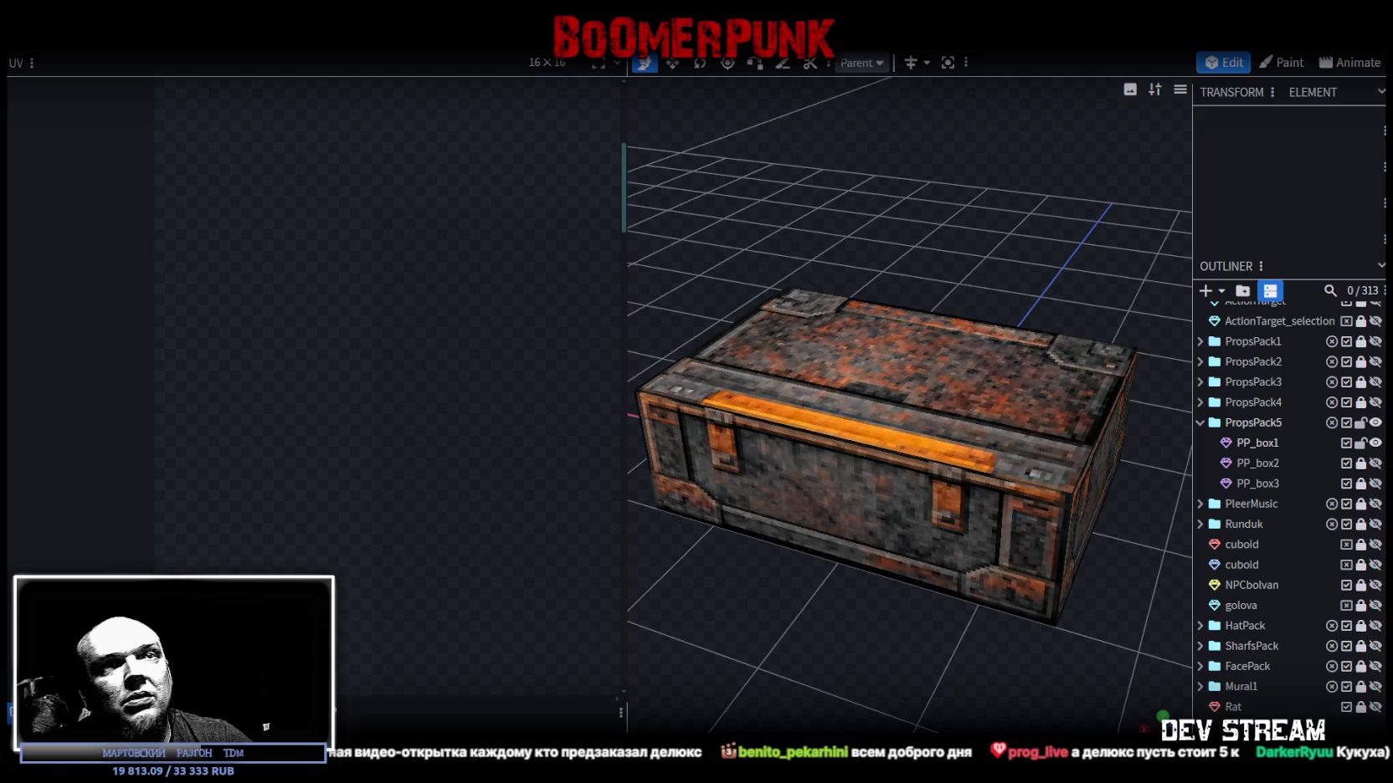
# Hide PP_box1, show PP_box2, and select PP_box2 together with PP_box3 in the Outliner.
pyautogui.click(1376, 463)
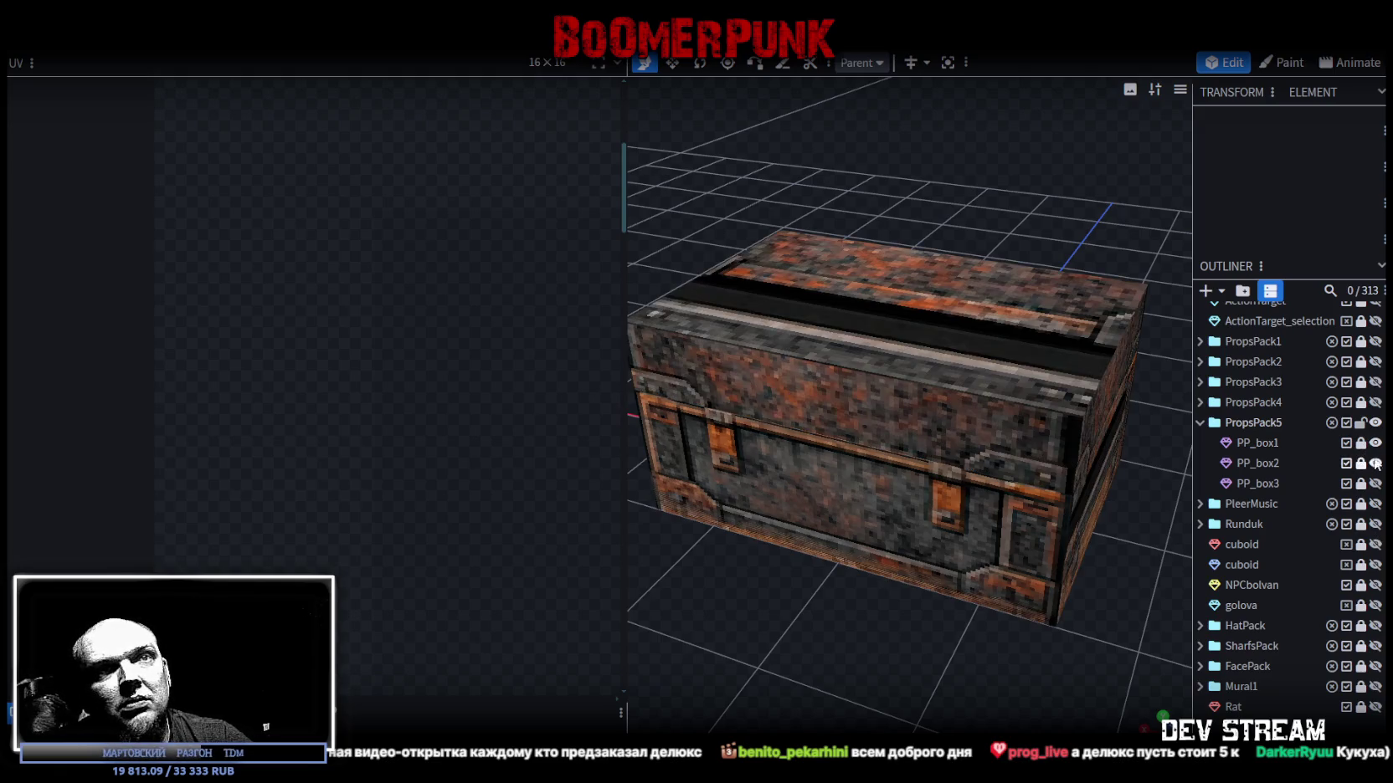
pyautogui.click(1376, 442)
pyautogui.click(1260, 463)
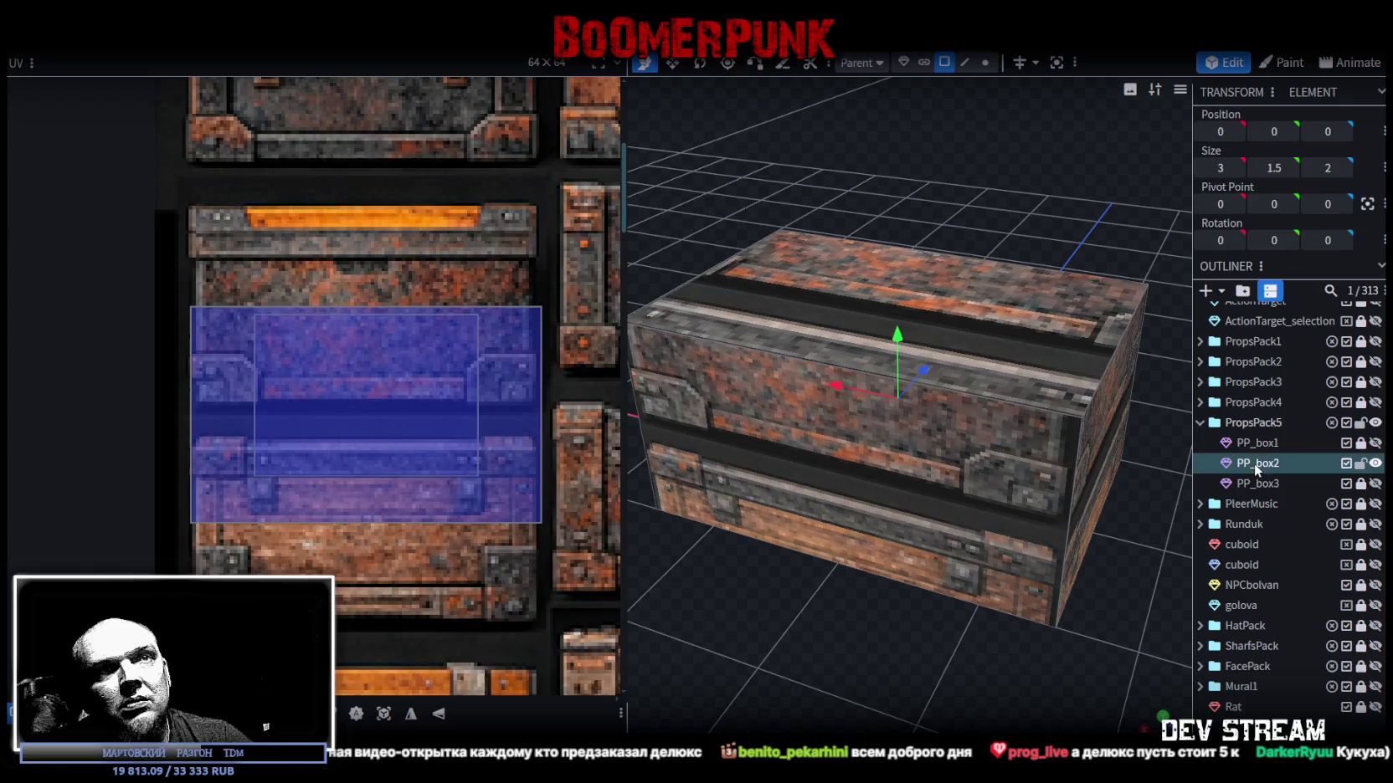
pyautogui.scroll(-4, 403, 387)
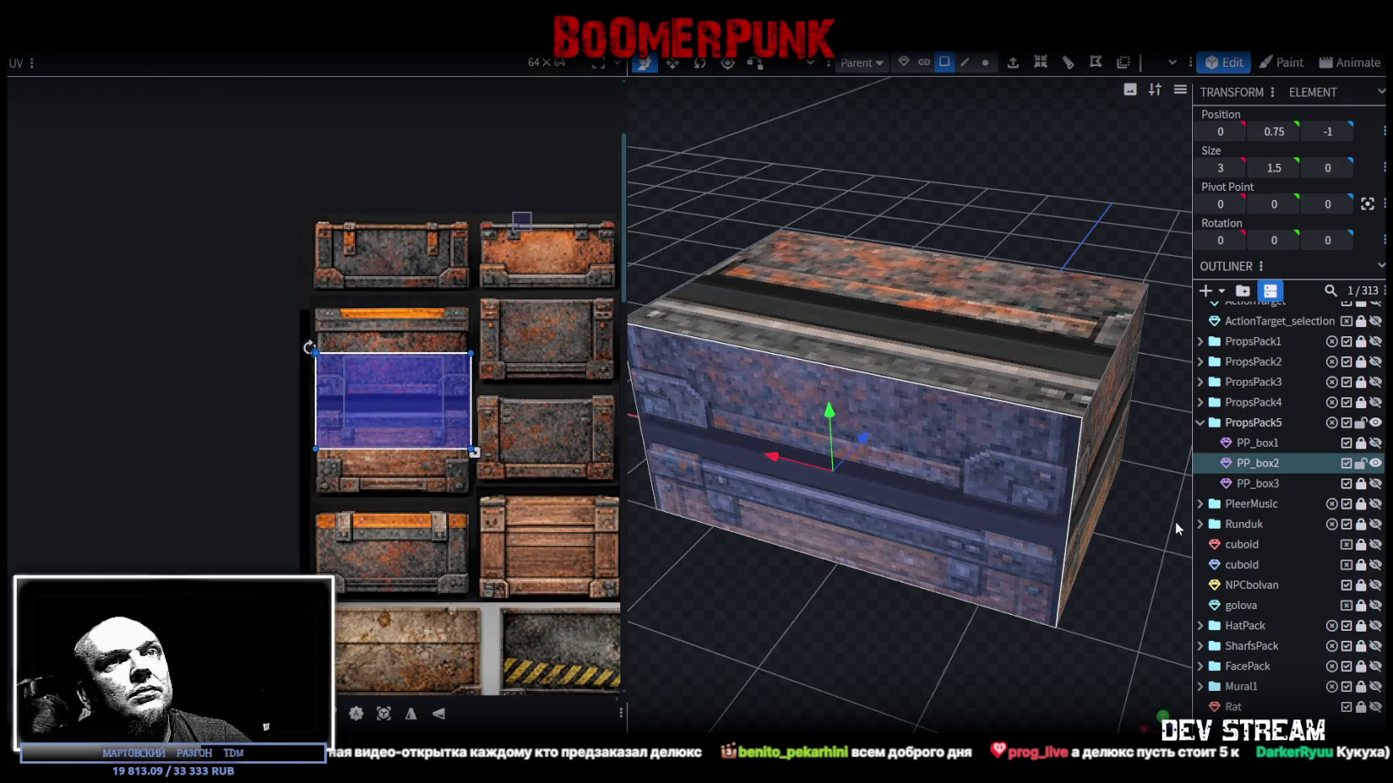
pyautogui.keyDown('shift'); pyautogui.click(1248, 484); pyautogui.keyUp('shift')
# Delete the selected crates, then undo to restore PP_box2 and select it.
pyautogui.press('Delete')
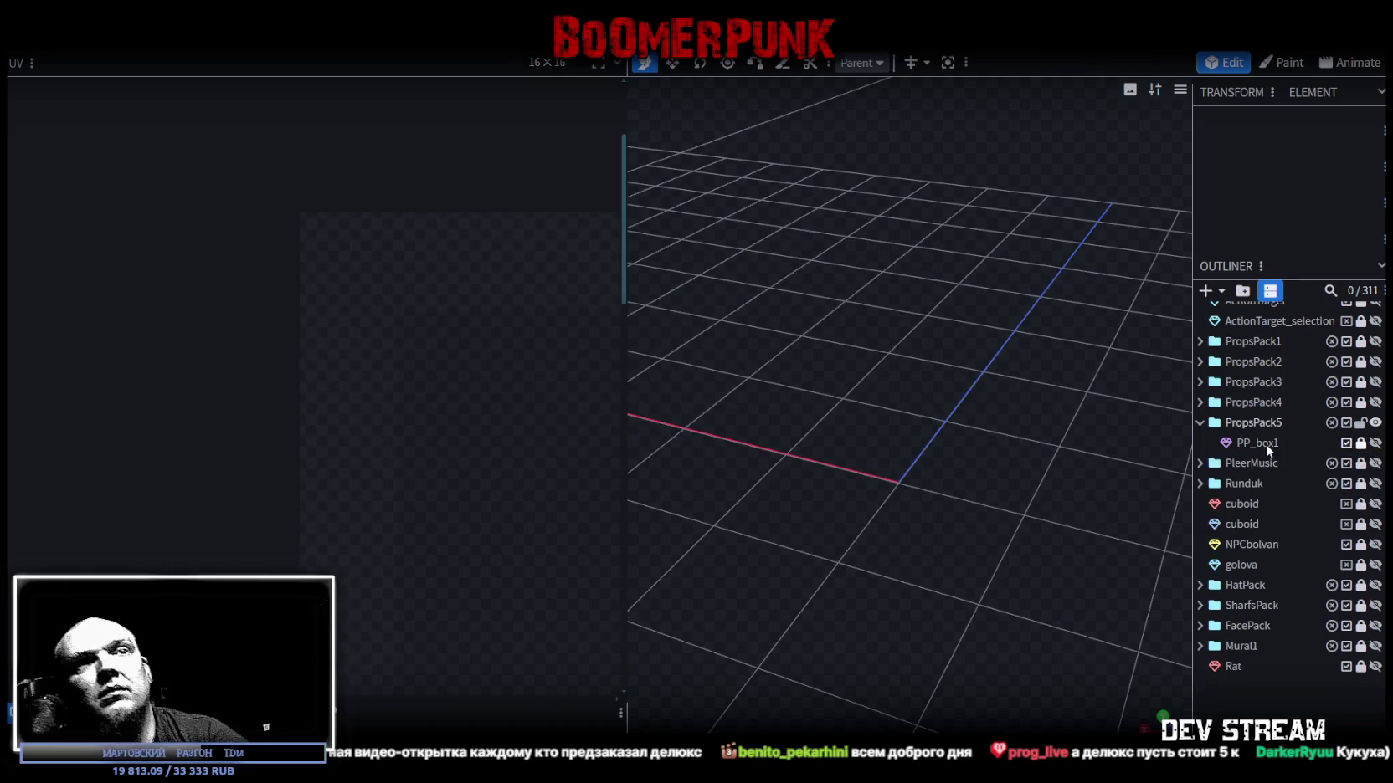
pyautogui.hotkey('ctrl', 'z')
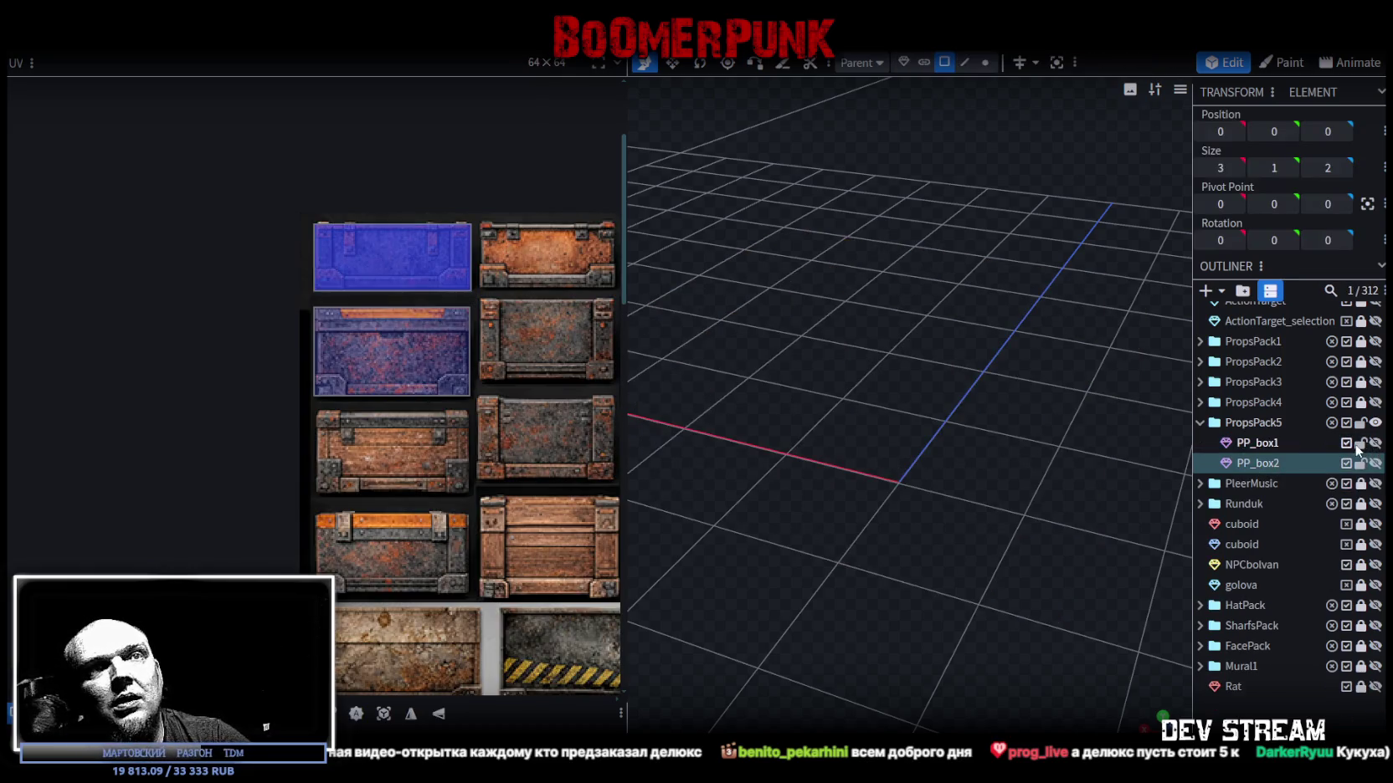
pyautogui.click(1375, 463)
pyautogui.scroll(-3, 770, 446)
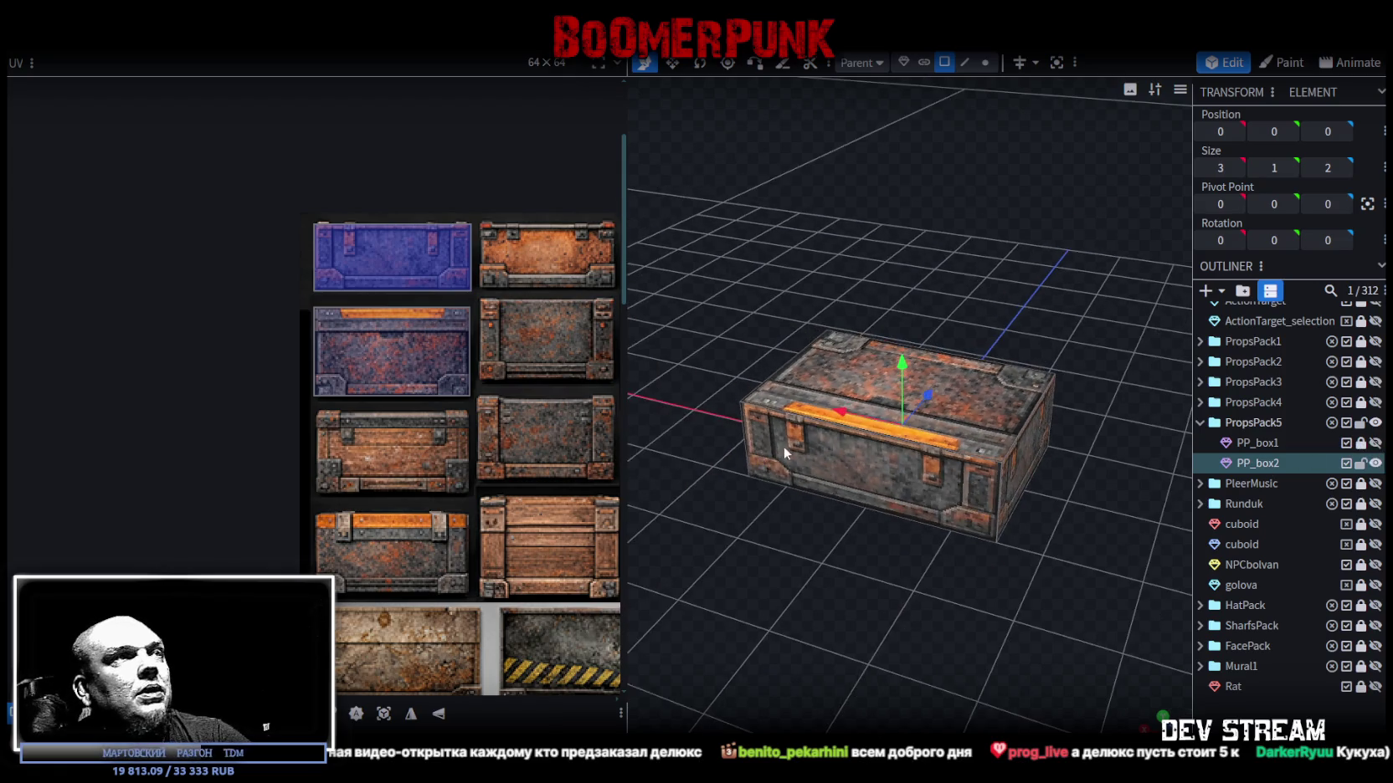
pyautogui.moveTo(764, 315)
pyautogui.mouseDown()
pyautogui.moveTo(829, 234)
pyautogui.moveTo(961, 346)
pyautogui.mouseUp()
pyautogui.click(979, 394)
pyautogui.moveTo(896, 310); pyautogui.dragTo(898, 264)
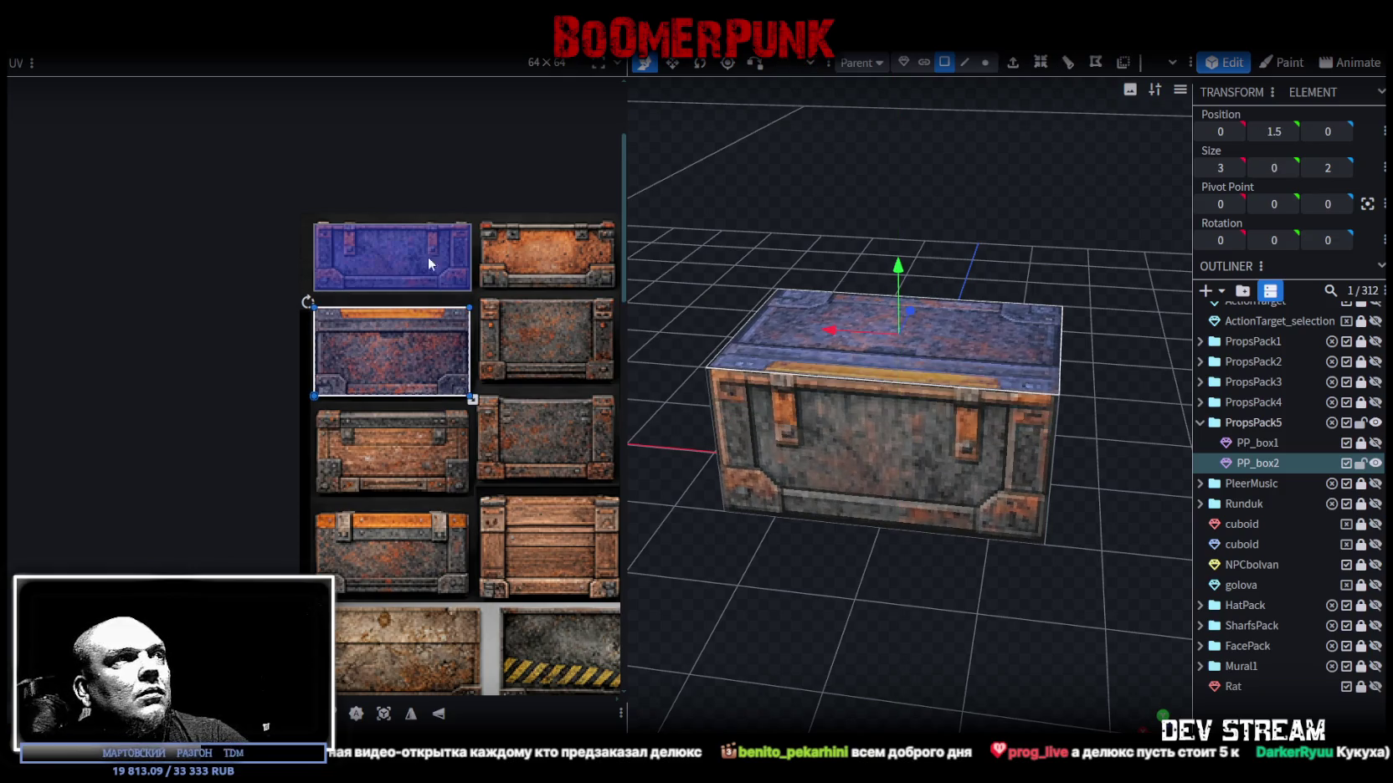
# Map PP_box2's front onto the third-row wooden crate texture, enlarging it to fit.
pyautogui.click(854, 459)
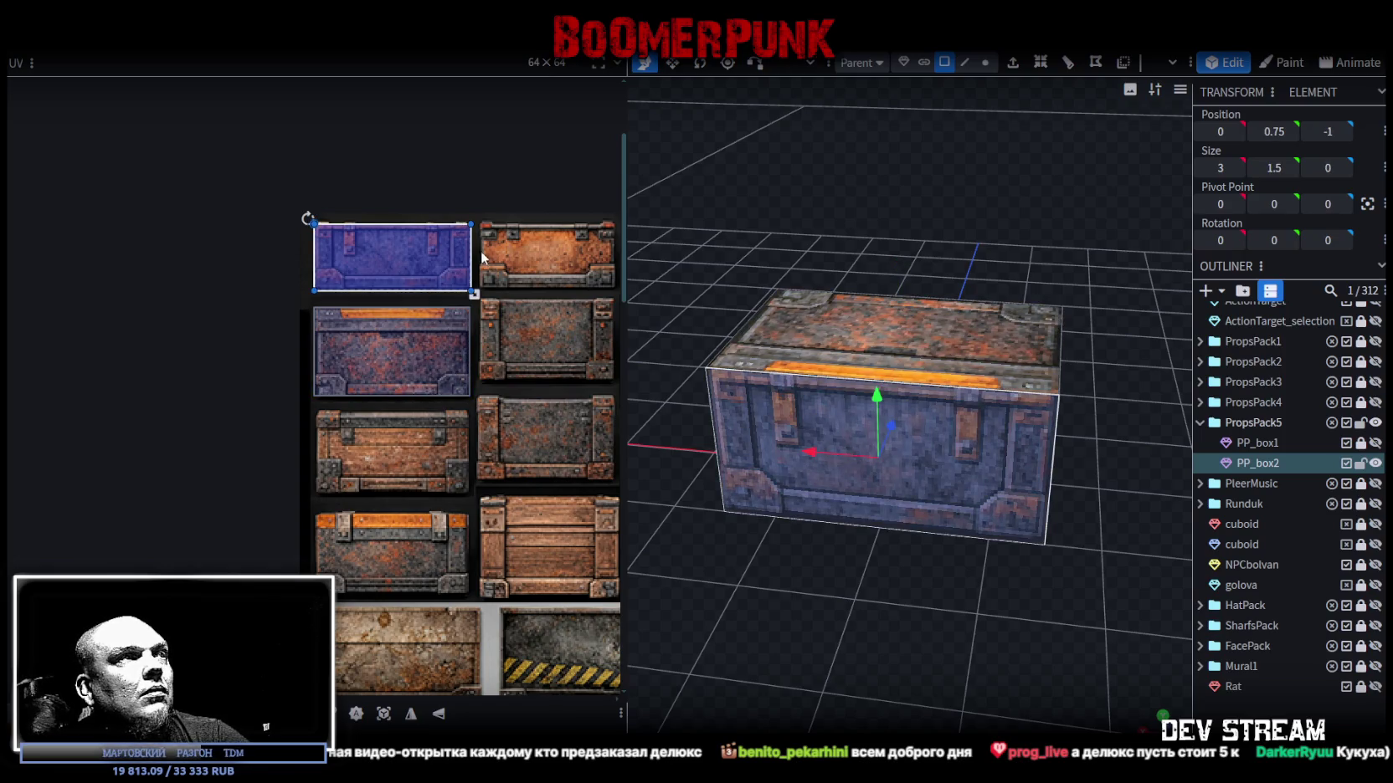
pyautogui.moveTo(346, 237)
pyautogui.mouseDown()
pyautogui.moveTo(355, 454)
pyautogui.moveTo(307, 414)
pyautogui.mouseUp()
pyautogui.scroll(5, 368, 444)
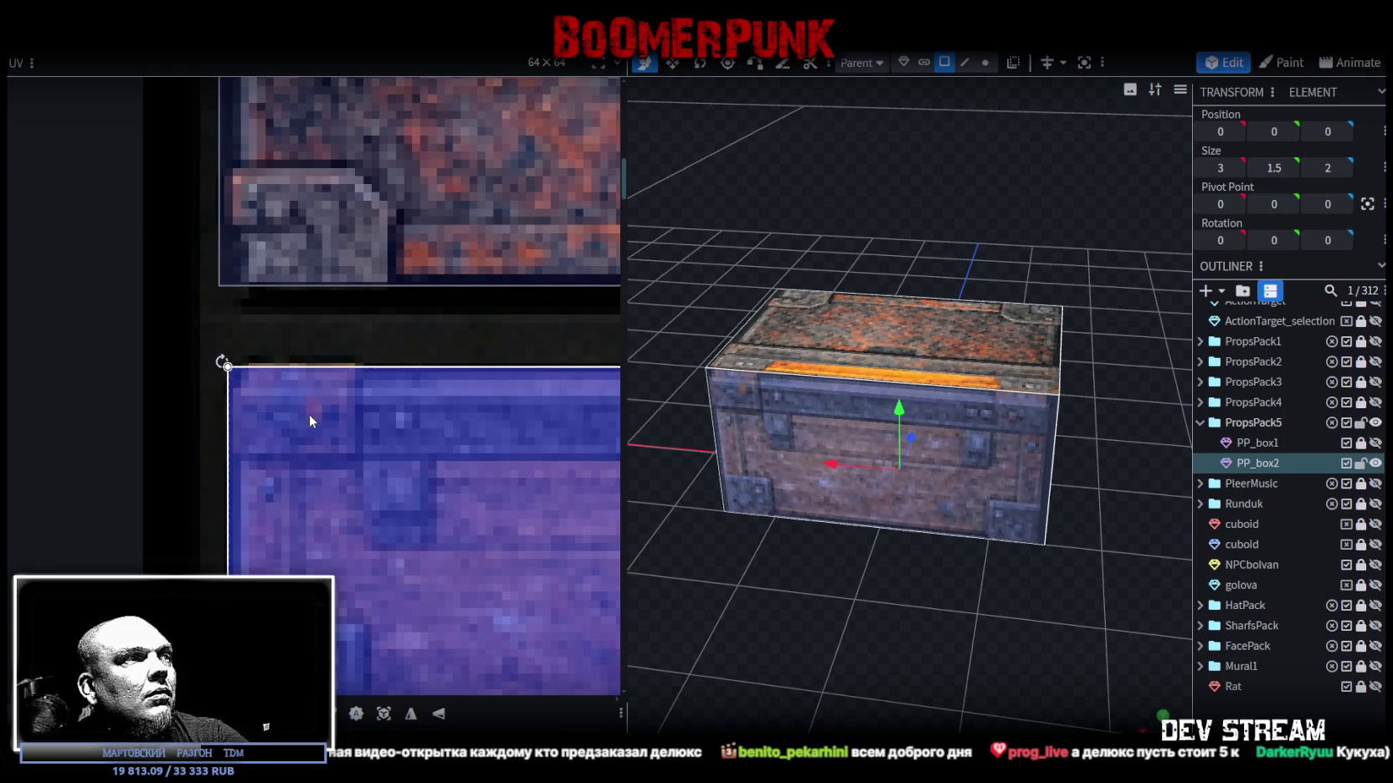
pyautogui.scroll(-4, 343, 444)
pyautogui.scroll(-1, 380, 471)
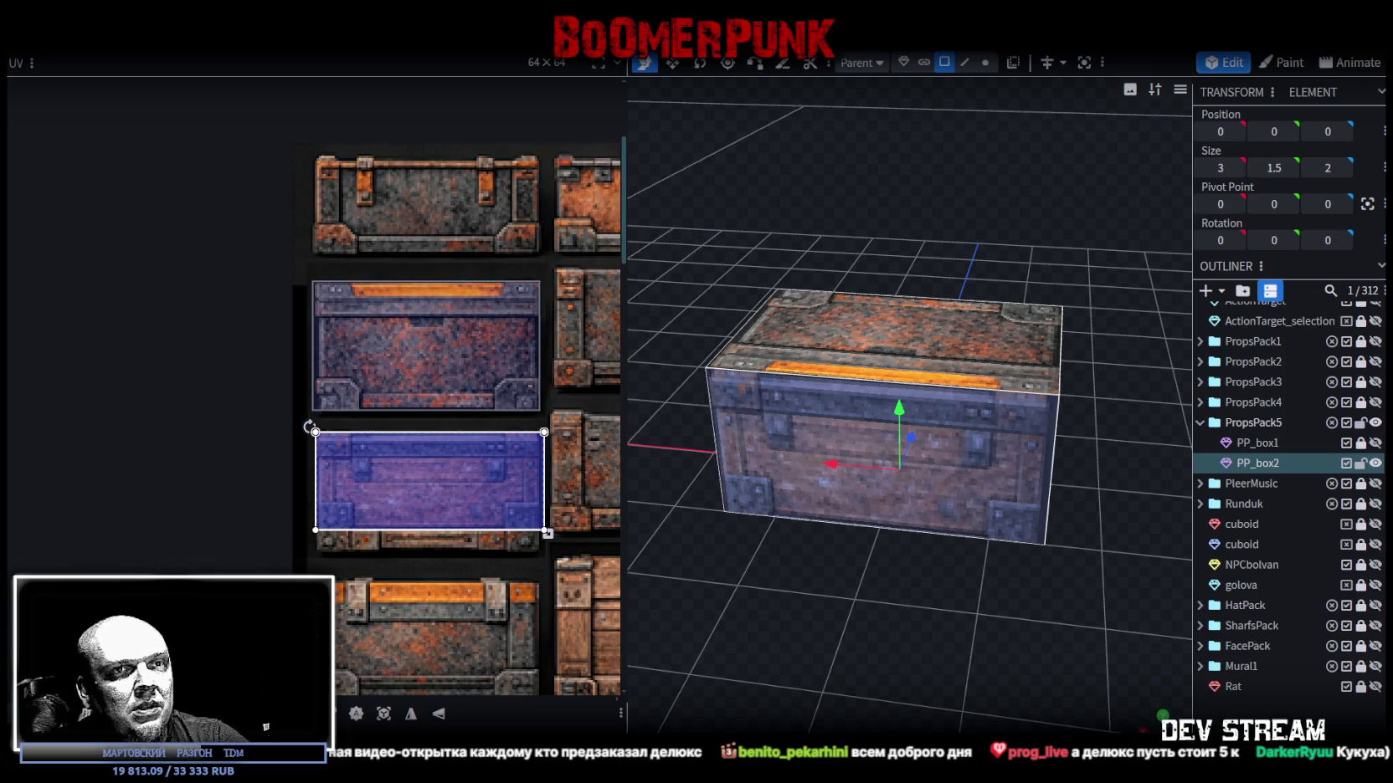
pyautogui.scroll(2, 531, 519)
pyautogui.scroll(2, 502, 503)
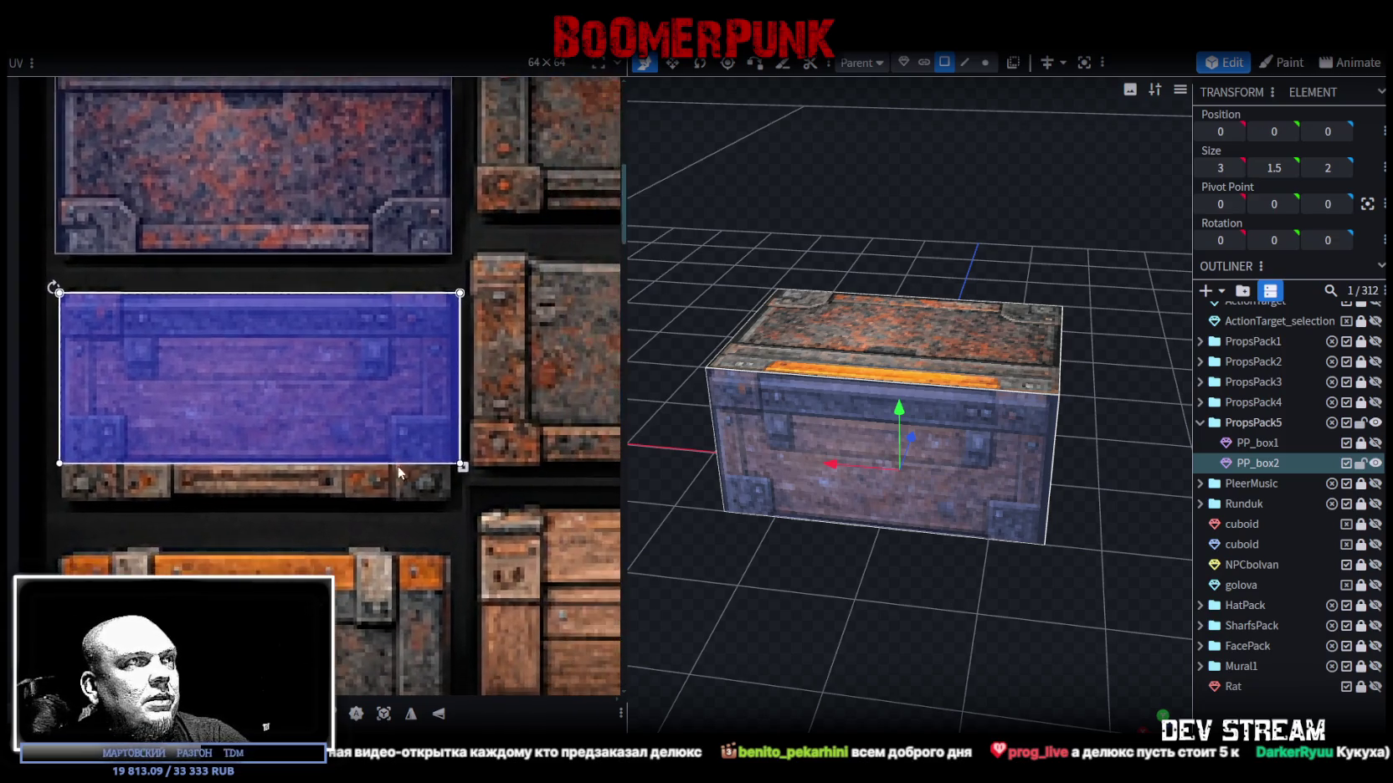
pyautogui.scroll(2, 463, 478)
pyautogui.scroll(1, 462, 472)
pyautogui.moveTo(444, 410); pyautogui.dragTo(417, 563)
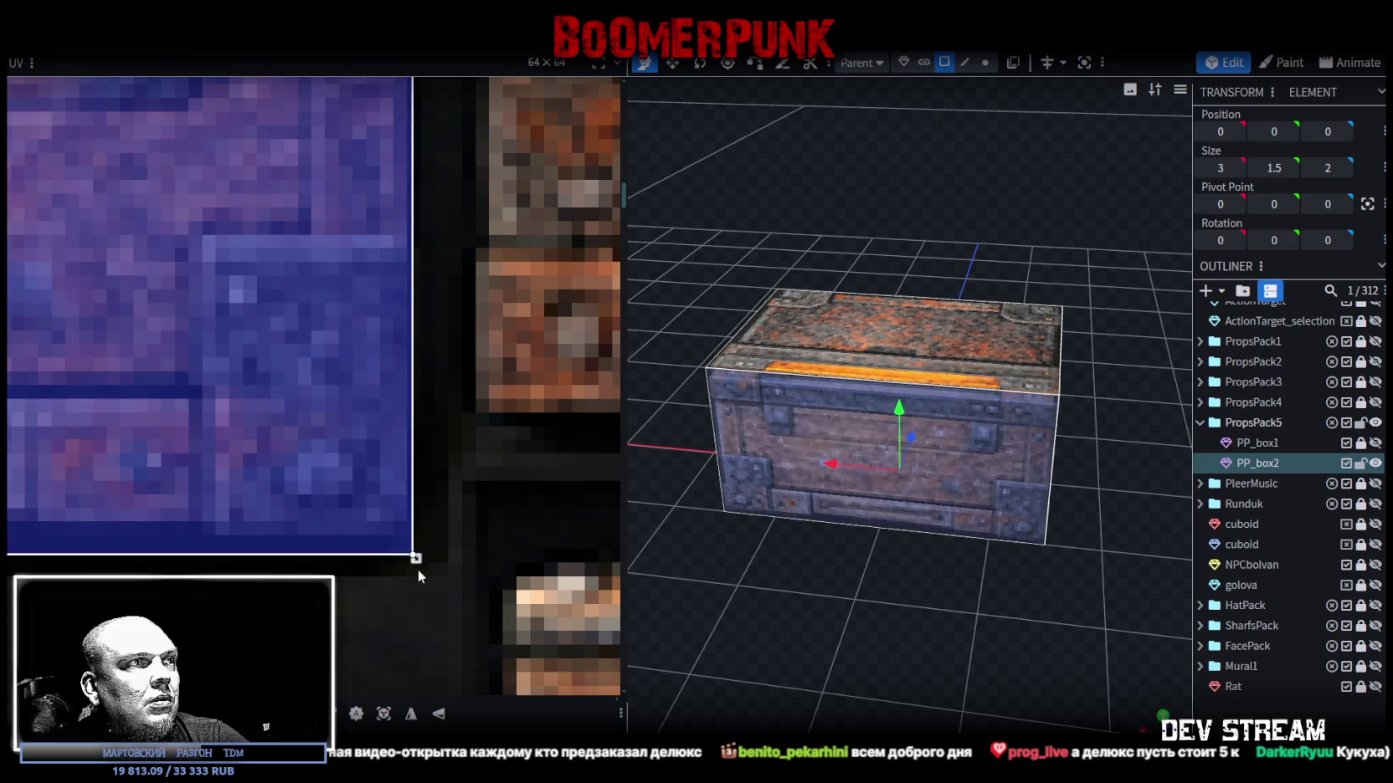
pyautogui.moveTo(416, 559); pyautogui.dragTo(419, 562)
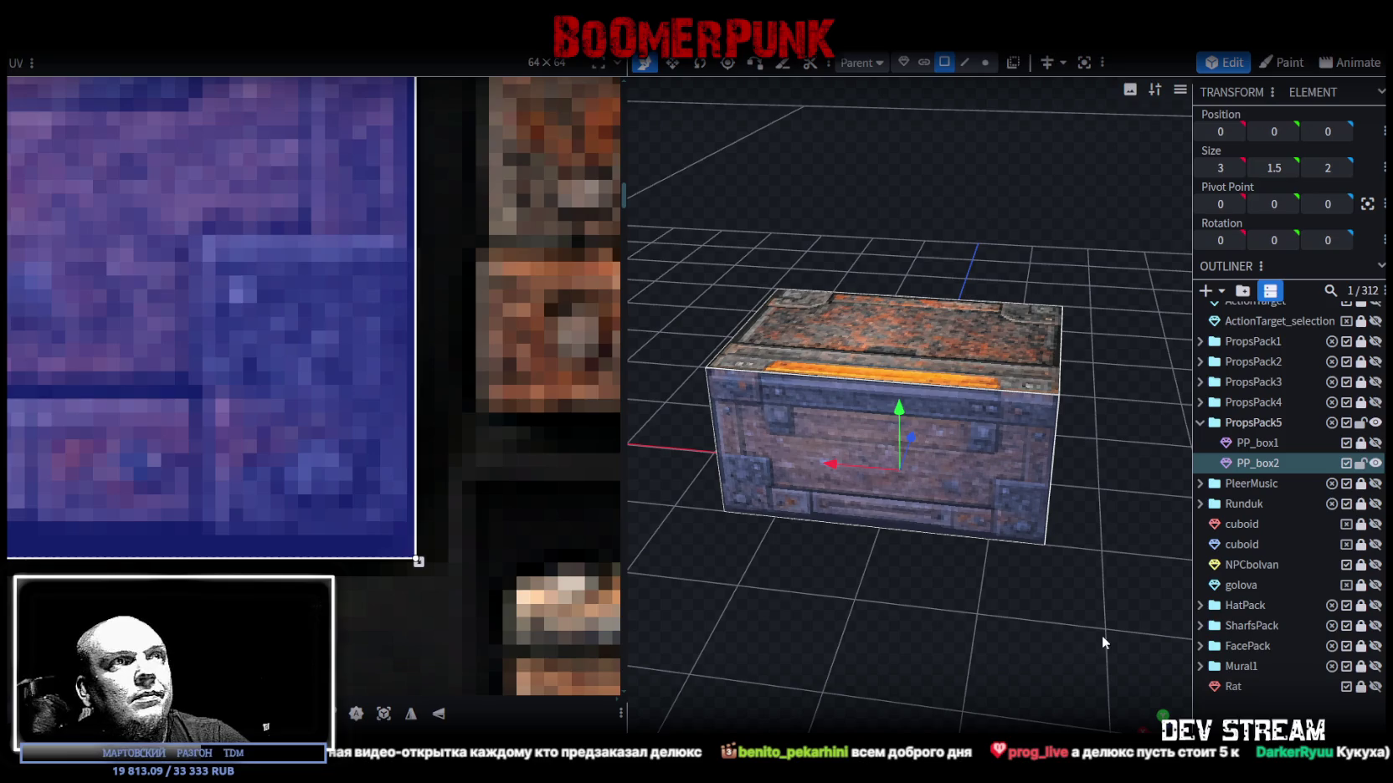
pyautogui.click(893, 643)
pyautogui.moveTo(893, 643)
pyautogui.mouseDown()
pyautogui.moveTo(1142, 661)
pyautogui.moveTo(1250, 623)
pyautogui.moveTo(1012, 640)
pyautogui.moveTo(941, 659)
pyautogui.mouseUp()
# Map the lid onto the top-row metal-strapped chest lid and trim its UV from the bottom.
pyautogui.click(887, 309)
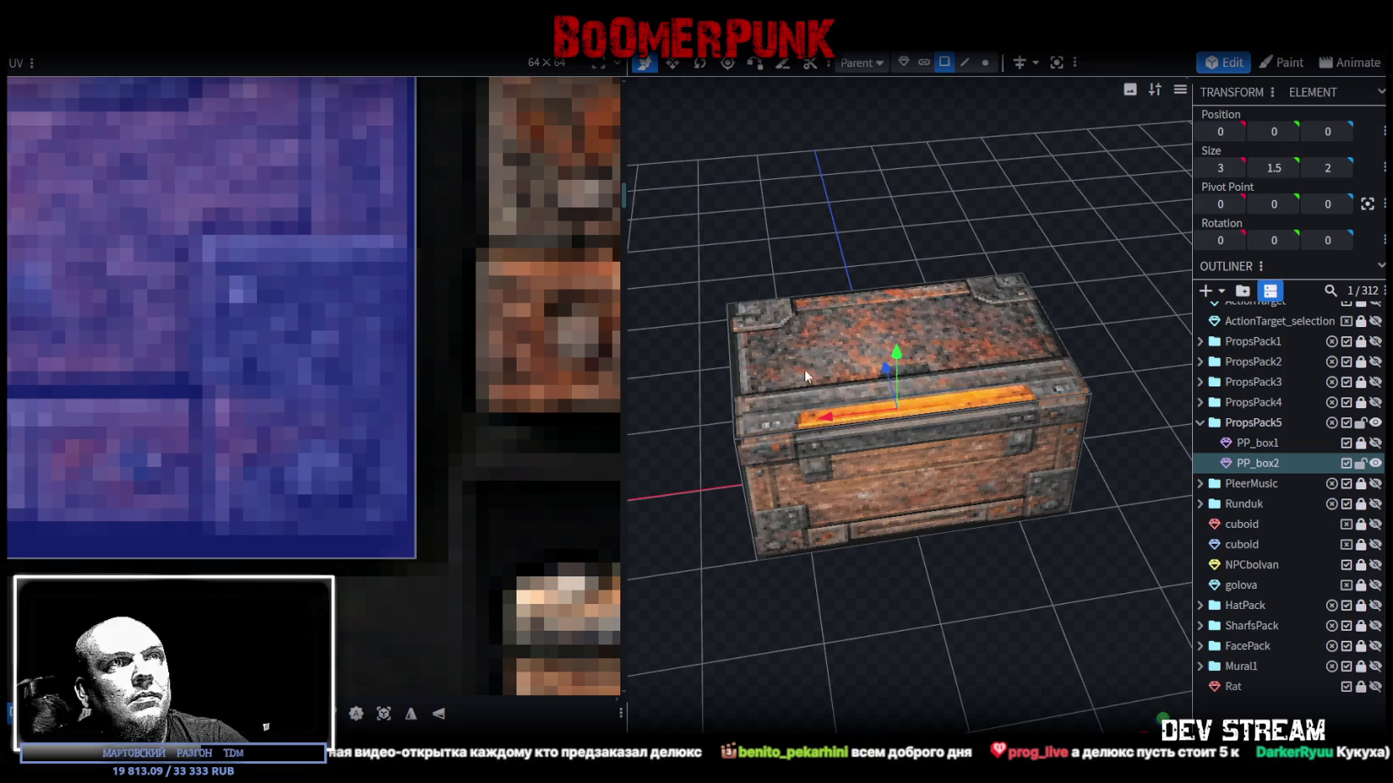
pyautogui.scroll(-5, 194, 357)
pyautogui.scroll(-3, 176, 347)
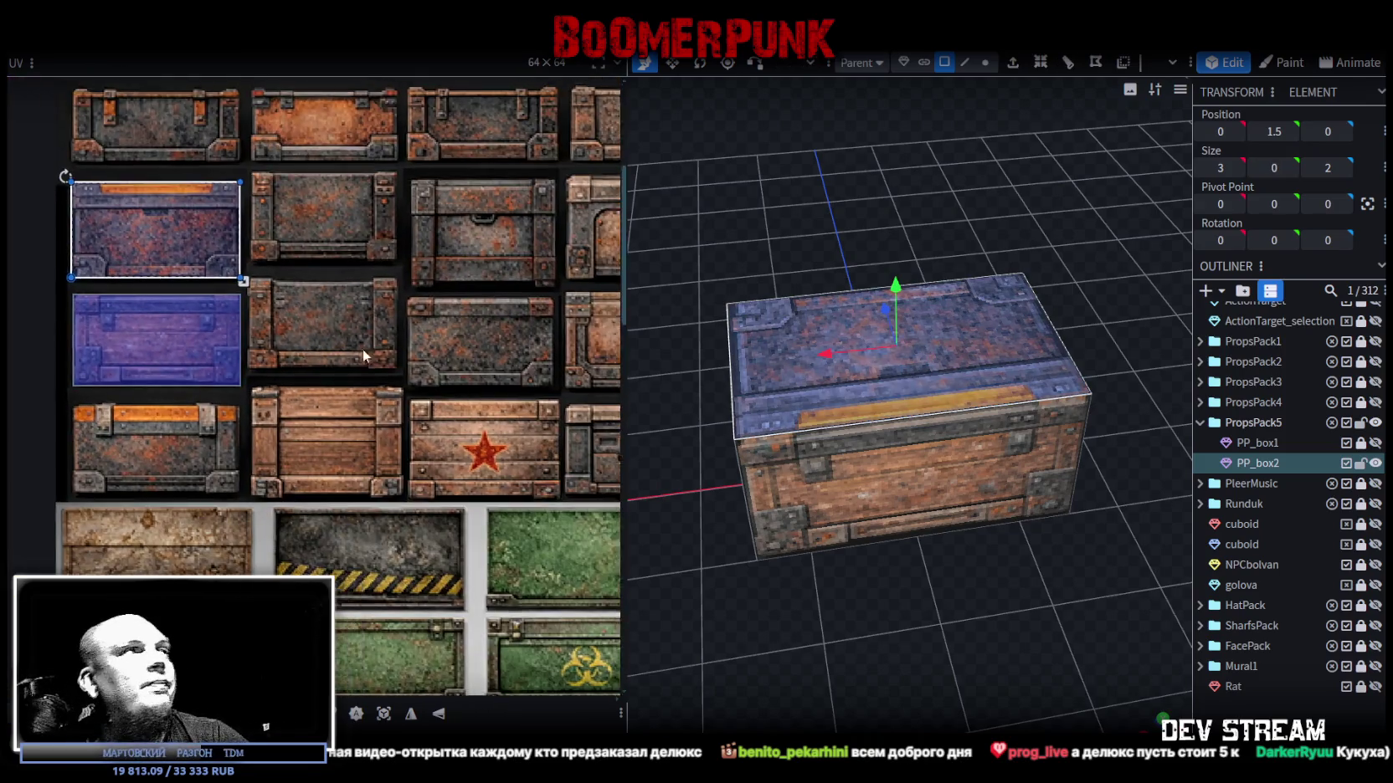
pyautogui.hscroll(3, 365, 346)
pyautogui.hscroll(3, 264, 387)
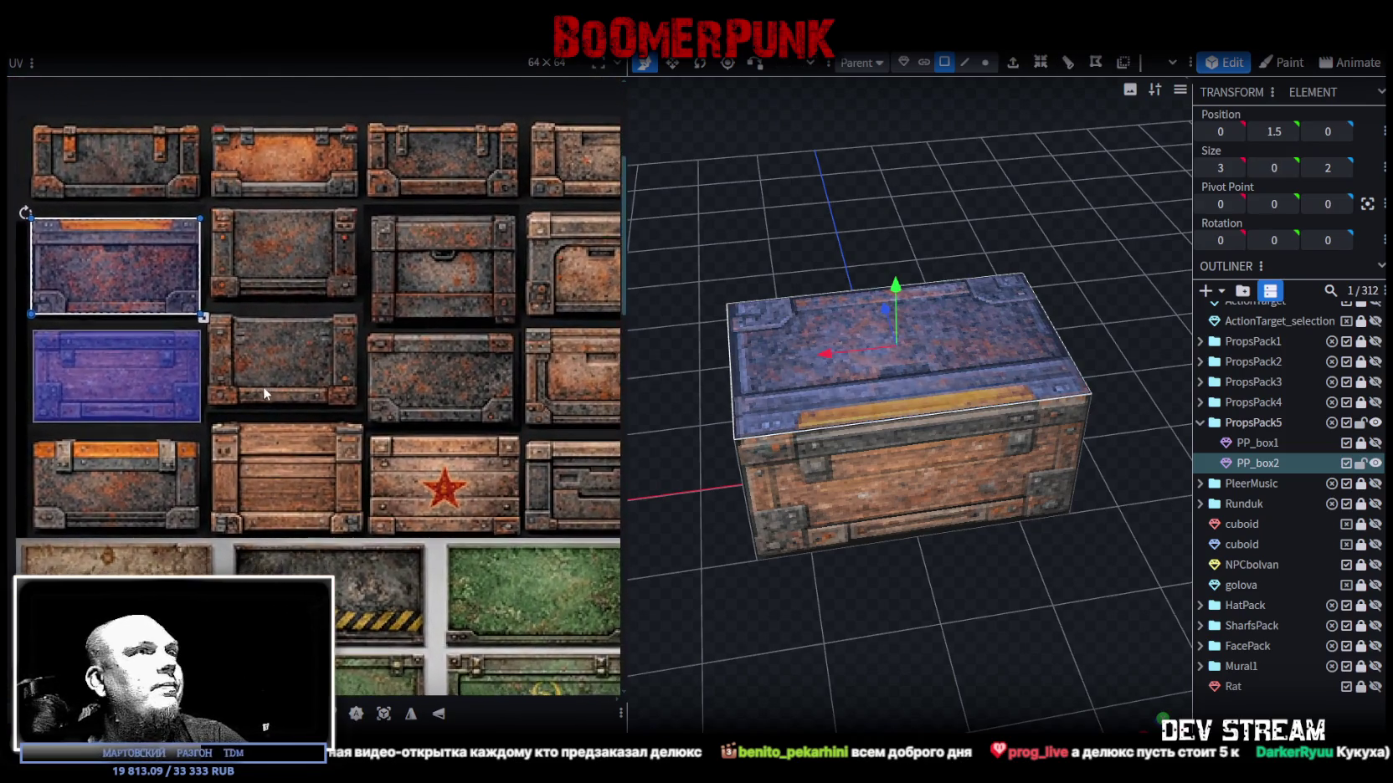
pyautogui.scroll(3, 149, 378)
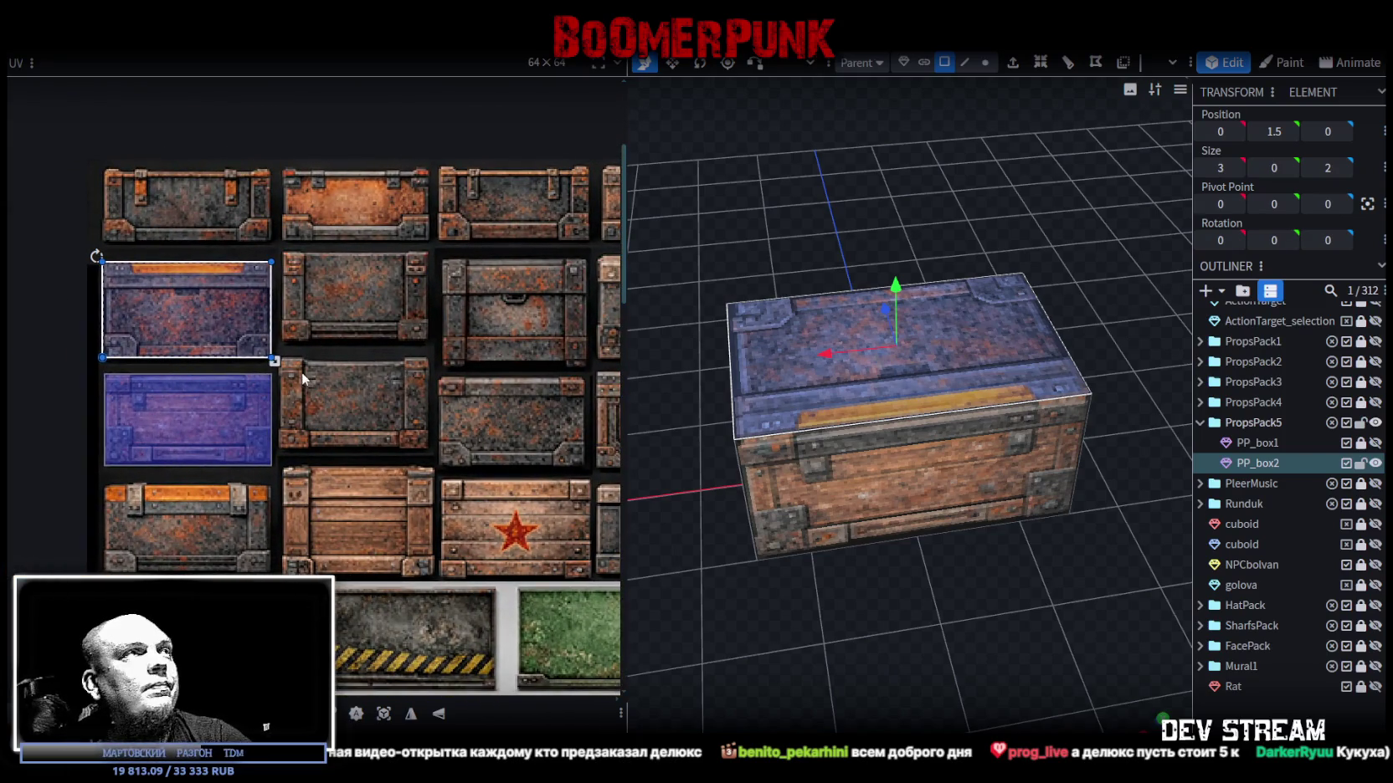
pyautogui.scroll(2, 309, 333)
pyautogui.hscroll(-2, 308, 334)
pyautogui.moveTo(251, 373)
pyautogui.mouseDown()
pyautogui.moveTo(251, 293)
pyautogui.moveTo(287, 291)
pyautogui.moveTo(290, 265)
pyautogui.moveTo(277, 267)
pyautogui.mouseUp()
pyautogui.scroll(5, 252, 293)
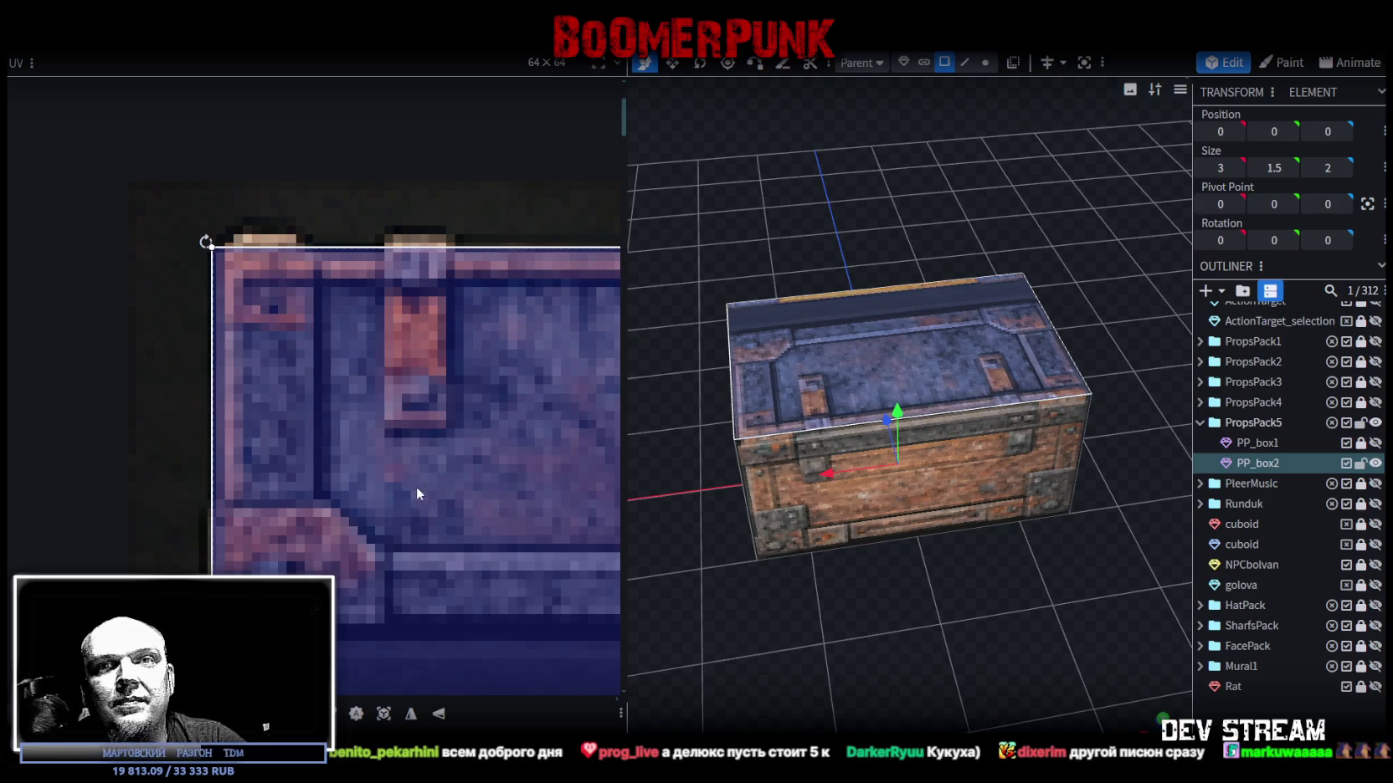
pyautogui.scroll(-2, 417, 485)
pyautogui.scroll(-1, 394, 452)
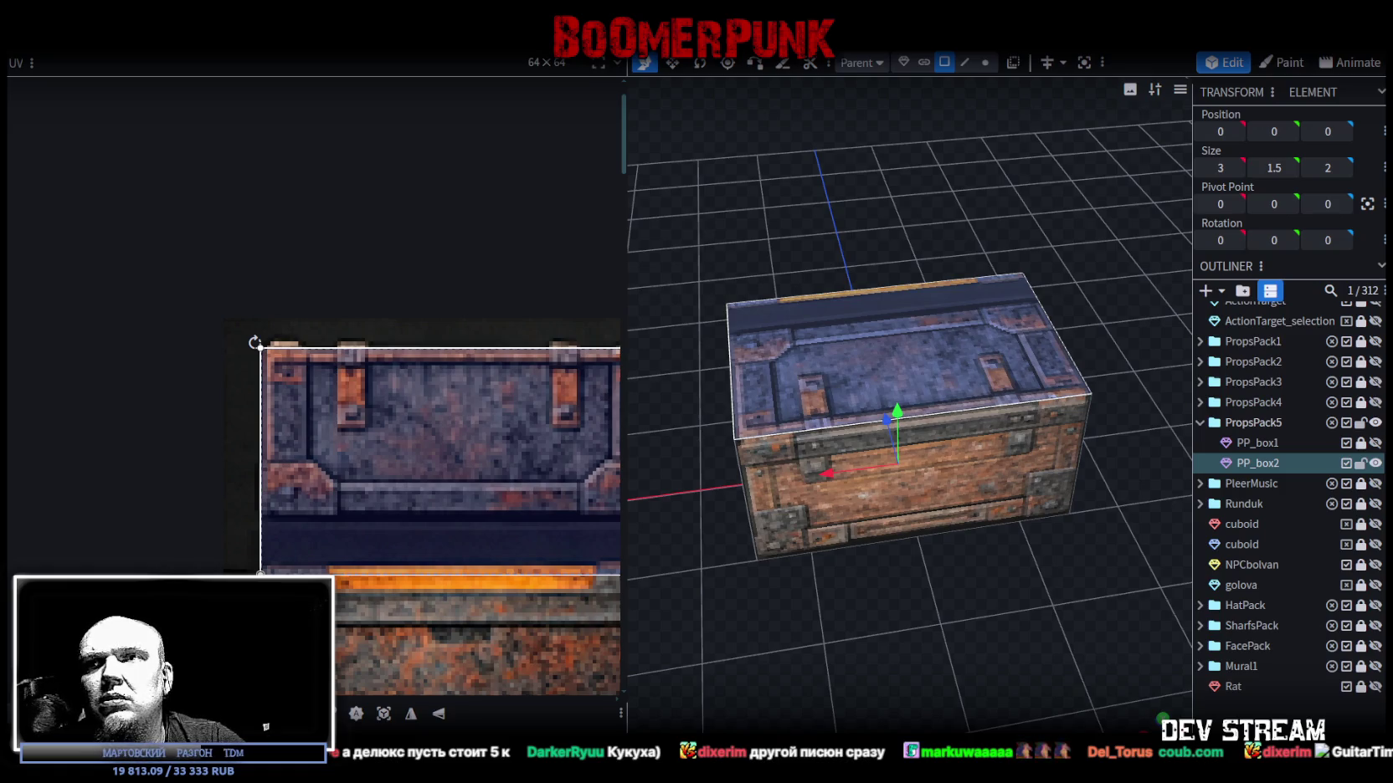
pyautogui.scroll(2, 411, 517)
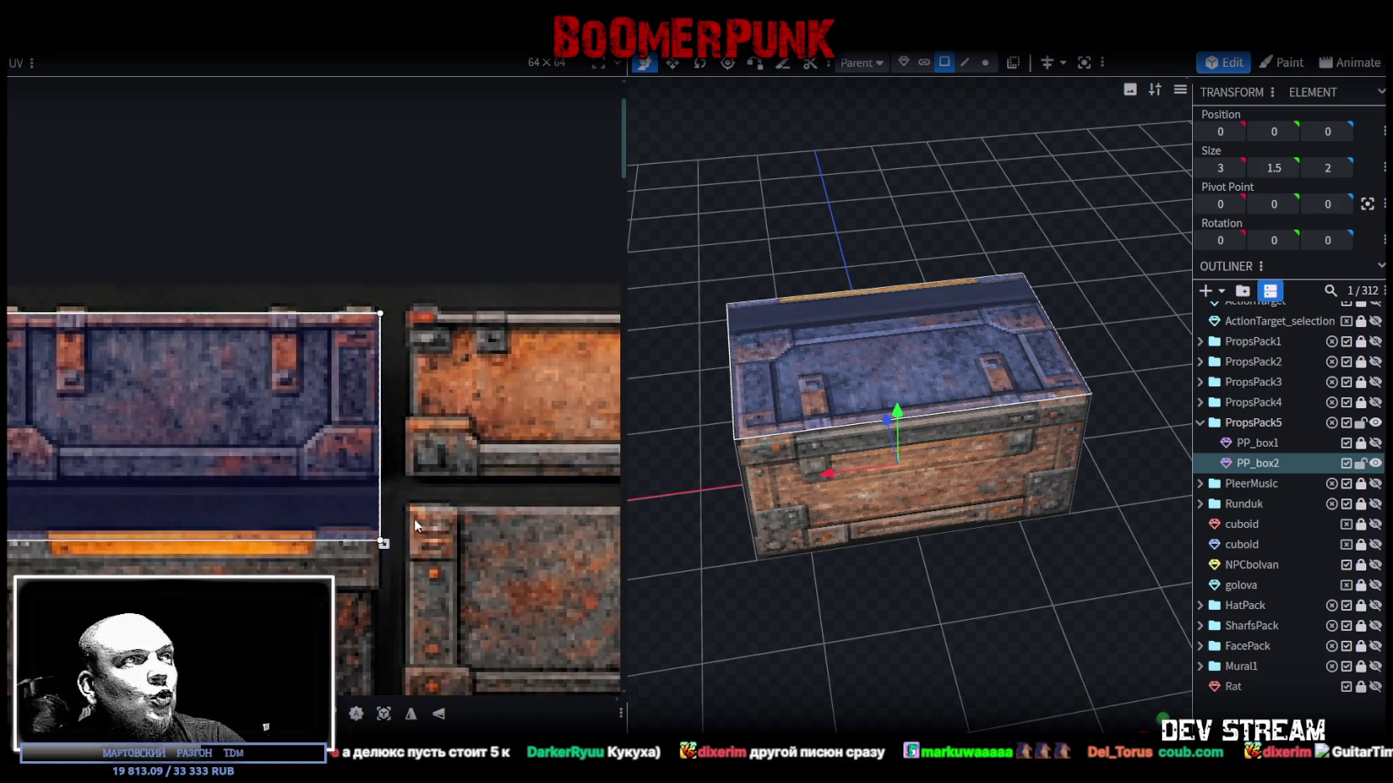
pyautogui.scroll(3, 411, 520)
pyautogui.moveTo(394, 565); pyautogui.dragTo(393, 436)
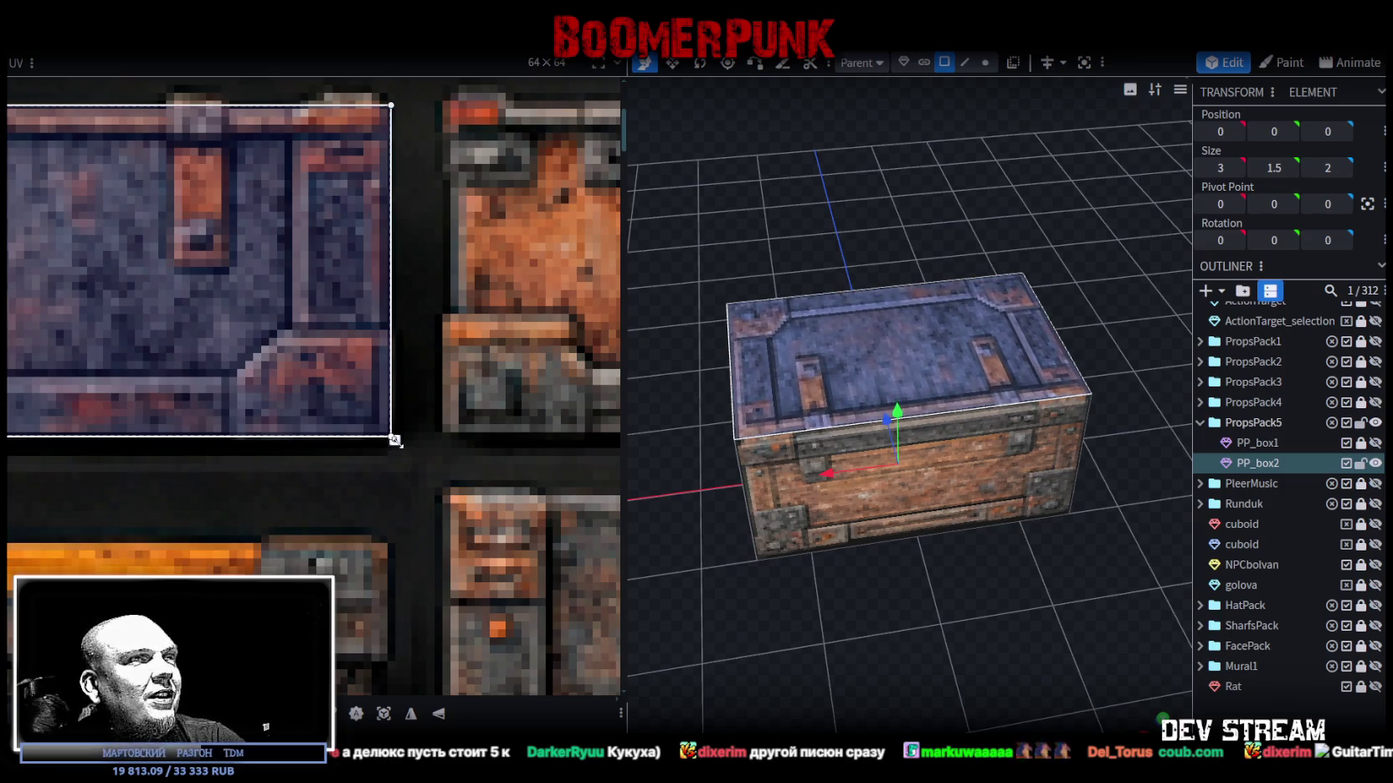
pyautogui.click(745, 634)
pyautogui.moveTo(745, 634)
pyautogui.mouseDown()
pyautogui.moveTo(1049, 581)
pyautogui.moveTo(757, 576)
pyautogui.mouseUp()
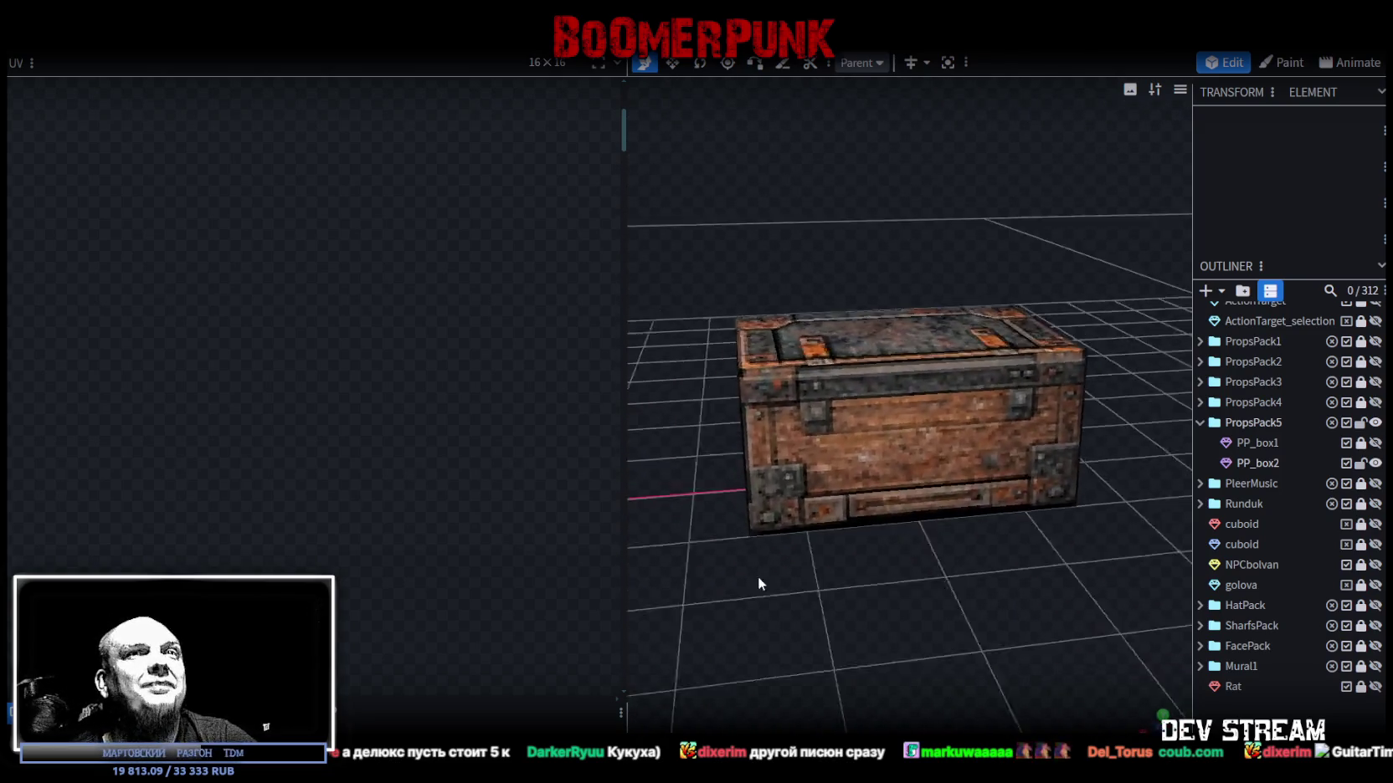
pyautogui.click(1340, 463)
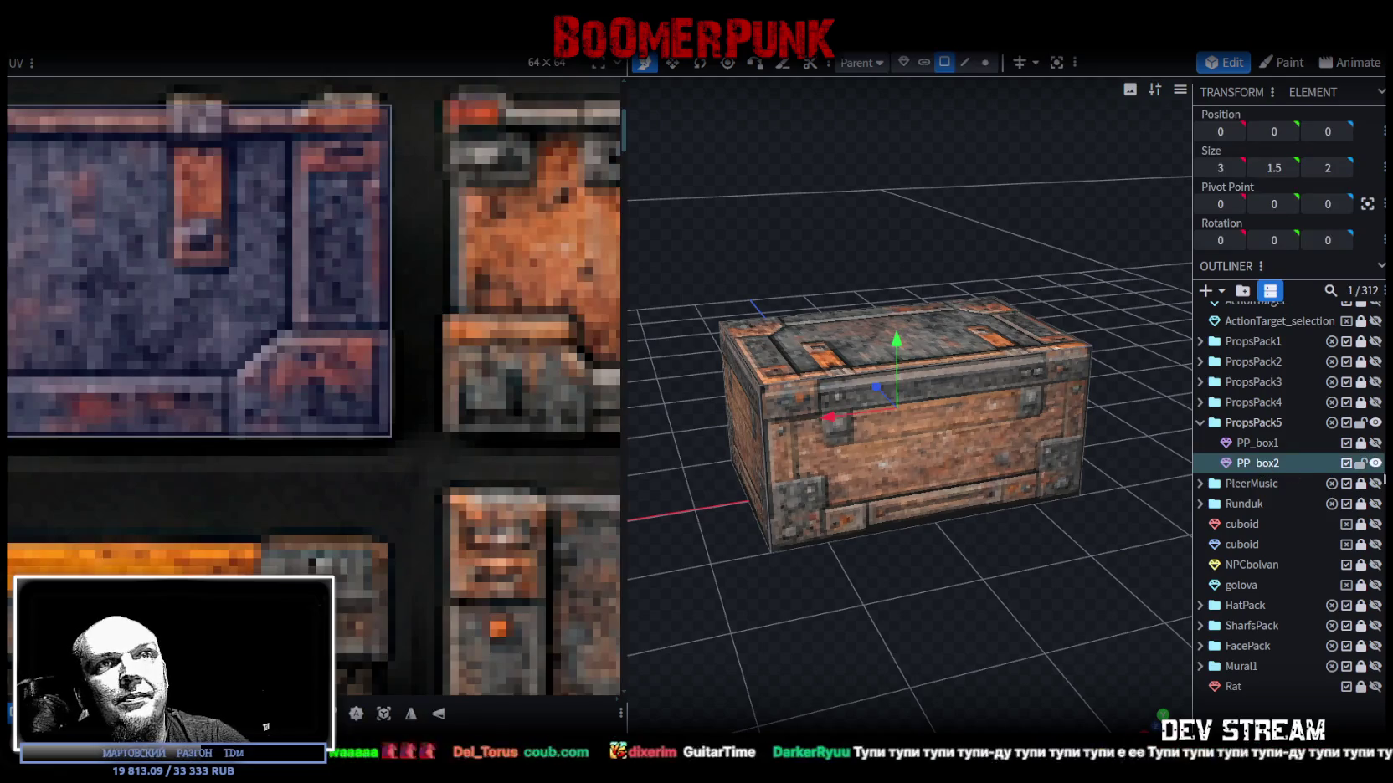
# Duplicate PP_box2 as PP_box3 and map it onto the orange-topped chest texture.
pyautogui.hotkey('ctrl', 'd')
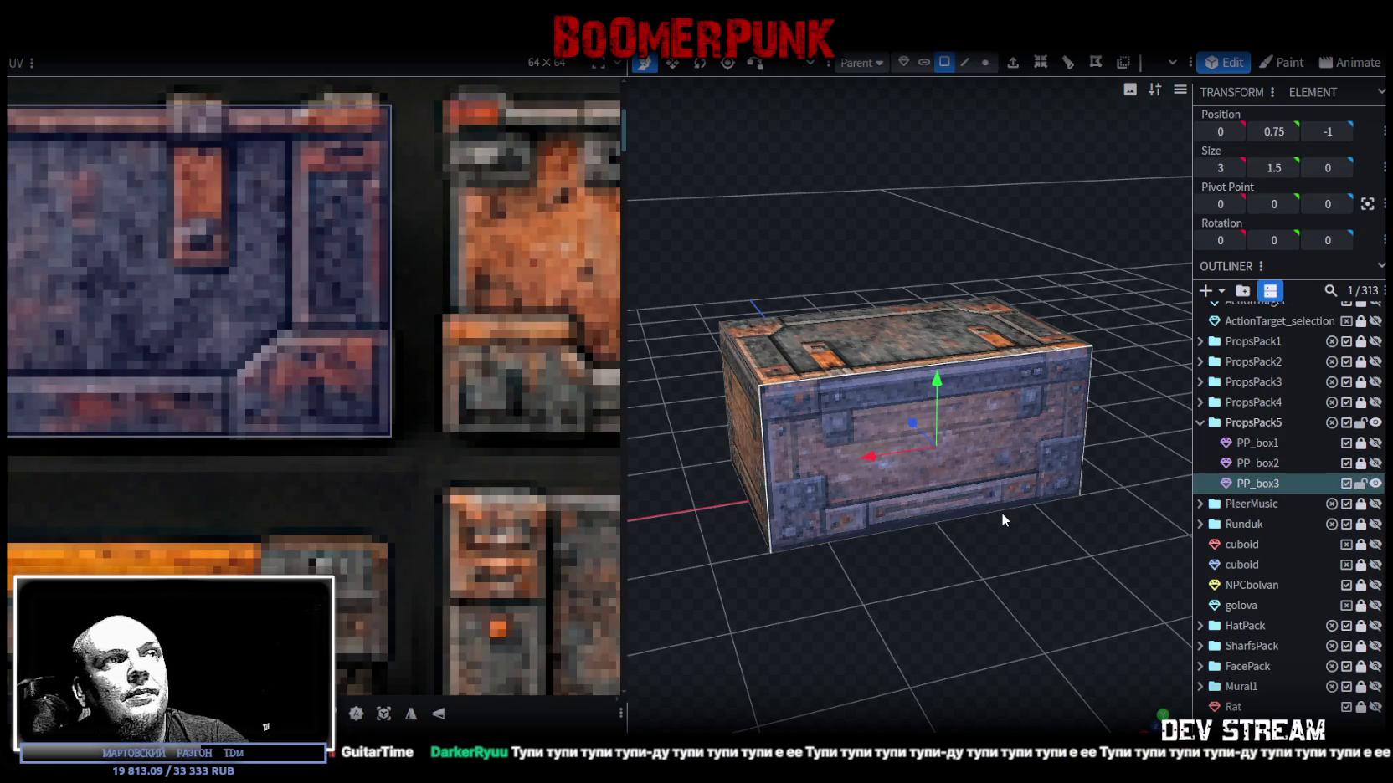
pyautogui.scroll(-2, 228, 452)
pyautogui.scroll(-2, 228, 452)
pyautogui.moveTo(393, 548)
pyautogui.mouseDown(button='middle')
pyautogui.moveTo(507, 452)
pyautogui.moveTo(661, 407)
pyautogui.mouseUp(button='middle')
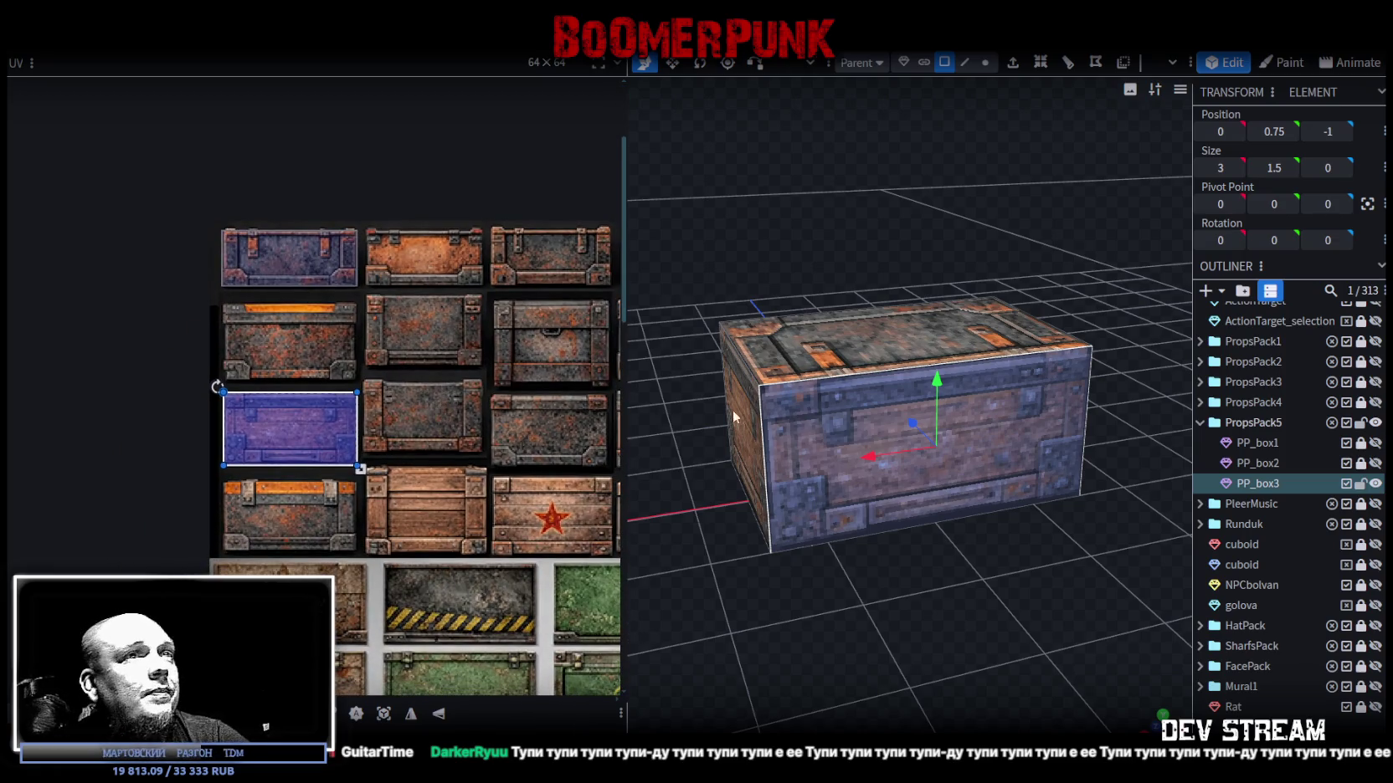
pyautogui.moveTo(251, 419)
pyautogui.mouseDown()
pyautogui.moveTo(268, 496)
pyautogui.moveTo(215, 483)
pyautogui.mouseUp()
# Resize the front face's UV area to fit the rusty blue crate's front.
pyautogui.scroll(3, 249, 484)
pyautogui.scroll(2, 249, 484)
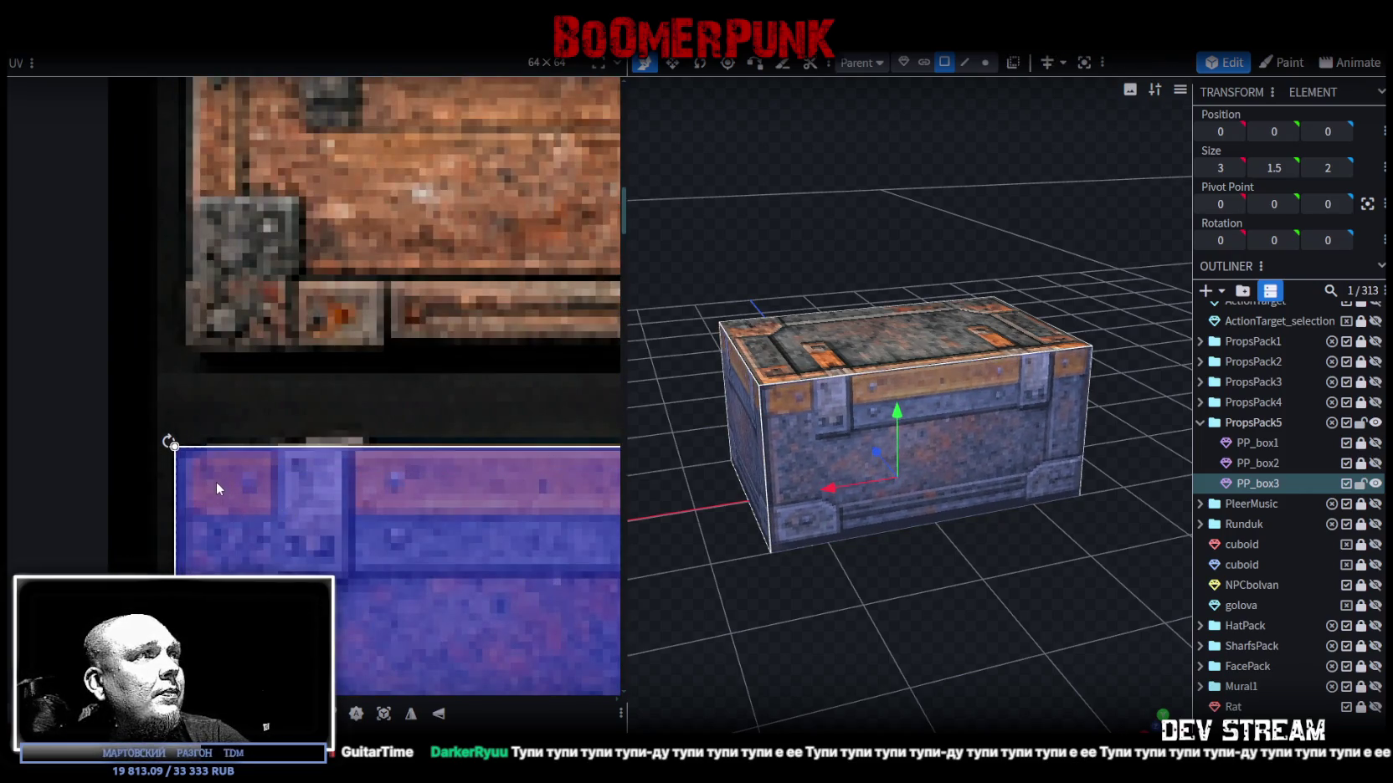
pyautogui.scroll(2, 217, 481)
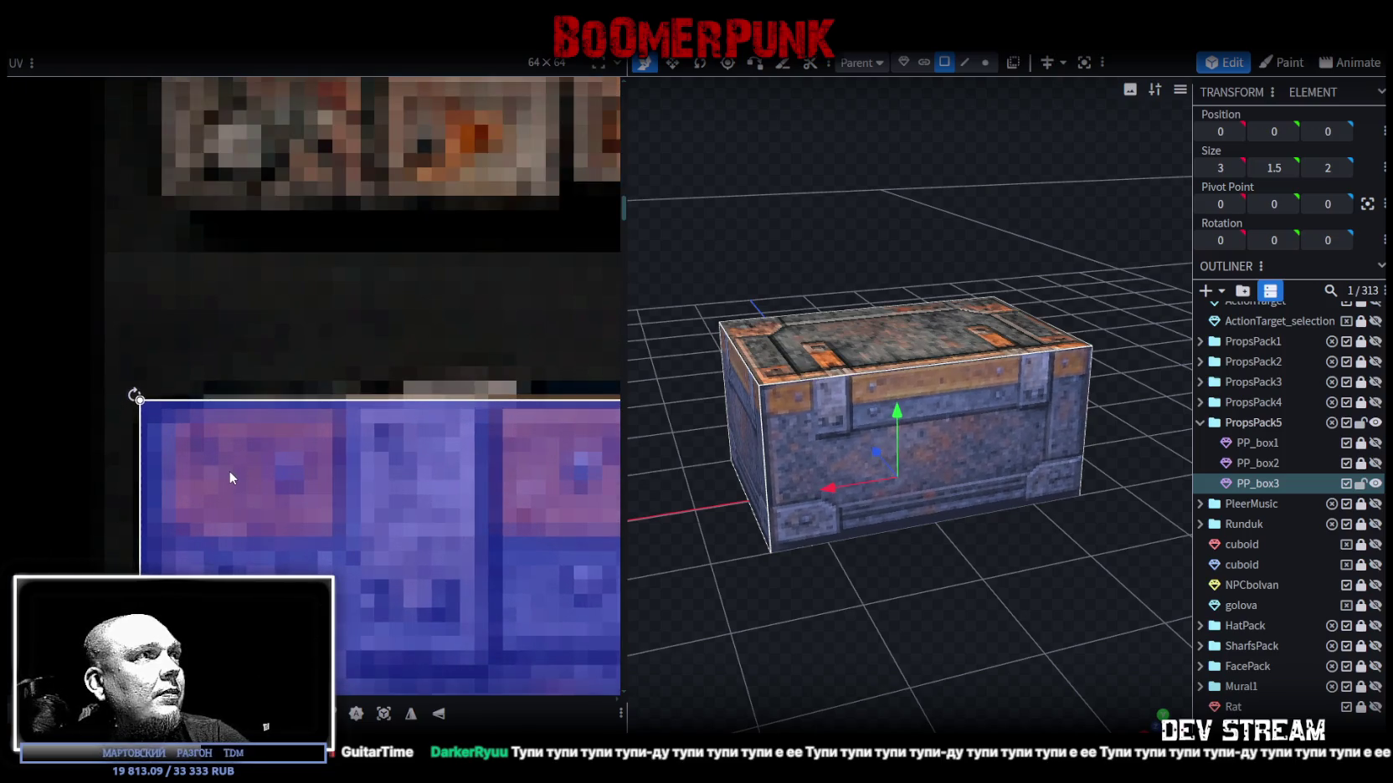
pyautogui.scroll(-5, 251, 481)
pyautogui.scroll(1, 351, 527)
pyautogui.scroll(2, 323, 460)
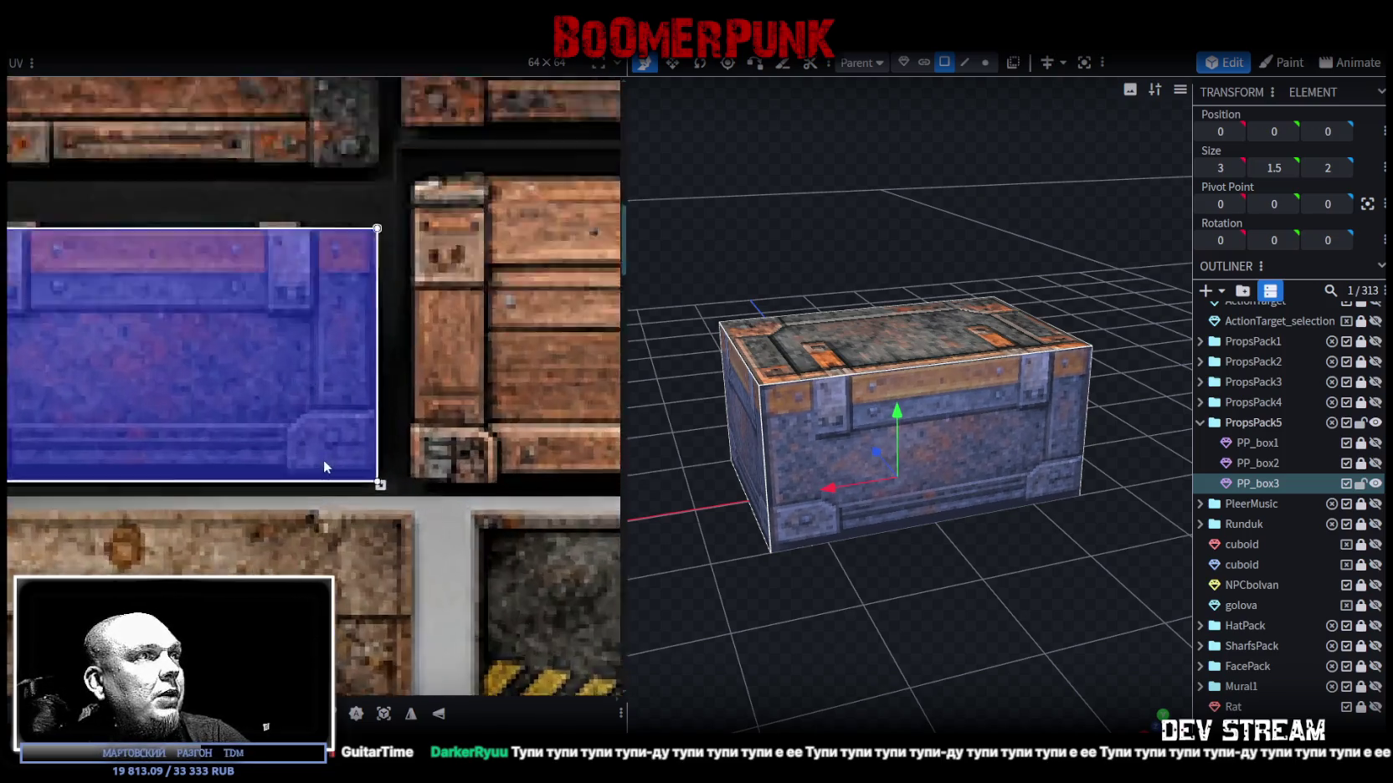
pyautogui.scroll(2, 435, 475)
pyautogui.moveTo(463, 505); pyautogui.dragTo(477, 473)
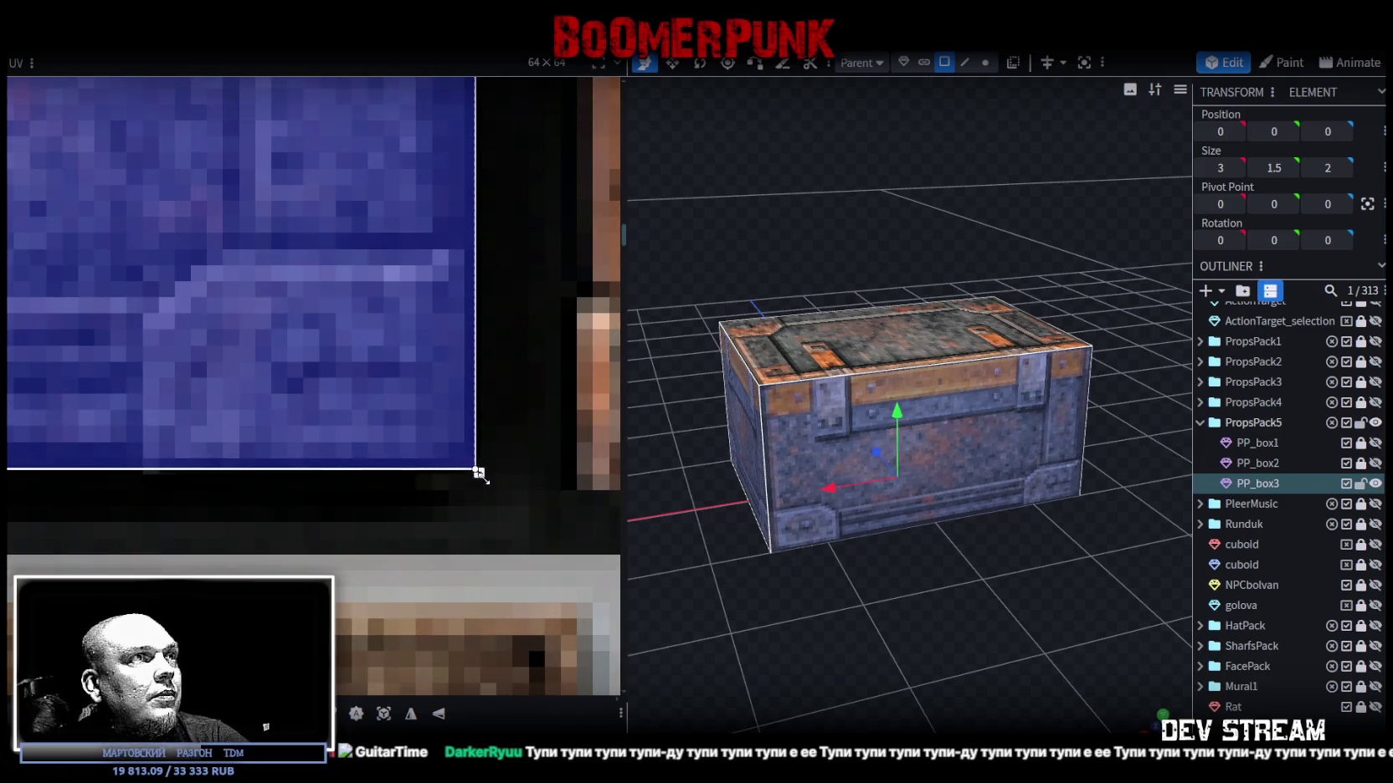
pyautogui.scroll(-2, 429, 417)
pyautogui.moveTo(417, 387); pyautogui.dragTo(405, 474, button='middle')
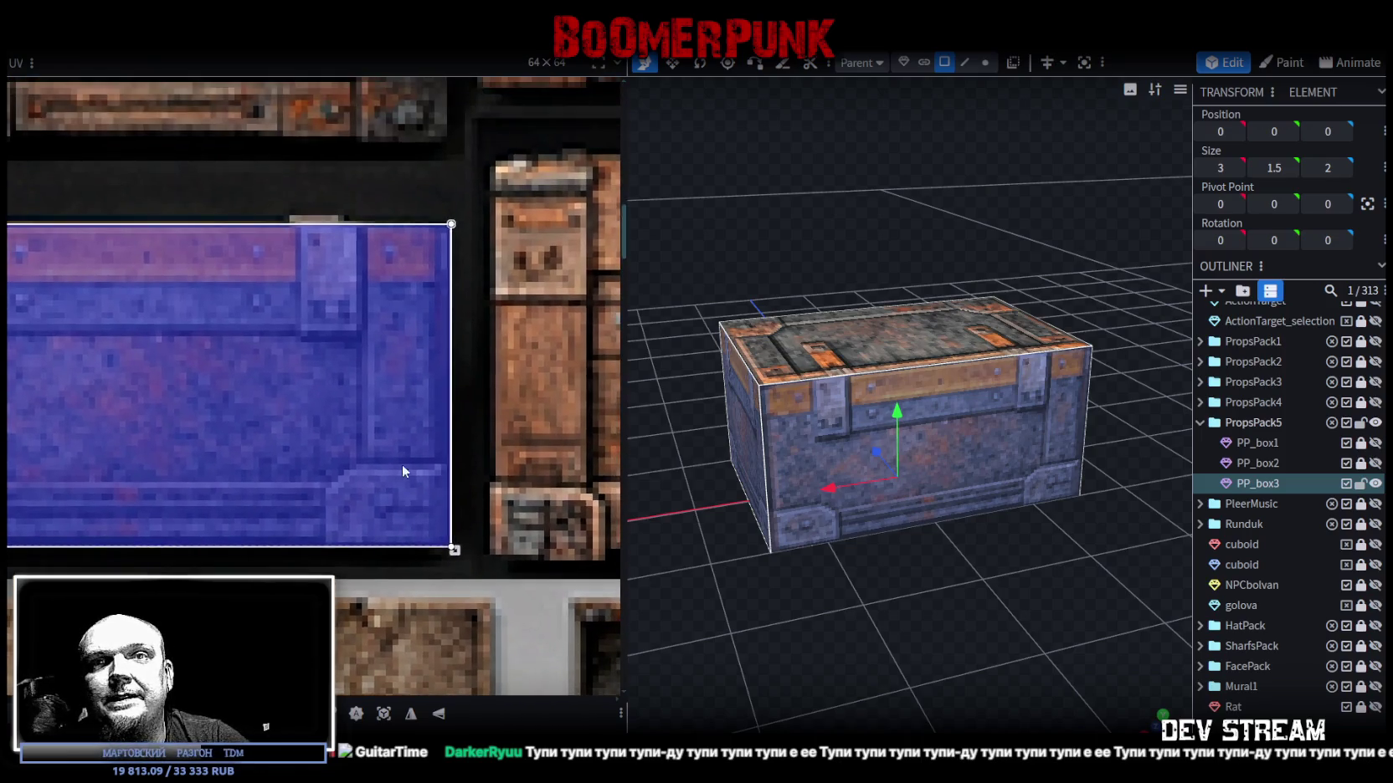
pyautogui.scroll(-1, 394, 456)
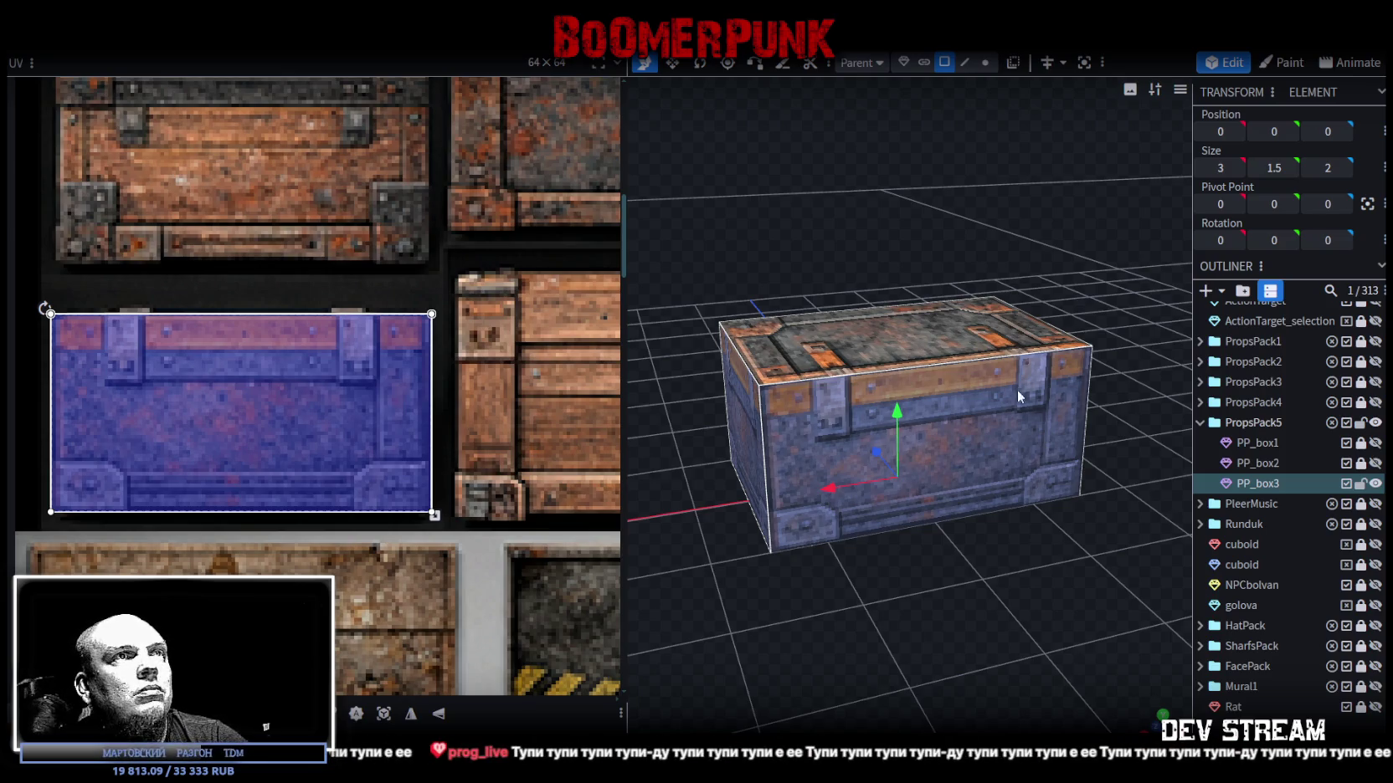
# Move the top face's UV area onto the crate lid region of the atlas.
pyautogui.click(870, 331)
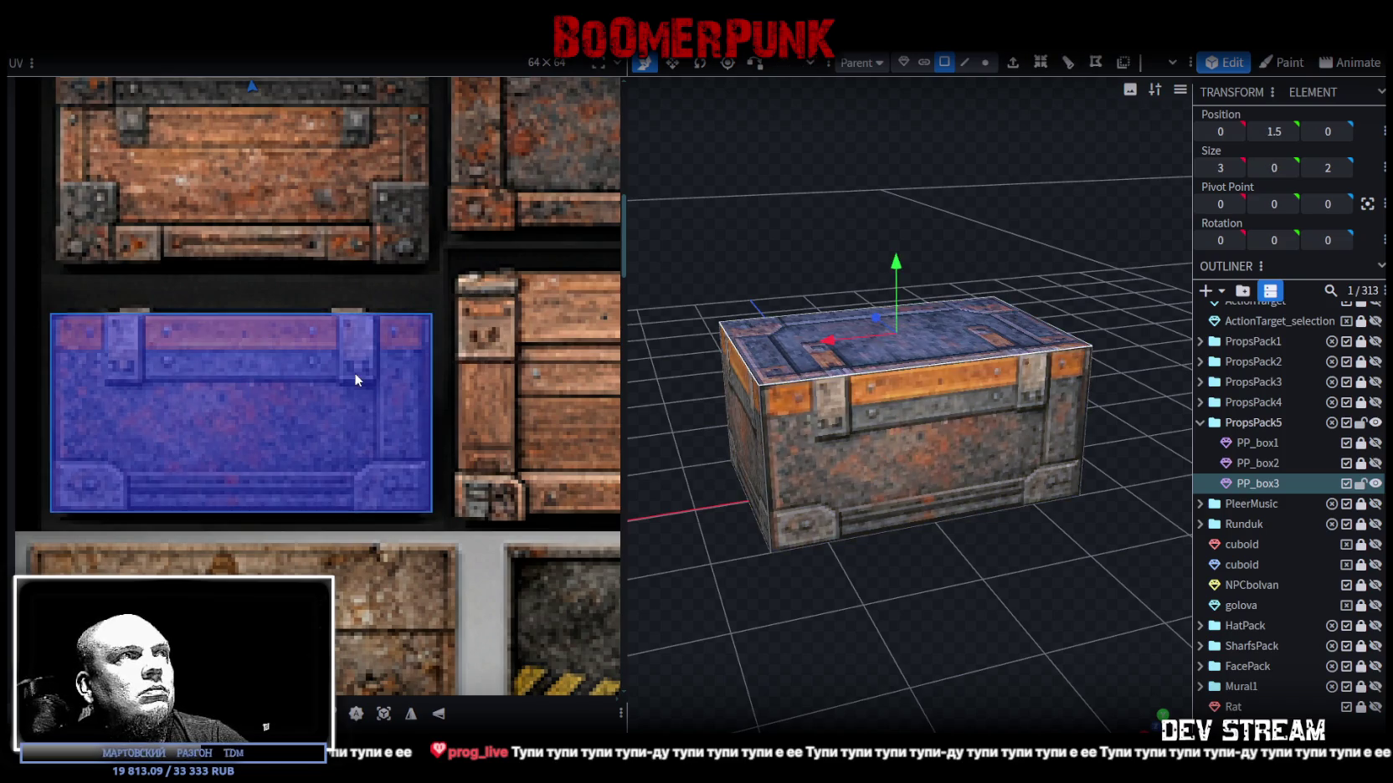
pyautogui.scroll(-3, 264, 375)
pyautogui.scroll(-2, 277, 313)
pyautogui.moveTo(250, 223); pyautogui.dragTo(254, 273)
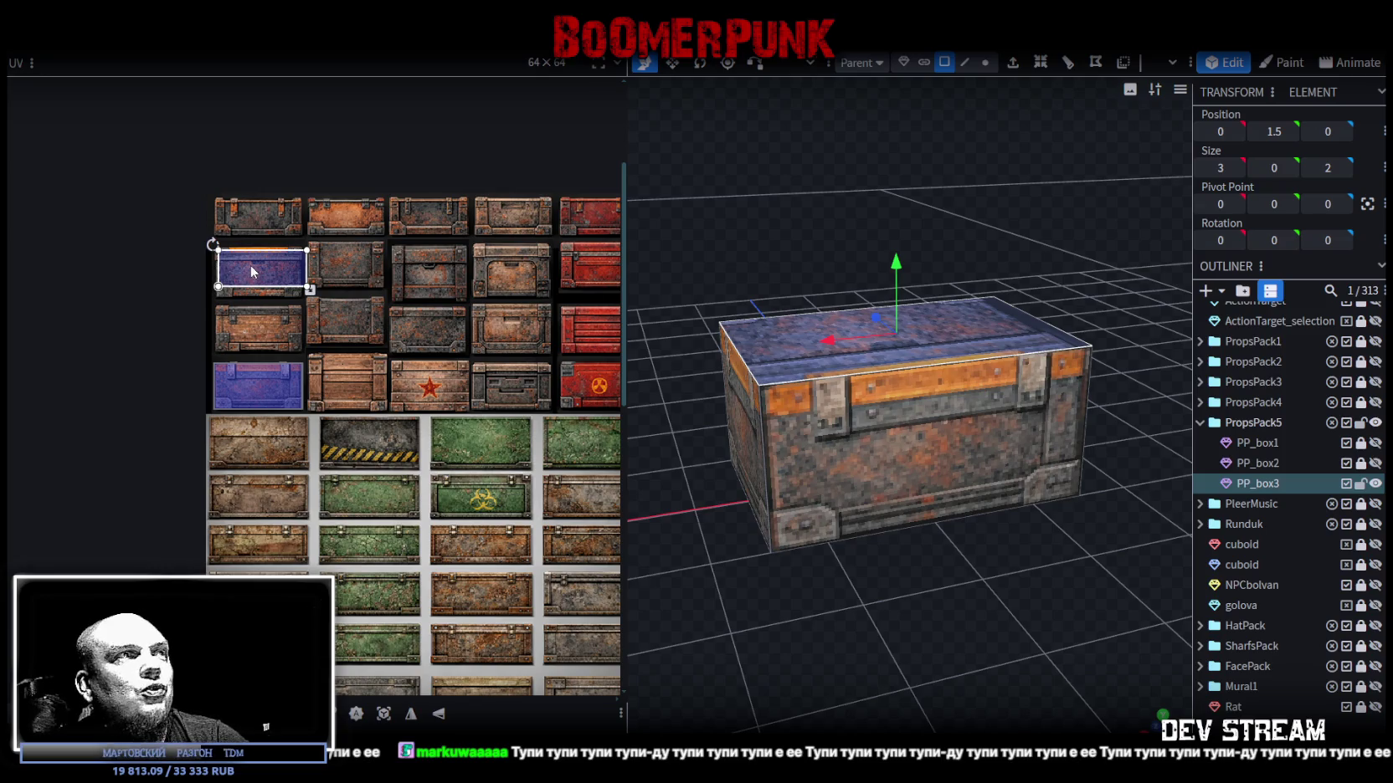
pyautogui.scroll(3, 244, 263)
pyautogui.scroll(3, 236, 259)
pyautogui.scroll(3, 237, 266)
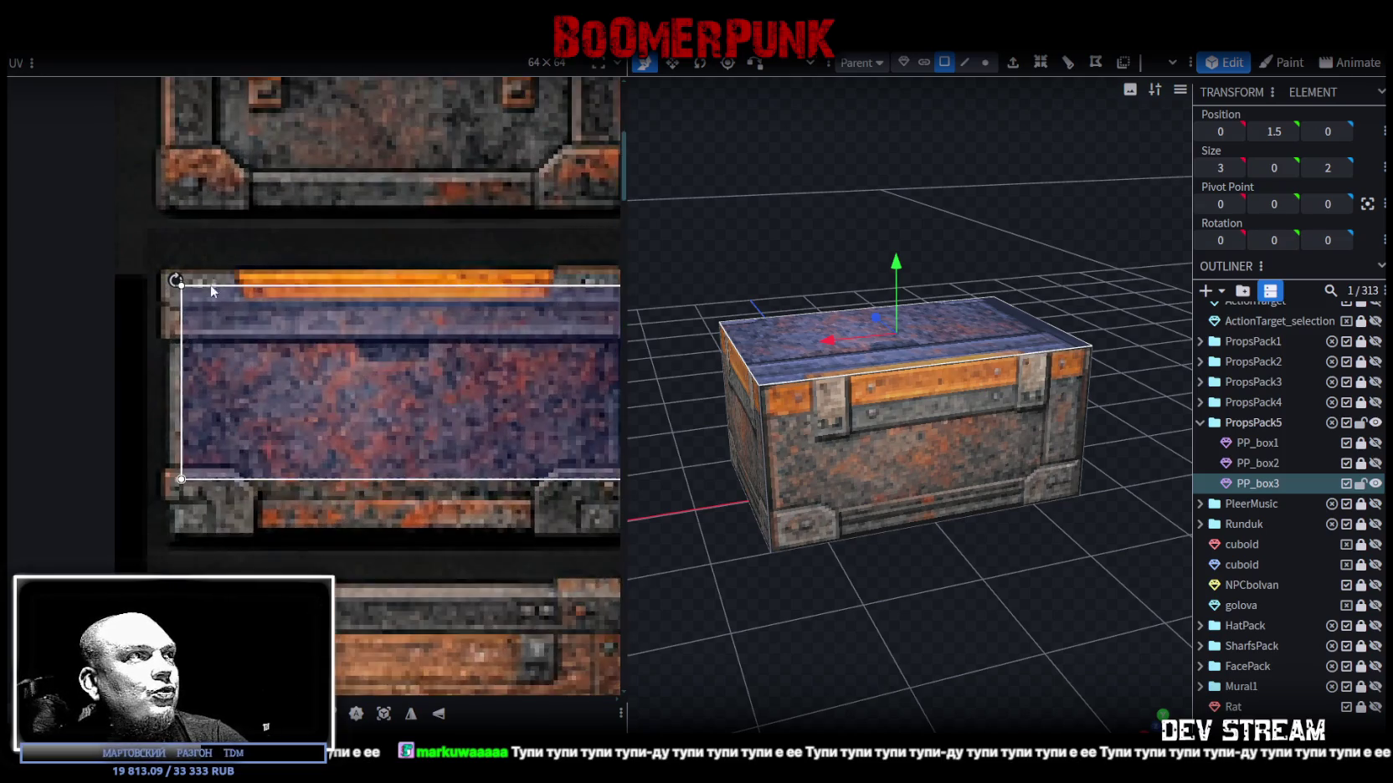
pyautogui.moveTo(201, 298); pyautogui.dragTo(171, 288)
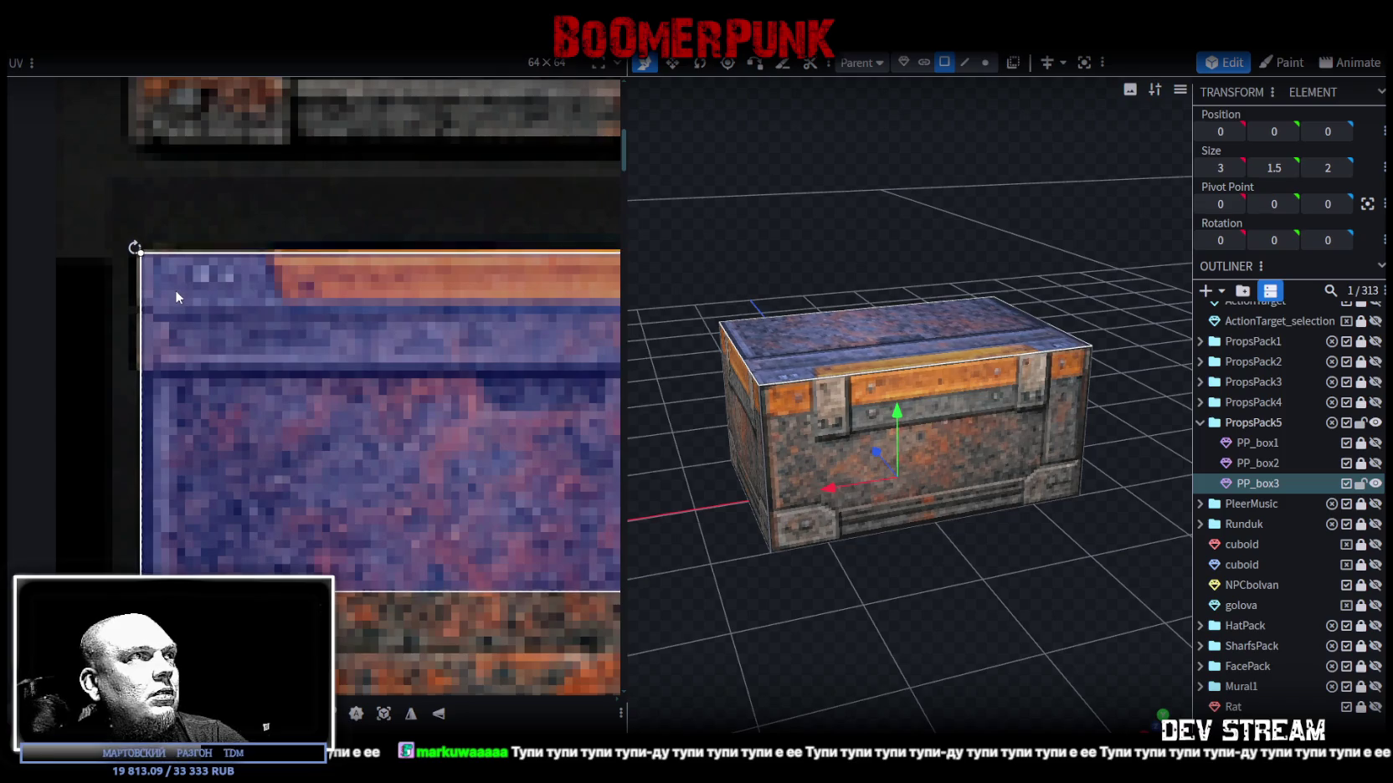
# Stretch and enlarge the top face's UV to cover the whole lid, then check the front face.
pyautogui.scroll(-3, 265, 337)
pyautogui.moveTo(265, 338); pyautogui.dragTo(220, 291, button='middle')
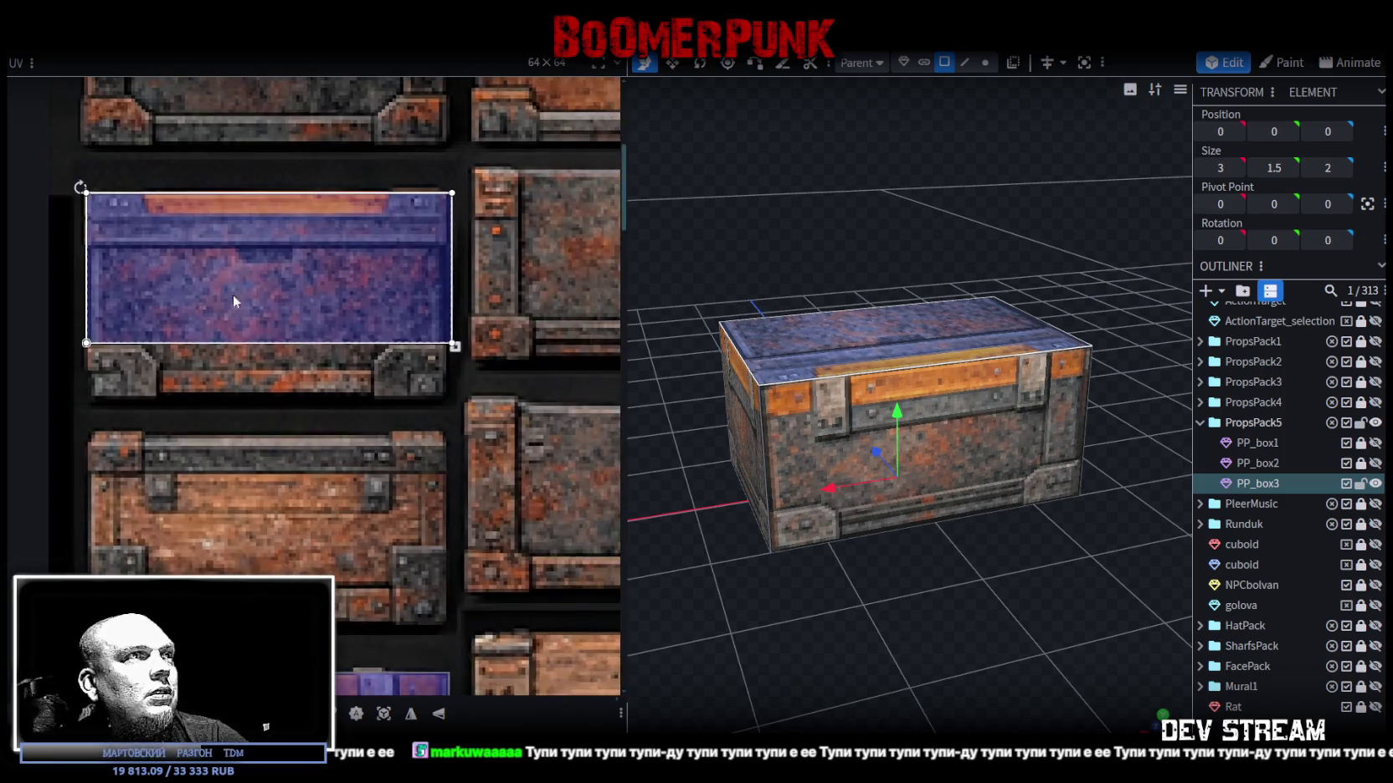
pyautogui.moveTo(451, 349); pyautogui.dragTo(444, 388)
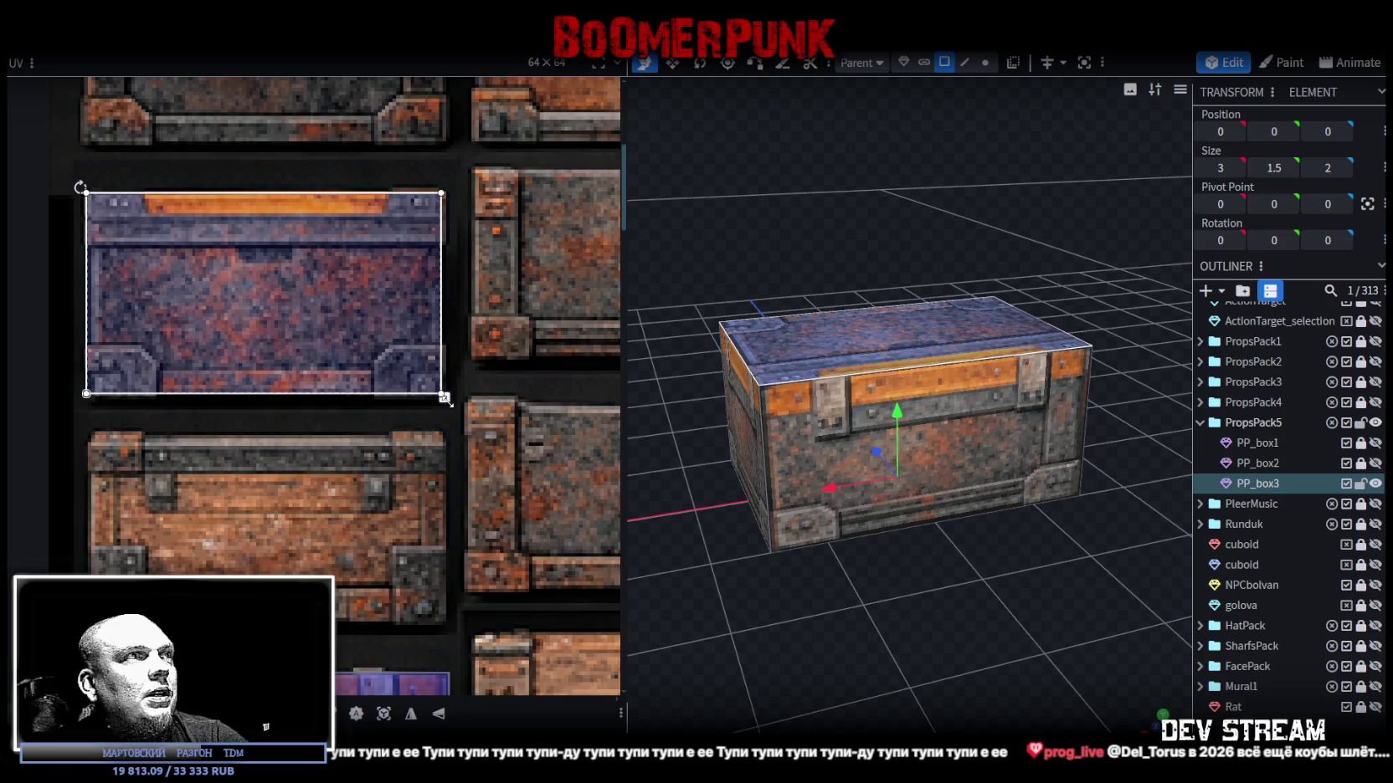
pyautogui.scroll(2, 432, 381)
pyautogui.scroll(2, 428, 394)
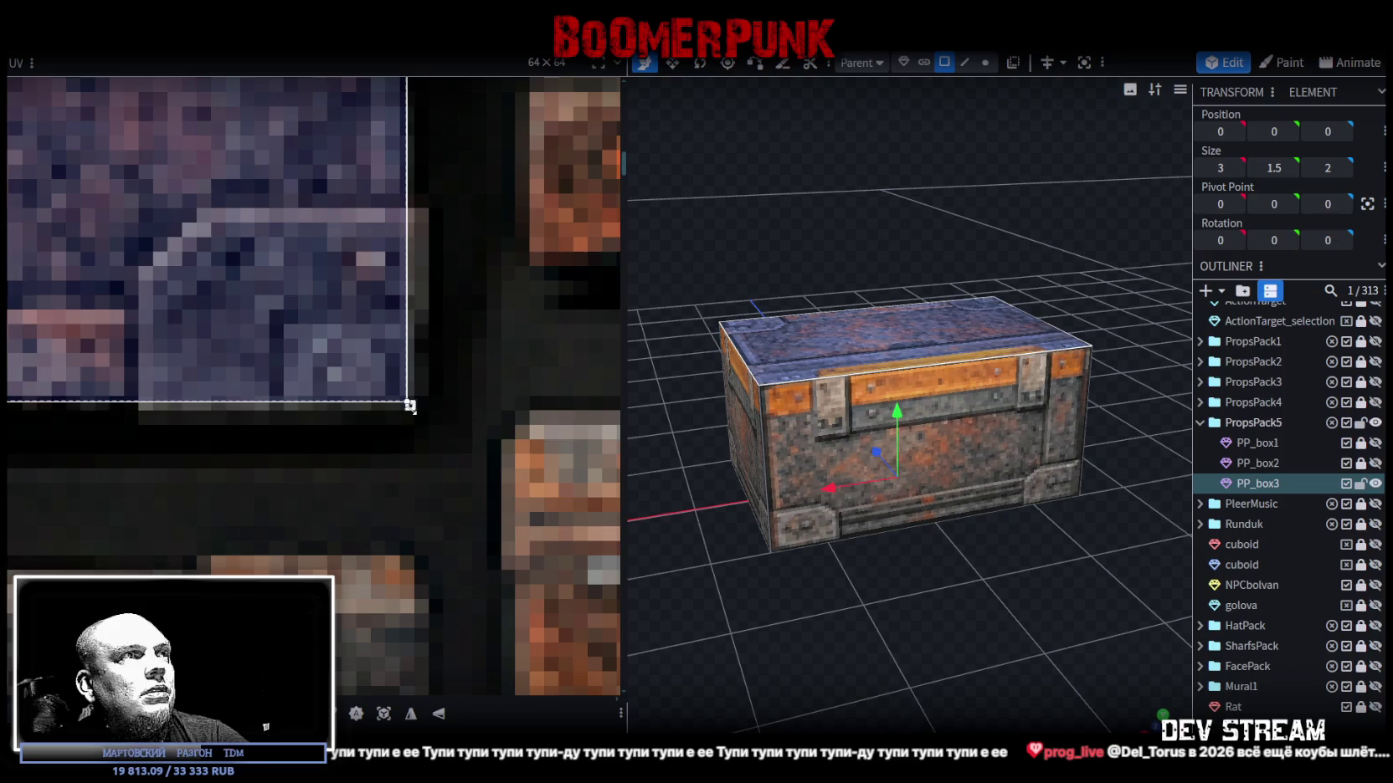
pyautogui.moveTo(410, 406); pyautogui.dragTo(424, 419)
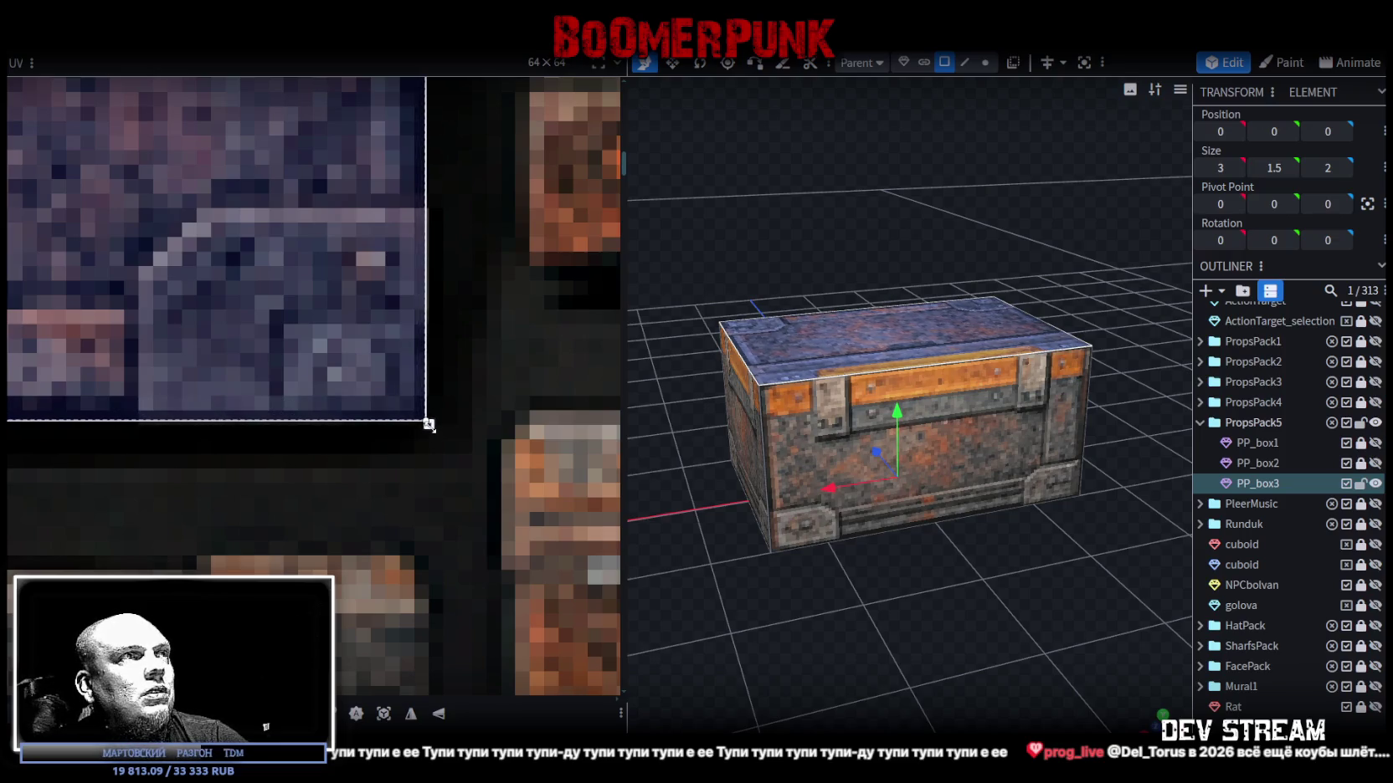
pyautogui.scroll(-2, 355, 358)
pyautogui.moveTo(867, 624)
pyautogui.mouseDown()
pyautogui.moveTo(1121, 626)
pyautogui.moveTo(947, 616)
pyautogui.moveTo(806, 565)
pyautogui.mouseUp()
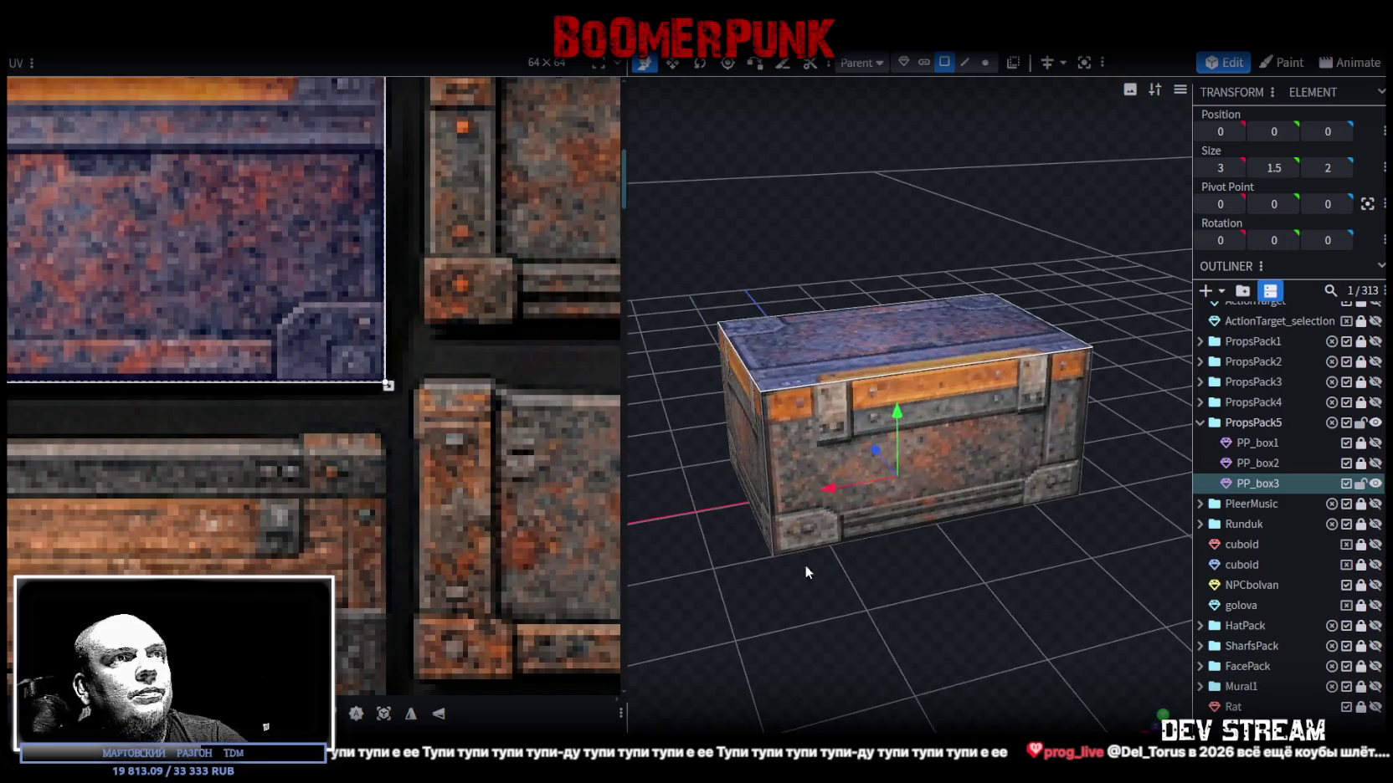
pyautogui.click(773, 427)
pyautogui.scroll(-3, 241, 421)
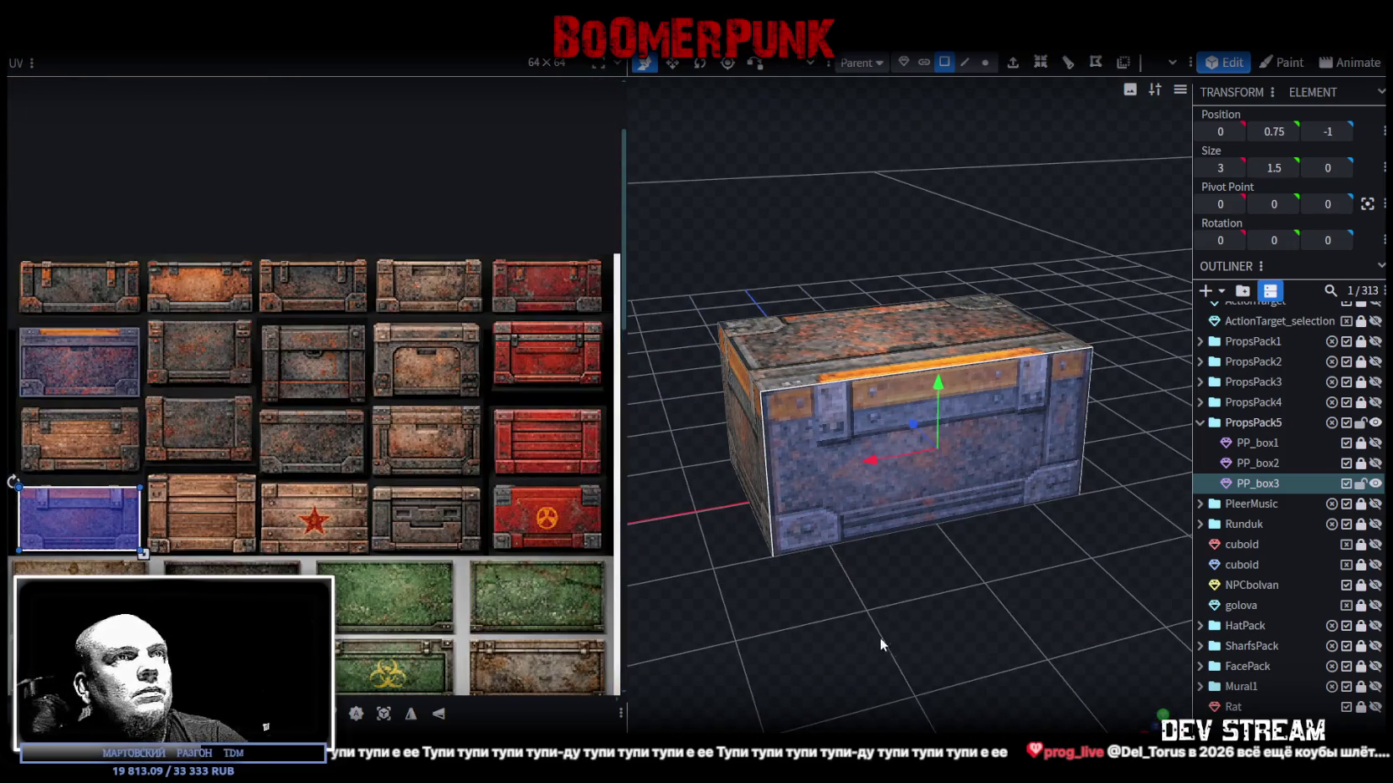
# Duplicate the crate as PP_box4 and lower its top face to a height of 1.
pyautogui.hotkey('ctrl', 'd')
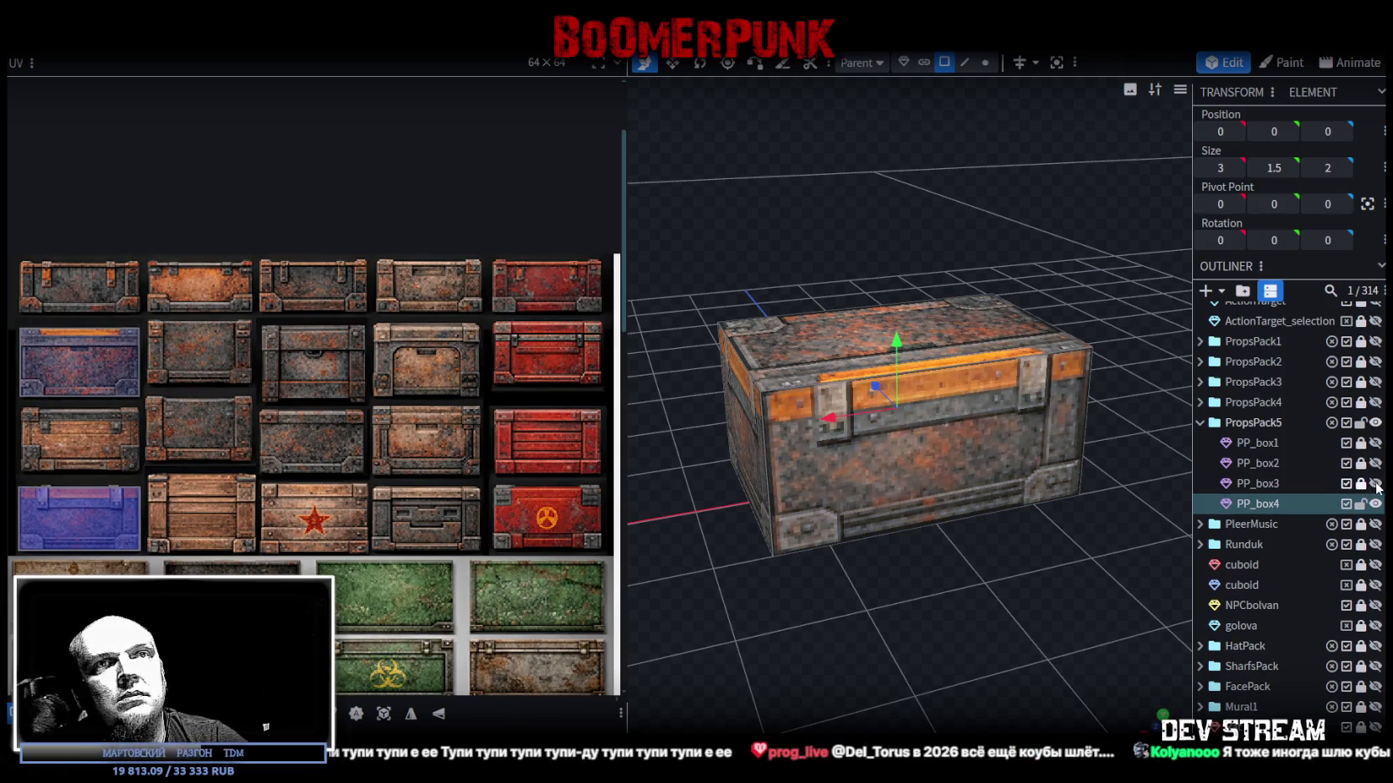
pyautogui.moveTo(797, 635)
pyautogui.mouseDown()
pyautogui.moveTo(818, 627)
pyautogui.moveTo(820, 588)
pyautogui.mouseUp()
pyautogui.click(793, 386)
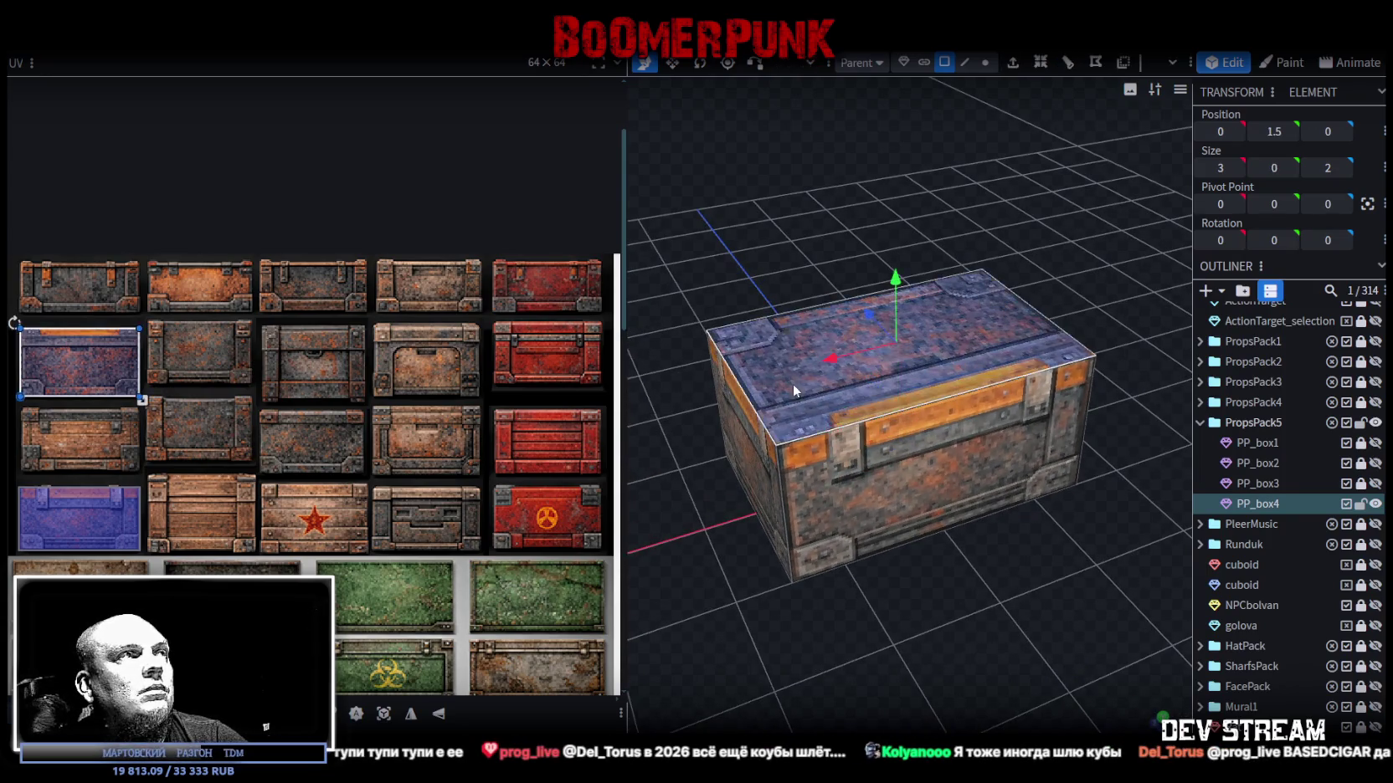
pyautogui.moveTo(792, 383); pyautogui.dragTo(913, 552)
pyautogui.moveTo(903, 282); pyautogui.dragTo(892, 290)
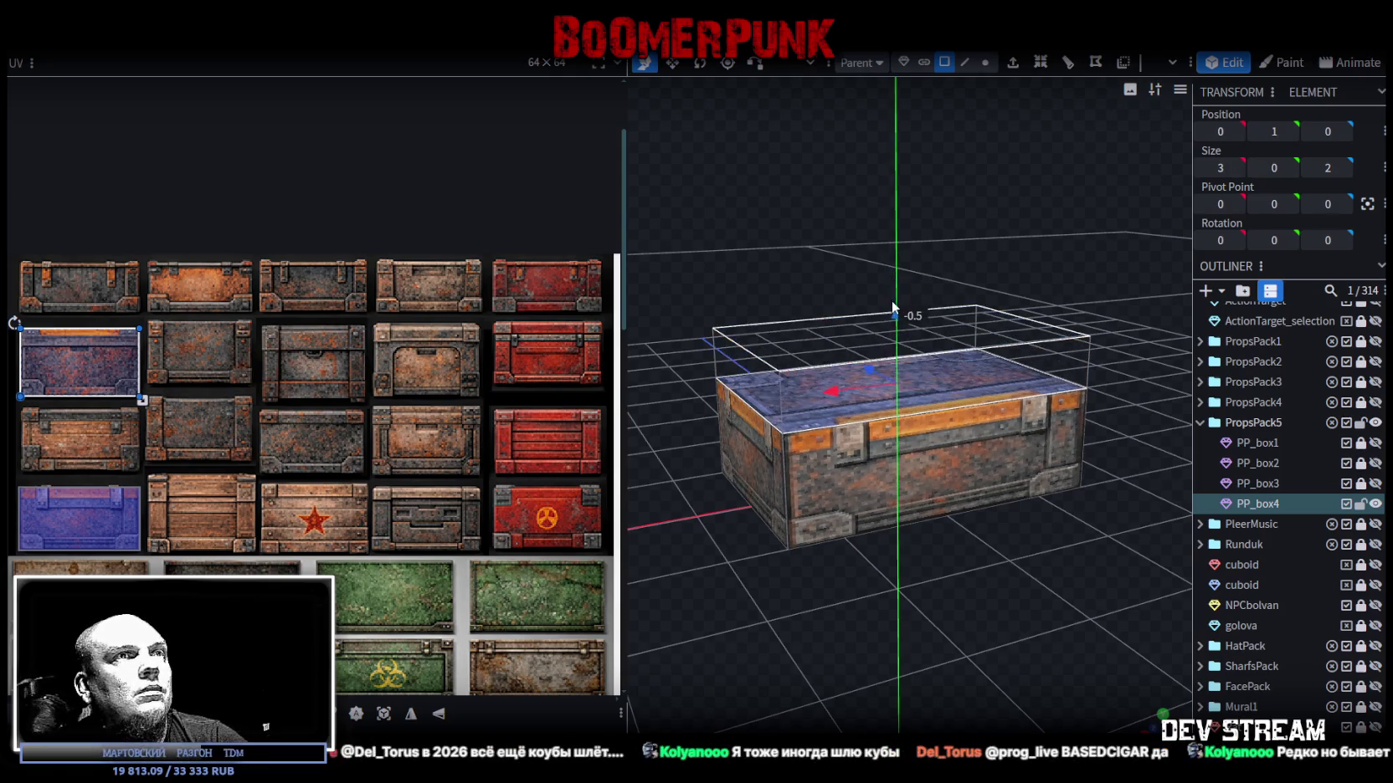
# Map PP_box4's faces onto the framed blue-grey rusted panel, shrinking the UV to fit.
pyautogui.click(862, 476)
pyautogui.click(904, 377)
pyautogui.moveTo(80, 514)
pyautogui.mouseDown()
pyautogui.moveTo(251, 335)
pyautogui.moveTo(193, 284)
pyautogui.mouseUp()
pyautogui.scroll(2, 251, 331)
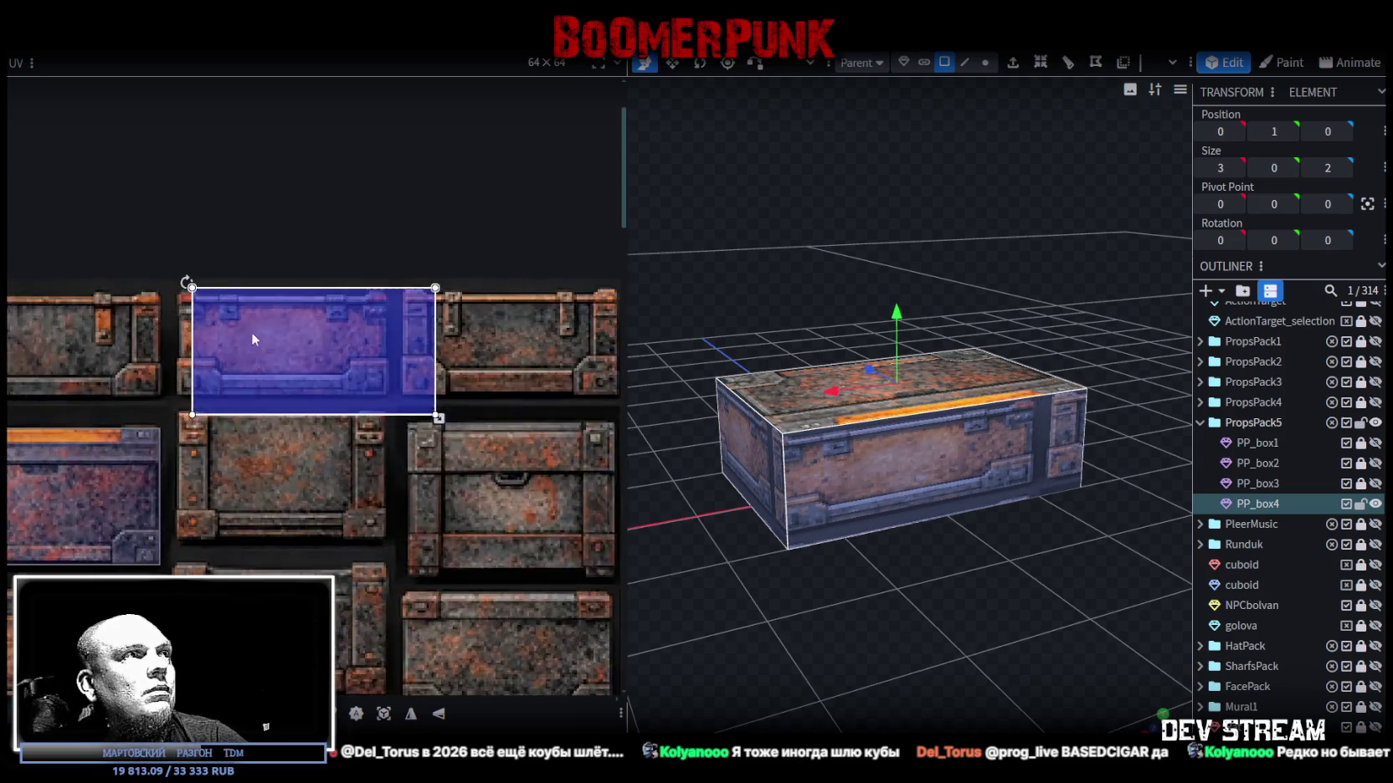
pyautogui.scroll(3, 251, 331)
pyautogui.scroll(2, 144, 333)
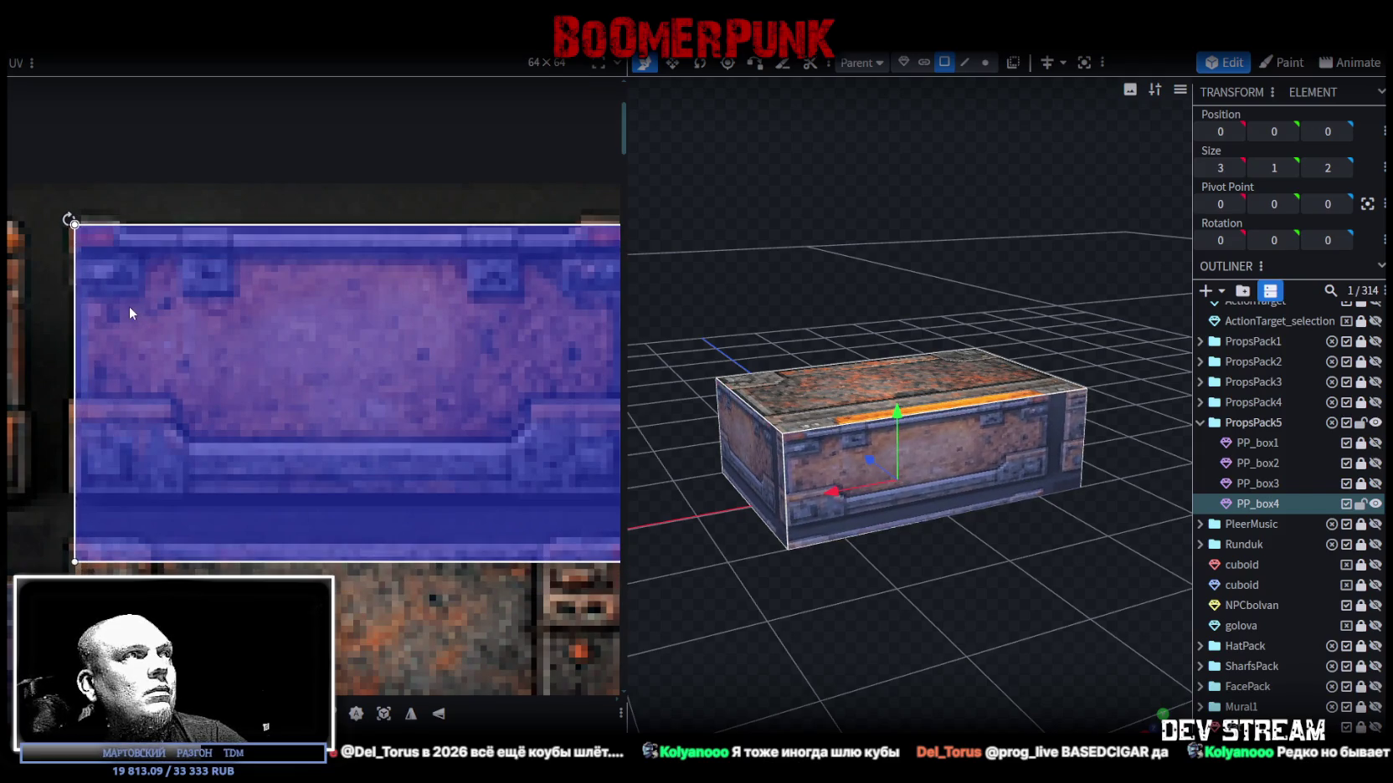
pyautogui.moveTo(128, 307); pyautogui.dragTo(124, 306)
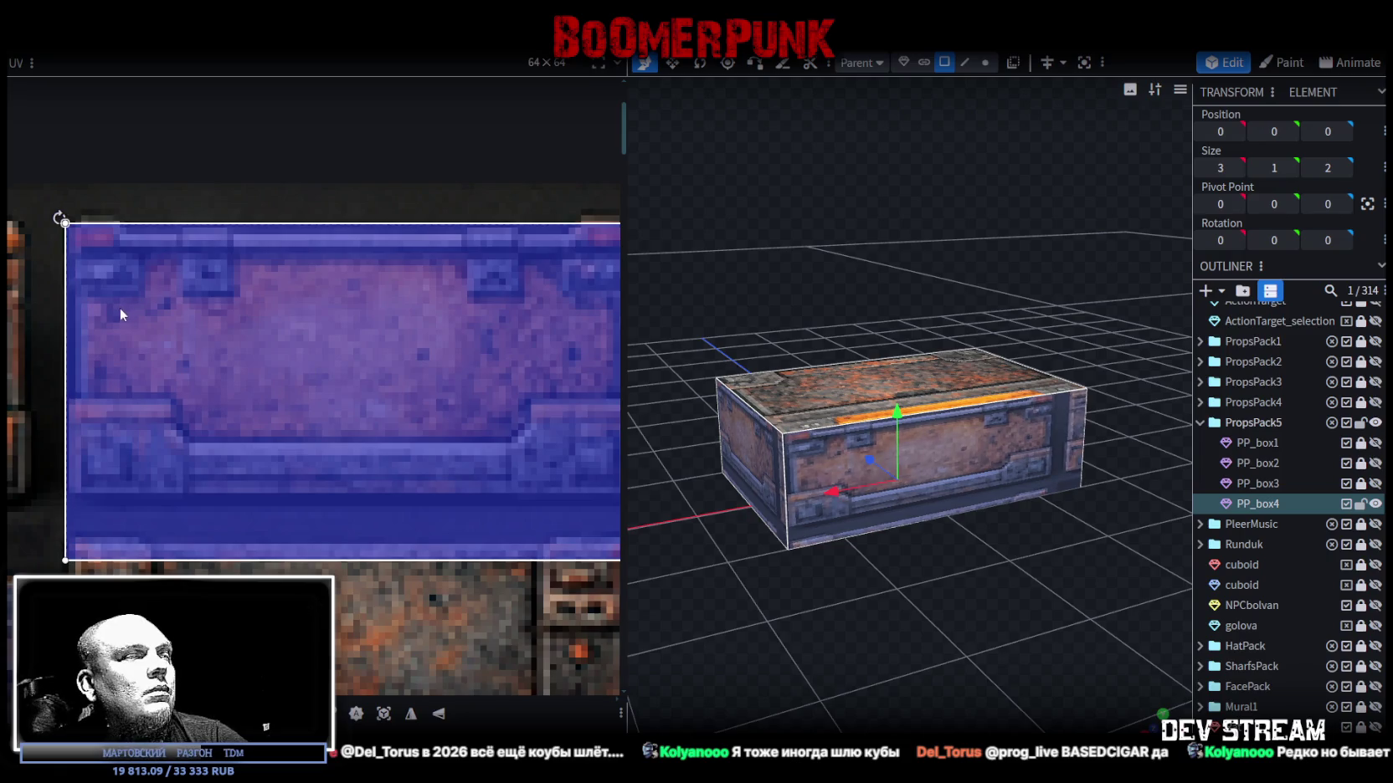
pyautogui.scroll(-3, 120, 308)
pyautogui.scroll(2, 281, 390)
pyautogui.scroll(1, 195, 391)
pyautogui.moveTo(484, 513); pyautogui.dragTo(404, 449)
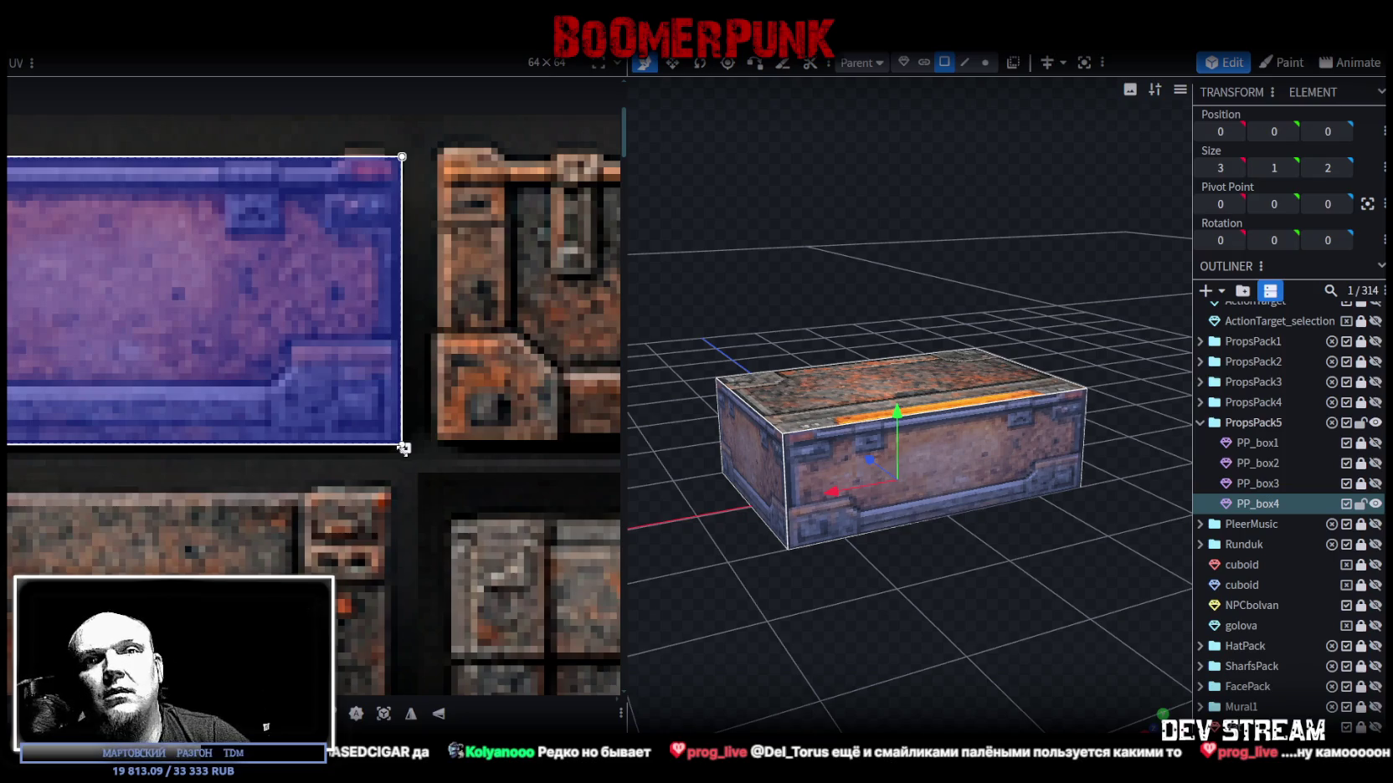
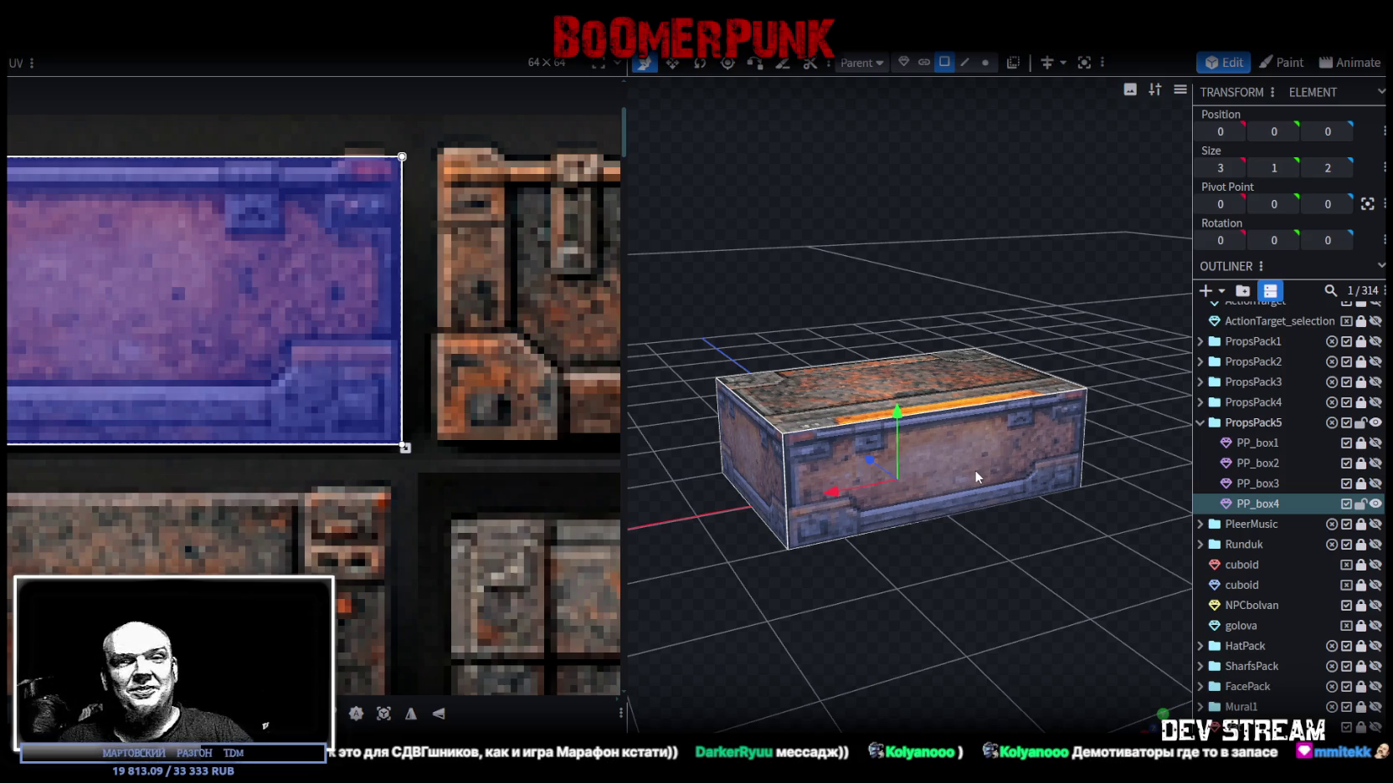
# Select PP_box4's face and drag its UV area onto the bolted rusty plate tile.
pyautogui.click(820, 411)
pyautogui.scroll(-3, 161, 446)
pyautogui.scroll(-2, 280, 449)
pyautogui.scroll(-1, 189, 388)
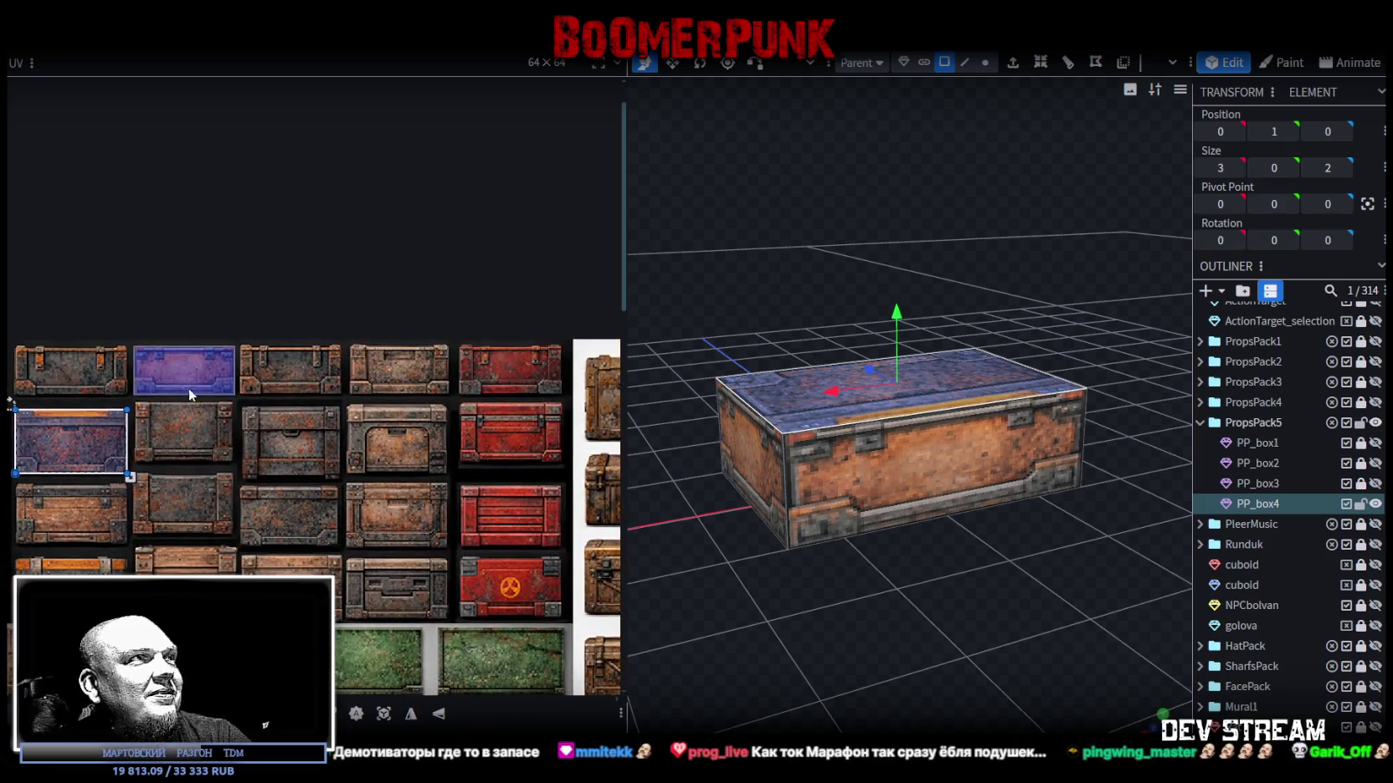
pyautogui.scroll(2, 180, 386)
pyautogui.scroll(1, 321, 363)
pyautogui.scroll(1, 332, 315)
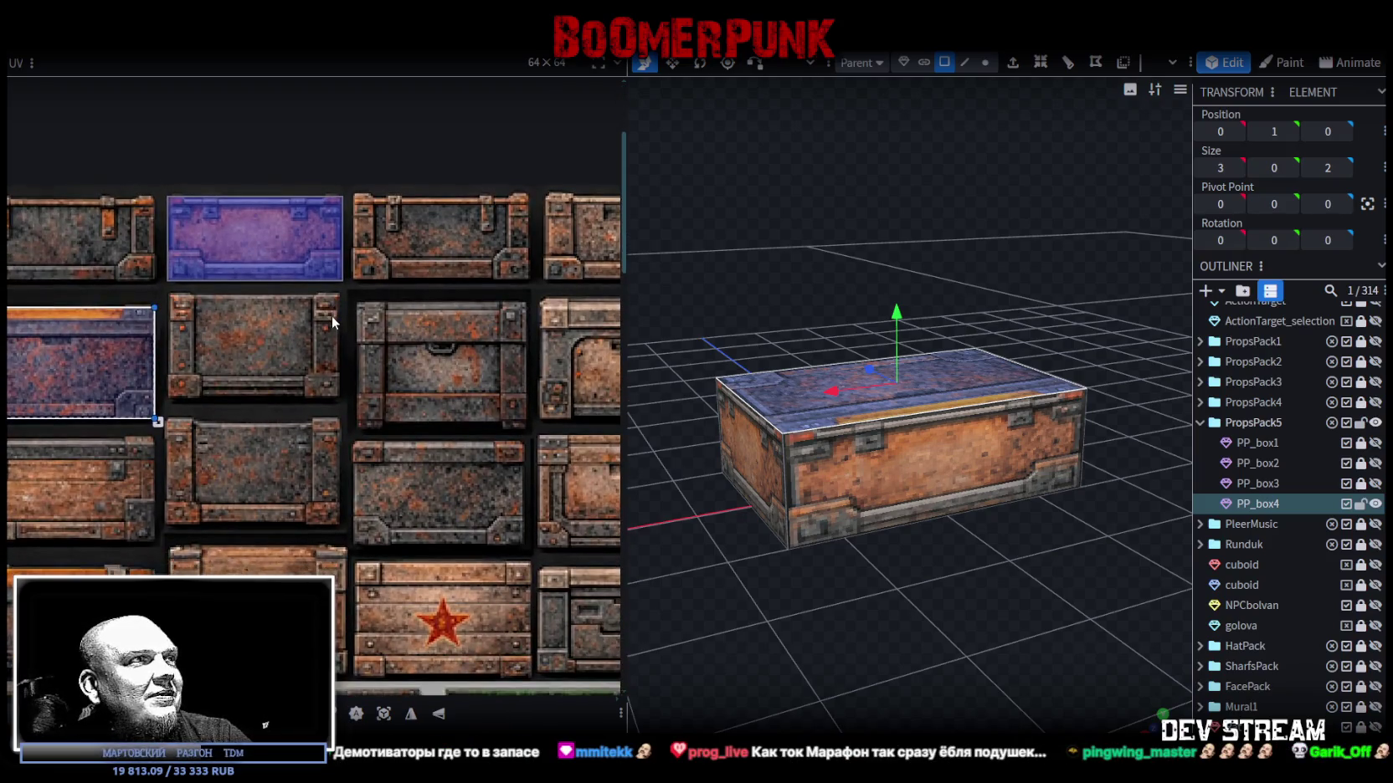
pyautogui.scroll(1, 331, 316)
pyautogui.moveTo(52, 423); pyautogui.dragTo(227, 434)
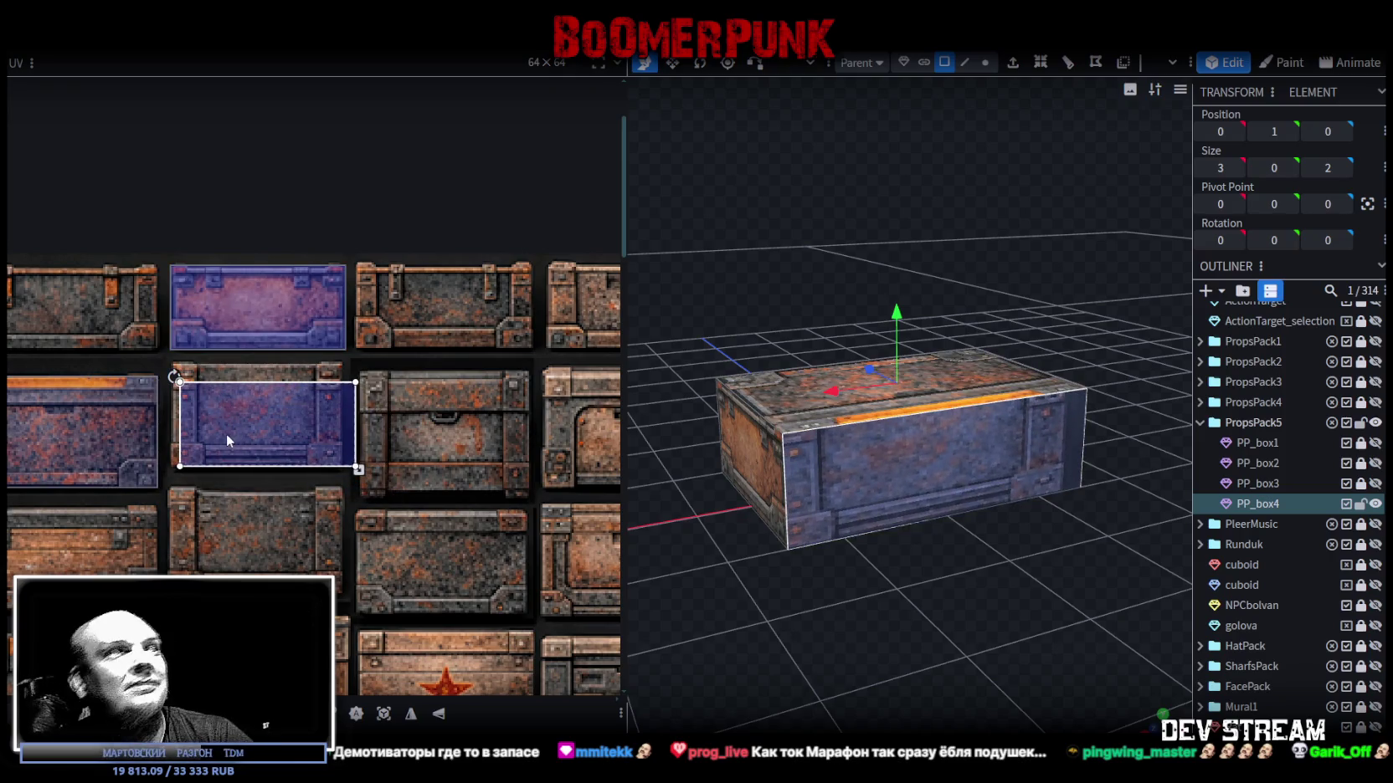
# Nudge the UV area and stretch it by its corner to cover the whole plate tile.
pyautogui.scroll(3, 195, 406)
pyautogui.moveTo(192, 369); pyautogui.dragTo(200, 358)
pyautogui.scroll(2, 190, 354)
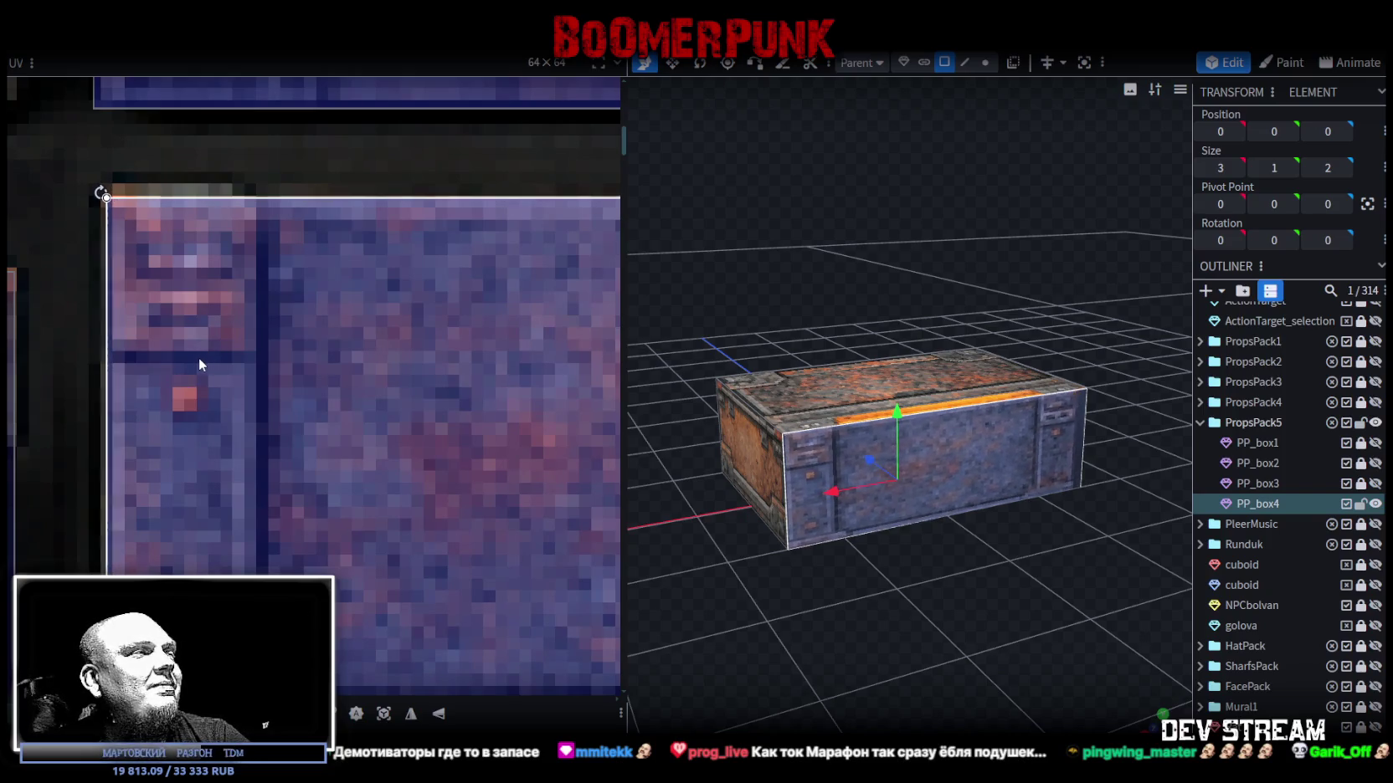
pyautogui.scroll(-2, 321, 448)
pyautogui.scroll(-2, 301, 422)
pyautogui.scroll(3, 498, 425)
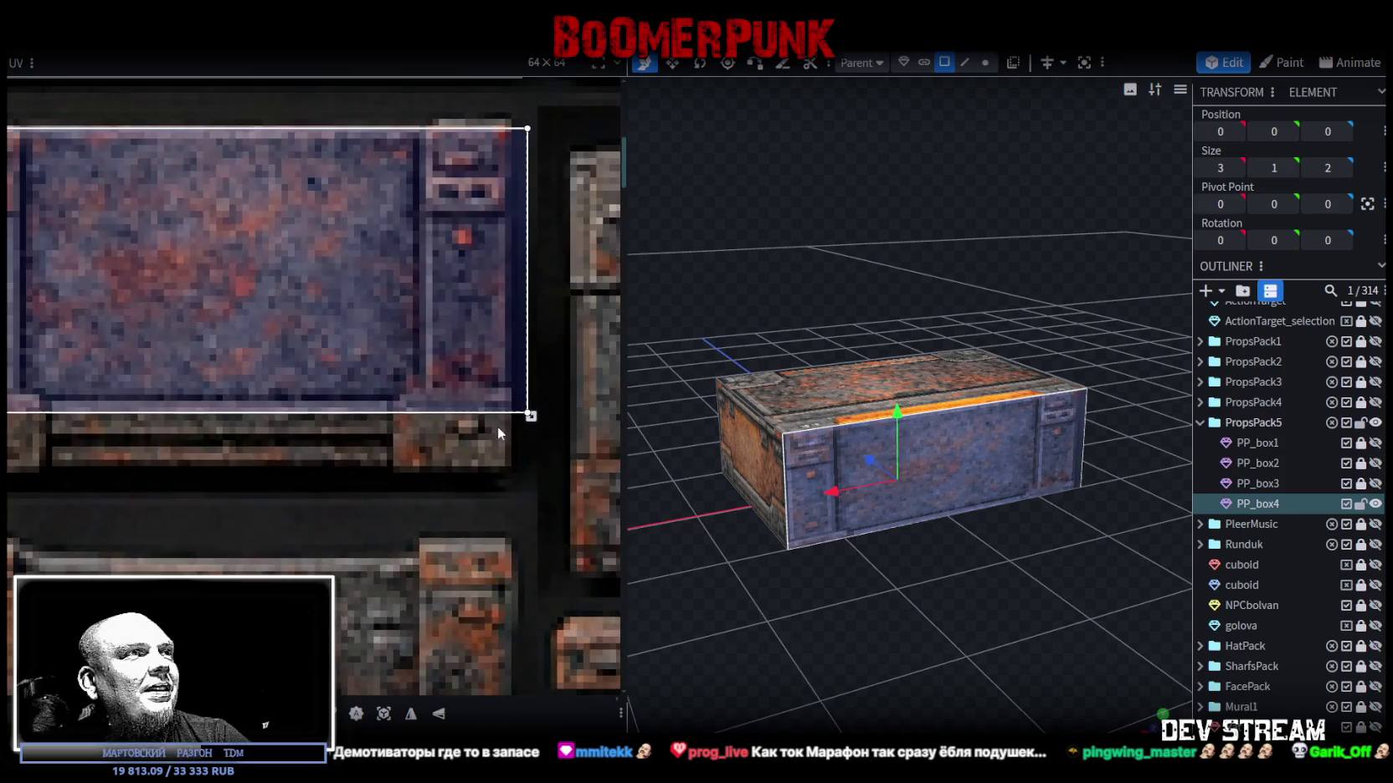
pyautogui.moveTo(529, 416); pyautogui.dragTo(511, 473)
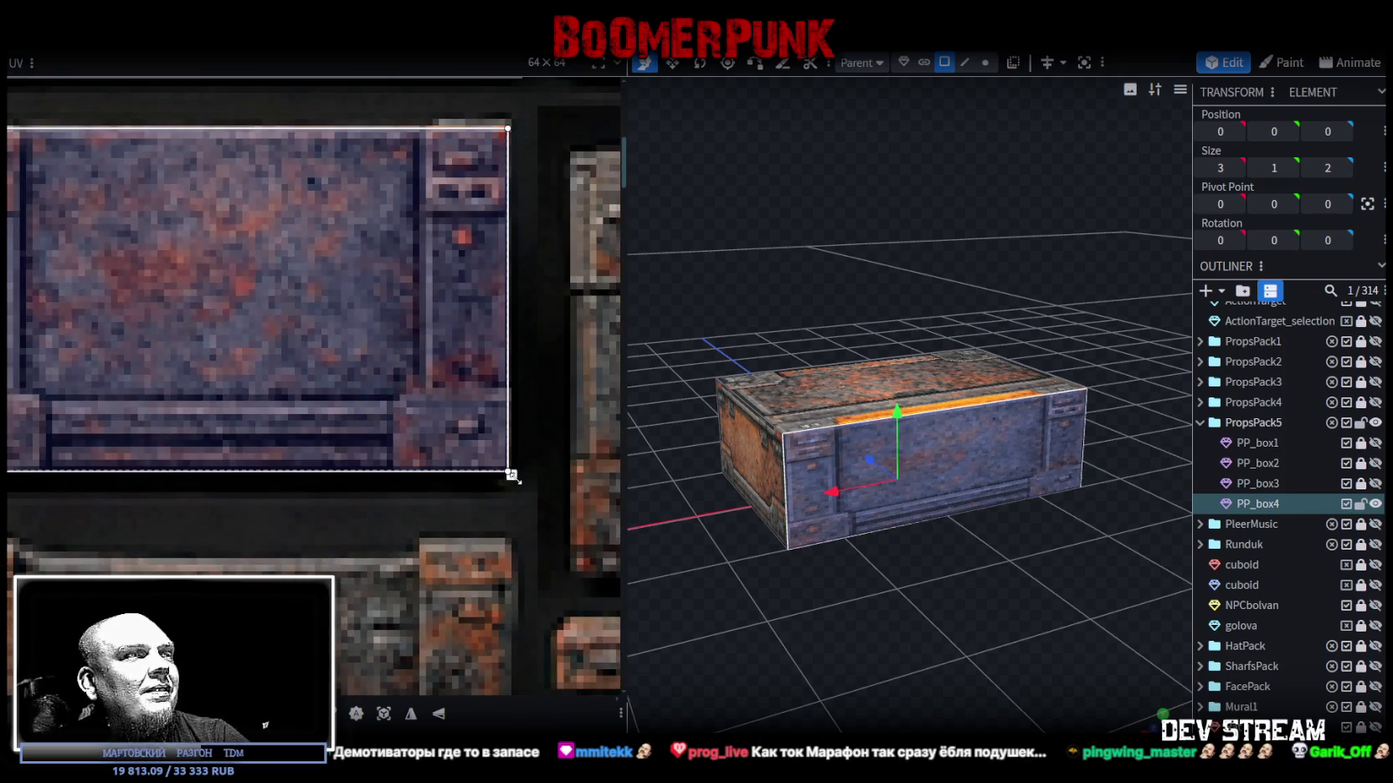
pyautogui.scroll(-2, 824, 591)
pyautogui.scroll(-2, 506, 477)
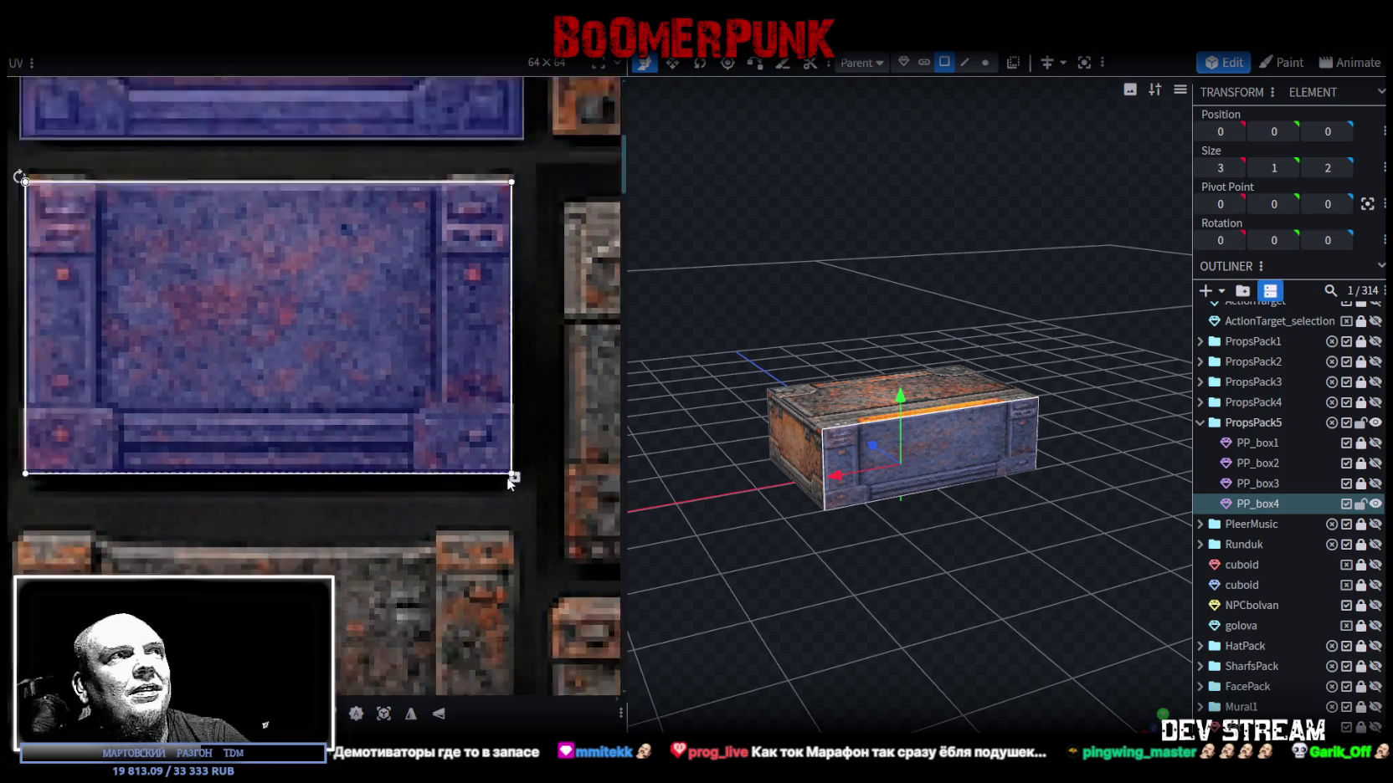
pyautogui.scroll(-2, 505, 481)
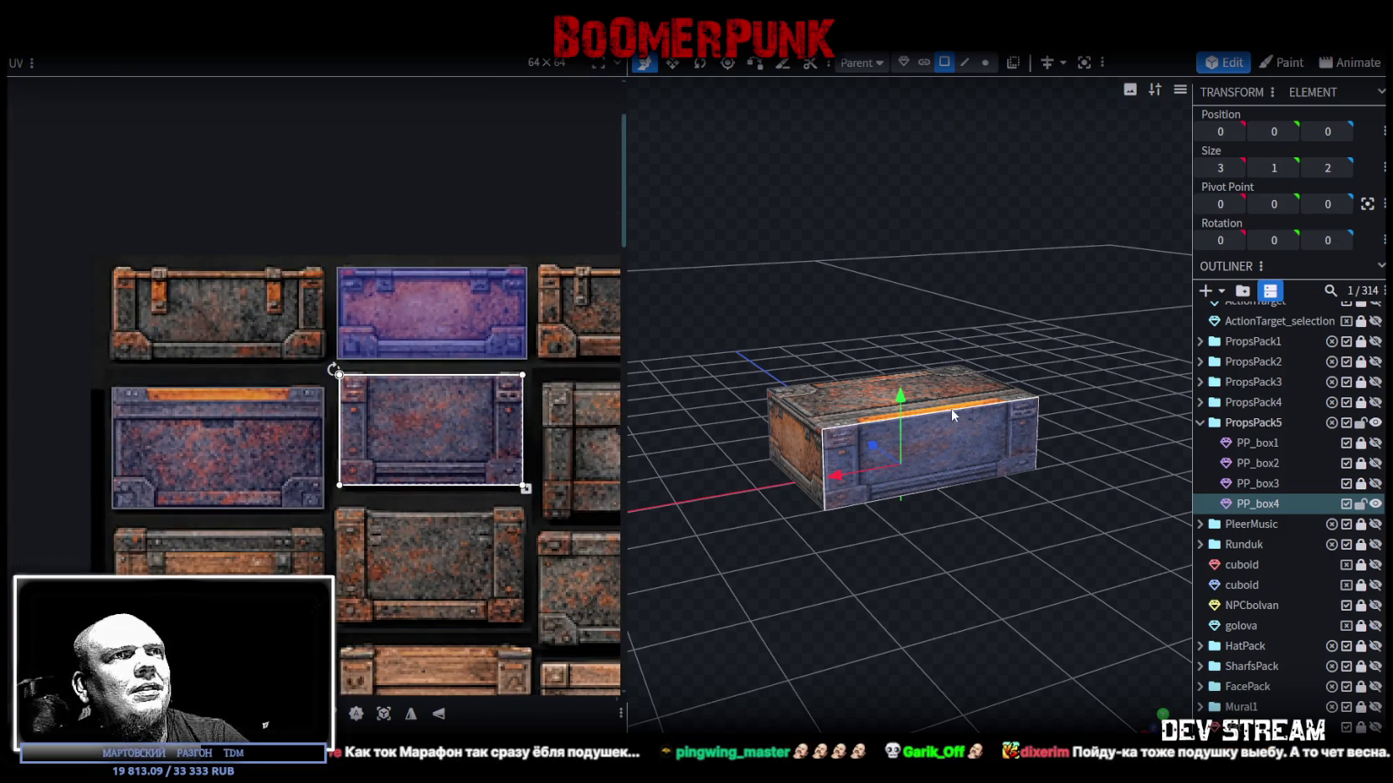
pyautogui.click(944, 463)
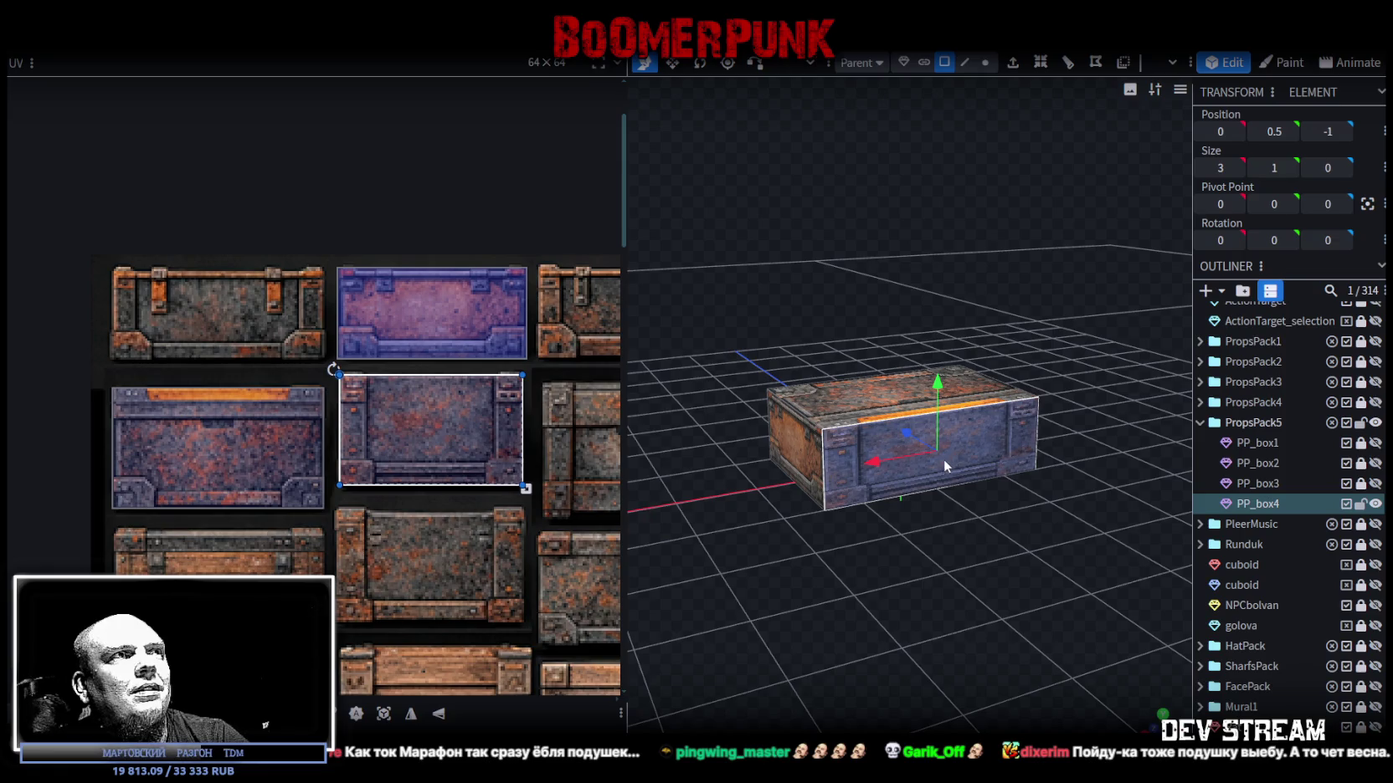
# Paste the front face mapping and move the lid's UV onto the middle plate tile.
pyautogui.hotkey('ctrl', 'v')
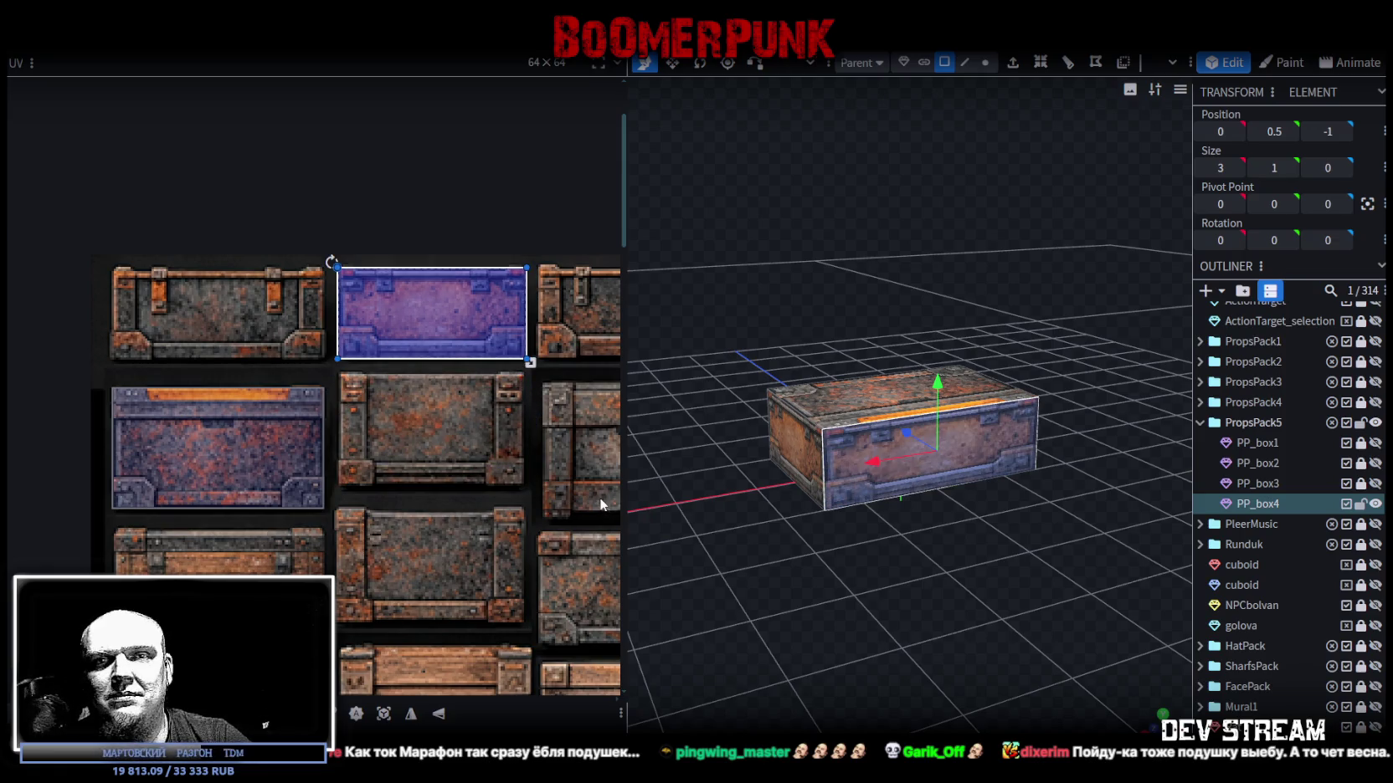
pyautogui.moveTo(241, 465); pyautogui.dragTo(446, 467)
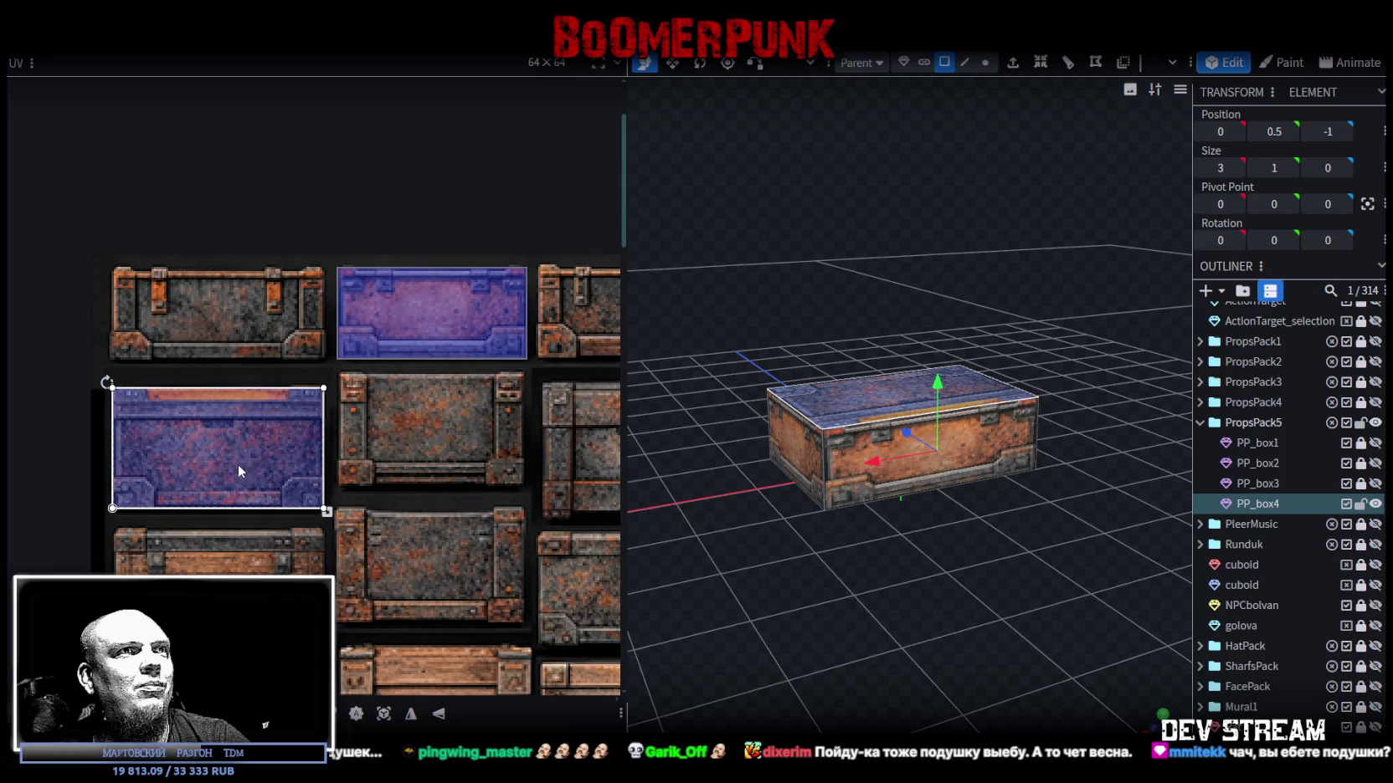
pyautogui.scroll(2, 431, 456)
pyautogui.scroll(3, 270, 399)
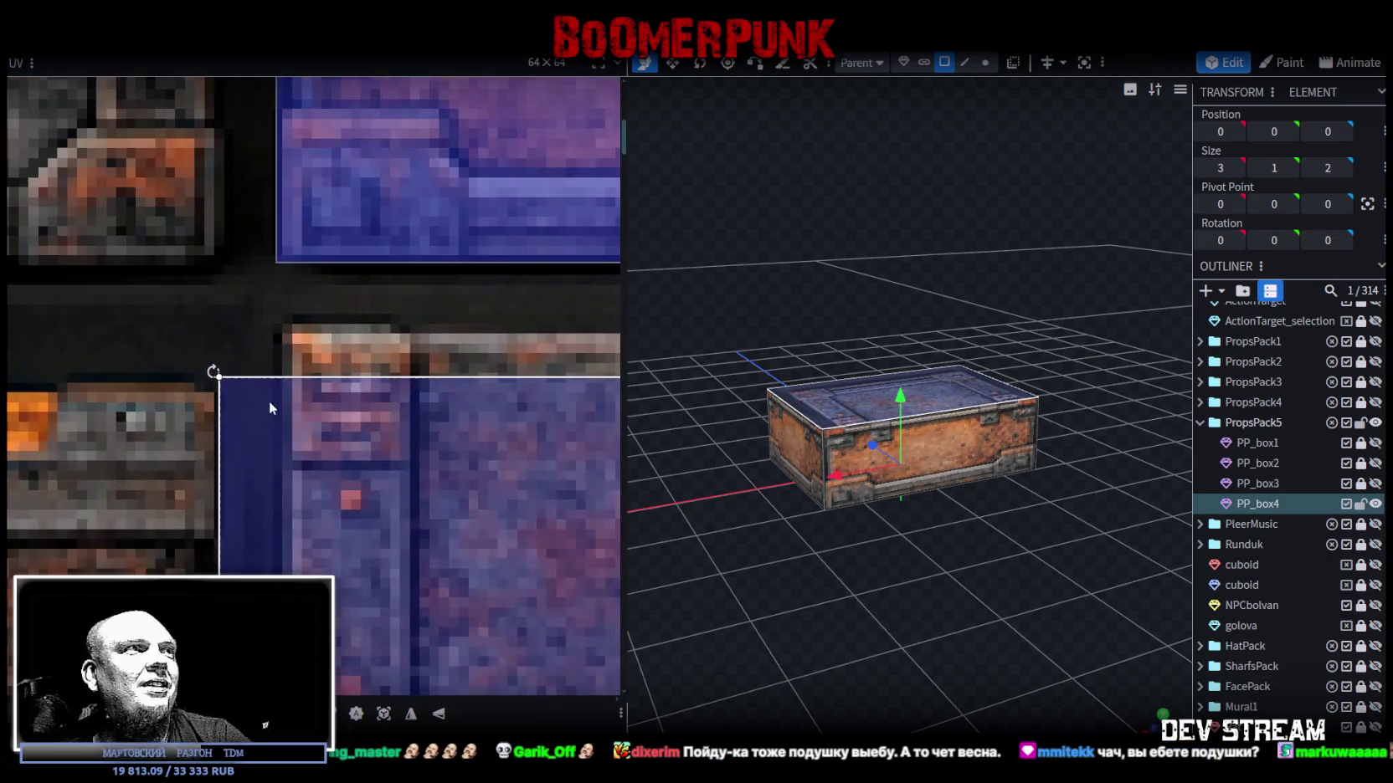
pyautogui.moveTo(318, 401); pyautogui.dragTo(345, 381)
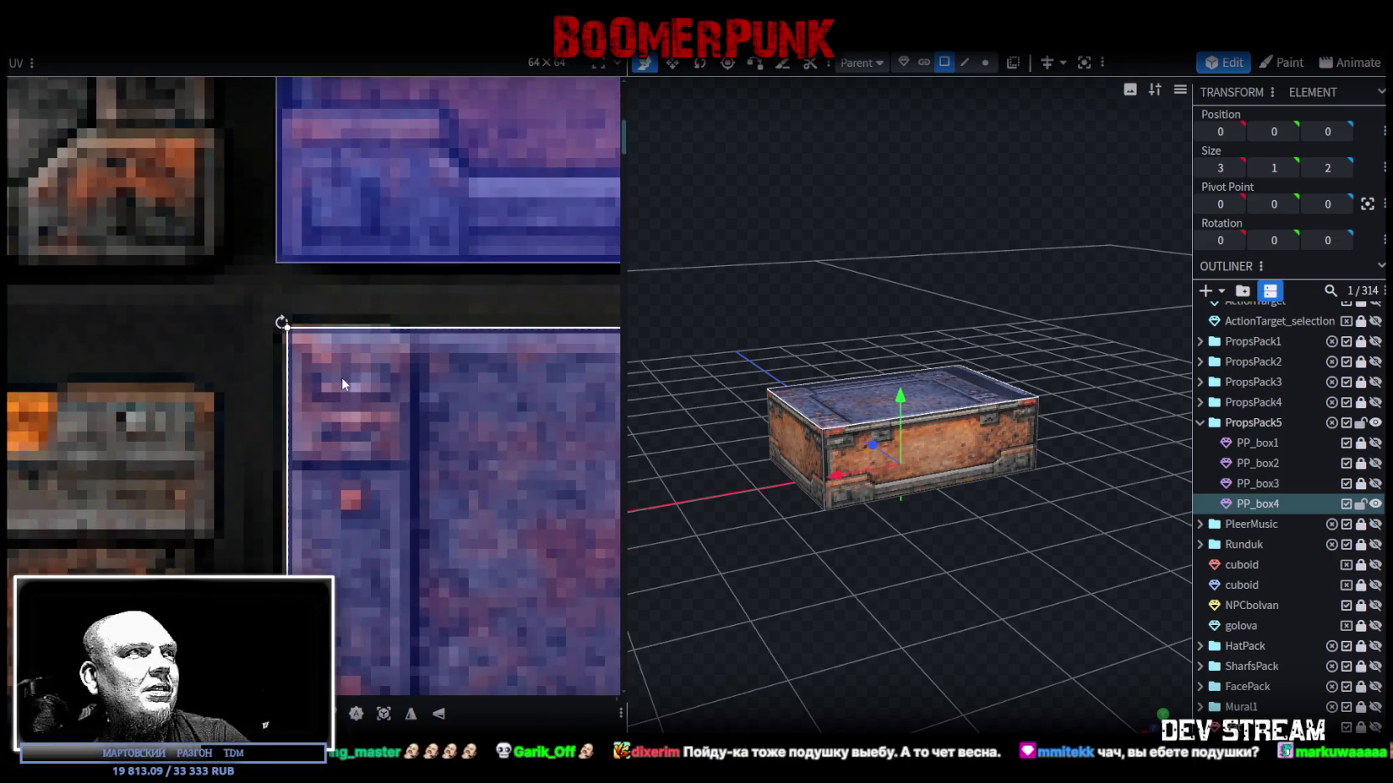
pyautogui.moveTo(335, 387); pyautogui.dragTo(334, 375)
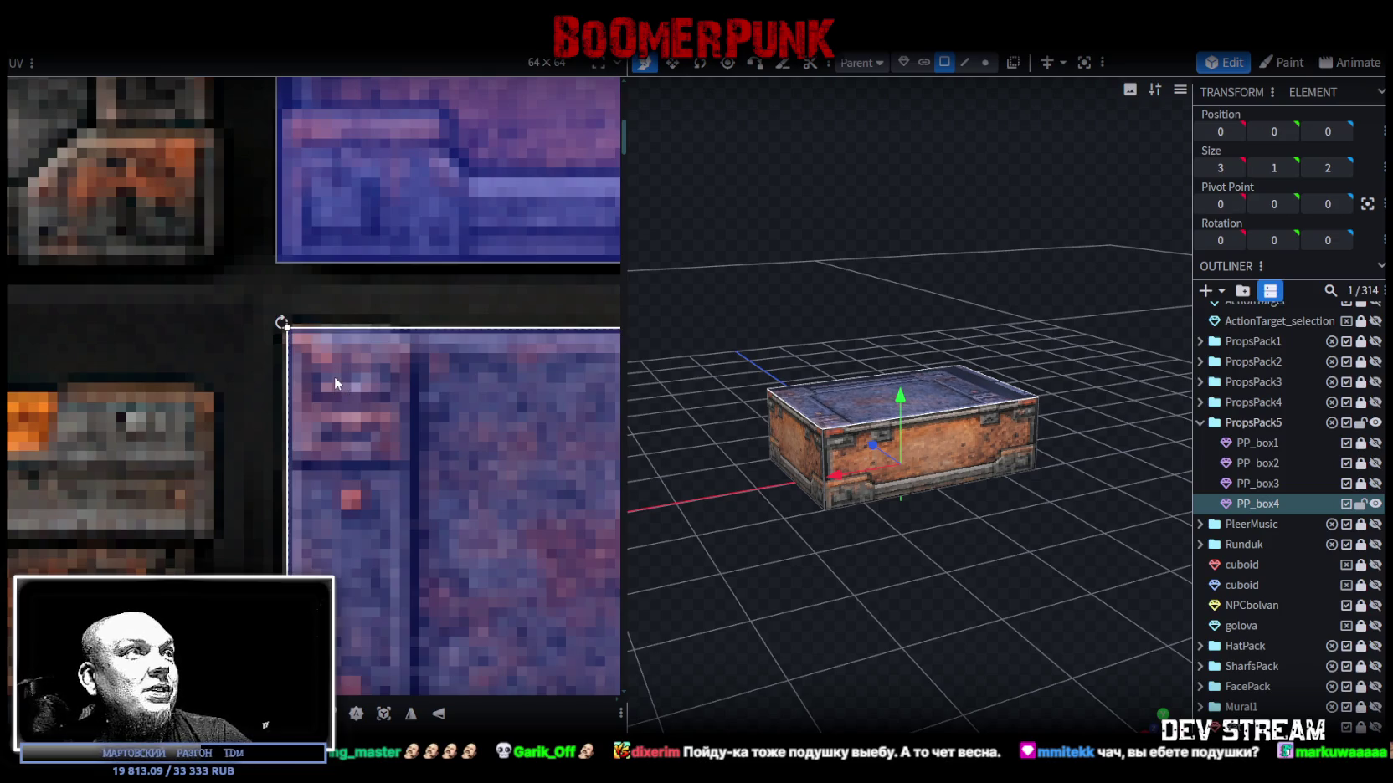
# Shrink the lid's UV area to fit the plate tile's edges.
pyautogui.scroll(-3, 334, 376)
pyautogui.scroll(-2, 364, 383)
pyautogui.scroll(3, 377, 423)
pyautogui.scroll(3, 510, 503)
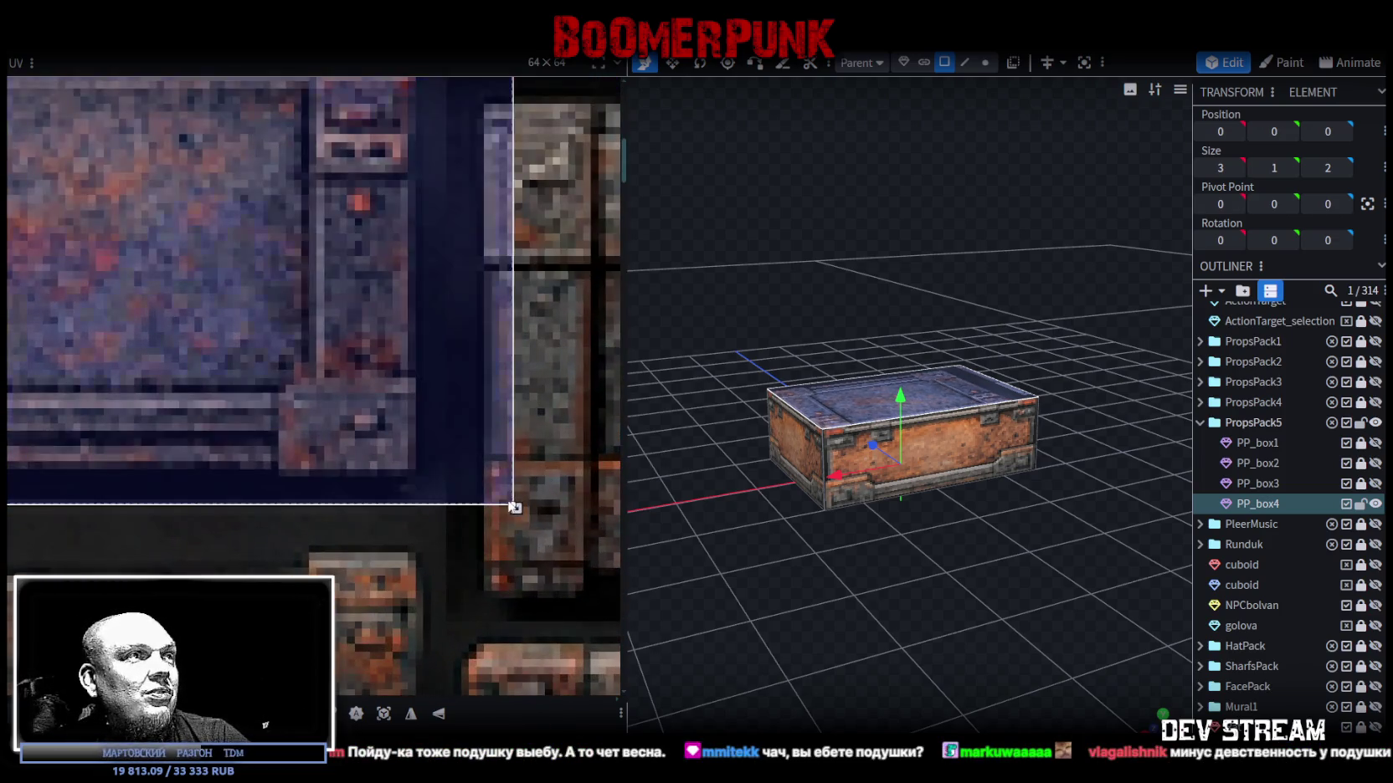
pyautogui.moveTo(510, 503)
pyautogui.mouseDown()
pyautogui.moveTo(426, 469)
pyautogui.moveTo(416, 477)
pyautogui.mouseUp()
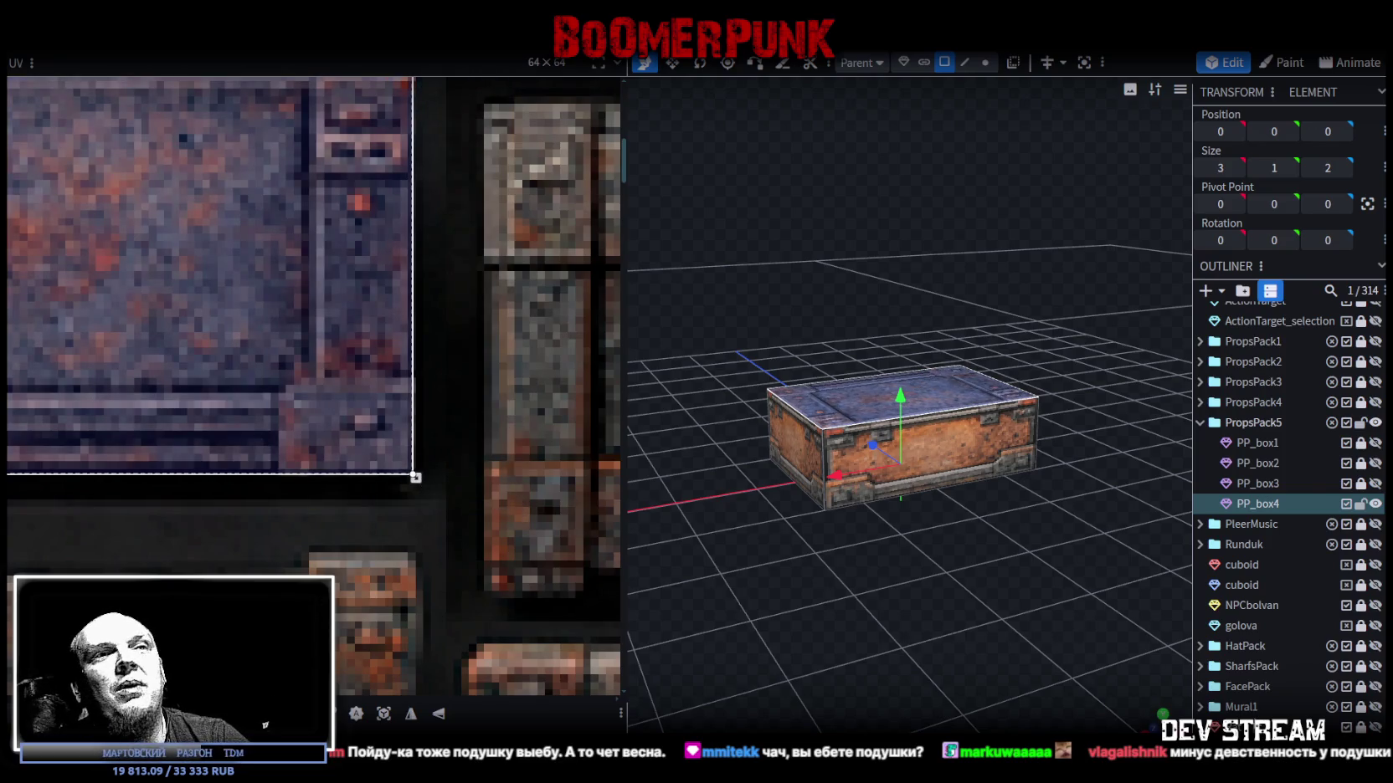
# Orbit to inspect the finished crate, then duplicate PP_box4 as PP_box5.
pyautogui.click(817, 659)
pyautogui.moveTo(816, 659)
pyautogui.mouseDown()
pyautogui.moveTo(757, 626)
pyautogui.moveTo(779, 598)
pyautogui.moveTo(1117, 610)
pyautogui.moveTo(822, 589)
pyautogui.moveTo(846, 585)
pyautogui.mouseUp()
pyautogui.scroll(-3, 1117, 611)
pyautogui.scroll(-2, 1119, 603)
pyautogui.click(861, 456)
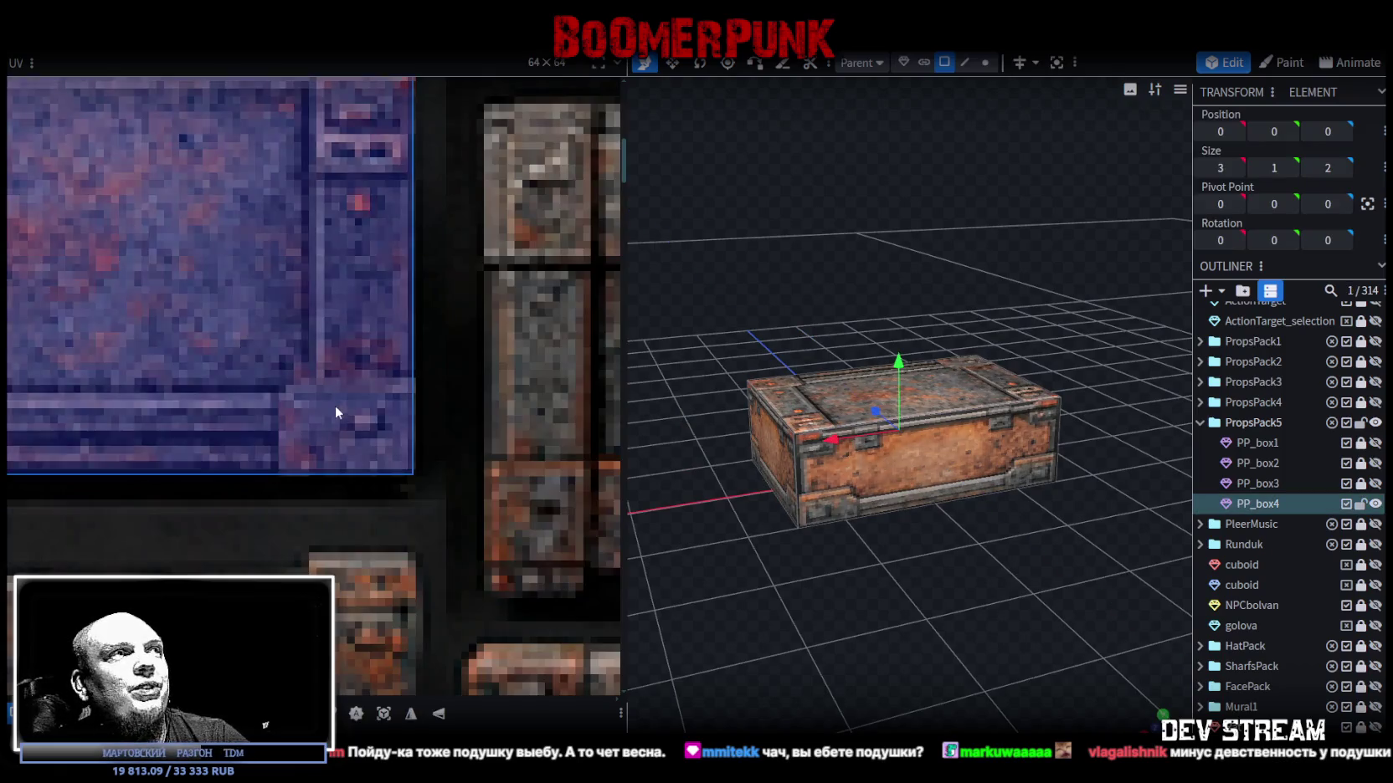
pyautogui.scroll(-3, 335, 416)
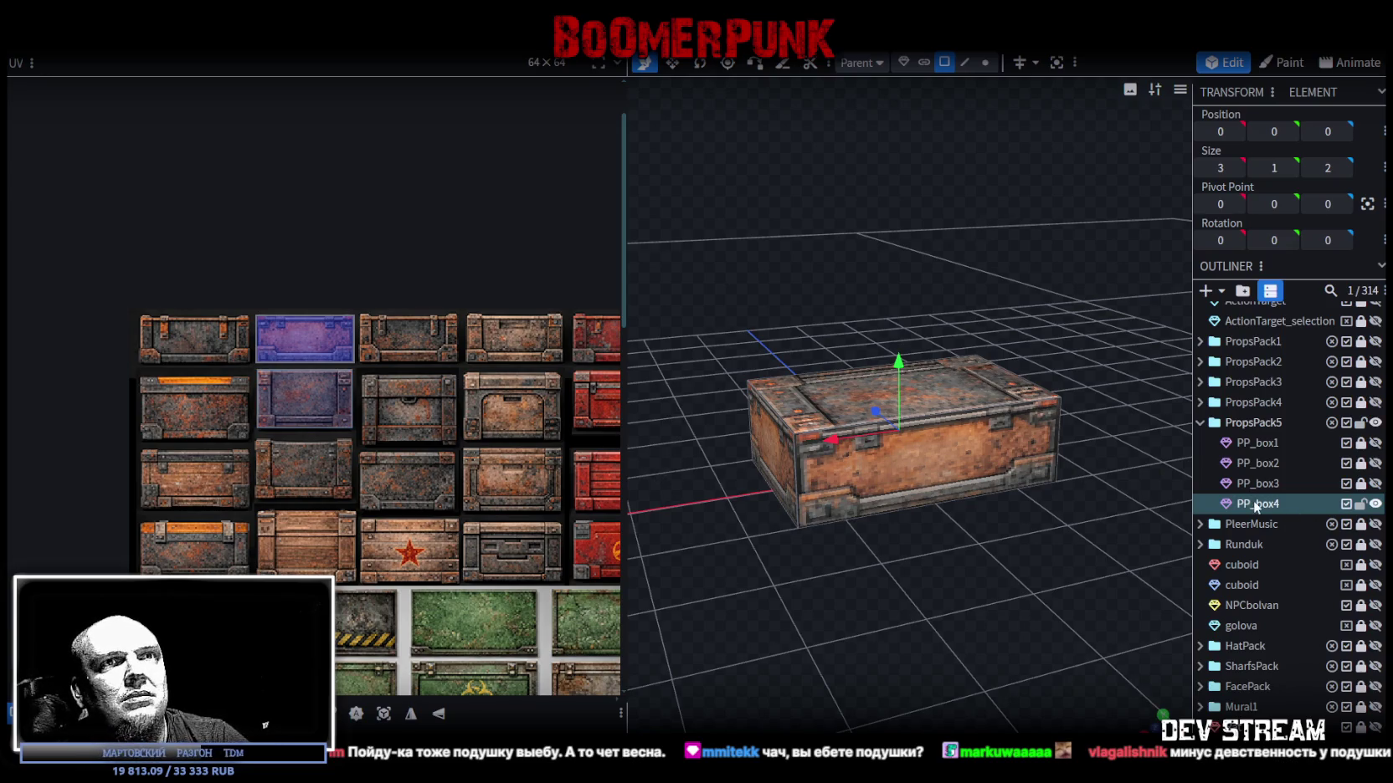
pyautogui.hotkey('ctrl', 'd')
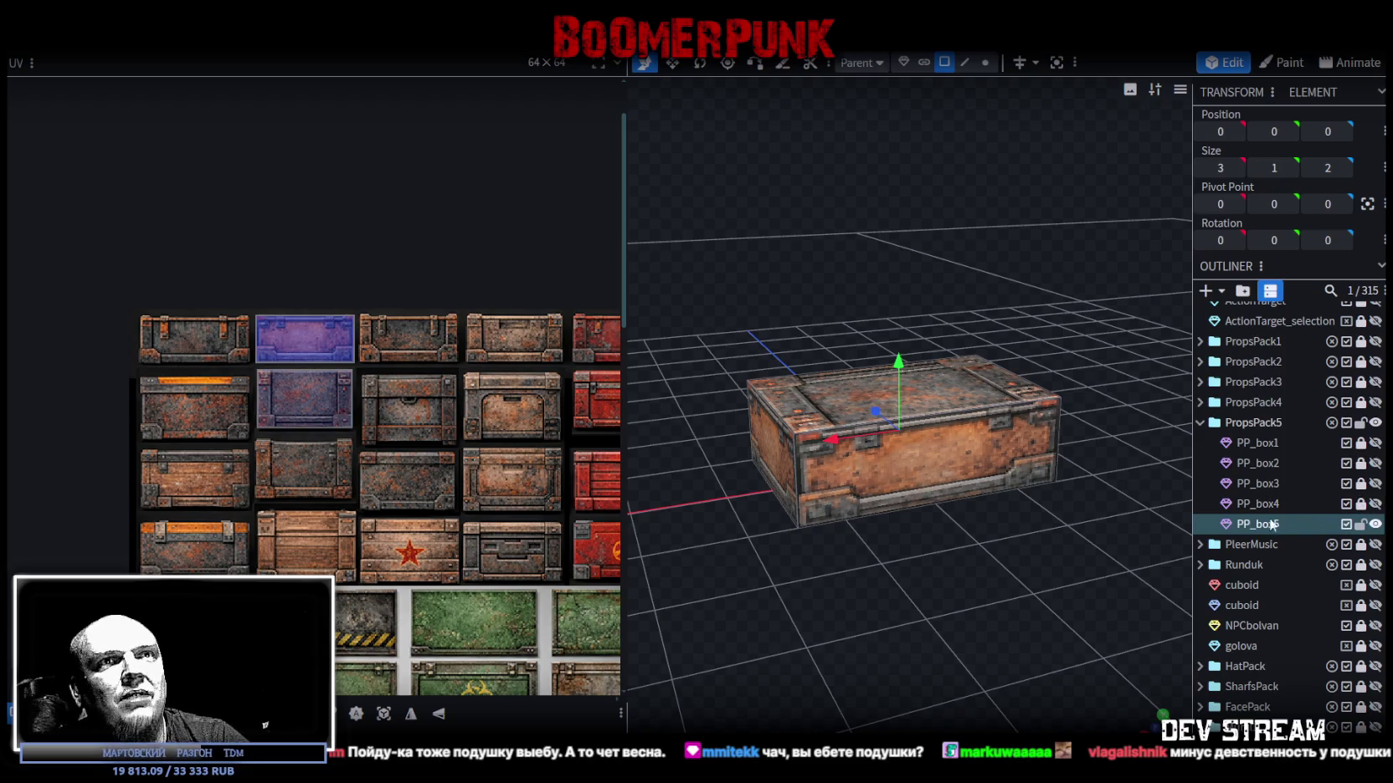
# Move the purple-tile face's UV two rows down the atlas and fine-tune its position.
pyautogui.scroll(1, 377, 316)
pyautogui.click(287, 343)
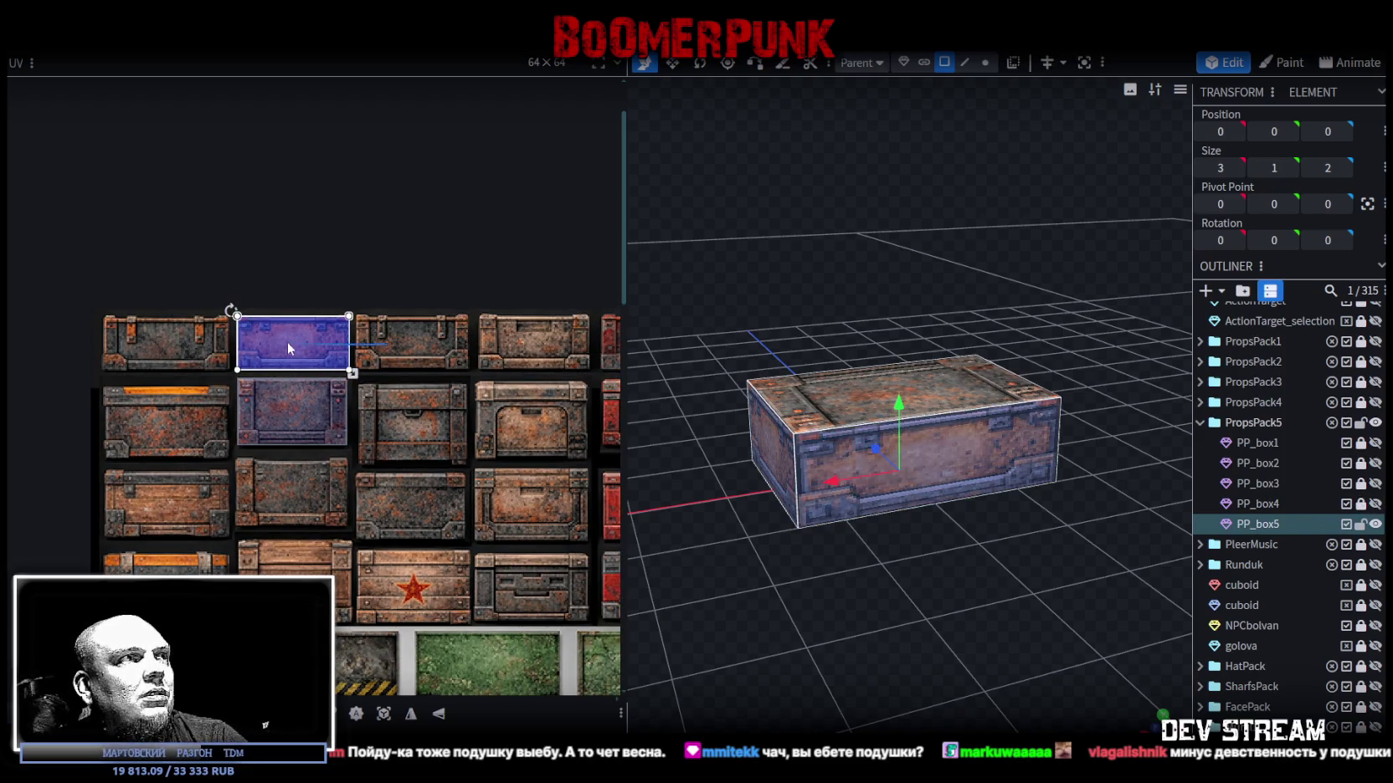
pyautogui.moveTo(269, 319); pyautogui.dragTo(265, 462)
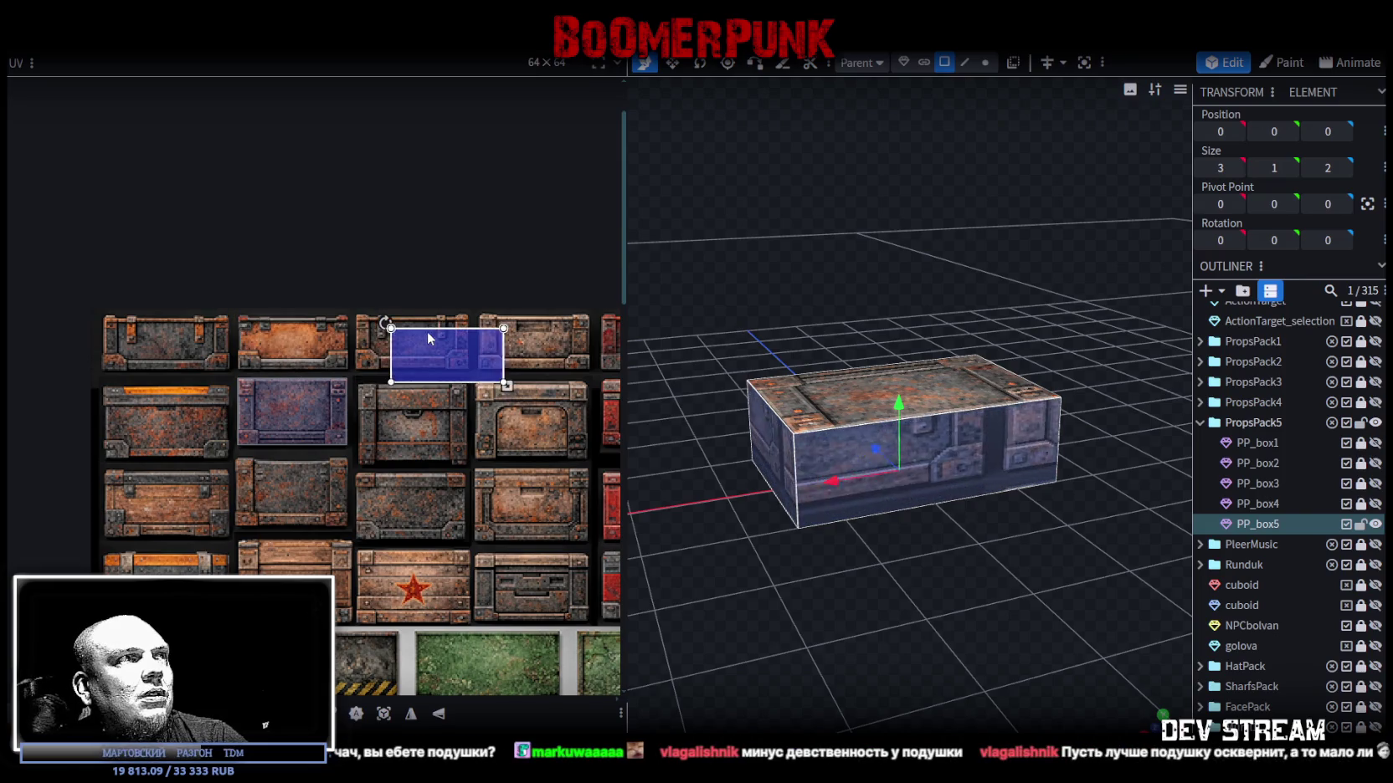
pyautogui.scroll(4, 251, 469)
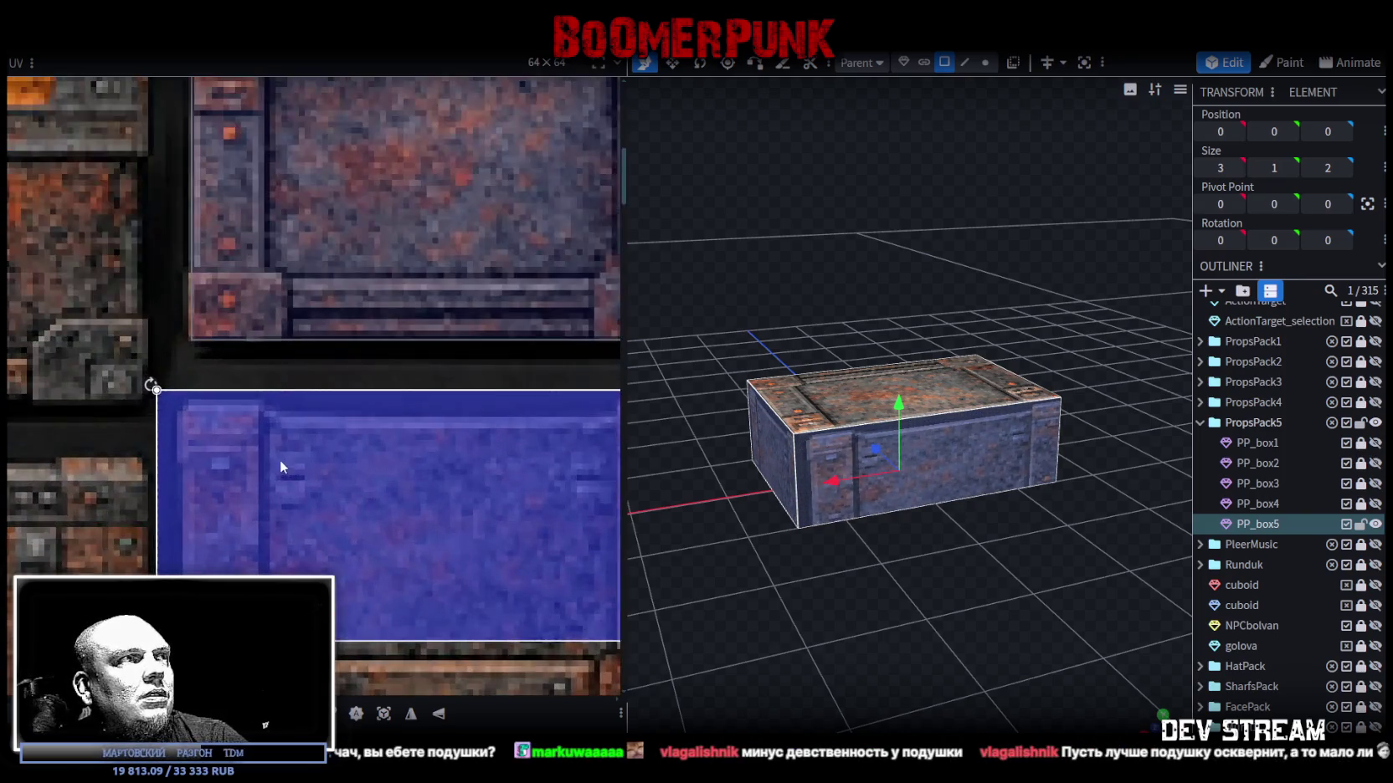
pyautogui.moveTo(296, 479)
pyautogui.mouseDown()
pyautogui.moveTo(246, 472)
pyautogui.moveTo(255, 442)
pyautogui.moveTo(245, 452)
pyautogui.mouseUp()
pyautogui.scroll(2, 243, 458)
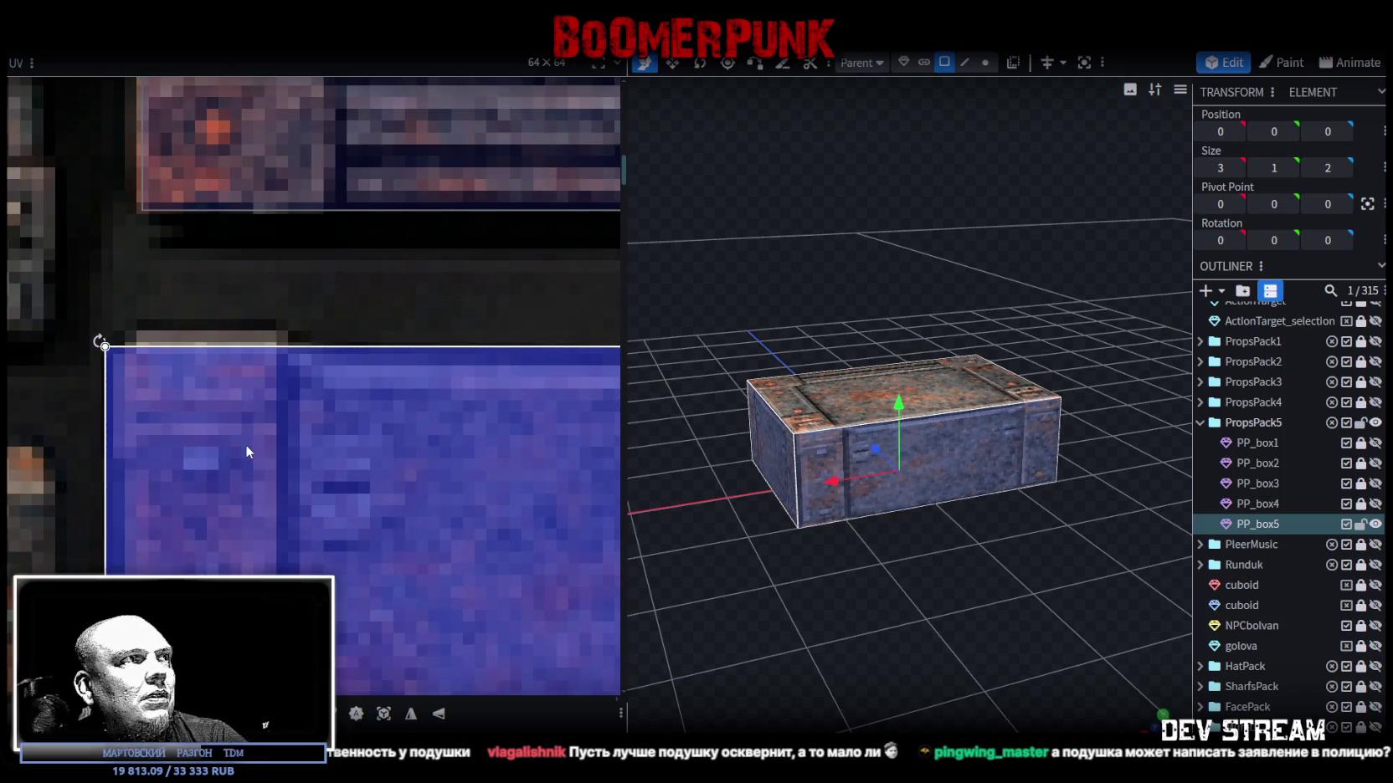
pyautogui.scroll(-2, 247, 446)
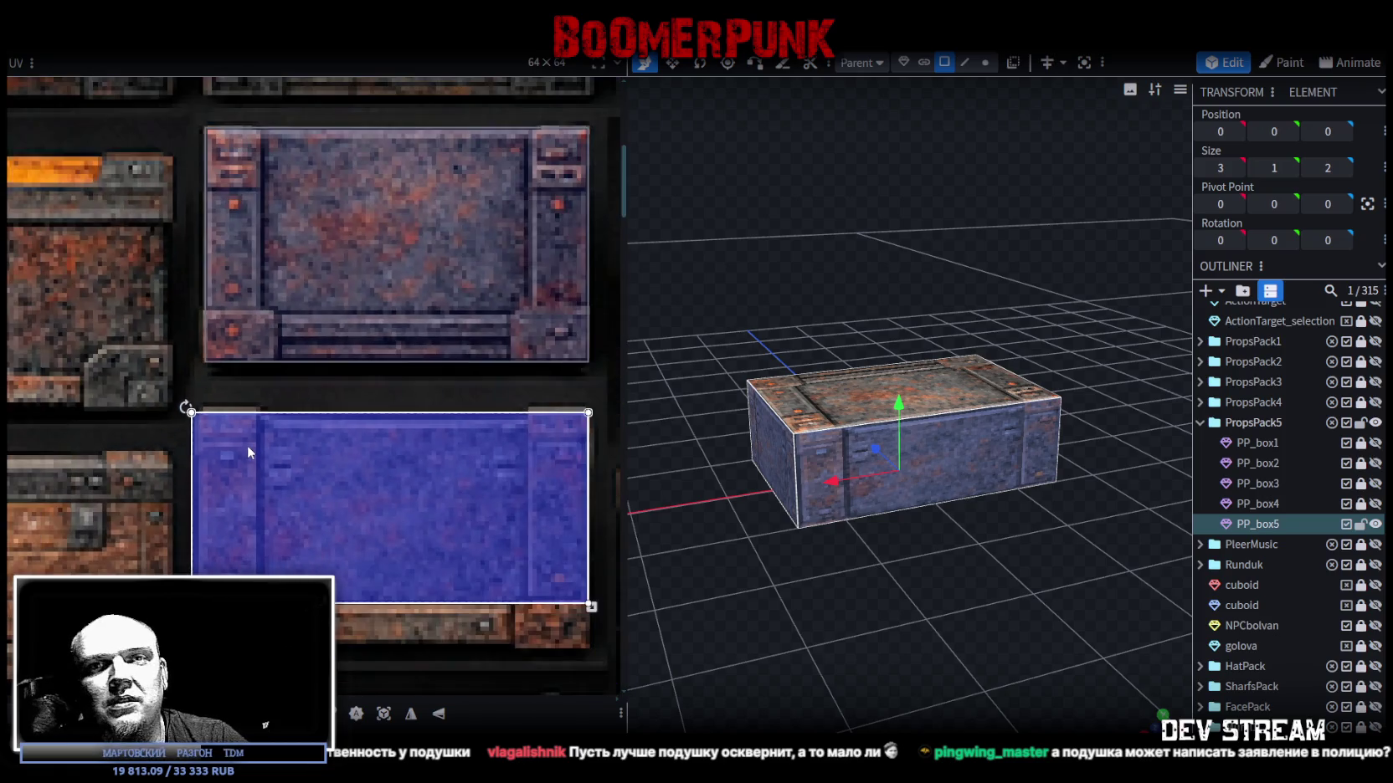
# Adjust the front face's UV and extend it further down the crate texture.
pyautogui.moveTo(343, 503); pyautogui.dragTo(310, 443, button='middle')
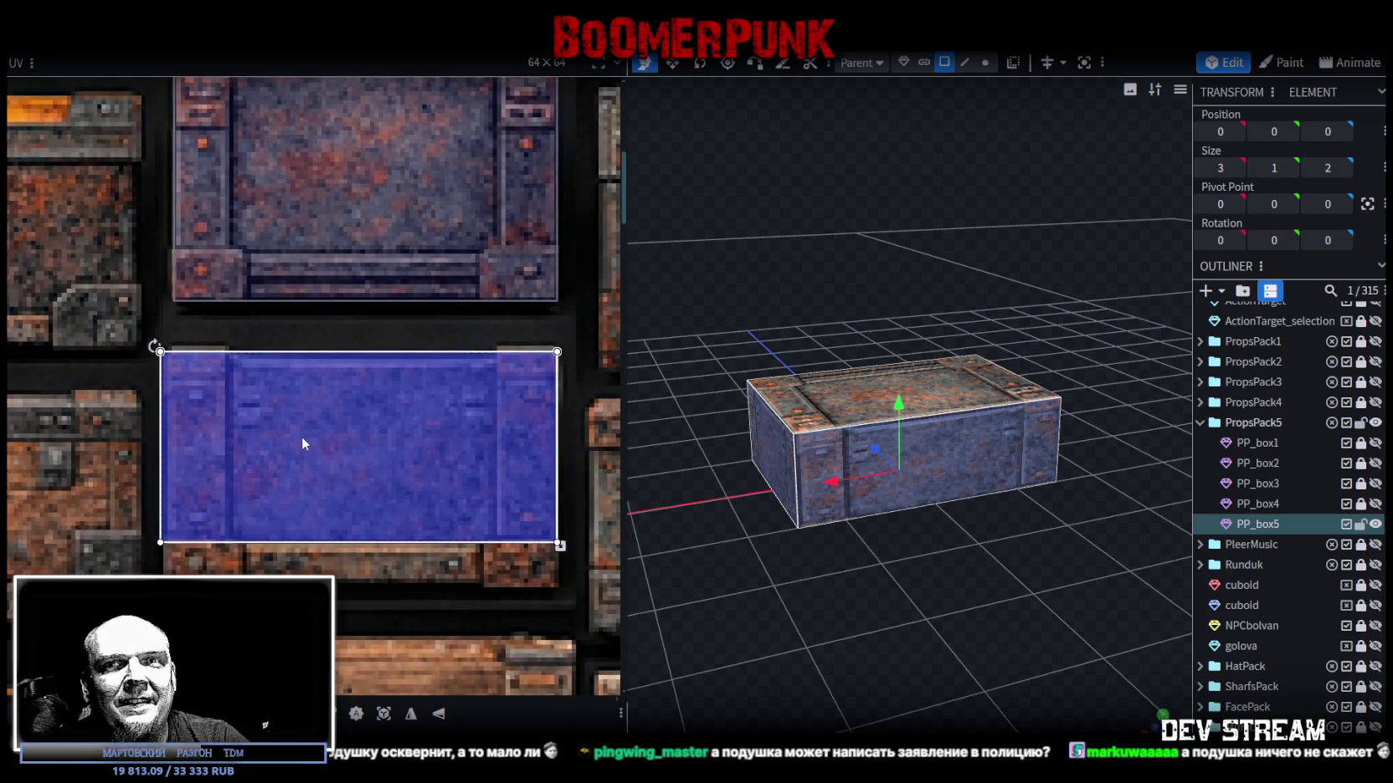
pyautogui.moveTo(337, 491); pyautogui.dragTo(312, 445, button='middle')
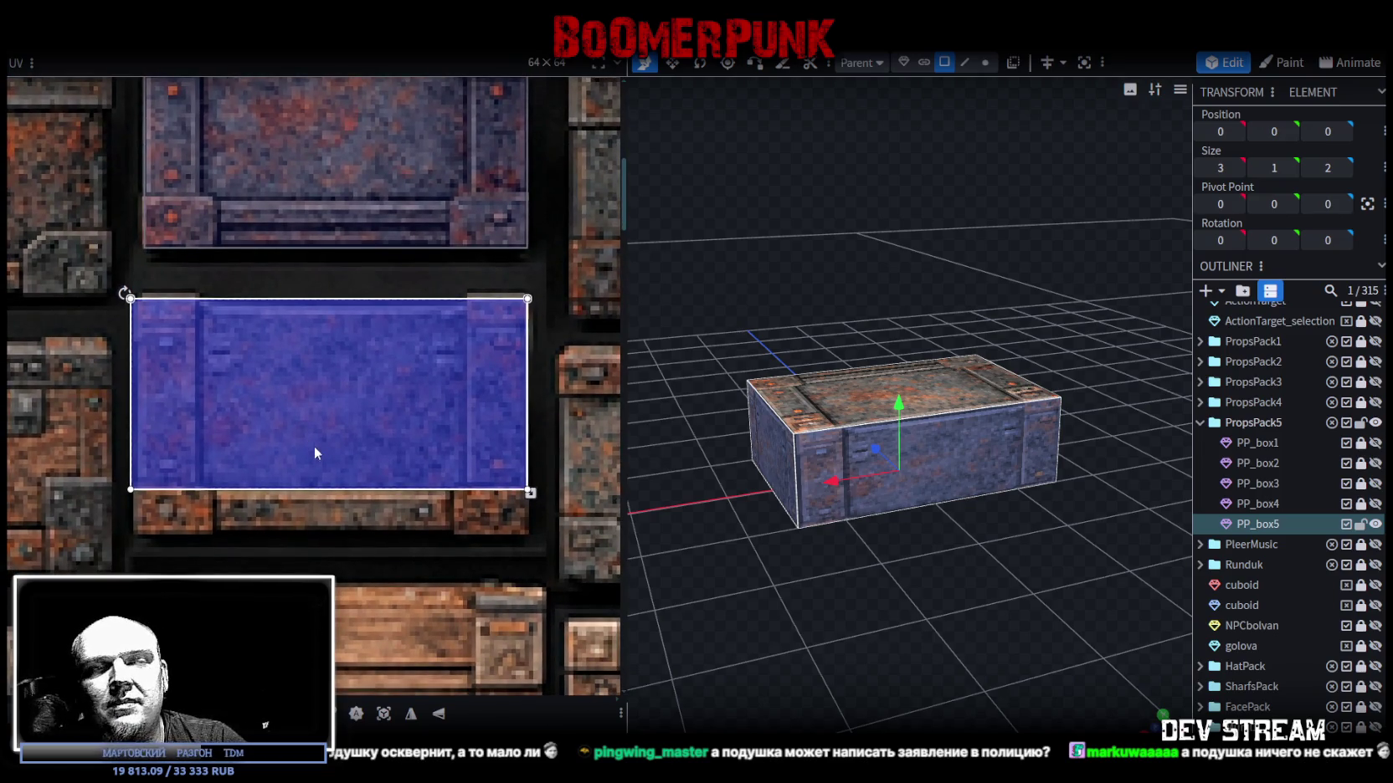
pyautogui.moveTo(454, 469); pyautogui.dragTo(371, 362, button='middle')
pyautogui.scroll(3, 419, 399)
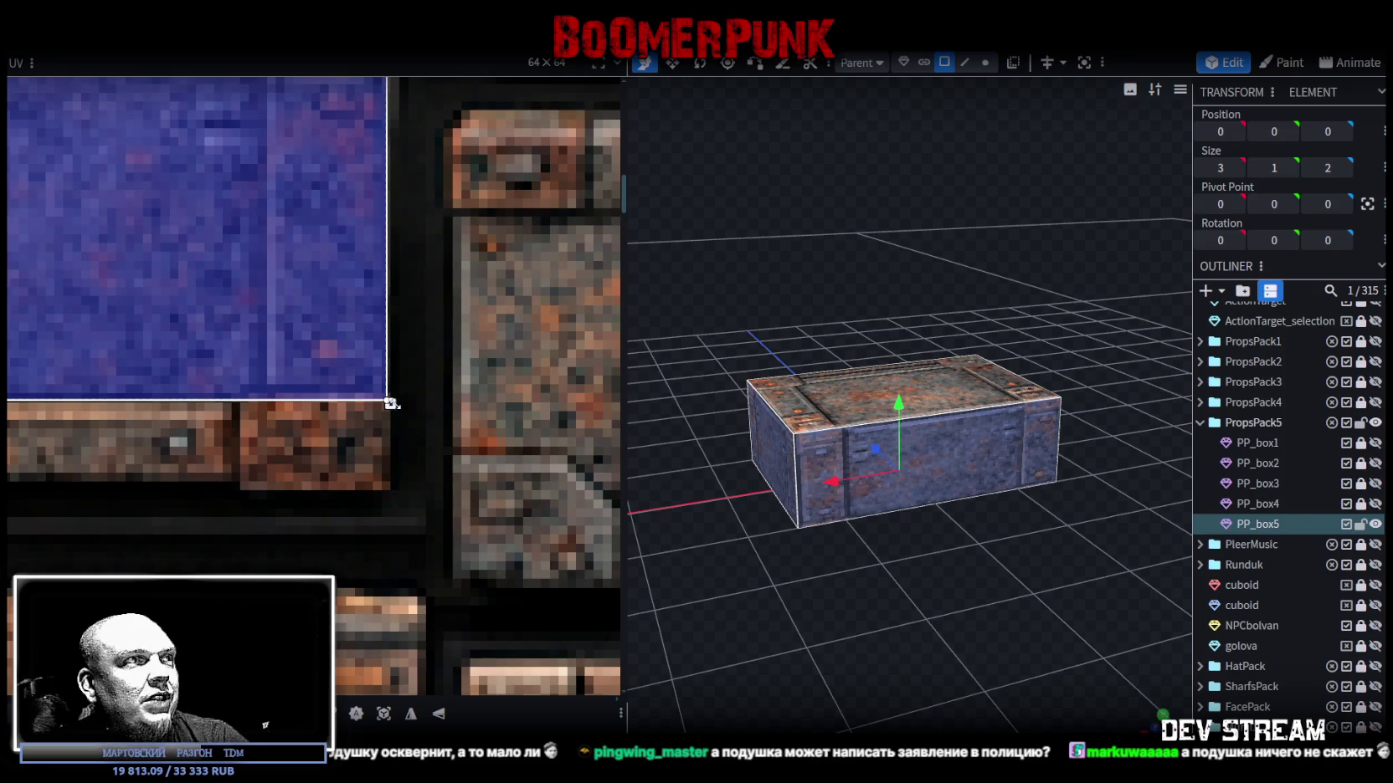
pyautogui.moveTo(399, 402); pyautogui.dragTo(401, 500)
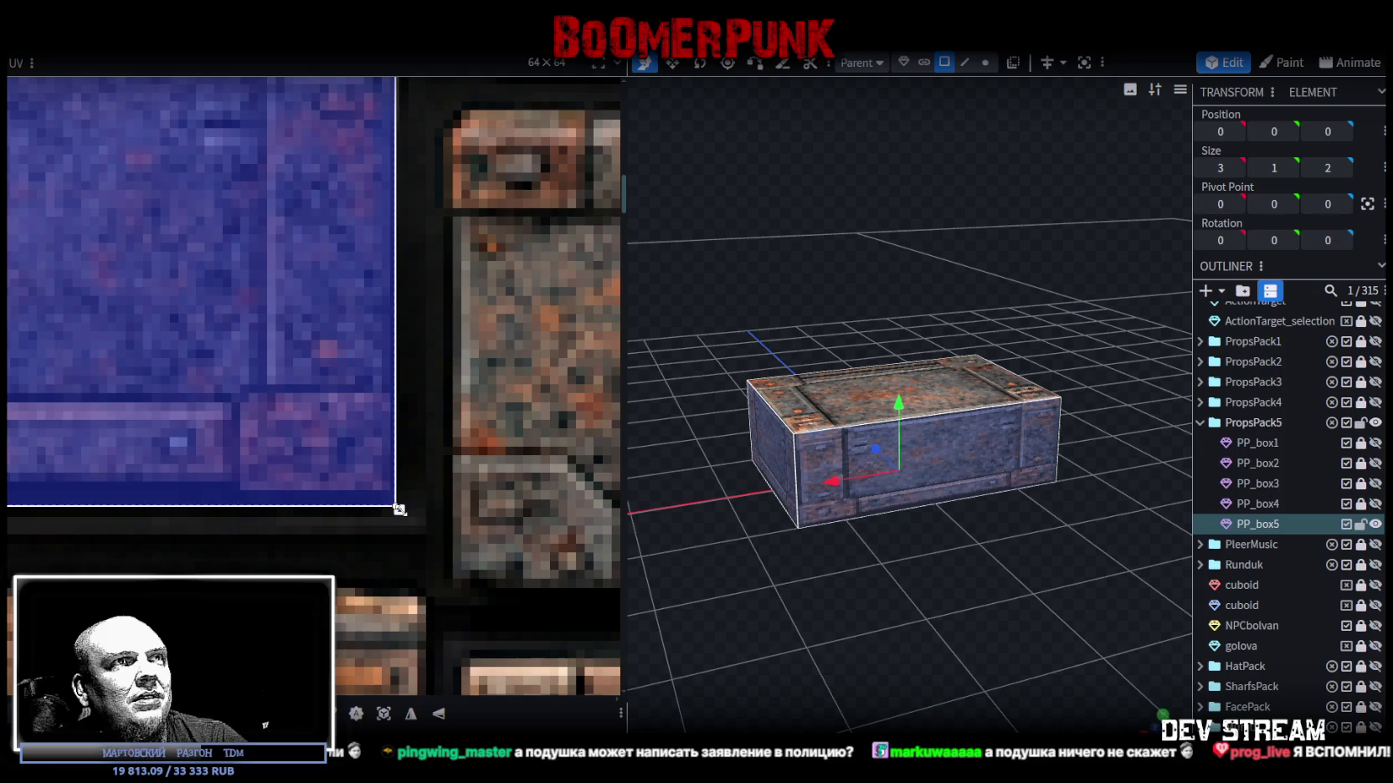
# Raise PP_box5's top so the crate is 1.5 tall instead of 1.
pyautogui.click(931, 381)
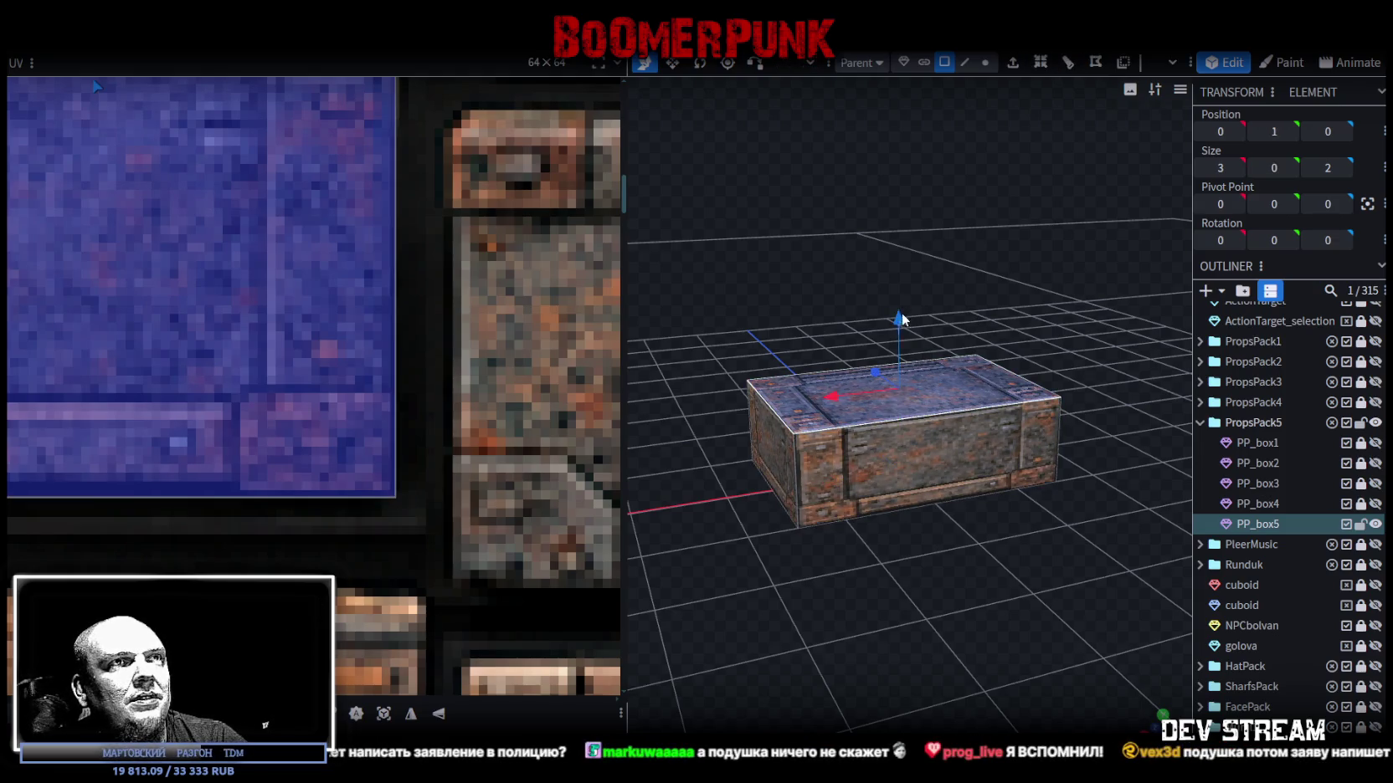
pyautogui.moveTo(903, 317); pyautogui.dragTo(900, 278)
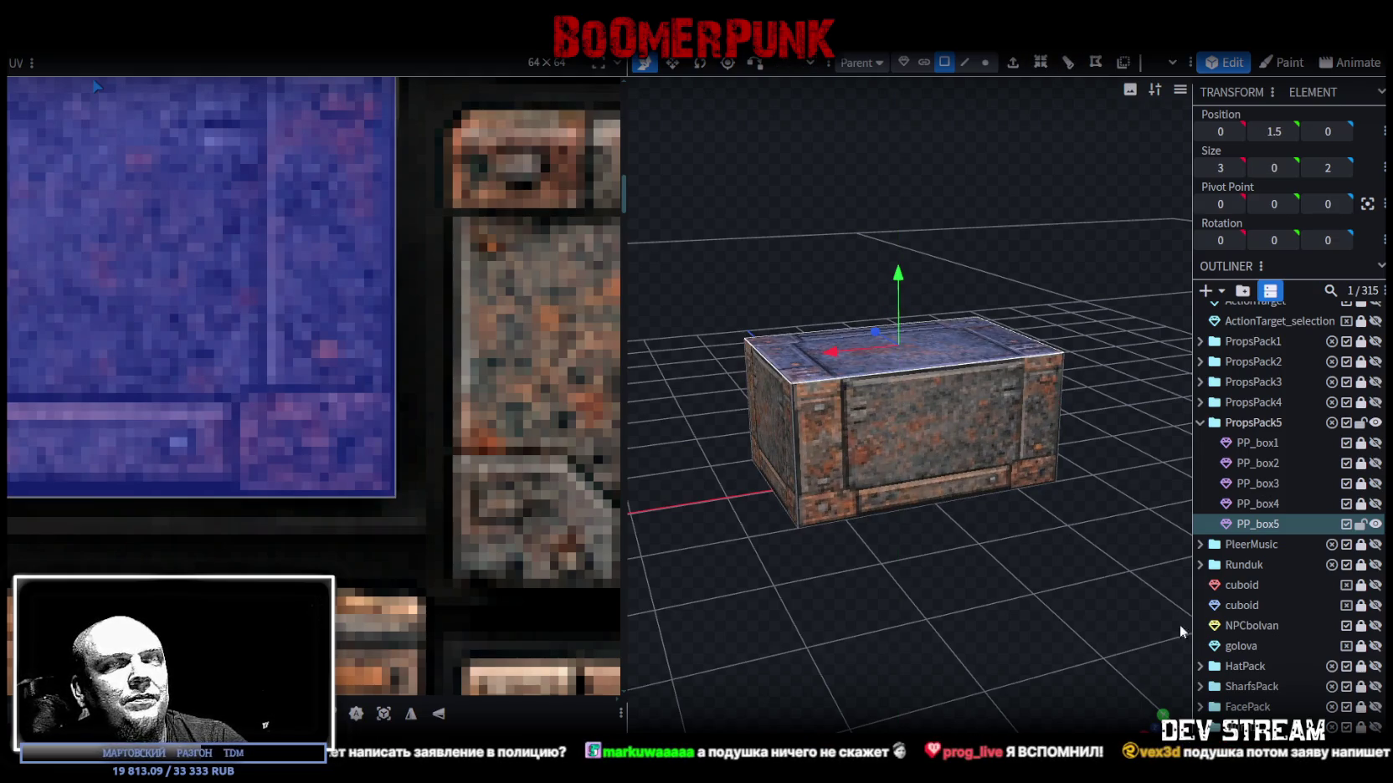
pyautogui.scroll(-3, 1282, 502)
pyautogui.click(963, 508)
pyautogui.click(861, 406)
pyautogui.scroll(-5, 367, 386)
pyautogui.scroll(3, 227, 305)
# Stretch the front face's UV bottom edge down to fit the taller side.
pyautogui.moveTo(200, 291); pyautogui.dragTo(401, 324)
pyautogui.click(430, 343)
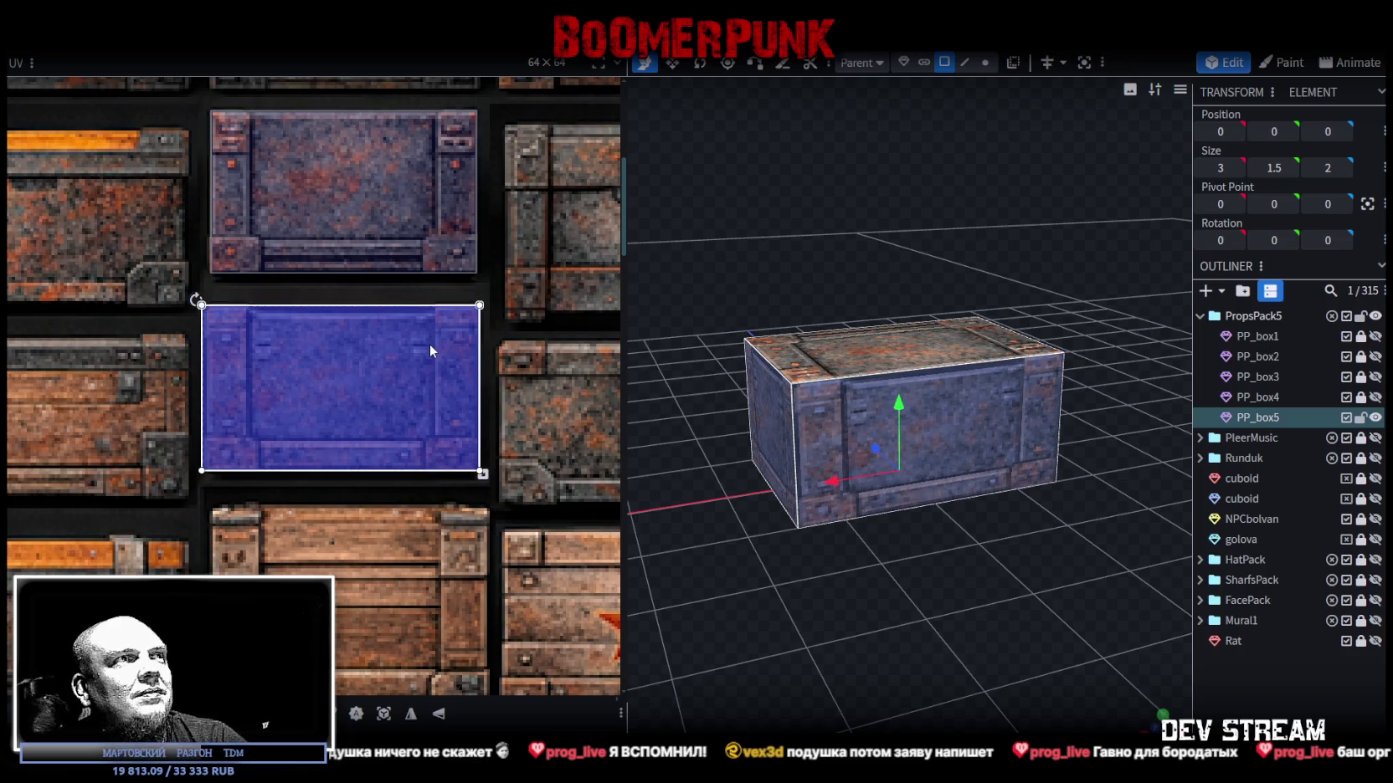
pyautogui.scroll(5, 366, 513)
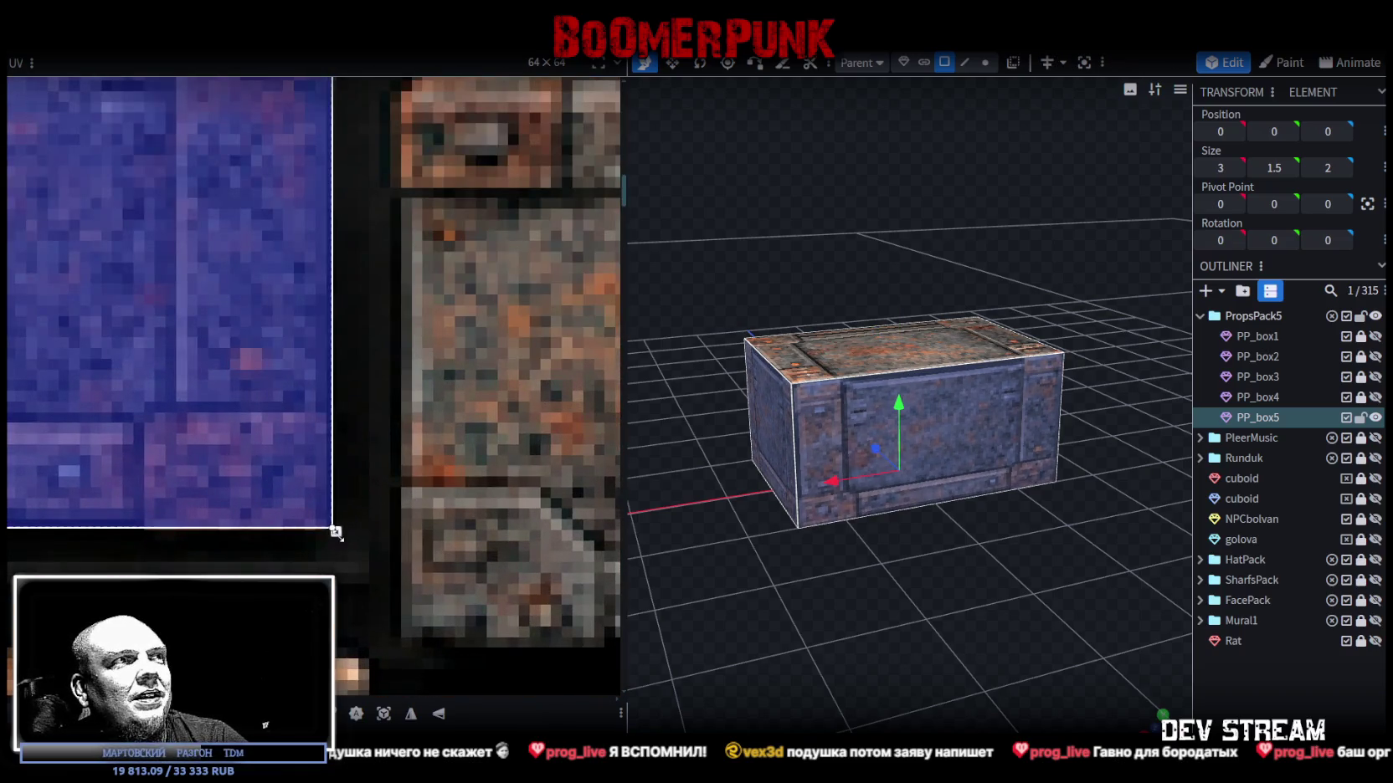
pyautogui.moveTo(336, 534); pyautogui.dragTo(336, 543)
pyautogui.click(985, 629)
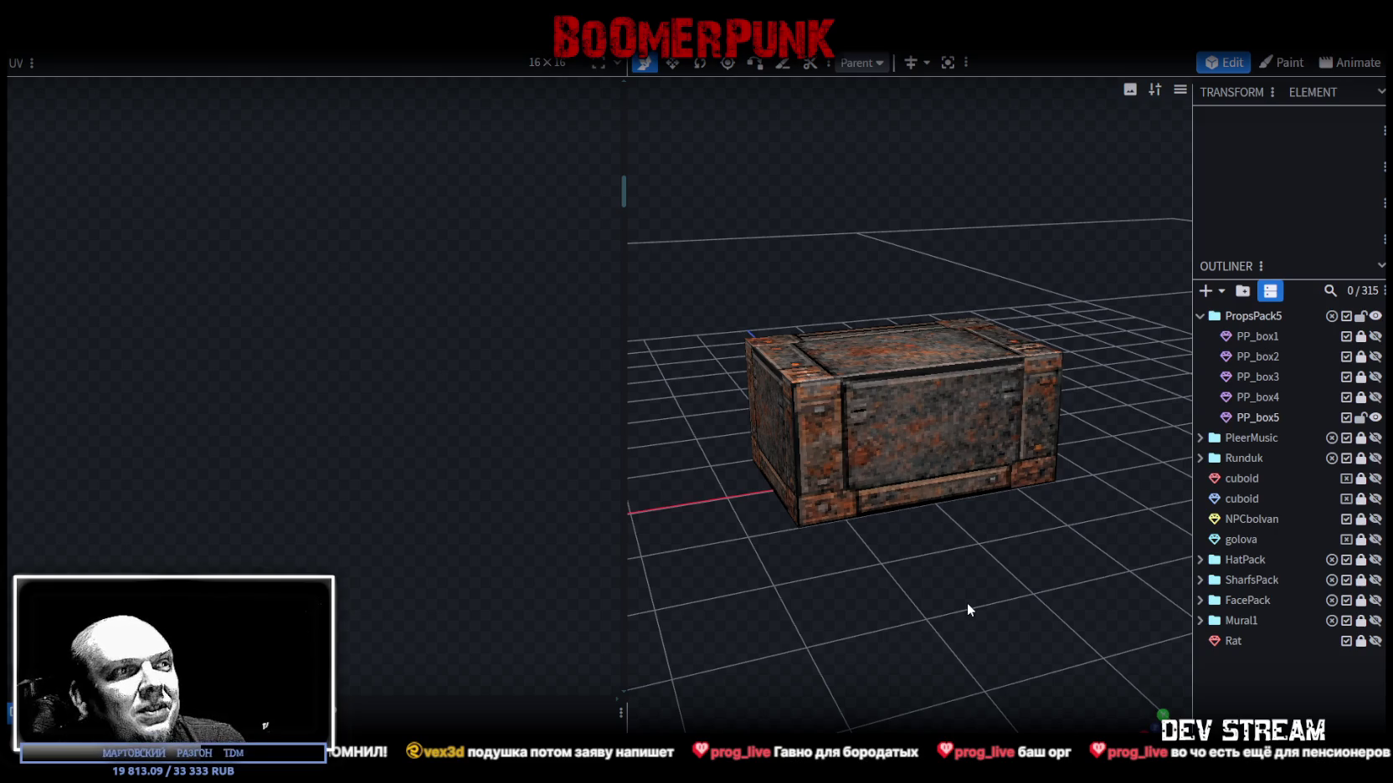
# Select PP_box5 and its front face, viewing the crate from a low angle.
pyautogui.moveTo(772, 629)
pyautogui.mouseDown()
pyautogui.moveTo(1000, 641)
pyautogui.moveTo(987, 395)
pyautogui.mouseUp()
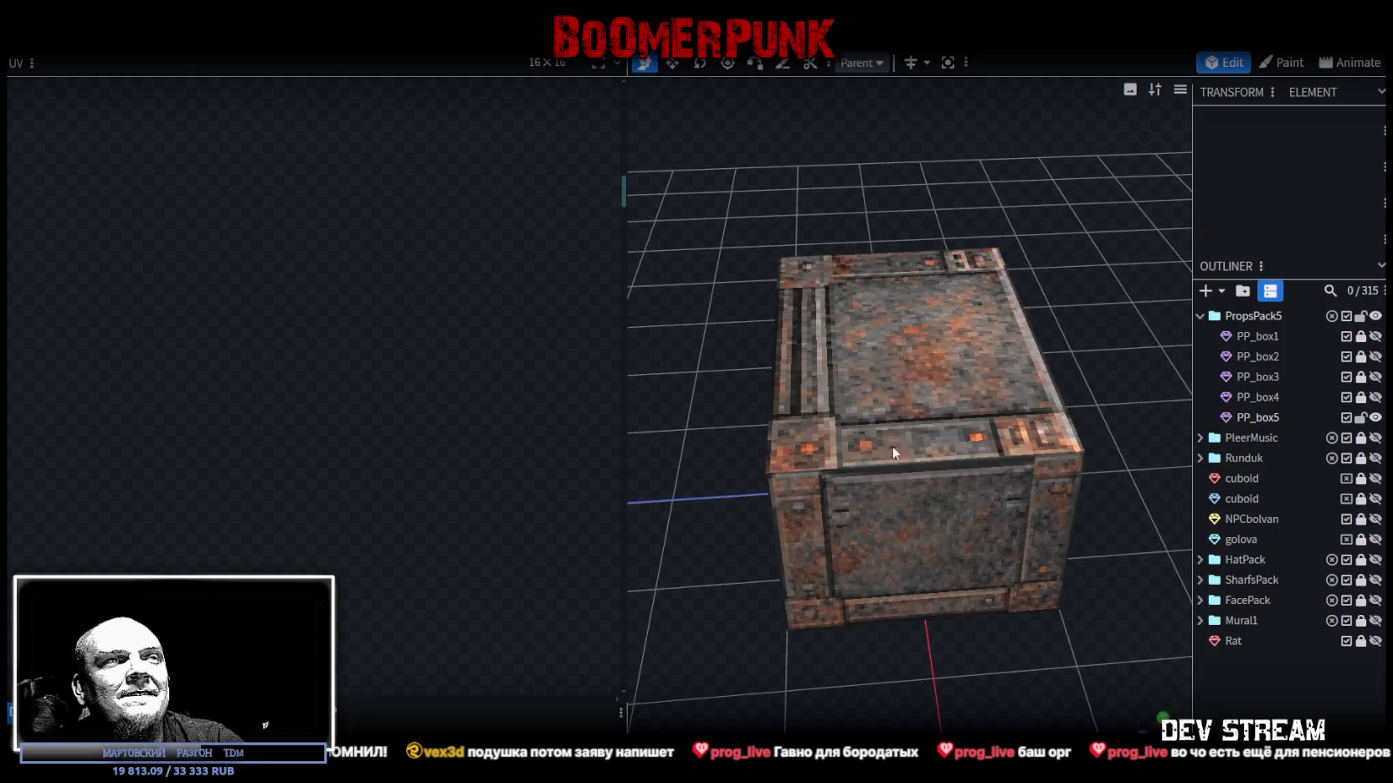
pyautogui.click(987, 385)
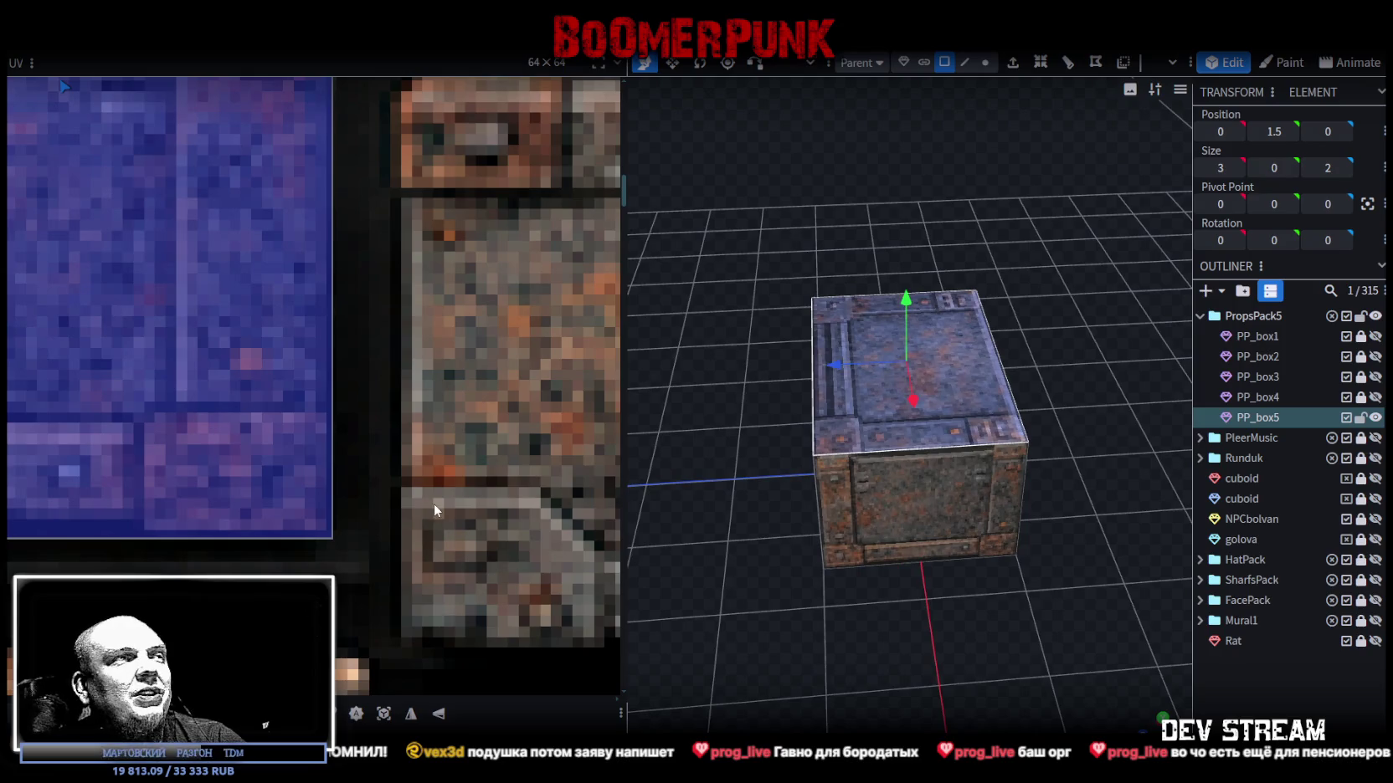
pyautogui.scroll(-3, 434, 503)
pyautogui.scroll(-3, 401, 463)
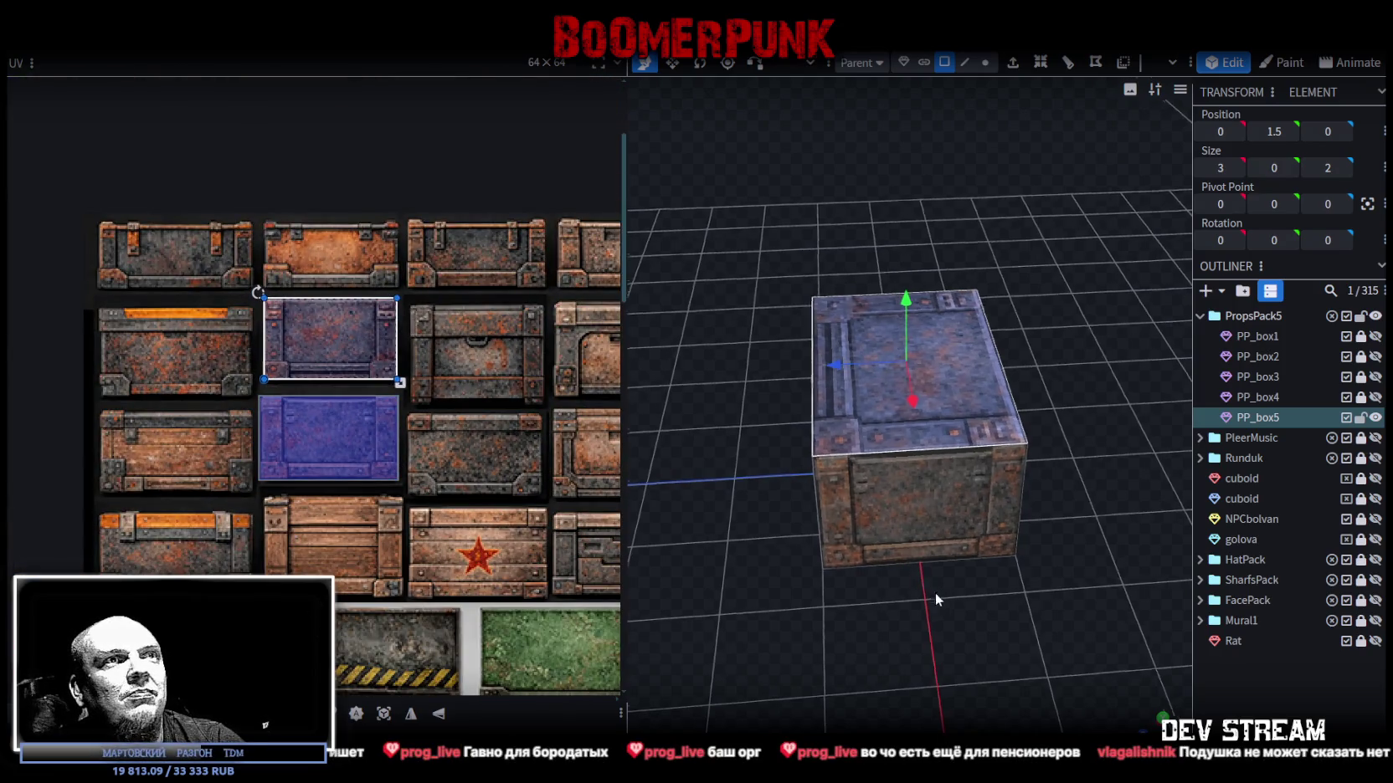
pyautogui.moveTo(935, 593); pyautogui.dragTo(787, 584)
pyautogui.scroll(3, 787, 586)
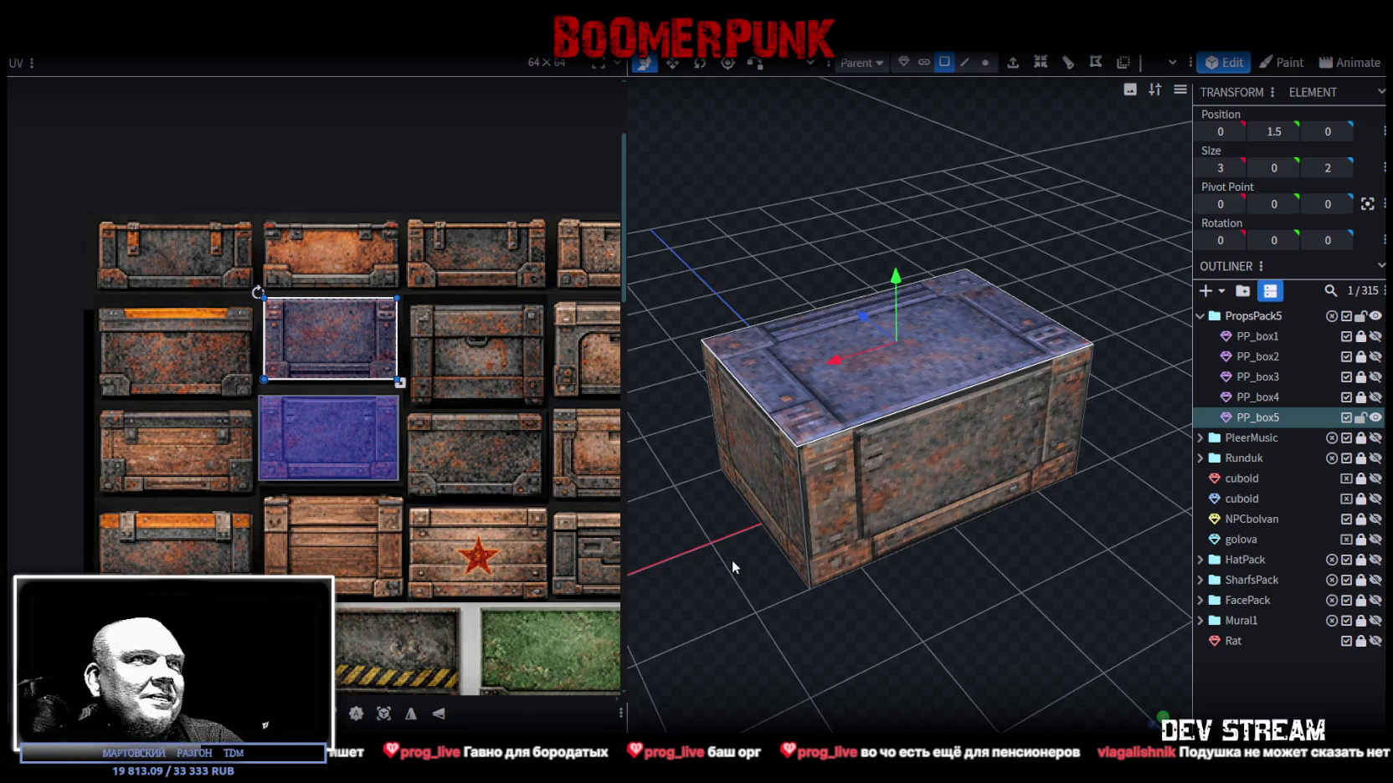
pyautogui.click(849, 499)
pyautogui.moveTo(850, 499); pyautogui.dragTo(921, 625)
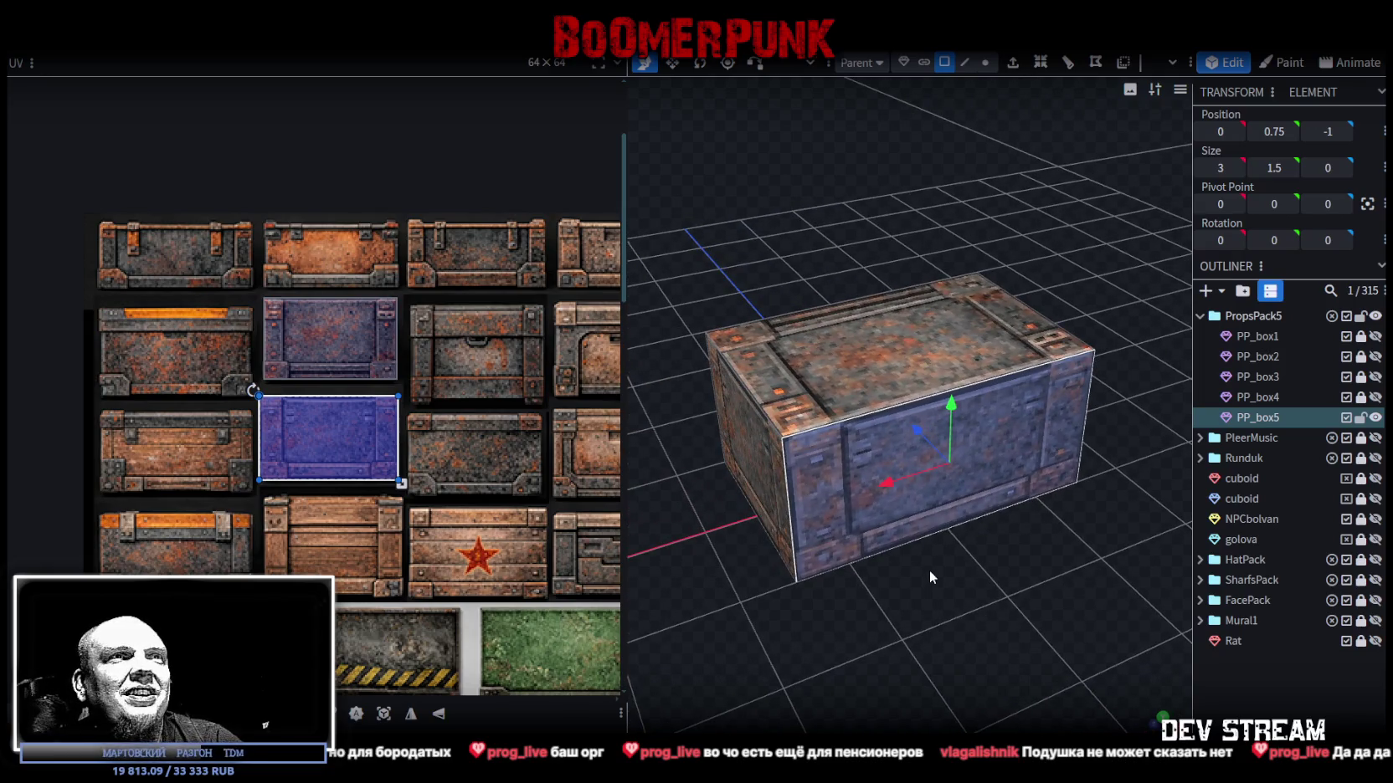
# Check the crate's sides and red atlas textures, then duplicate it as PP_box6.
pyautogui.click(1264, 418)
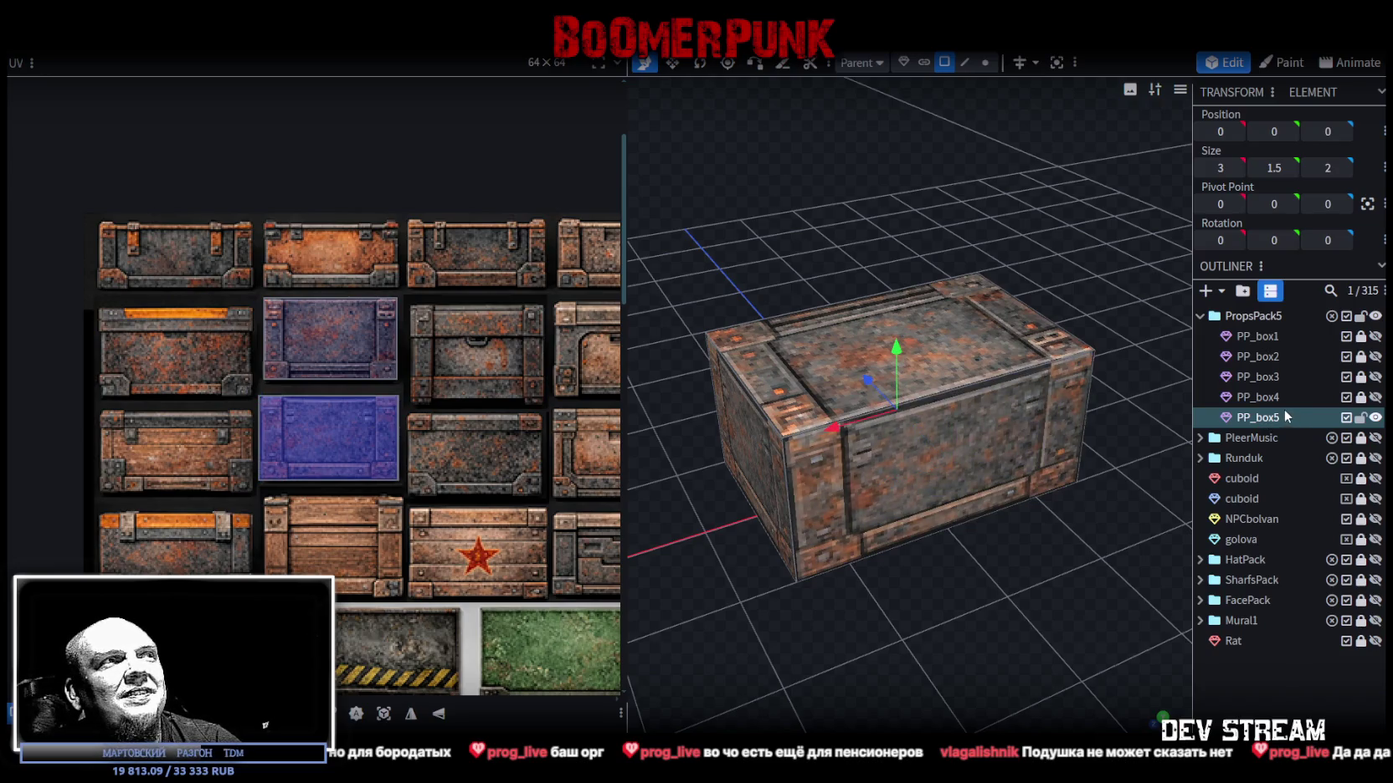
pyautogui.moveTo(993, 638)
pyautogui.mouseDown()
pyautogui.moveTo(990, 618)
pyautogui.moveTo(994, 649)
pyautogui.mouseUp()
pyautogui.scroll(-3, 481, 530)
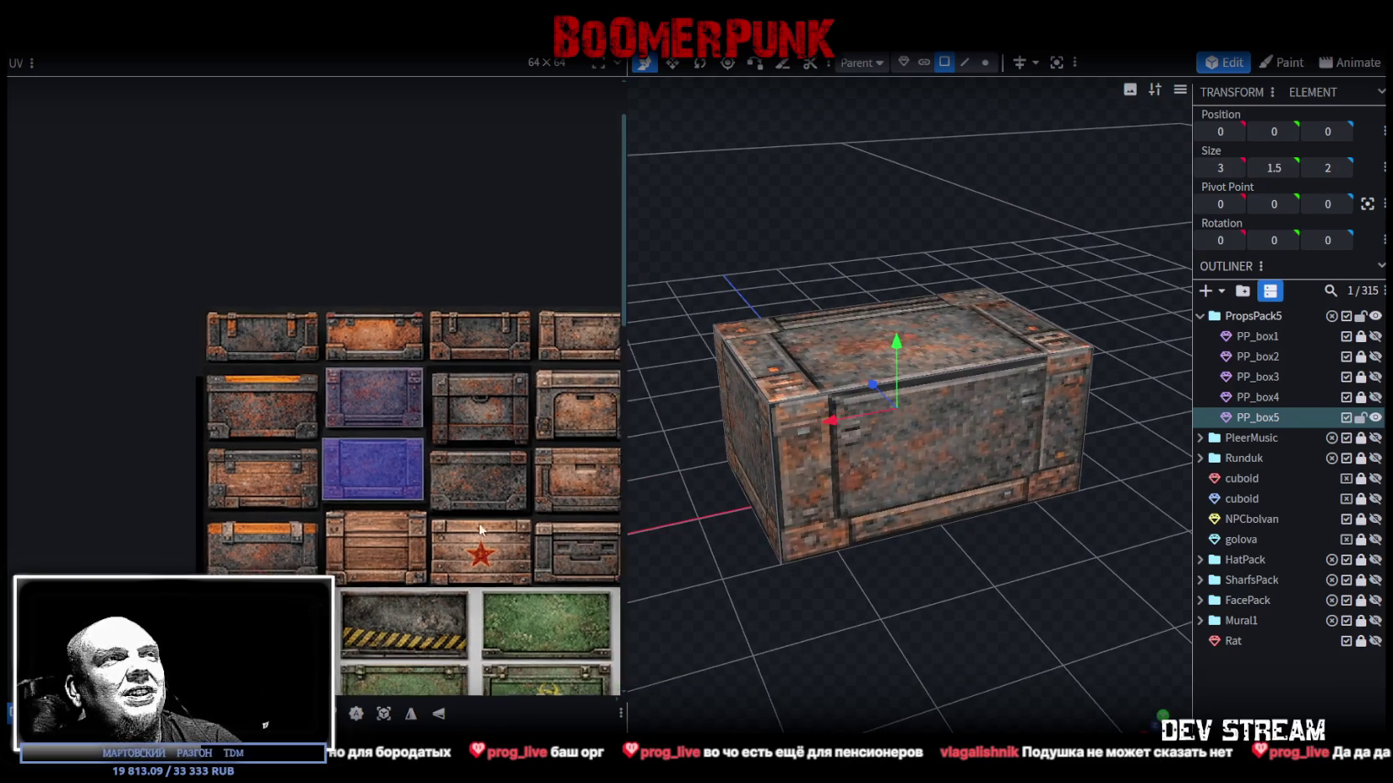
pyautogui.moveTo(481, 529); pyautogui.dragTo(266, 488, button='middle')
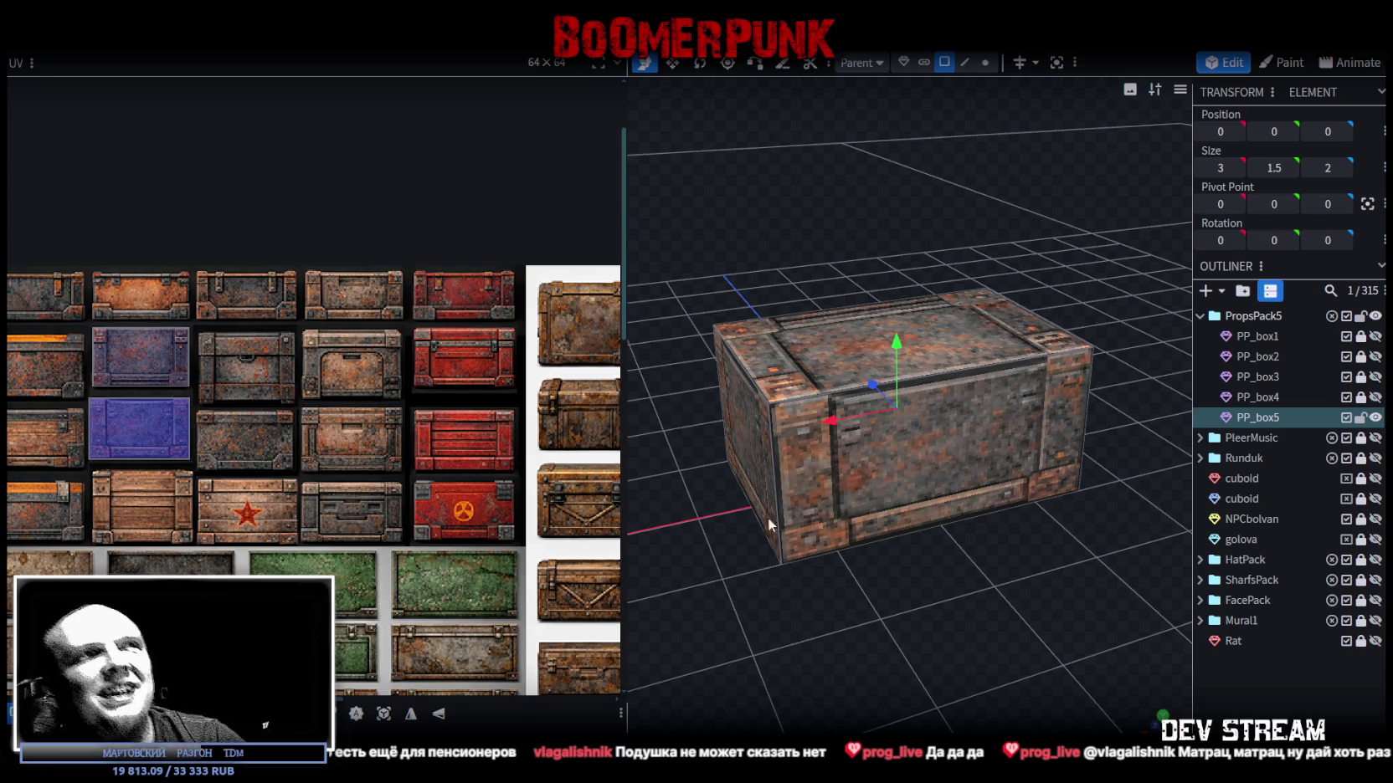
pyautogui.moveTo(769, 526)
pyautogui.mouseDown()
pyautogui.moveTo(1030, 554)
pyautogui.moveTo(890, 600)
pyautogui.moveTo(836, 588)
pyautogui.moveTo(887, 602)
pyautogui.mouseUp()
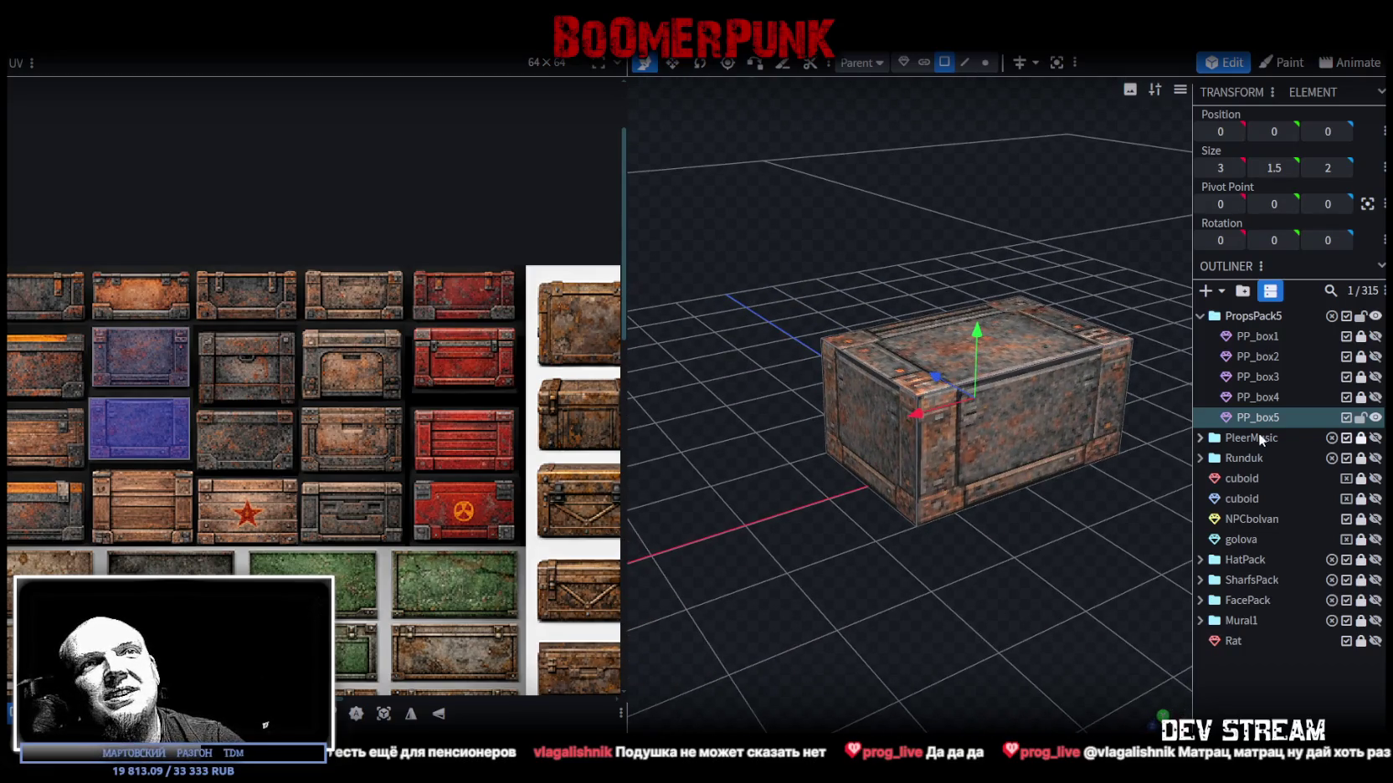
pyautogui.hotkey('ctrl', 'd')
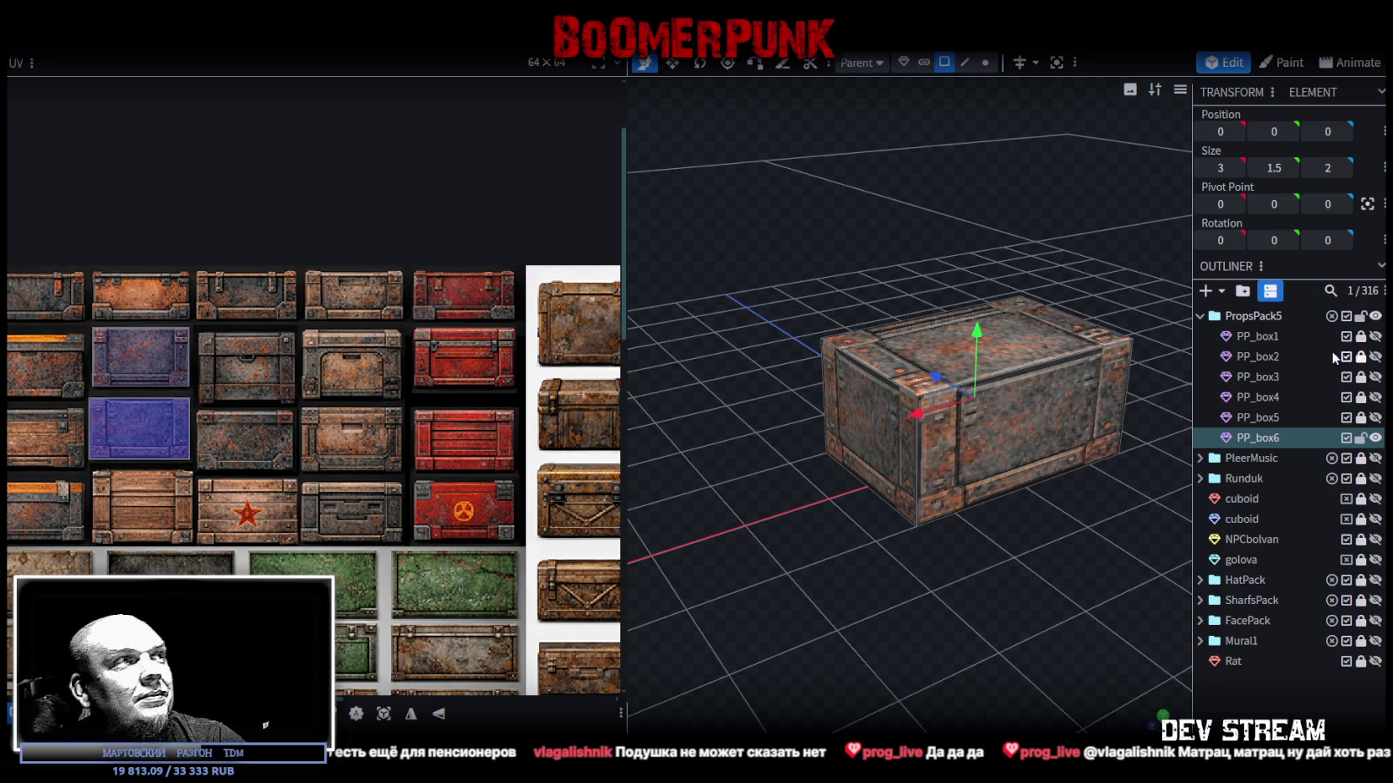
# Map PP_box6's front face onto a top-row crate tile, nudged up with its bottom edge raised.
pyautogui.click(1041, 424)
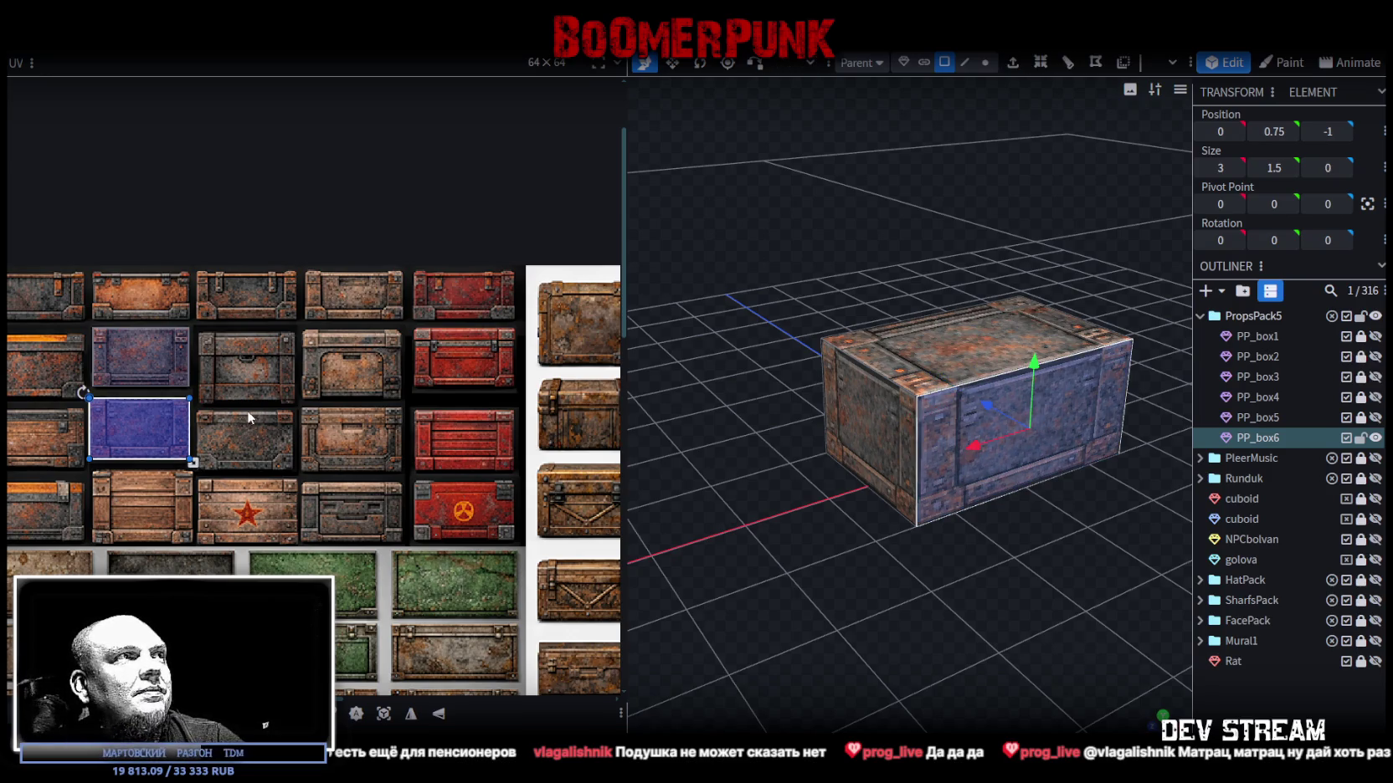
pyautogui.moveTo(128, 440); pyautogui.dragTo(244, 315)
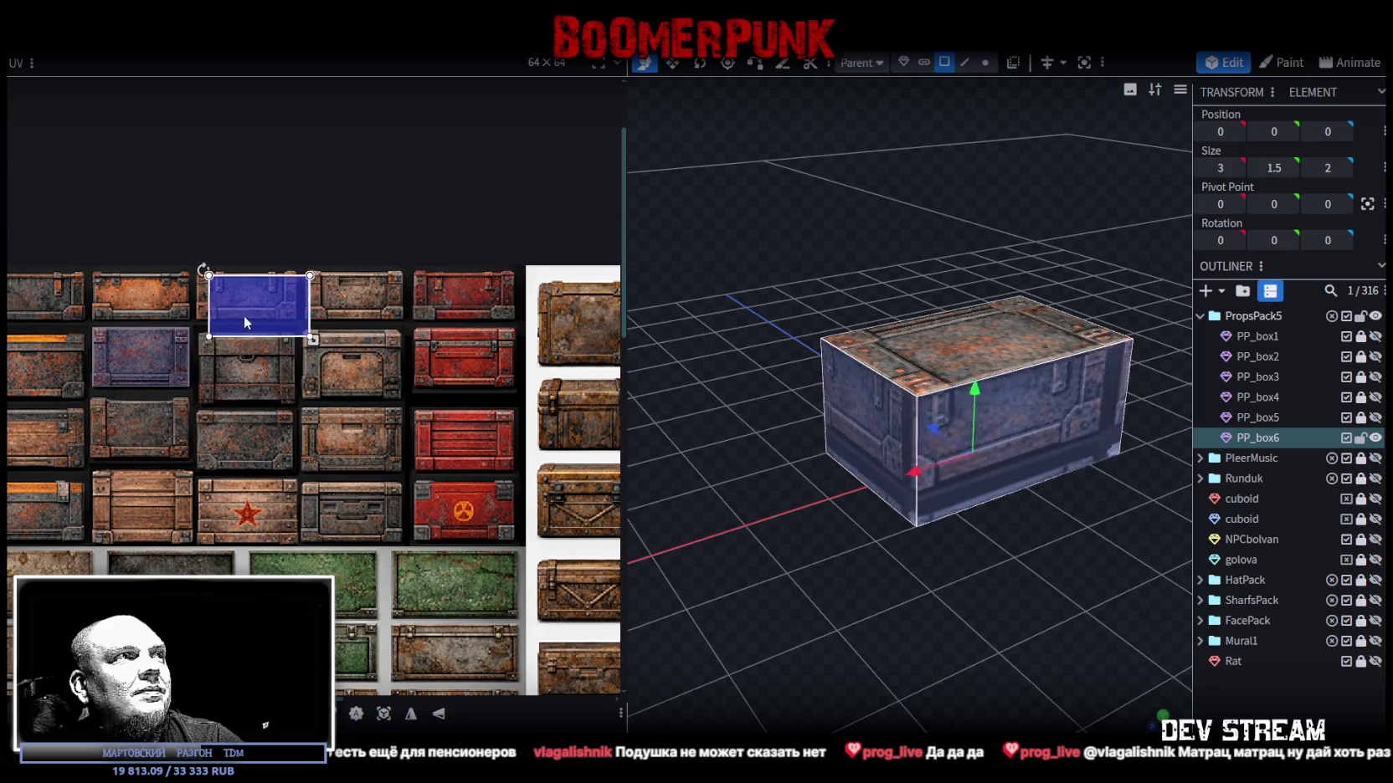
pyautogui.scroll(2, 236, 321)
pyautogui.scroll(3, 217, 286)
pyautogui.scroll(2, 211, 283)
pyautogui.moveTo(209, 285); pyautogui.dragTo(194, 281)
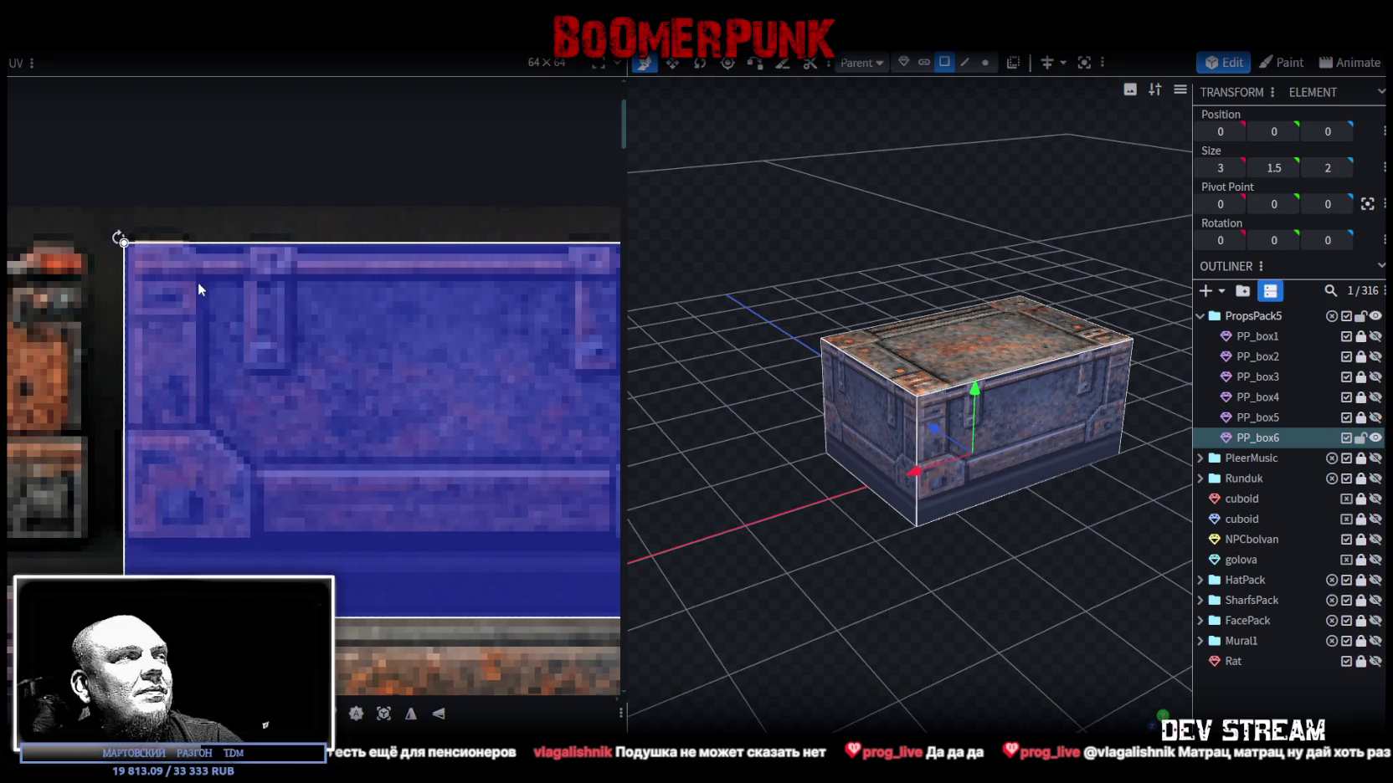
pyautogui.scroll(-1, 227, 302)
pyautogui.scroll(-2, 234, 334)
pyautogui.scroll(3, 351, 385)
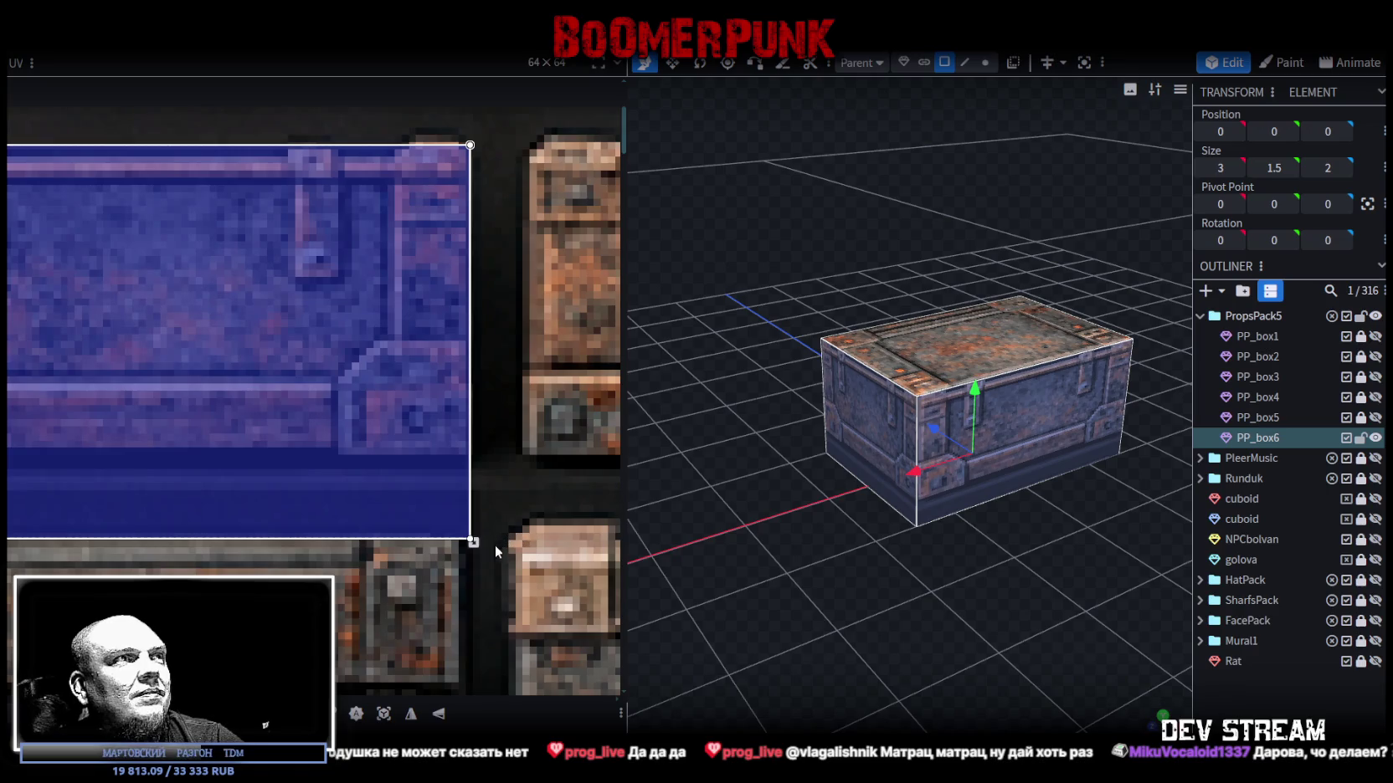
pyautogui.moveTo(474, 543); pyautogui.dragTo(482, 472)
pyautogui.click(960, 350)
# Lower PP_box6's top by 0.5 so the crate is 1 unit tall.
pyautogui.moveTo(982, 267); pyautogui.dragTo(984, 310)
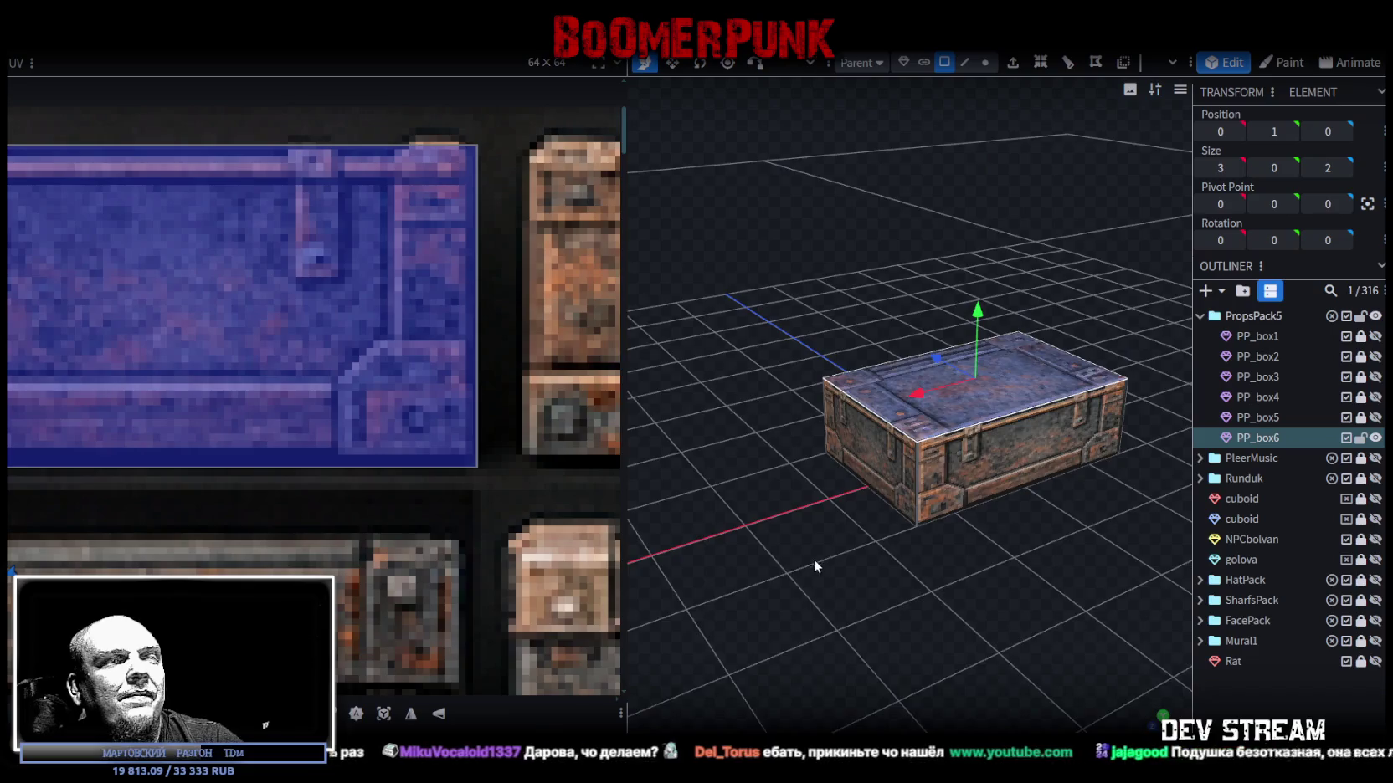
pyautogui.scroll(-3, 814, 566)
pyautogui.scroll(-3, 244, 462)
pyautogui.scroll(-3, 226, 459)
pyautogui.scroll(2, 219, 460)
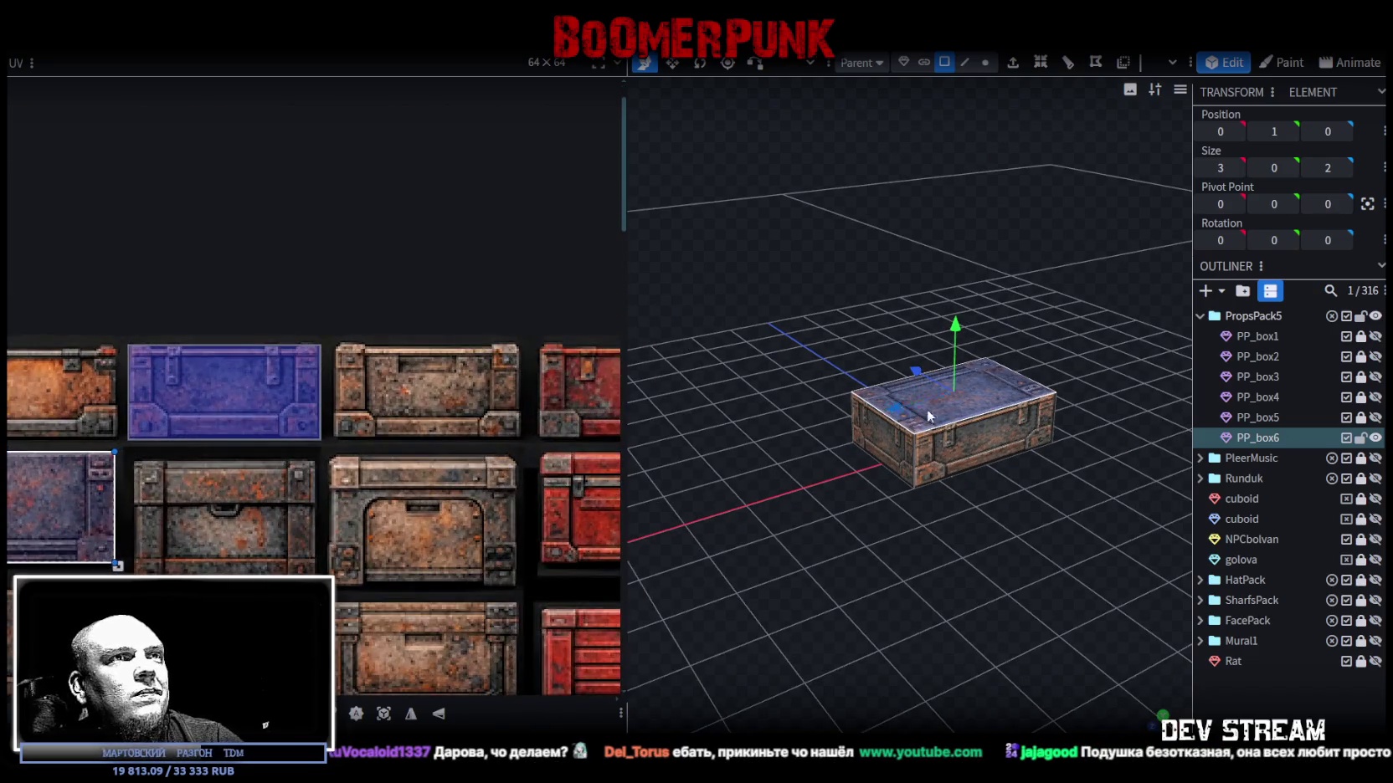
pyautogui.scroll(-2, 294, 487)
pyautogui.scroll(-1, 292, 477)
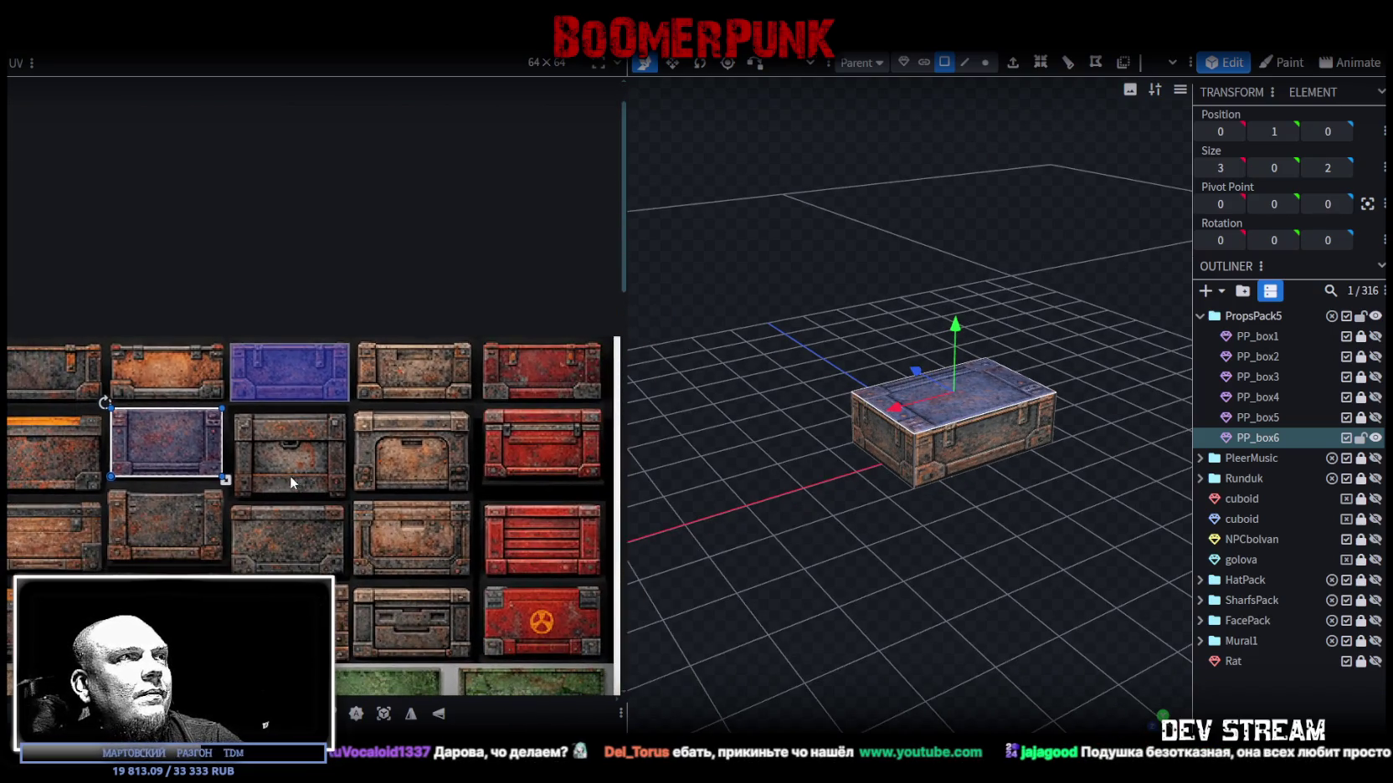
# Move the top face's UV onto another rusty crate tile and fine-tune its position.
pyautogui.moveTo(159, 453); pyautogui.dragTo(289, 528)
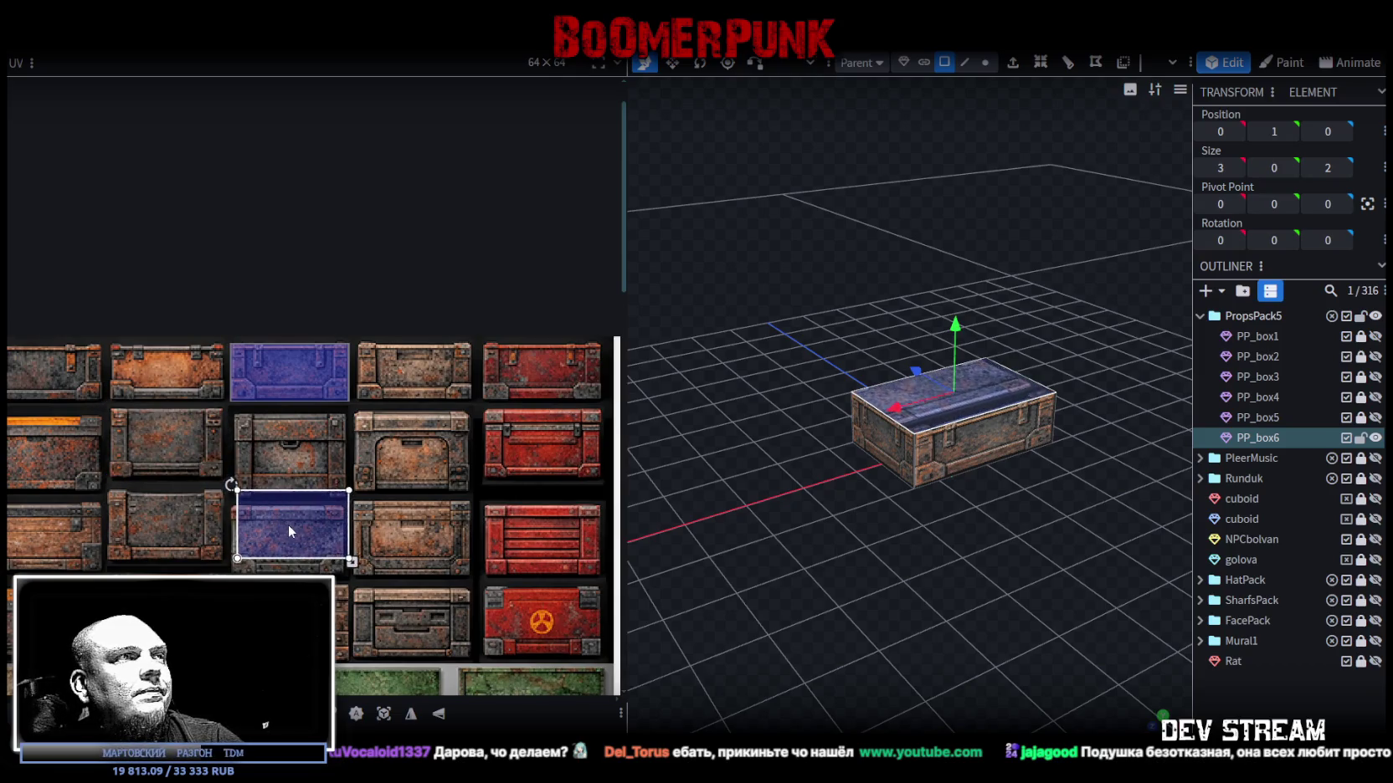
pyautogui.scroll(2, 322, 533)
pyautogui.scroll(2, 367, 570)
pyautogui.moveTo(395, 593); pyautogui.dragTo(451, 321, button='middle')
pyautogui.scroll(3, 306, 411)
pyautogui.moveTo(307, 410)
pyautogui.mouseDown()
pyautogui.moveTo(267, 445)
pyautogui.moveTo(223, 400)
pyautogui.mouseUp()
# Enlarge the top face mapping slightly and view the flattened crate.
pyautogui.scroll(2, 267, 437)
pyautogui.scroll(1, 252, 420)
pyautogui.scroll(-3, 388, 525)
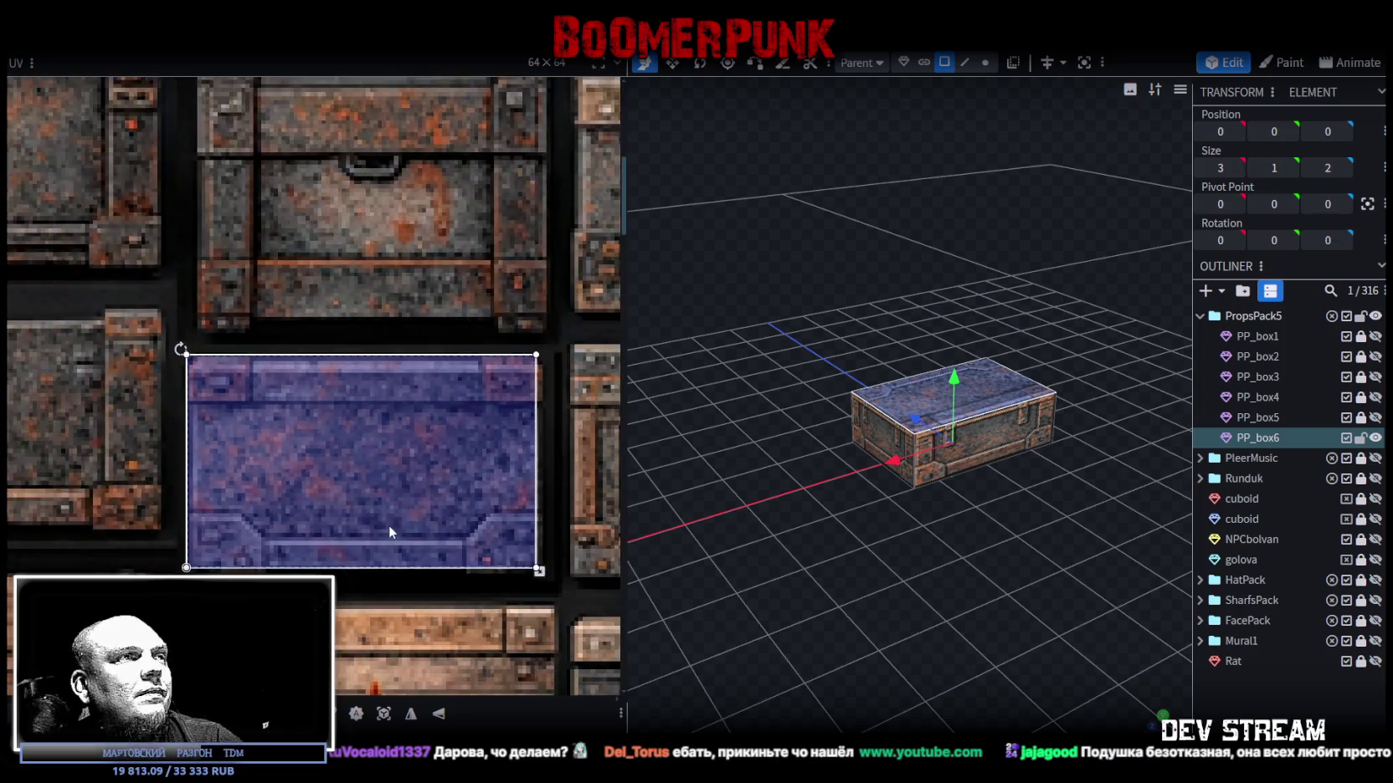
pyautogui.scroll(1, 343, 517)
pyautogui.scroll(3, 423, 490)
pyautogui.moveTo(410, 495); pyautogui.dragTo(423, 503)
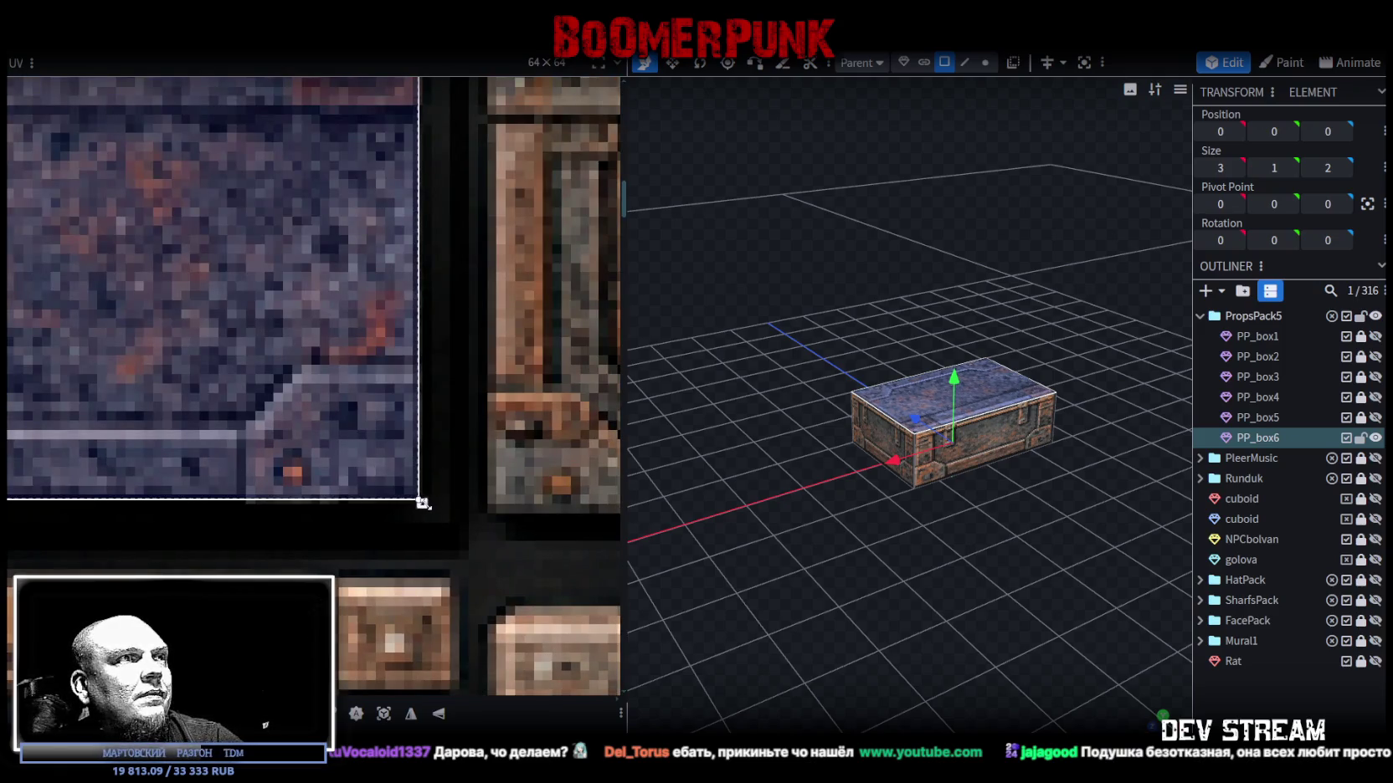
pyautogui.moveTo(938, 586)
pyautogui.mouseDown()
pyautogui.moveTo(990, 630)
pyautogui.moveTo(953, 531)
pyautogui.moveTo(986, 614)
pyautogui.moveTo(955, 578)
pyautogui.moveTo(1332, 549)
pyautogui.moveTo(1153, 576)
pyautogui.mouseUp()
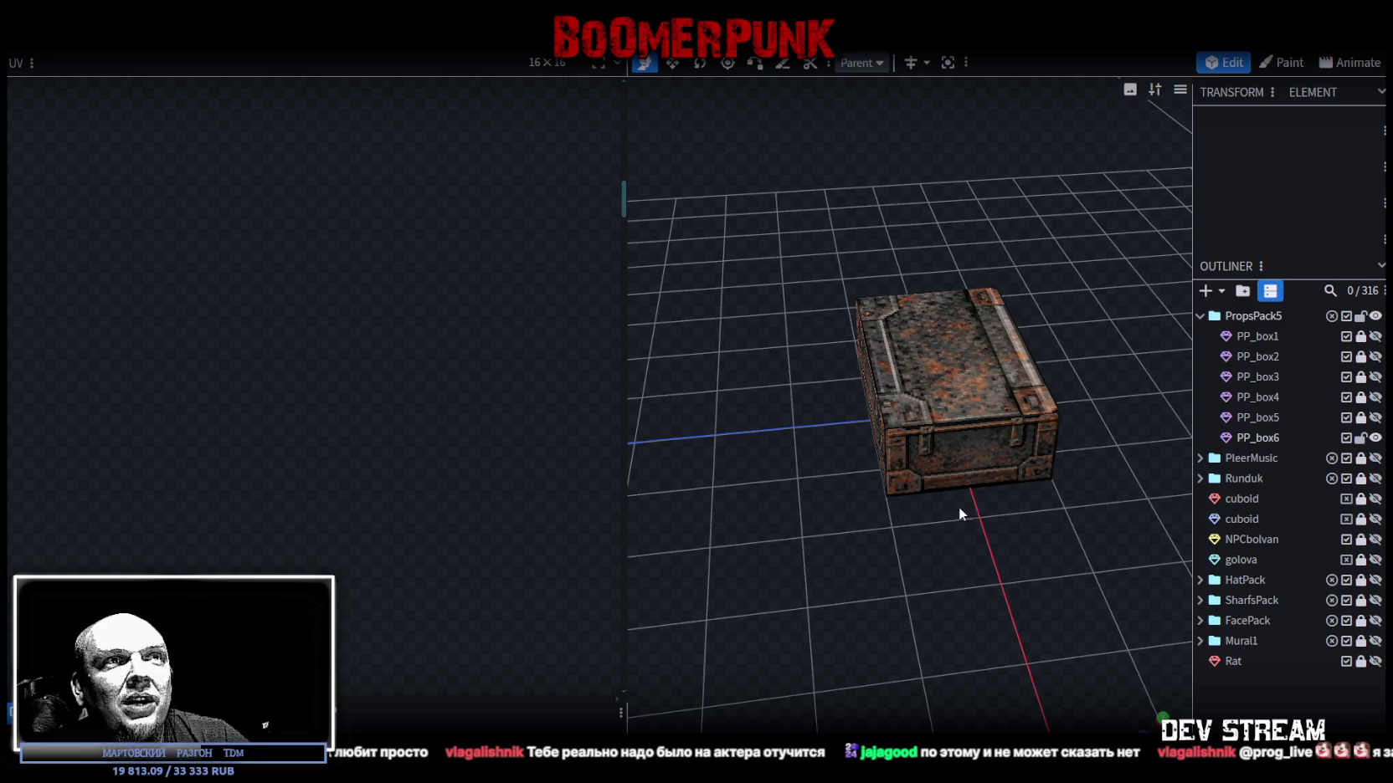
# Select PP_box6 and orbit down to a flatter viewing angle.
pyautogui.moveTo(960, 510); pyautogui.dragTo(842, 540)
pyautogui.scroll(3, 983, 386)
pyautogui.click(982, 385)
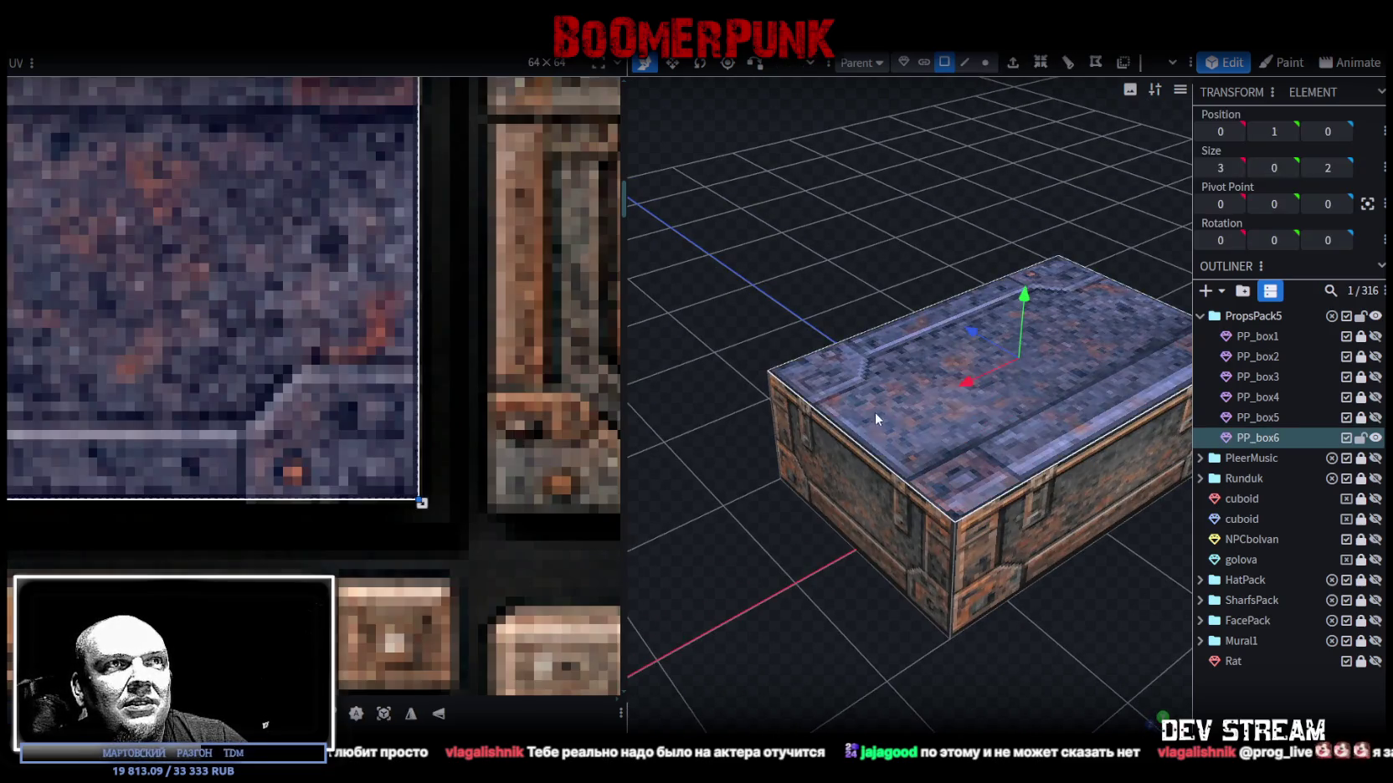
pyautogui.scroll(-2, 875, 411)
pyautogui.scroll(-4, 384, 446)
pyautogui.moveTo(669, 503)
pyautogui.mouseDown()
pyautogui.moveTo(791, 525)
pyautogui.moveTo(751, 537)
pyautogui.moveTo(766, 563)
pyautogui.moveTo(807, 519)
pyautogui.mouseUp()
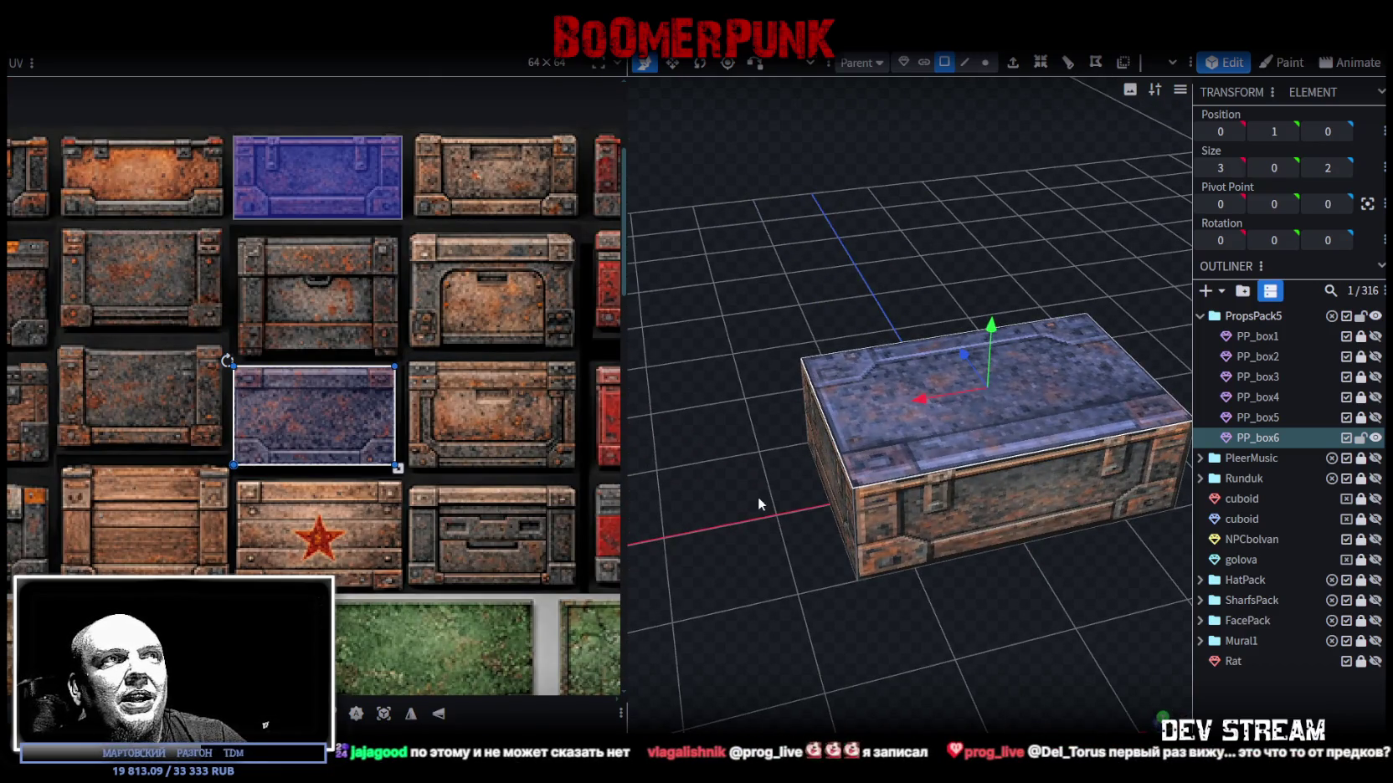
pyautogui.moveTo(717, 506)
pyautogui.mouseDown()
pyautogui.moveTo(833, 525)
pyautogui.moveTo(789, 519)
pyautogui.moveTo(821, 473)
pyautogui.mouseUp()
# Inspect the UV mappings of the crate's end face and long side face.
pyautogui.click(820, 474)
pyautogui.moveTo(955, 600)
pyautogui.mouseDown()
pyautogui.moveTo(748, 609)
pyautogui.moveTo(855, 581)
pyautogui.moveTo(800, 613)
pyautogui.moveTo(913, 599)
pyautogui.mouseUp()
pyautogui.click(928, 488)
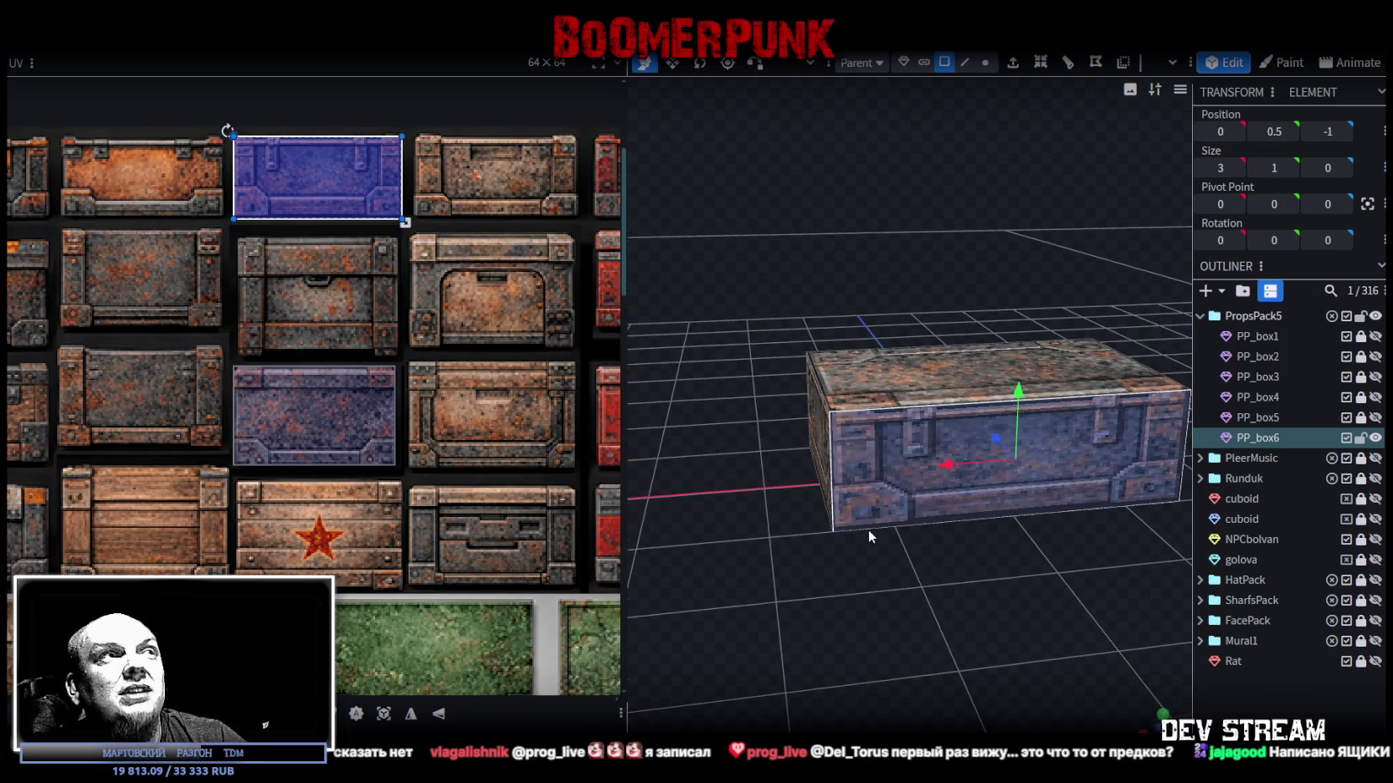
pyautogui.moveTo(868, 529); pyautogui.dragTo(849, 532)
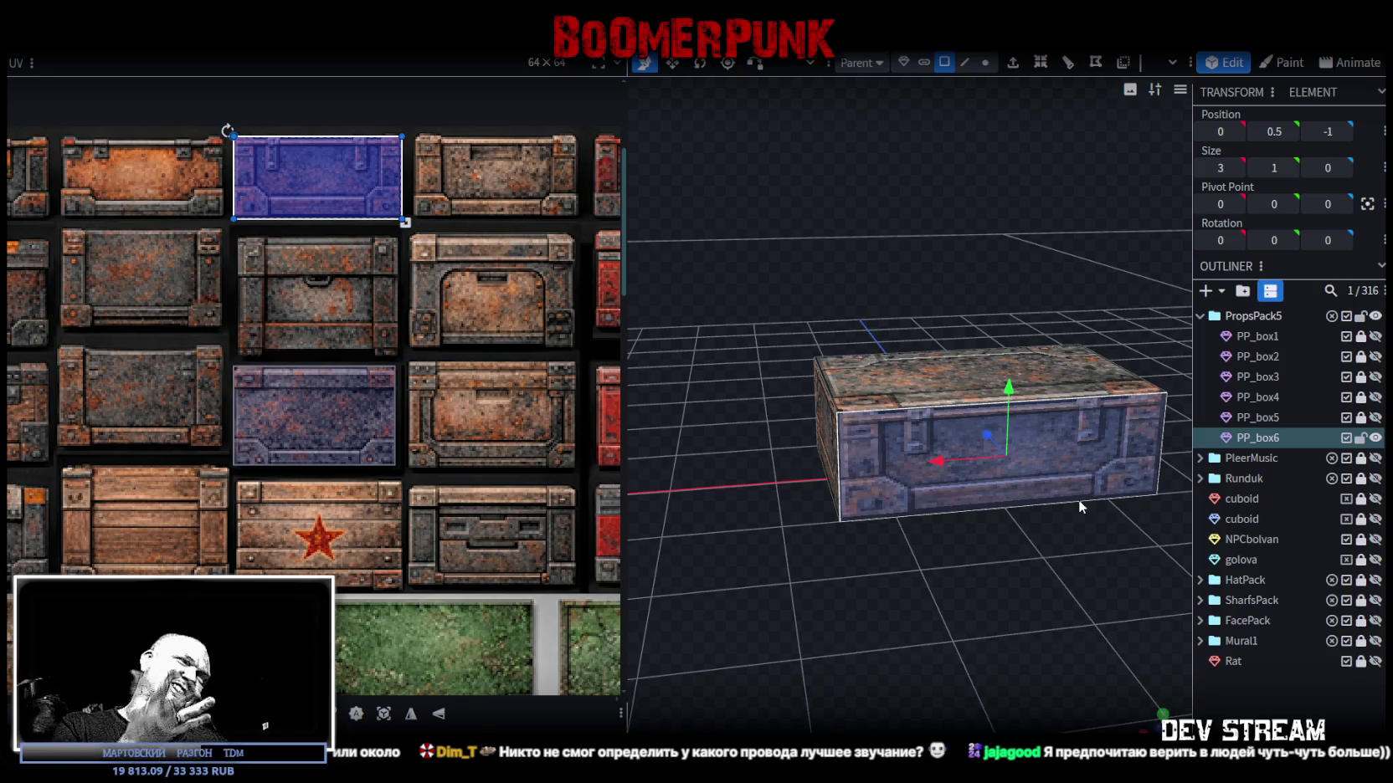
pyautogui.moveTo(905, 538)
pyautogui.mouseDown()
pyautogui.moveTo(870, 622)
pyautogui.moveTo(875, 602)
pyautogui.mouseUp()
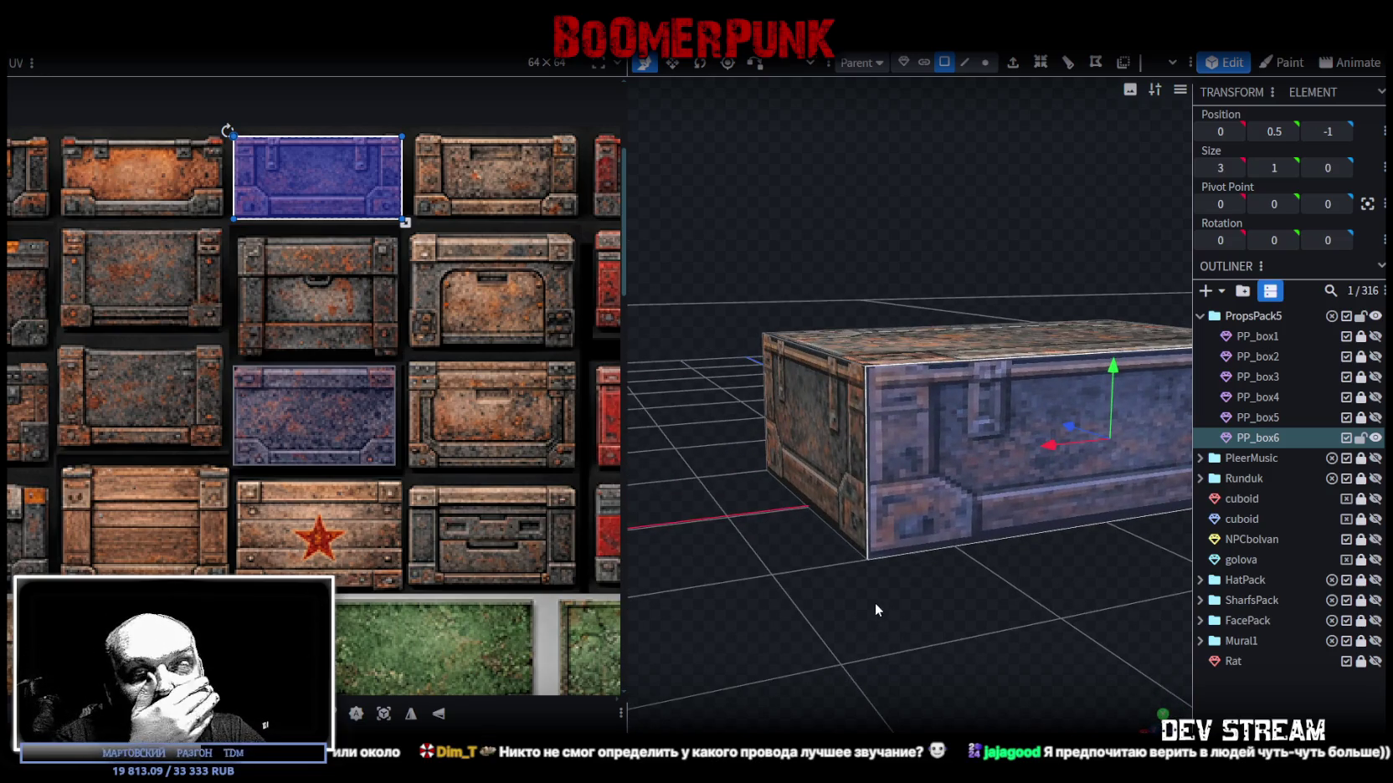
pyautogui.scroll(-3, 874, 603)
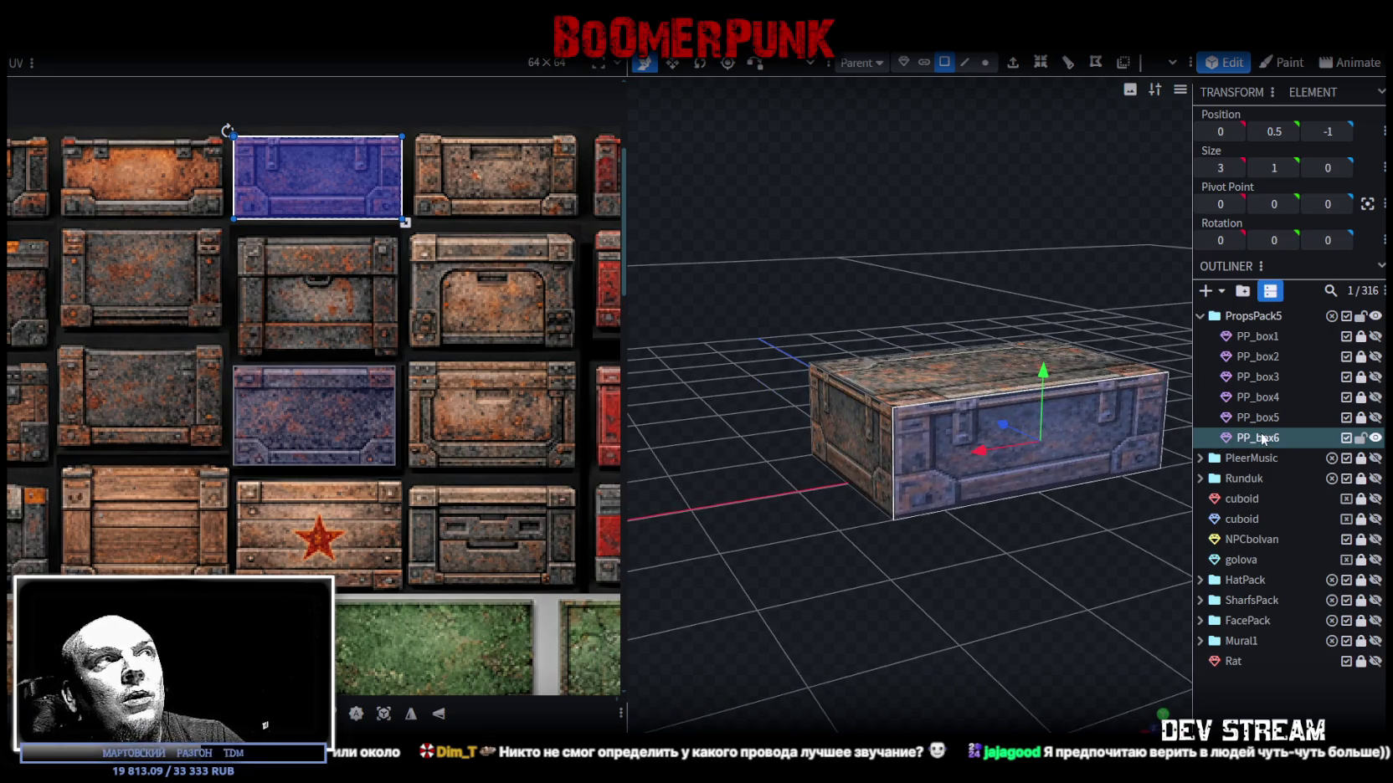
pyautogui.hotkey('ctrl', 'd')
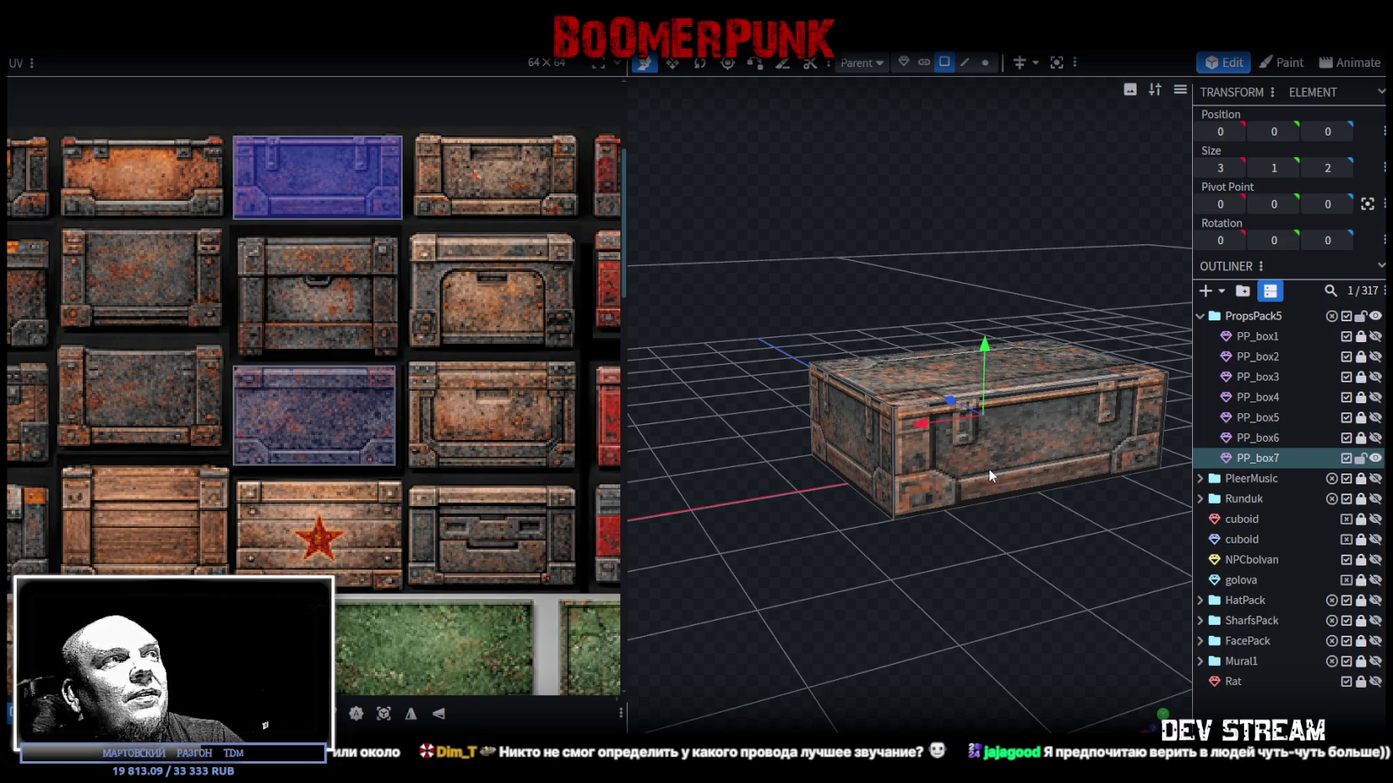
# Shift and trim PP_box7's long front face mapping on the purple top-row tile.
pyautogui.moveTo(988, 469); pyautogui.dragTo(1047, 527)
pyautogui.click(1069, 366)
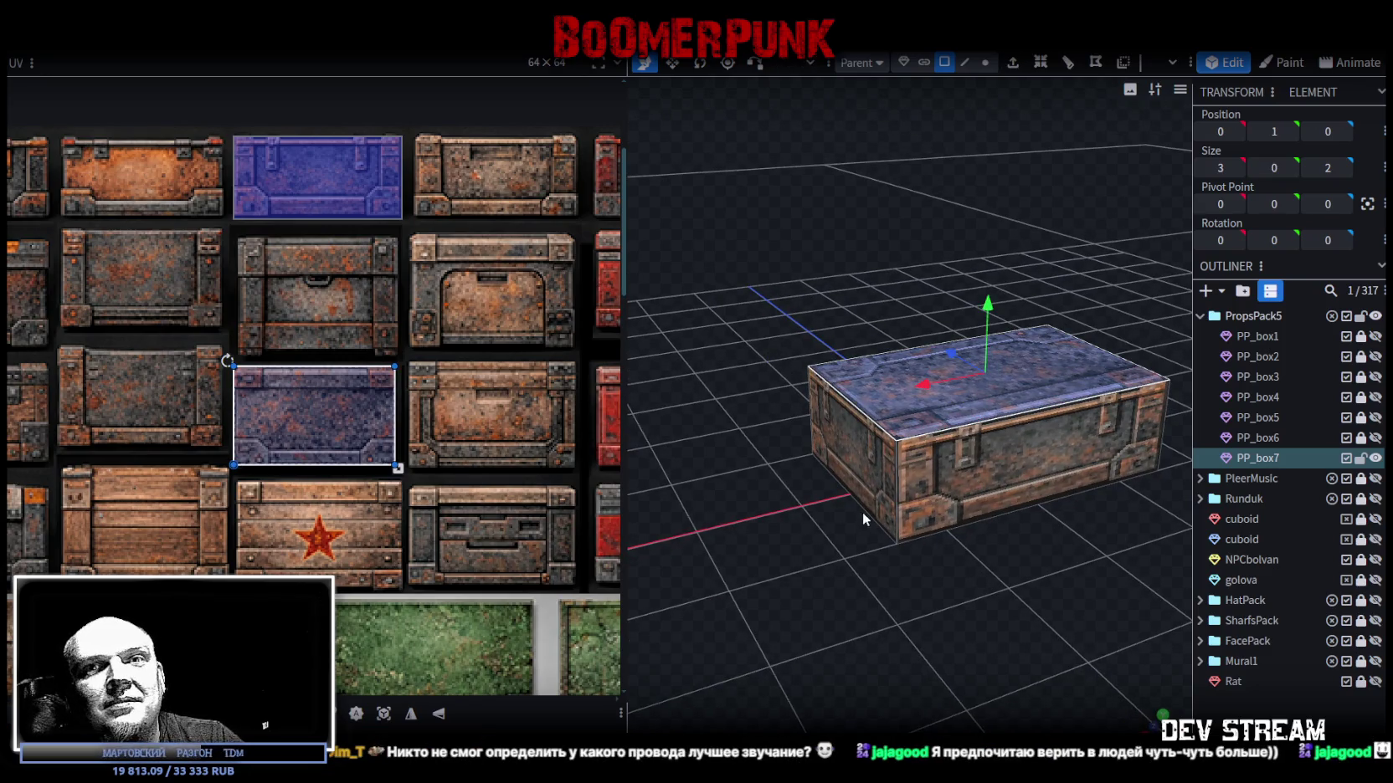
pyautogui.click(925, 475)
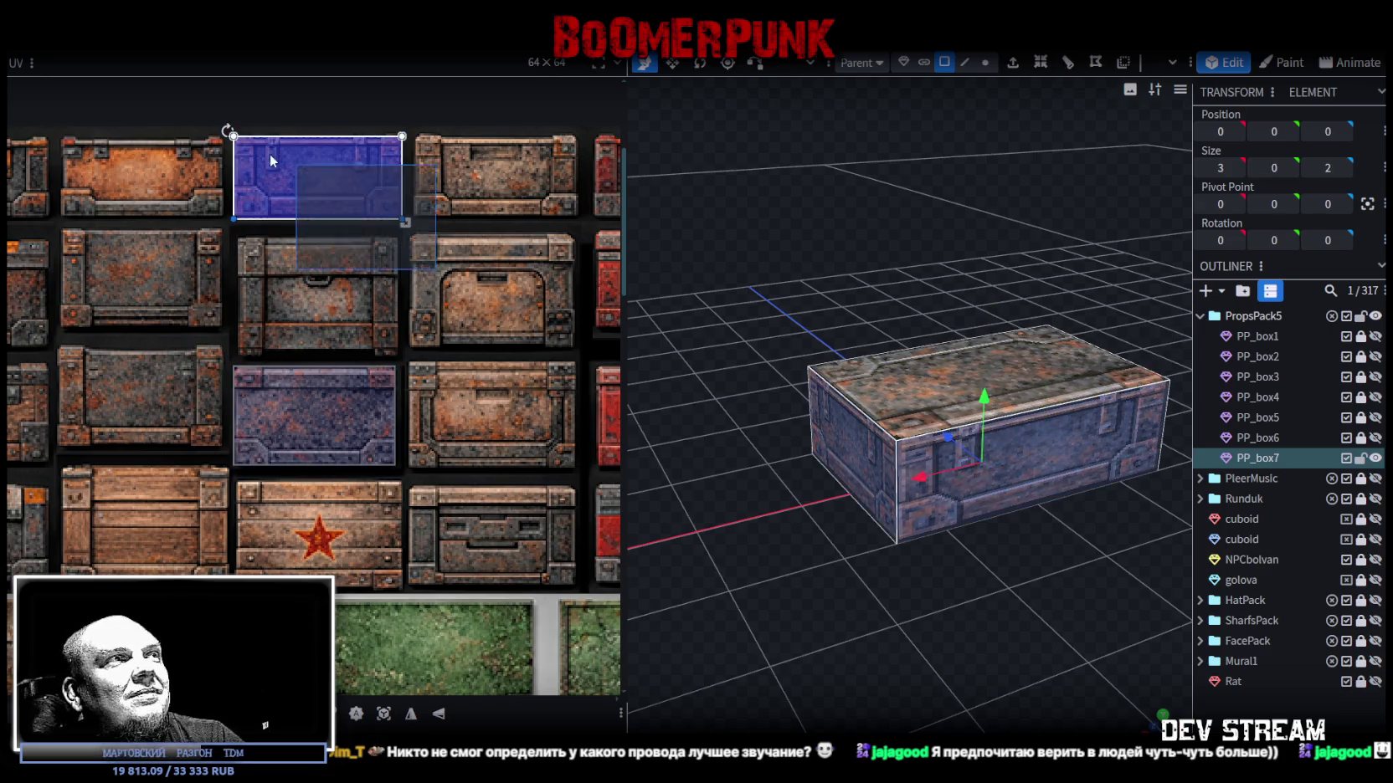
pyautogui.moveTo(274, 258); pyautogui.dragTo(353, 319, button='middle')
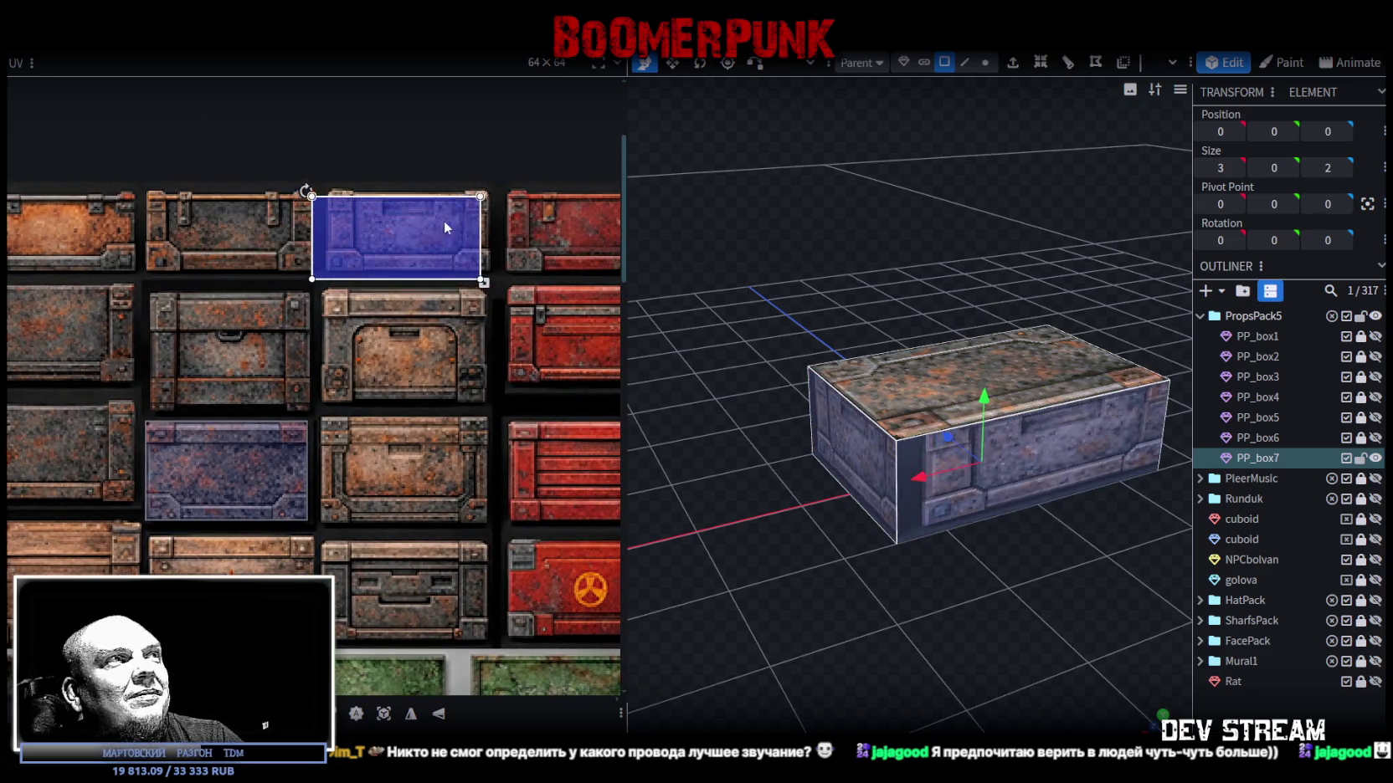
pyautogui.scroll(2, 363, 235)
pyautogui.scroll(3, 285, 280)
pyautogui.moveTo(284, 280); pyautogui.dragTo(326, 267)
pyautogui.moveTo(361, 296); pyautogui.dragTo(110, 297, button='middle')
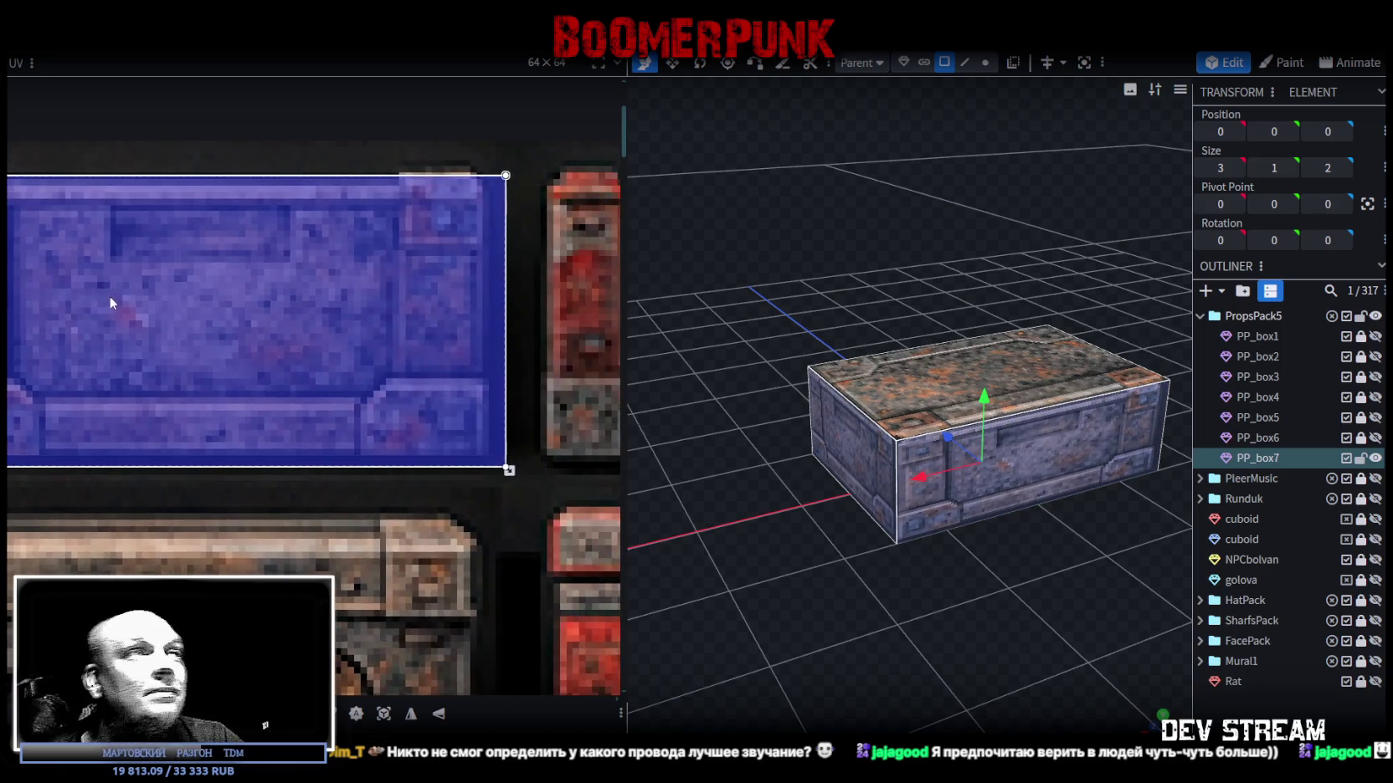
pyautogui.moveTo(508, 470); pyautogui.dragTo(496, 465)
# Orbit around PP_box7 and select its top face.
pyautogui.moveTo(698, 506); pyautogui.dragTo(881, 415)
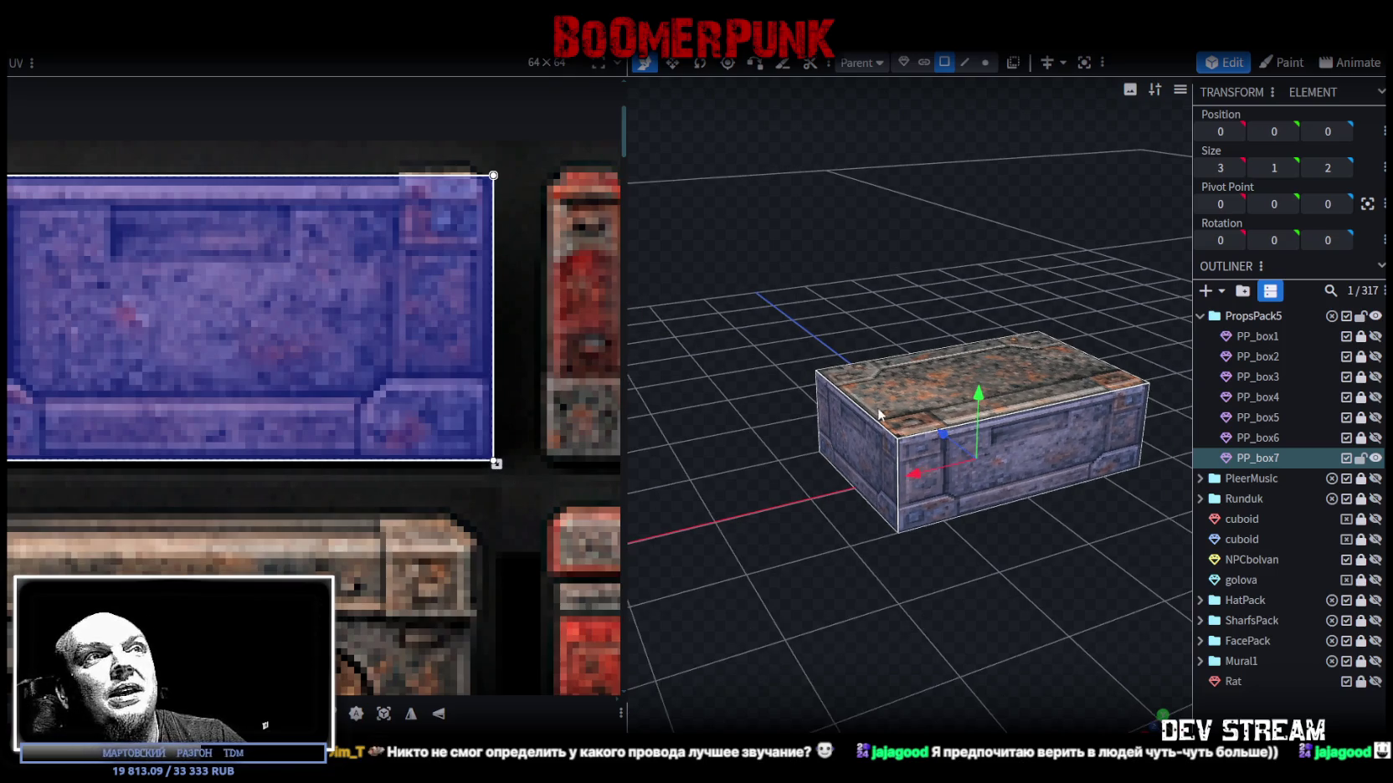
pyautogui.click(908, 395)
pyautogui.scroll(-5, 207, 392)
pyautogui.scroll(-2, 206, 393)
pyautogui.scroll(-2, 230, 368)
pyautogui.scroll(-1, 230, 367)
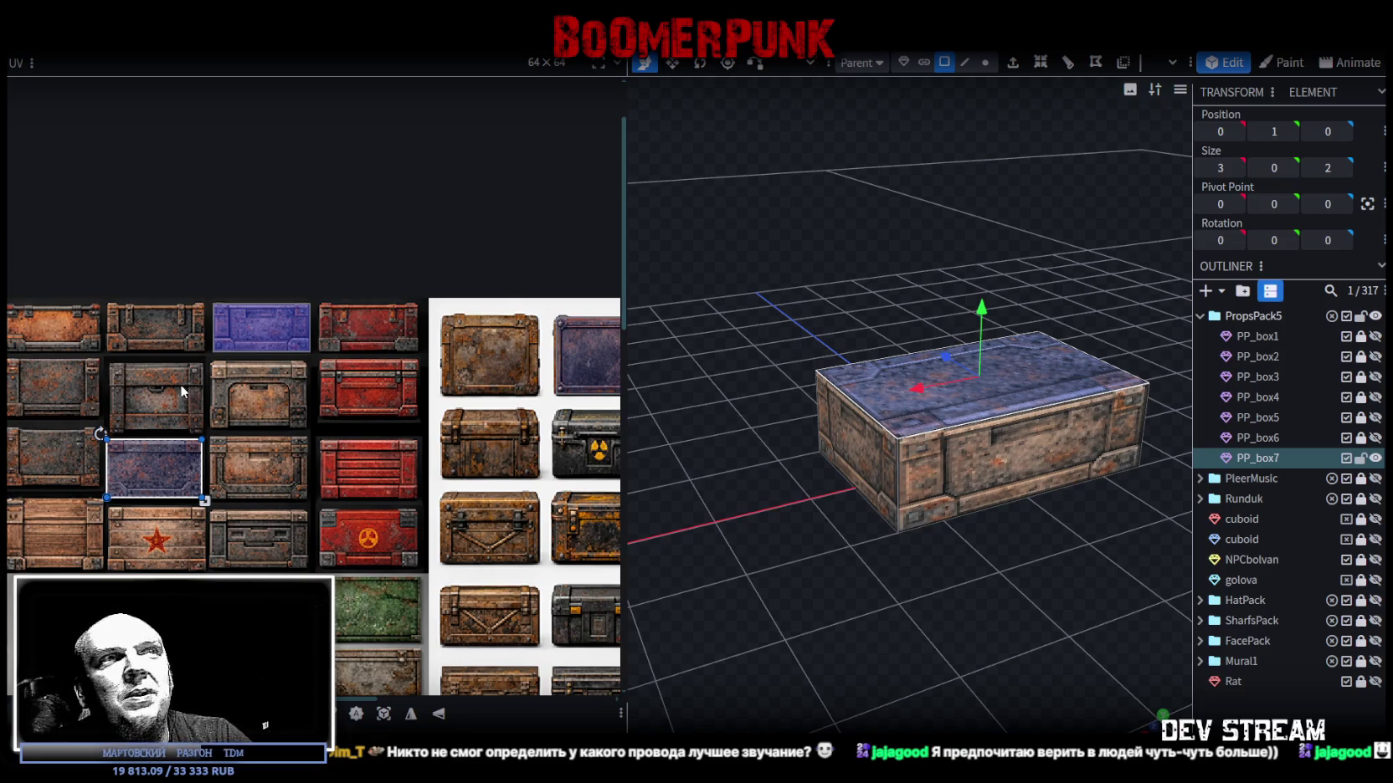
# Move PP_box7's top-face UV onto the inset lid-panel tile and align it with the tile's corner.
pyautogui.moveTo(159, 476); pyautogui.dragTo(266, 401)
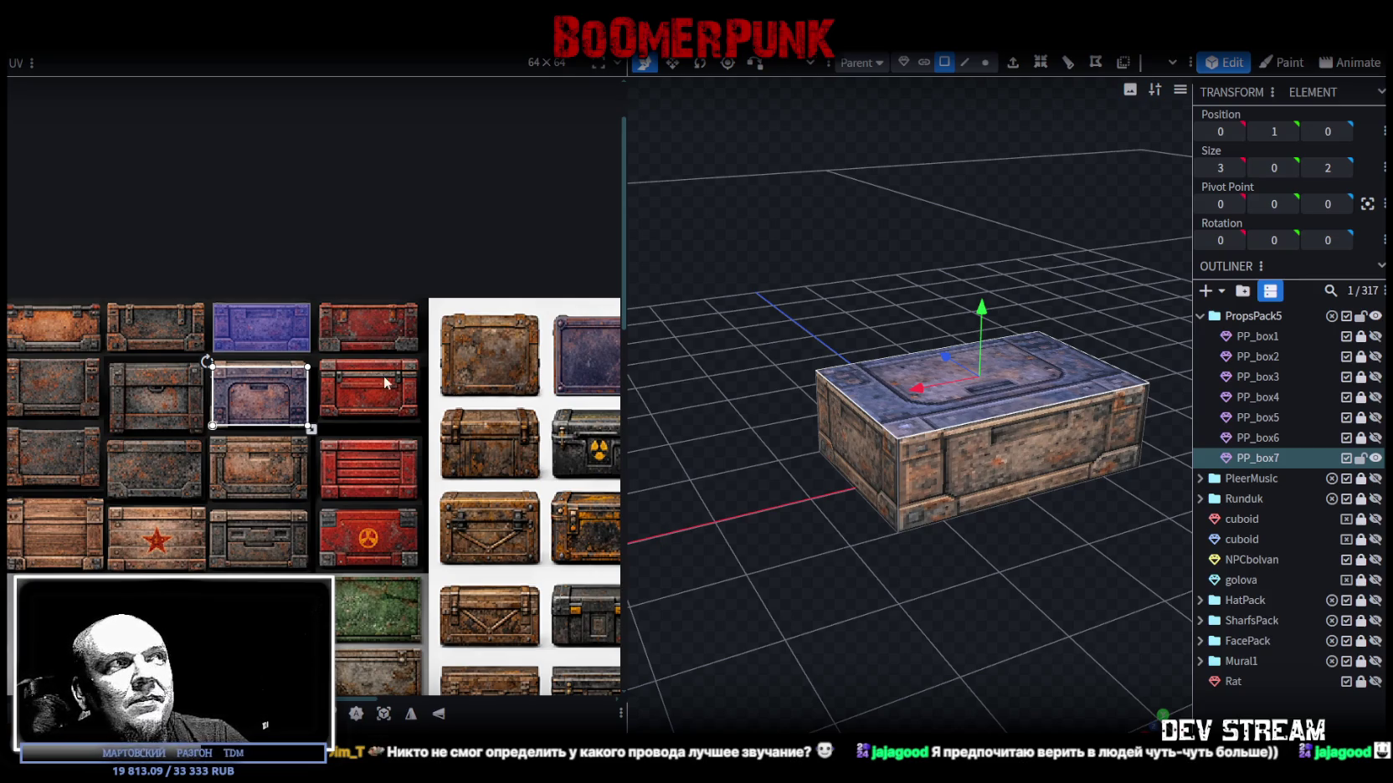
pyautogui.scroll(5, 214, 382)
pyautogui.click(281, 373)
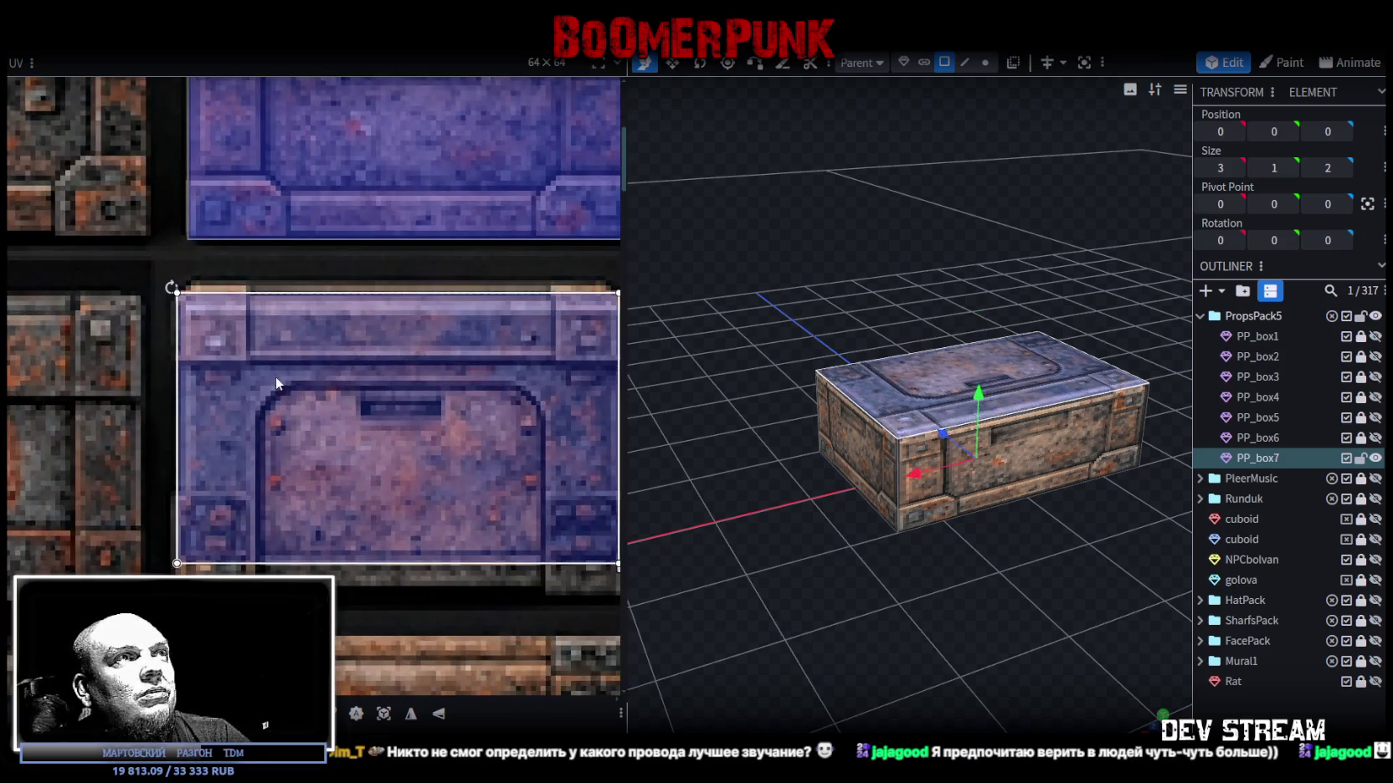
pyautogui.moveTo(289, 426); pyautogui.dragTo(245, 426, button='middle')
pyautogui.moveTo(245, 433)
pyautogui.mouseDown()
pyautogui.moveTo(248, 415)
pyautogui.moveTo(224, 410)
pyautogui.mouseUp()
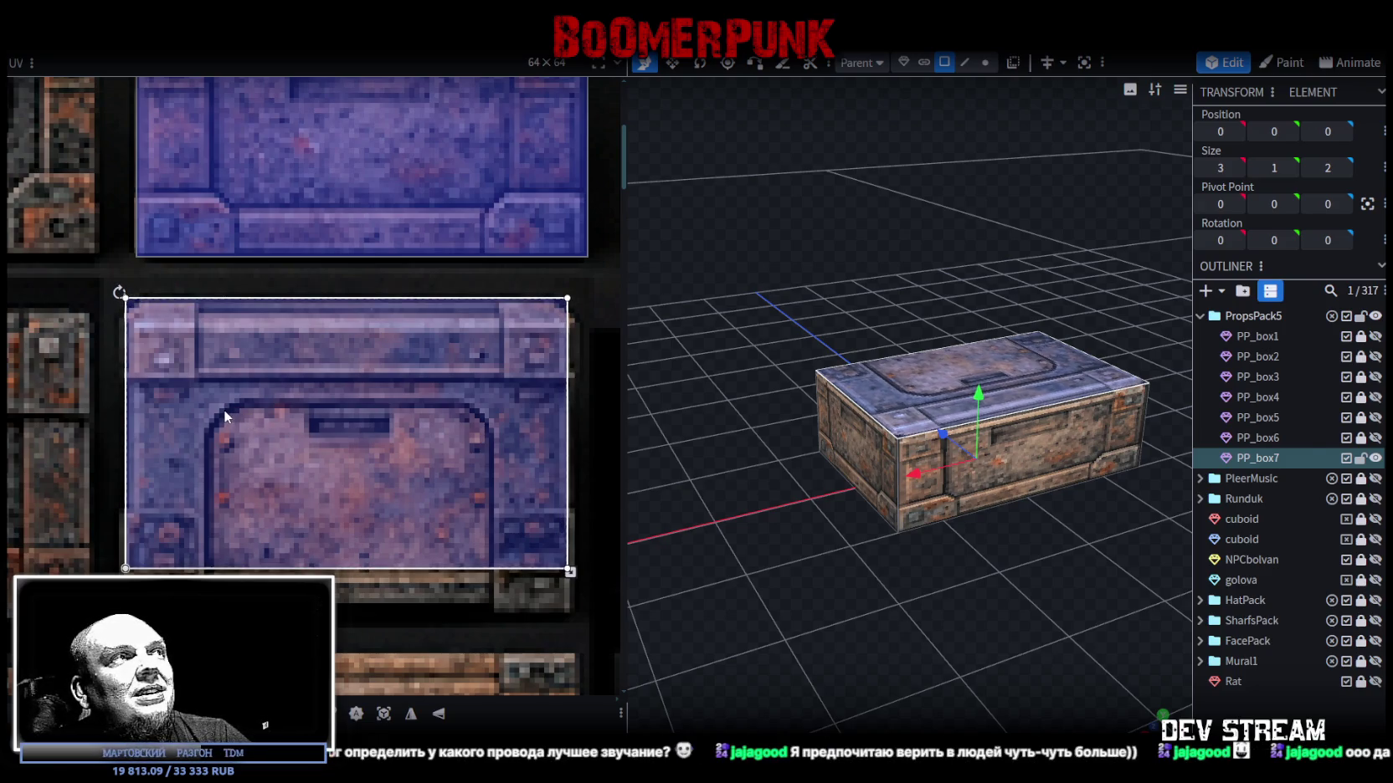
pyautogui.moveTo(223, 409); pyautogui.dragTo(219, 408)
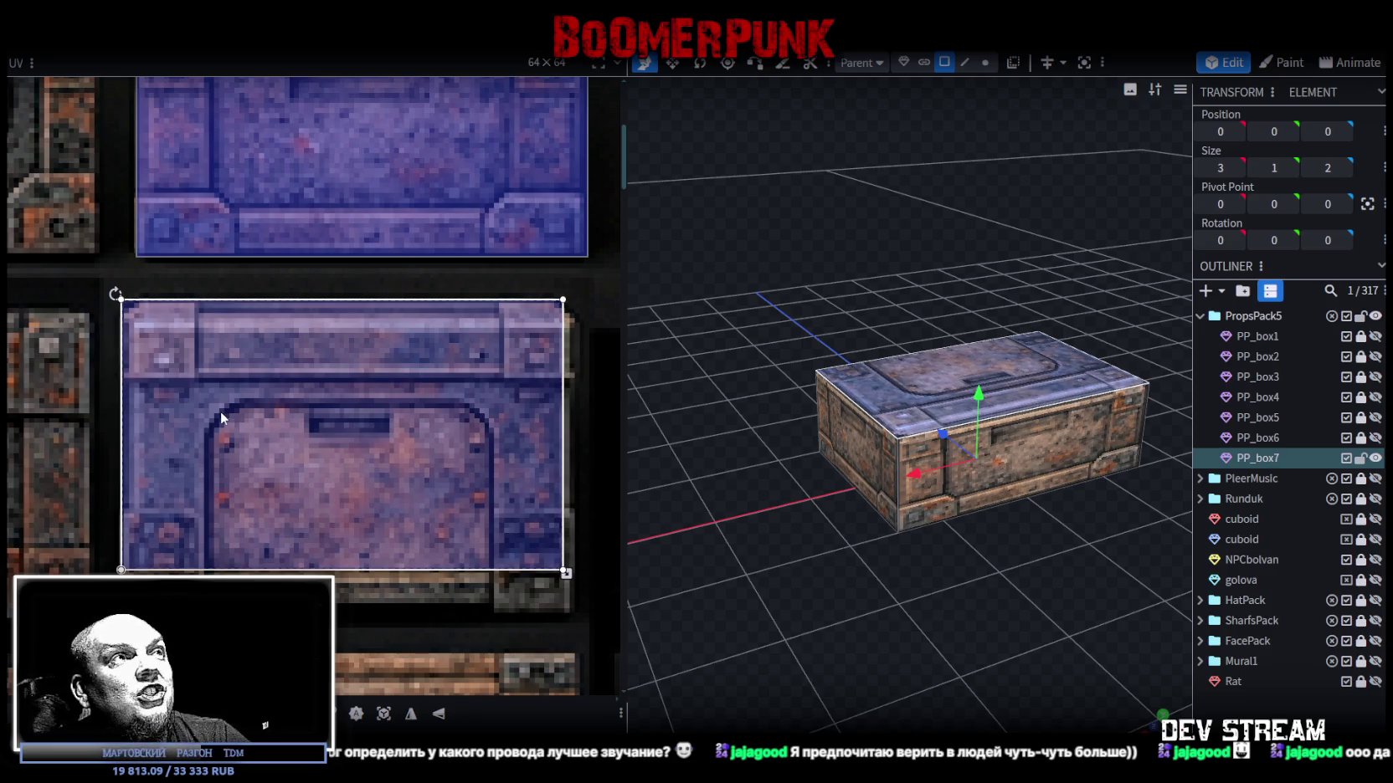
# Stretch the top-face UV across the whole hatch-plate tile, then look over the finished crate.
pyautogui.scroll(-3, 222, 411)
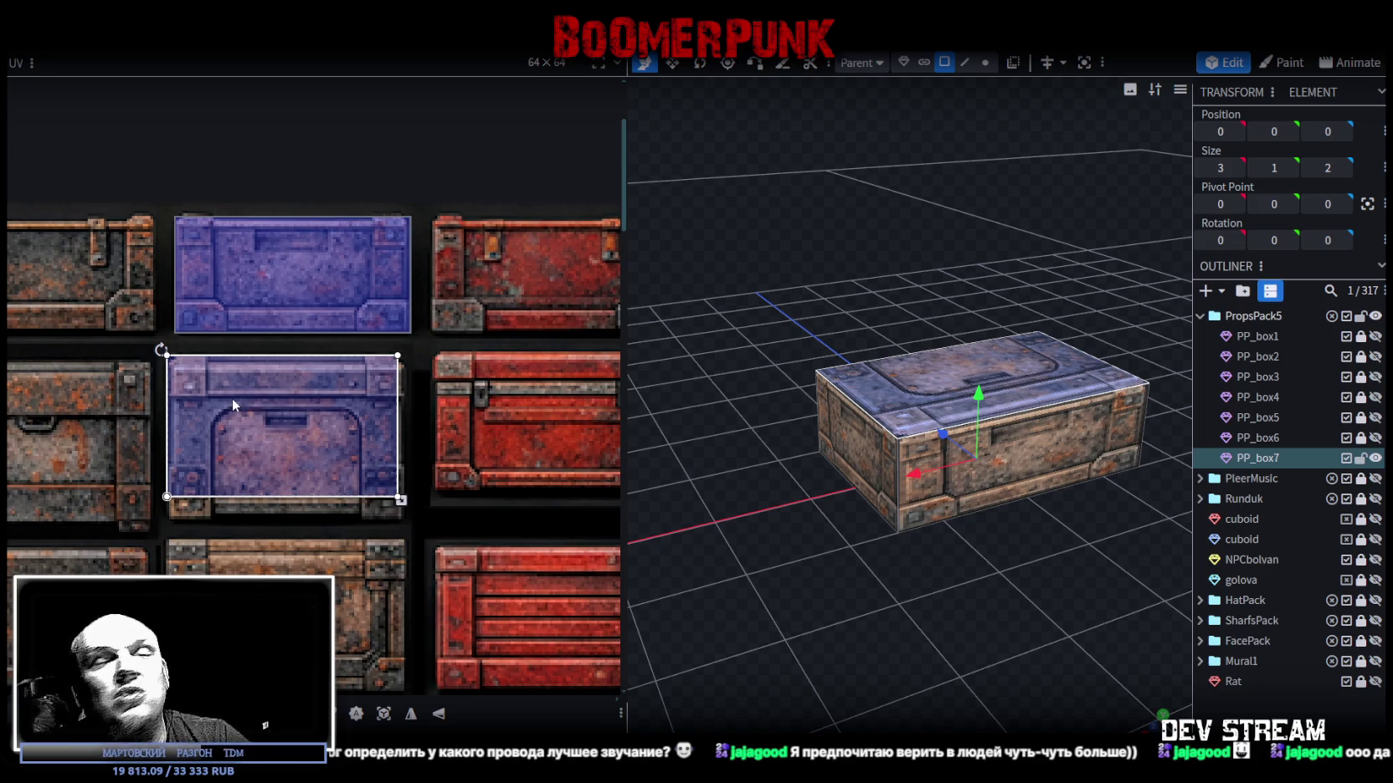
pyautogui.scroll(-1, 298, 427)
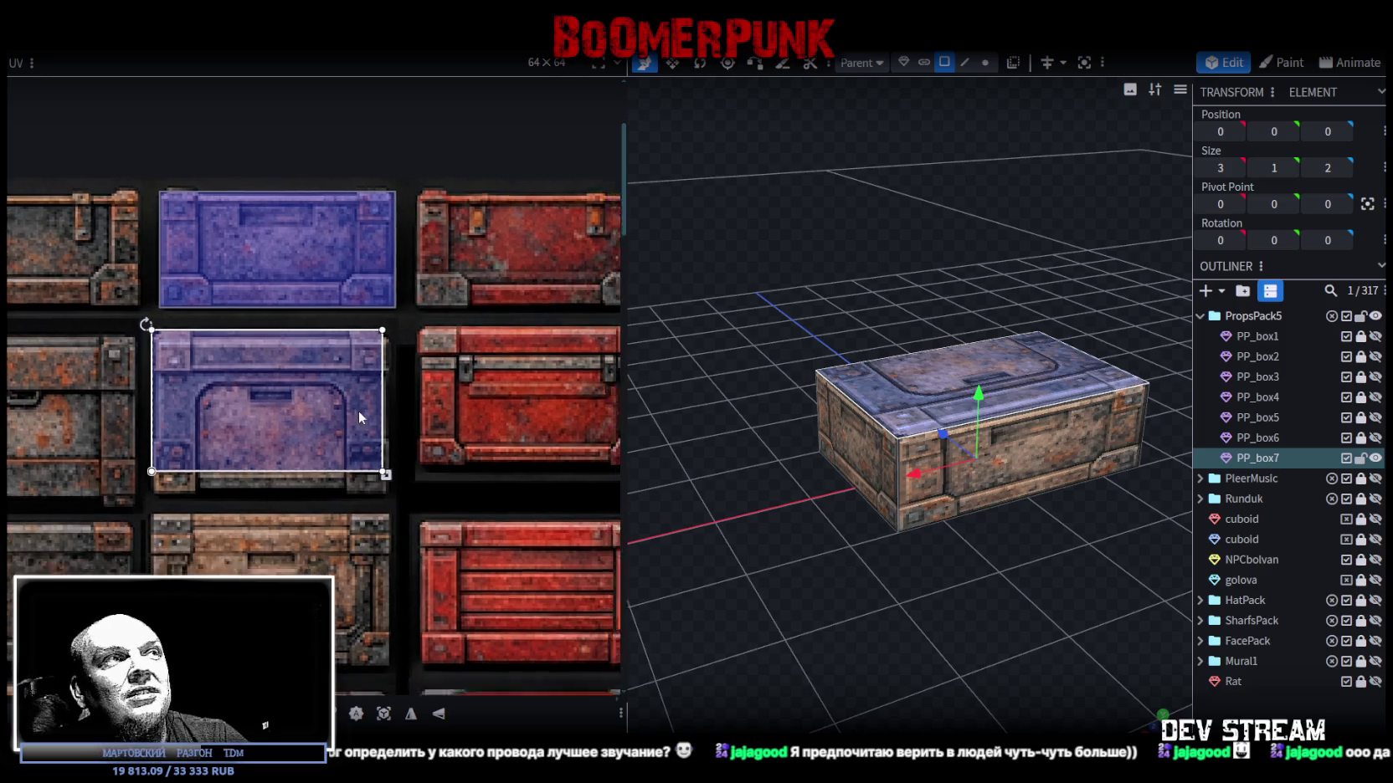
pyautogui.scroll(-2, 360, 415)
pyautogui.keyDown('ctrl'); pyautogui.scroll(1, 386, 379); pyautogui.keyUp('ctrl')
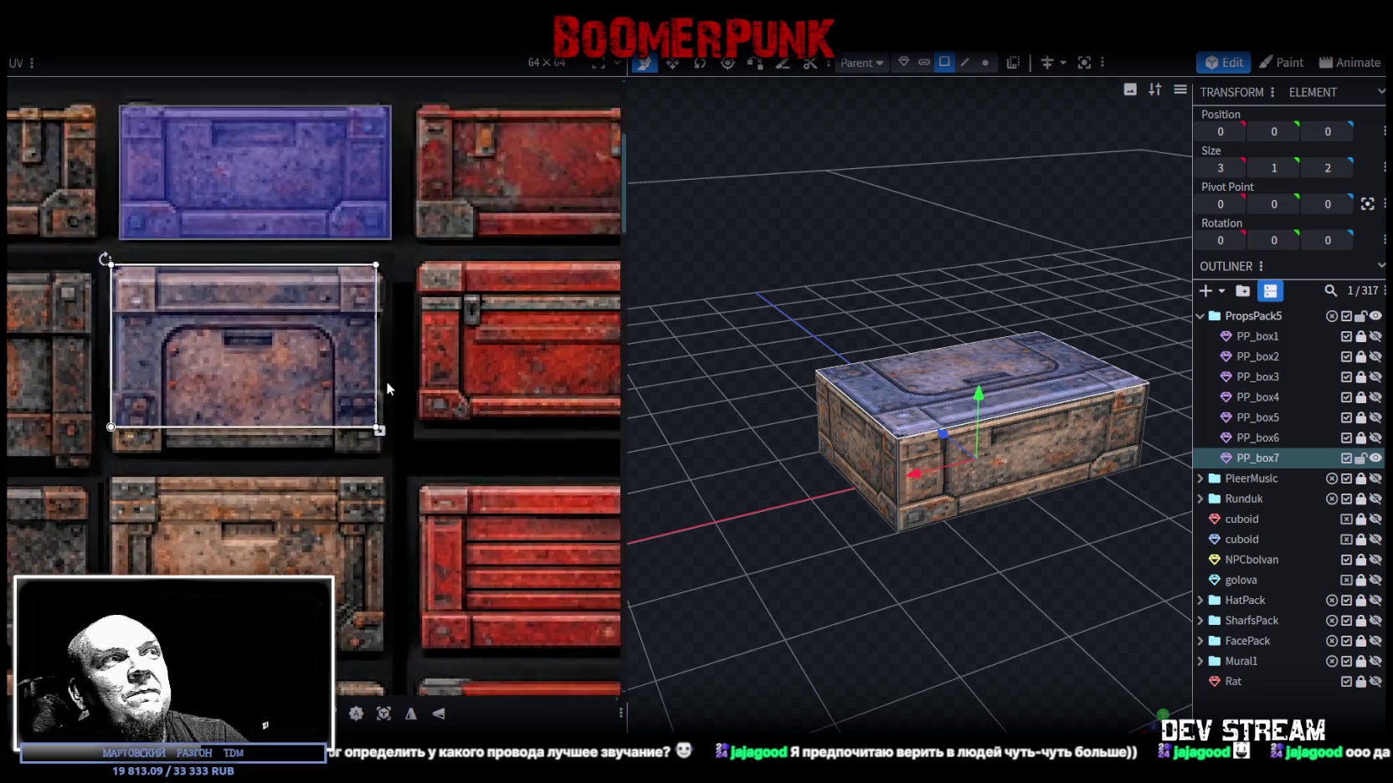
pyautogui.keyDown('ctrl'); pyautogui.scroll(2, 383, 419); pyautogui.keyUp('ctrl')
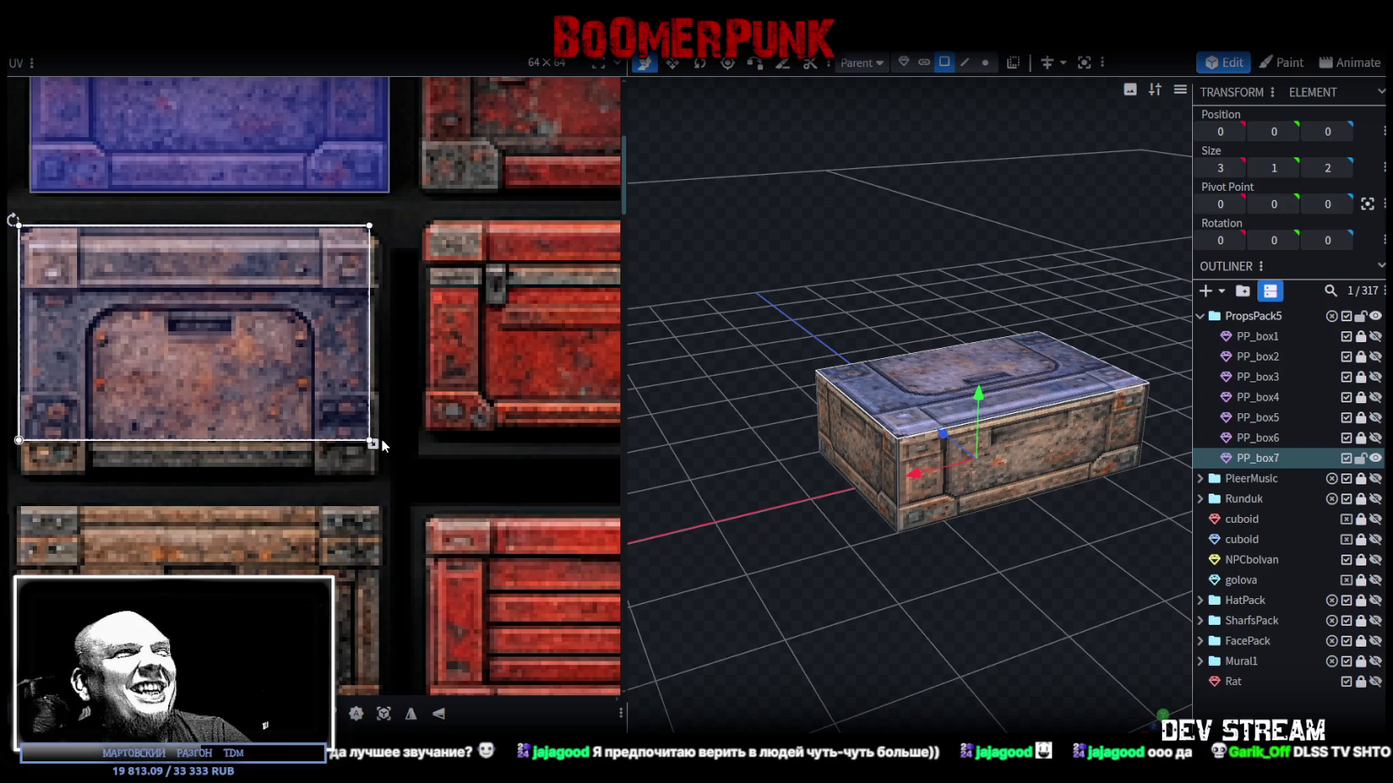
pyautogui.moveTo(375, 444); pyautogui.dragTo(382, 477)
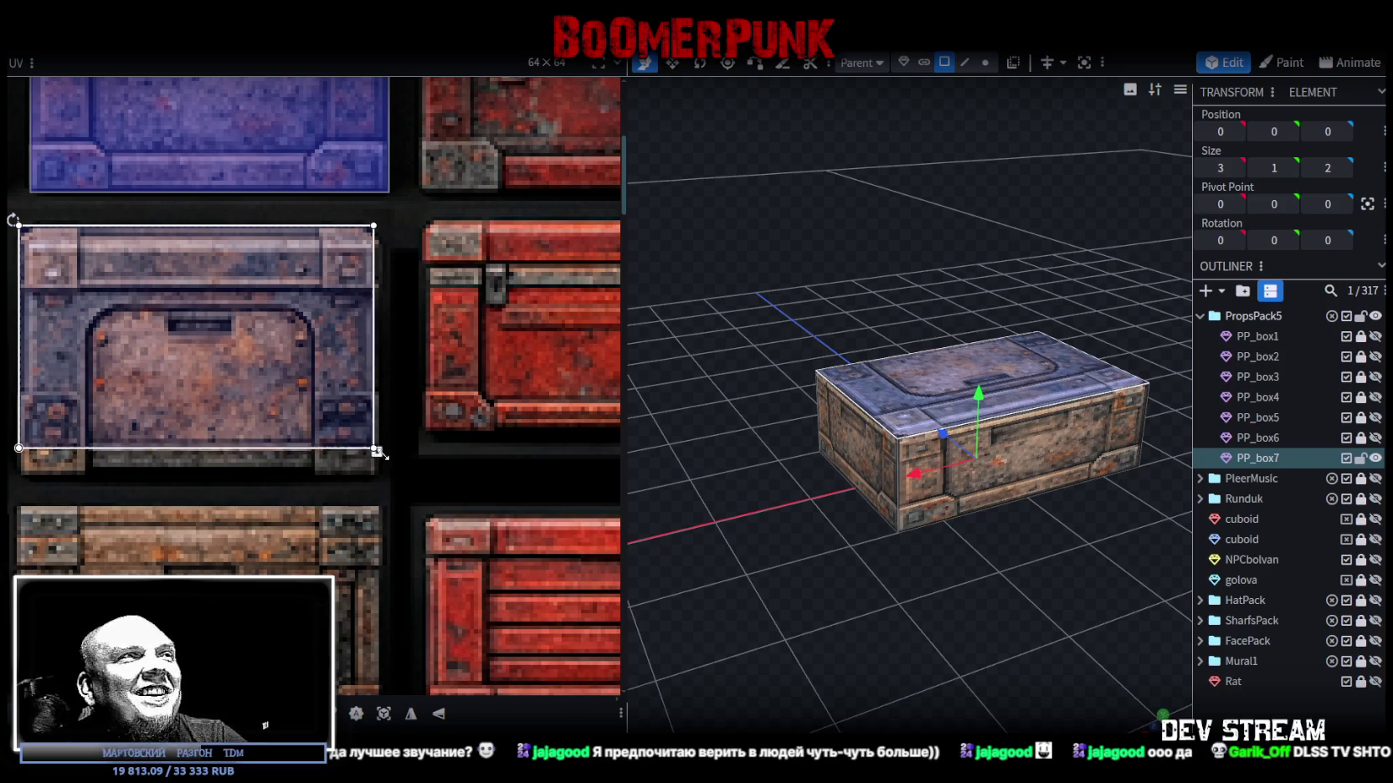
pyautogui.moveTo(382, 479); pyautogui.dragTo(385, 480)
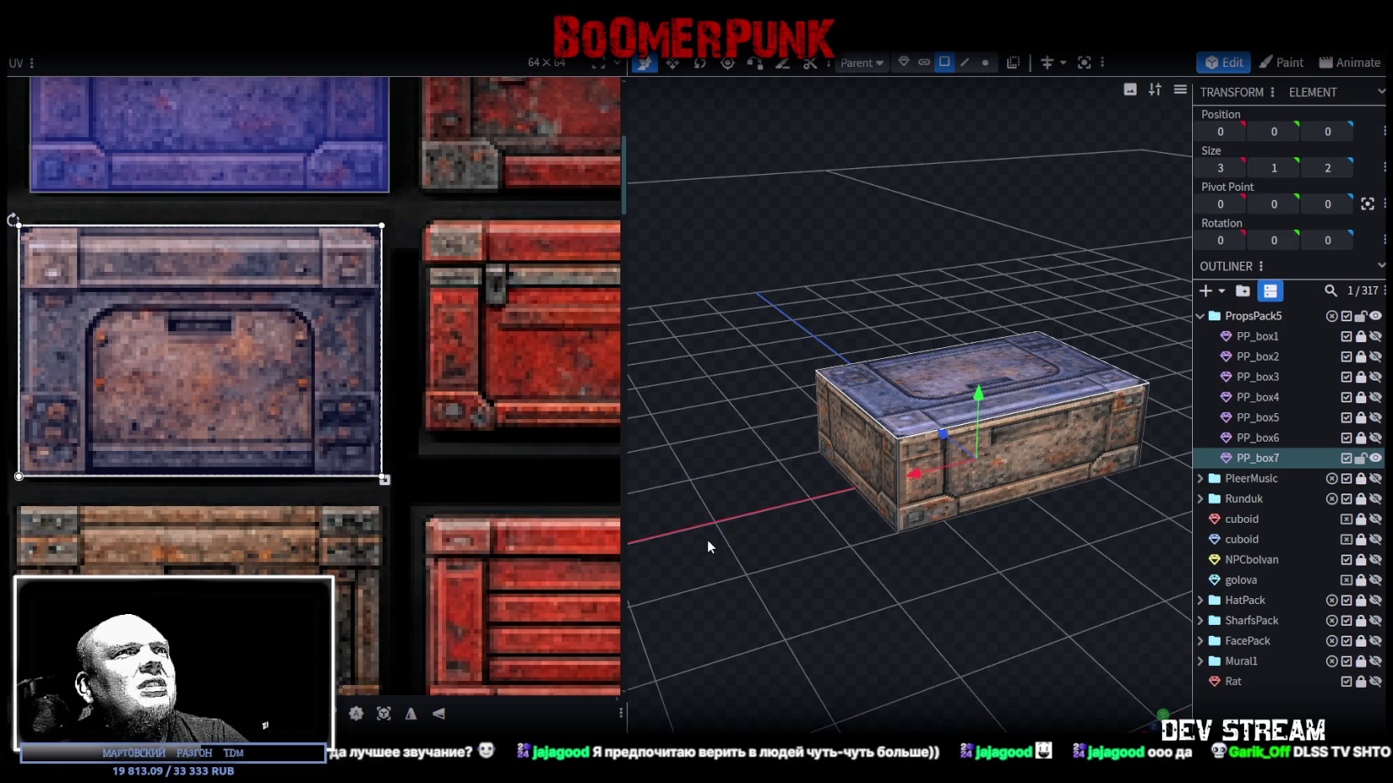
pyautogui.moveTo(707, 540); pyautogui.dragTo(694, 585)
pyautogui.scroll(-4, 169, 383)
pyautogui.moveTo(808, 607)
pyautogui.mouseDown()
pyautogui.moveTo(725, 561)
pyautogui.moveTo(881, 600)
pyautogui.moveTo(857, 584)
pyautogui.moveTo(874, 563)
pyautogui.mouseUp()
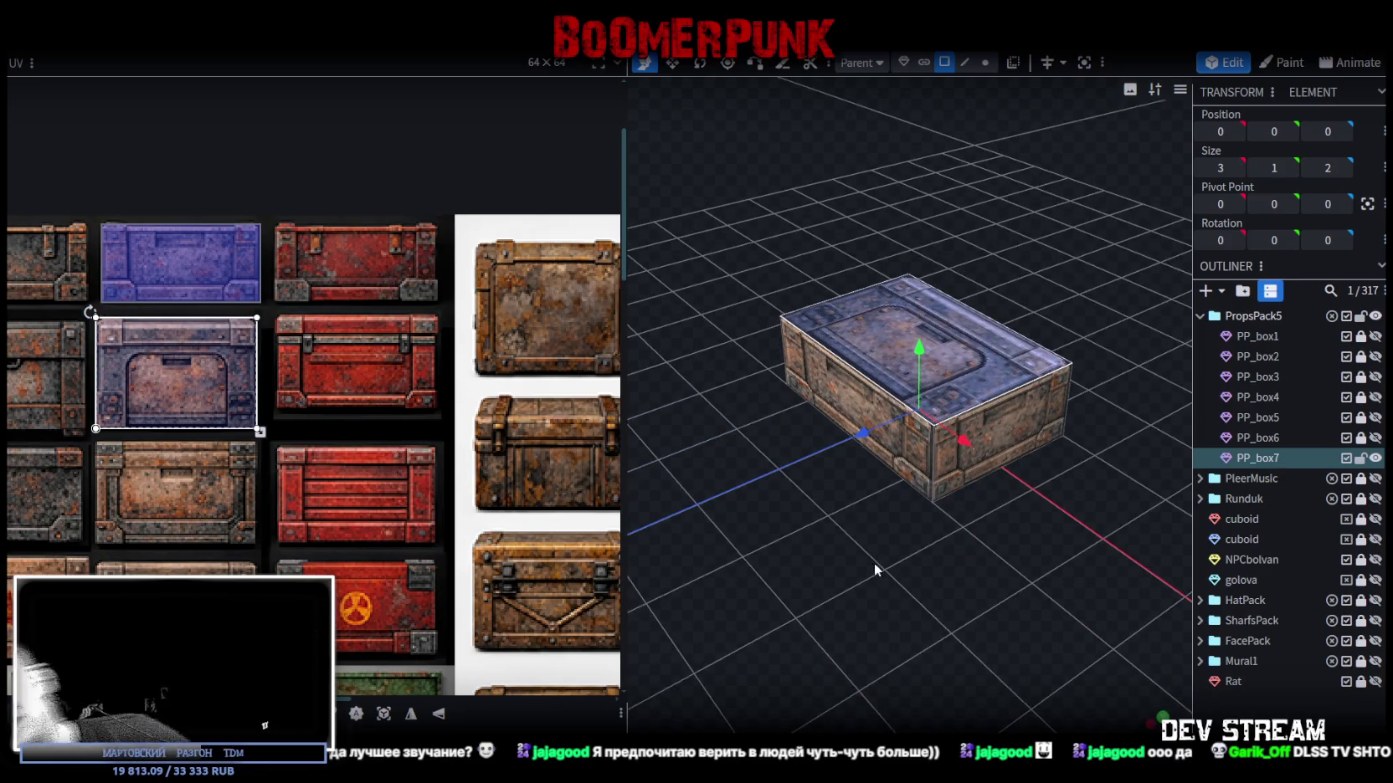